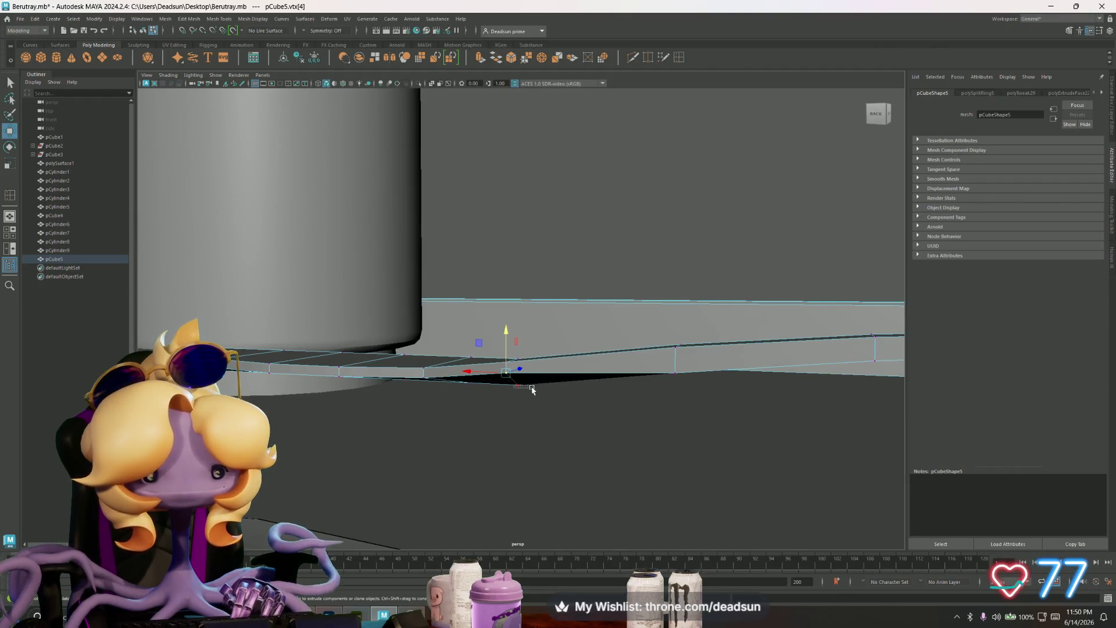
Step: Lift the first vertices along the strip slightly on Y to start the bend
click(534, 382)
drag(518, 341, 519, 332)
mouse_move(638, 407)
alt+mouse_down()
mouse_move(490, 403)
mouse_move(488, 389)
alt+mouse_up()
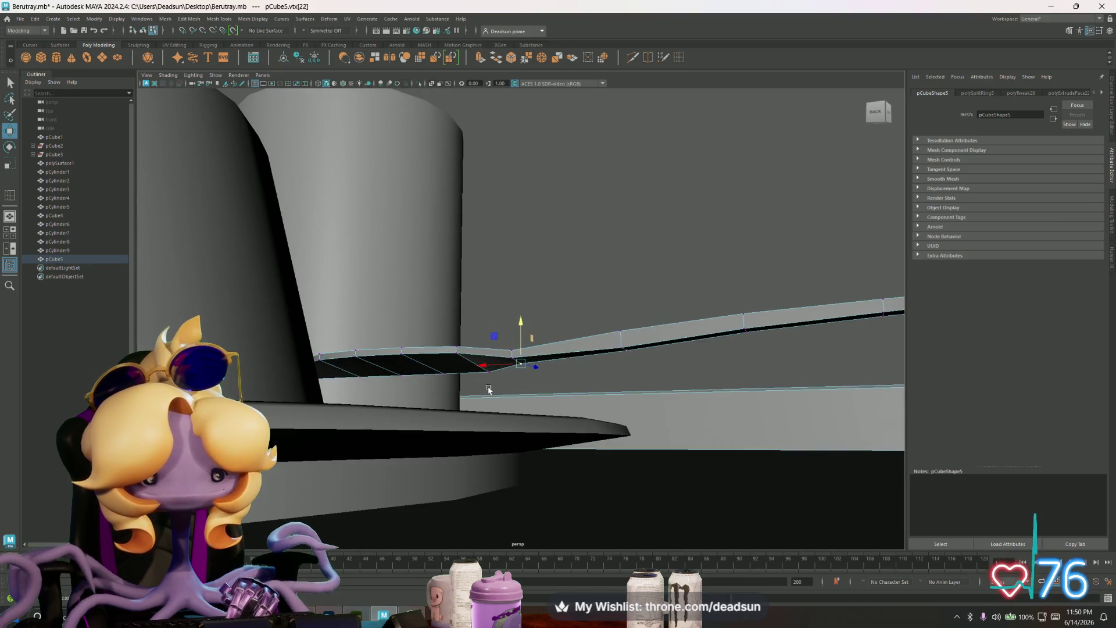
click(485, 371)
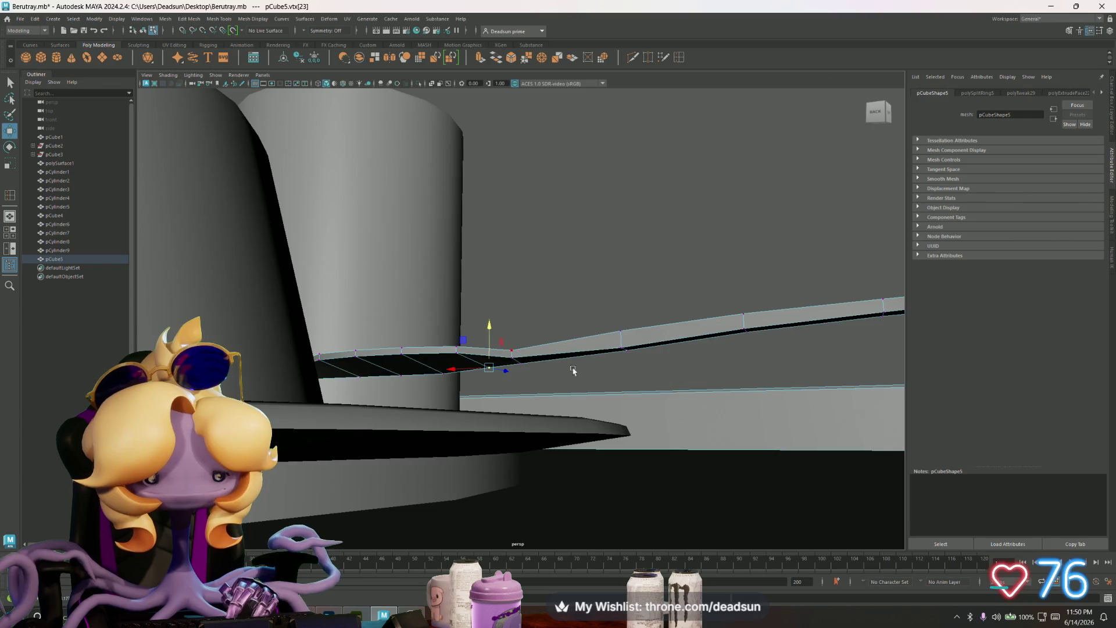
mouse_move(573, 371)
alt+mouse_down()
mouse_move(494, 357)
mouse_move(569, 409)
alt+mouse_up()
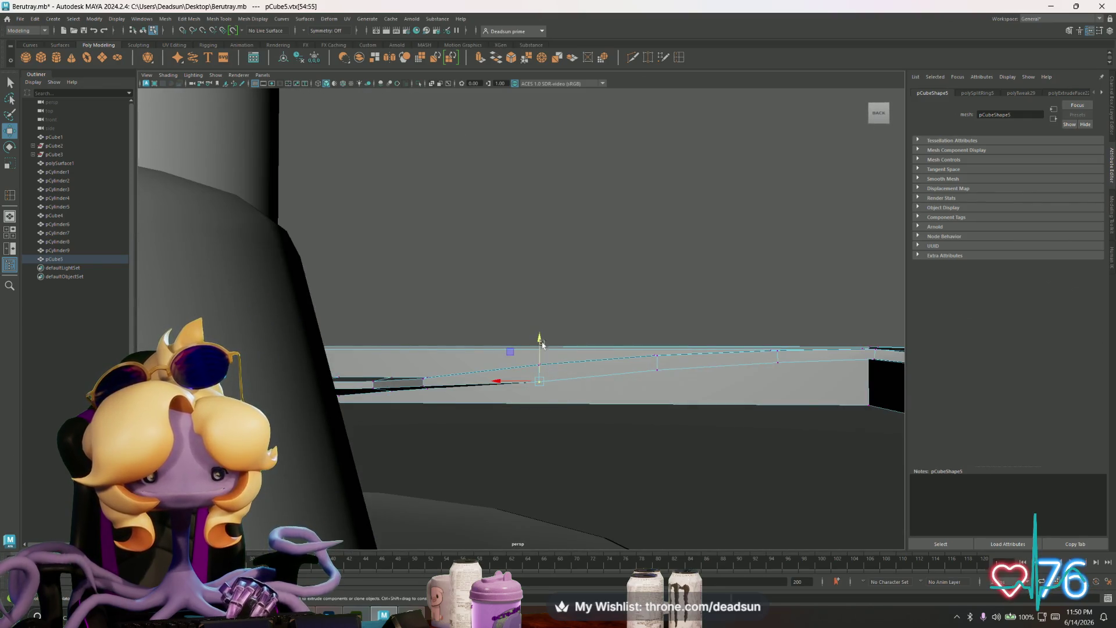
drag(541, 335, 542, 334)
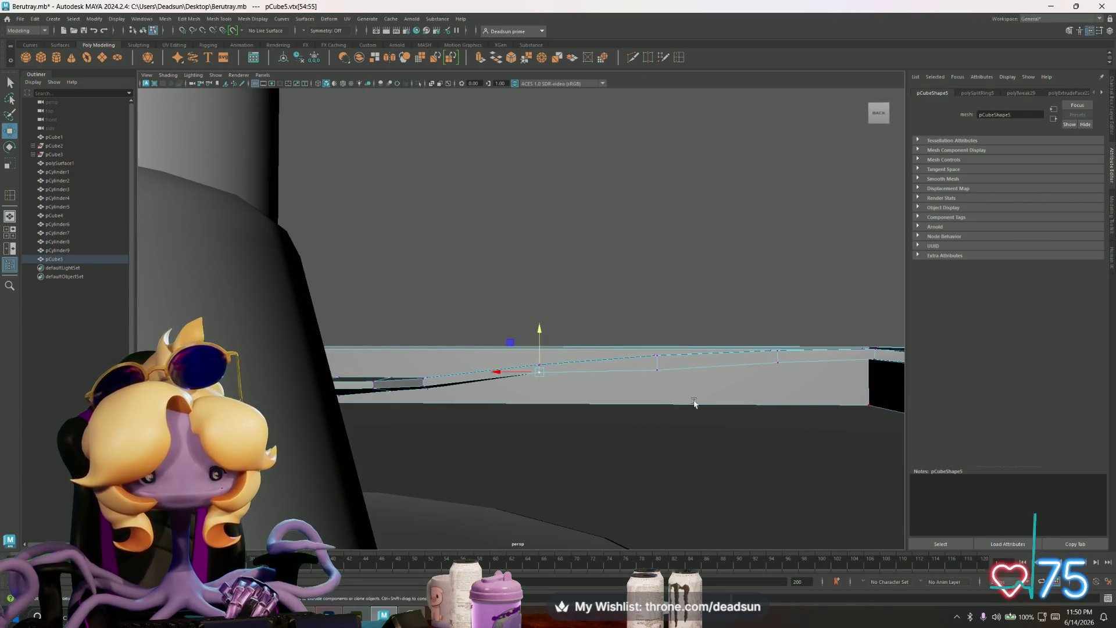
Step: Adjust the height of the vertex groups further along and at the strip's far end
mouse_move(695, 403)
mouse_down()
mouse_move(631, 353)
mouse_move(648, 358)
mouse_move(644, 372)
mouse_move(630, 355)
mouse_move(630, 365)
mouse_move(506, 364)
mouse_move(518, 389)
mouse_move(511, 368)
mouse_move(603, 314)
mouse_move(634, 313)
mouse_up()
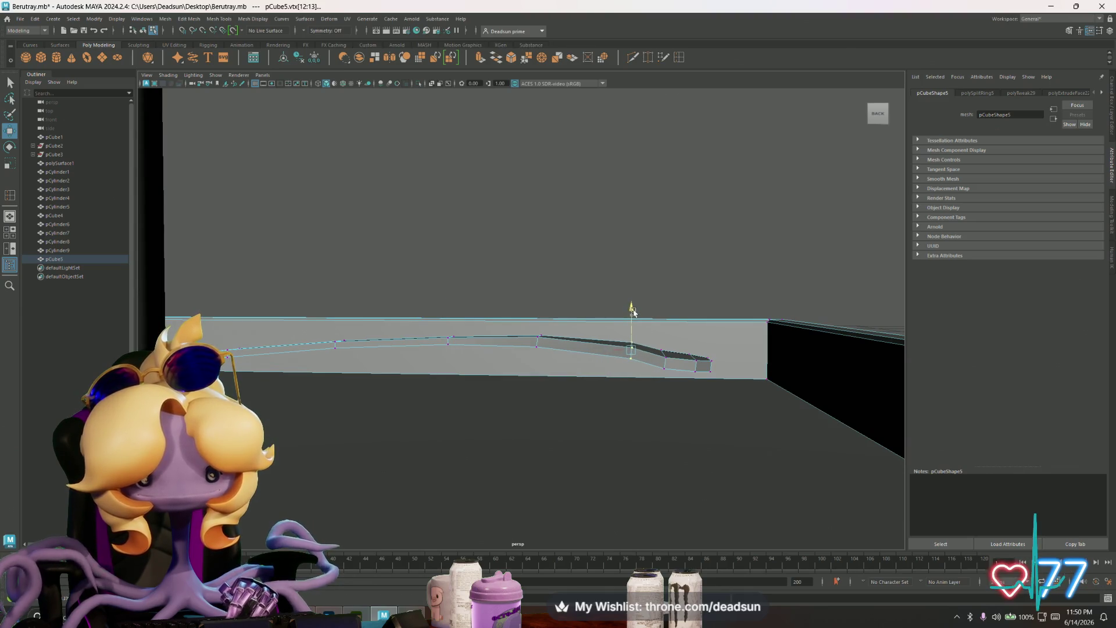
drag(662, 376, 663, 378)
drag(663, 315, 664, 314)
alt+drag(722, 378, 701, 347)
drag(723, 383, 723, 383)
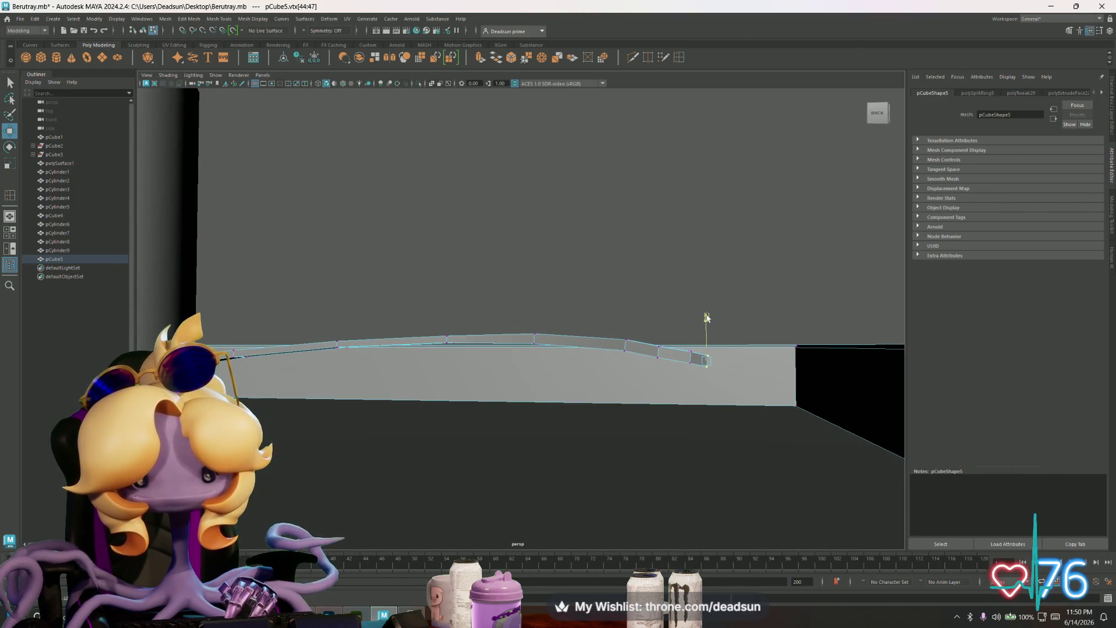
mouse_move(707, 321)
alt+mouse_down()
mouse_move(652, 378)
mouse_move(675, 386)
alt+mouse_up()
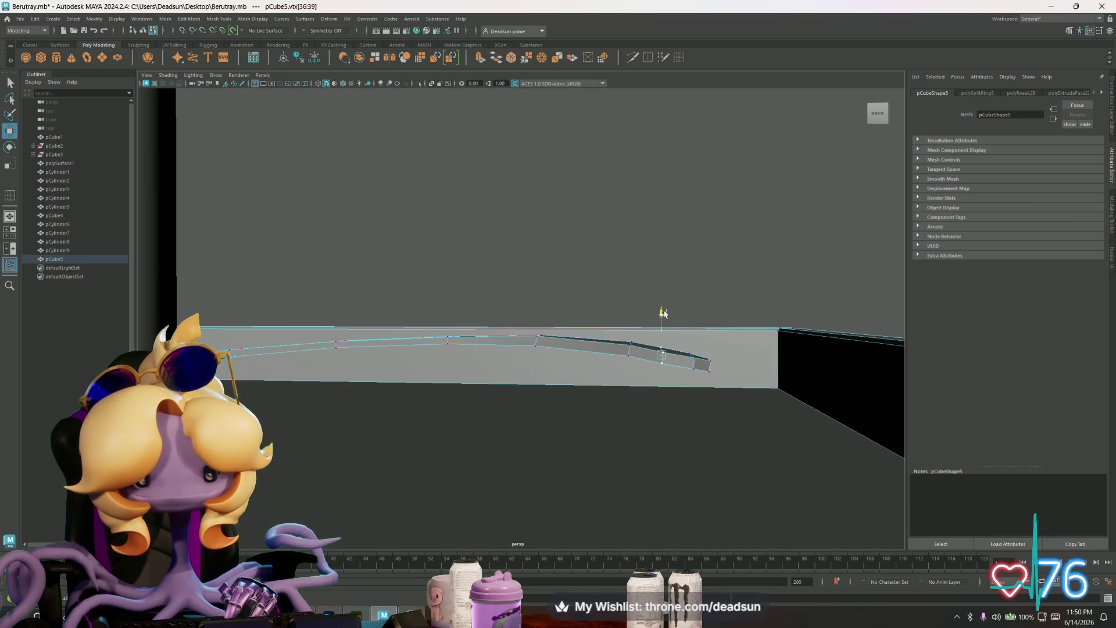
mouse_move(490, 393)
alt+mouse_down()
mouse_move(386, 455)
mouse_move(337, 361)
mouse_move(454, 424)
mouse_move(618, 419)
mouse_move(578, 440)
mouse_move(561, 391)
mouse_move(521, 431)
mouse_move(533, 386)
mouse_move(541, 393)
mouse_move(494, 397)
alt+mouse_up()
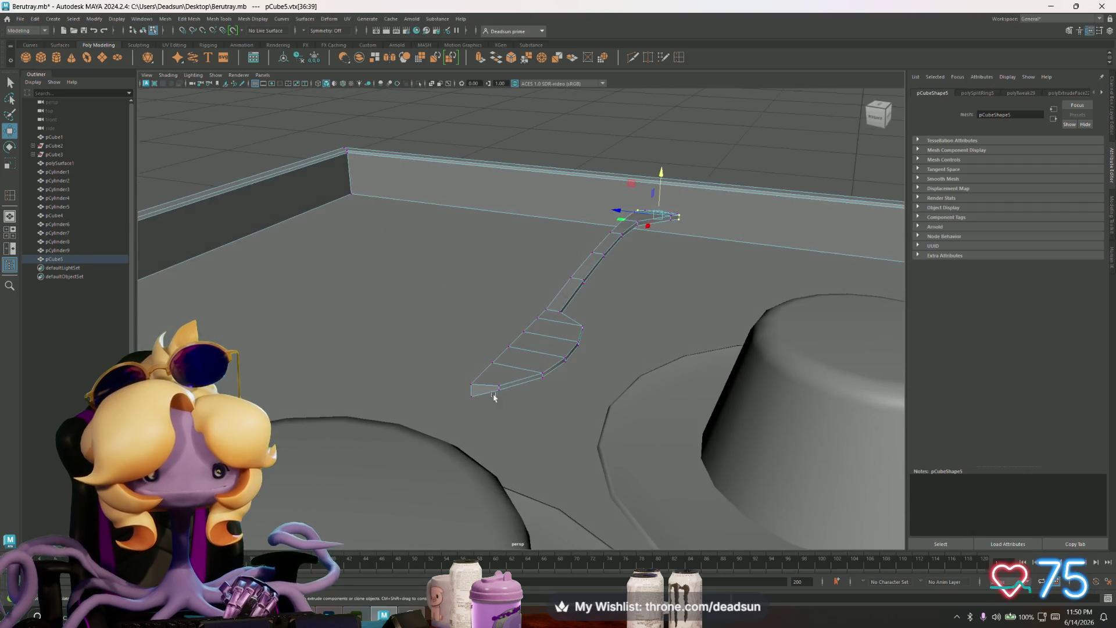
Step: Extrude the strip's end corner vertex to lengthen it with a new section
click(471, 396)
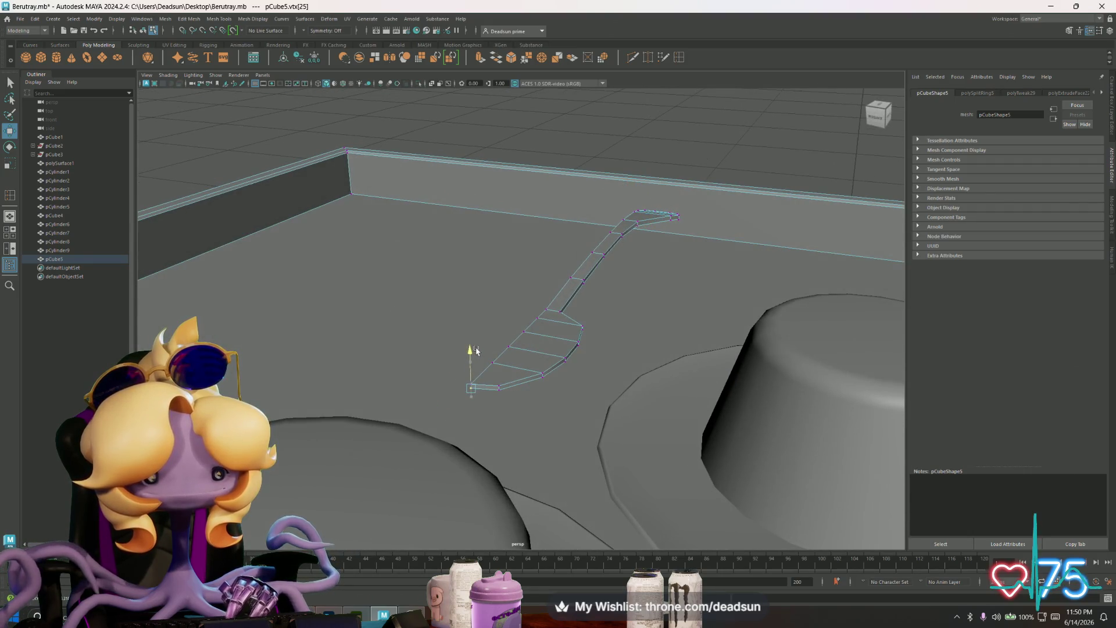
mouse_move(483, 366)
alt+mouse_down()
mouse_move(506, 372)
mouse_move(524, 354)
alt+mouse_up()
click(526, 349)
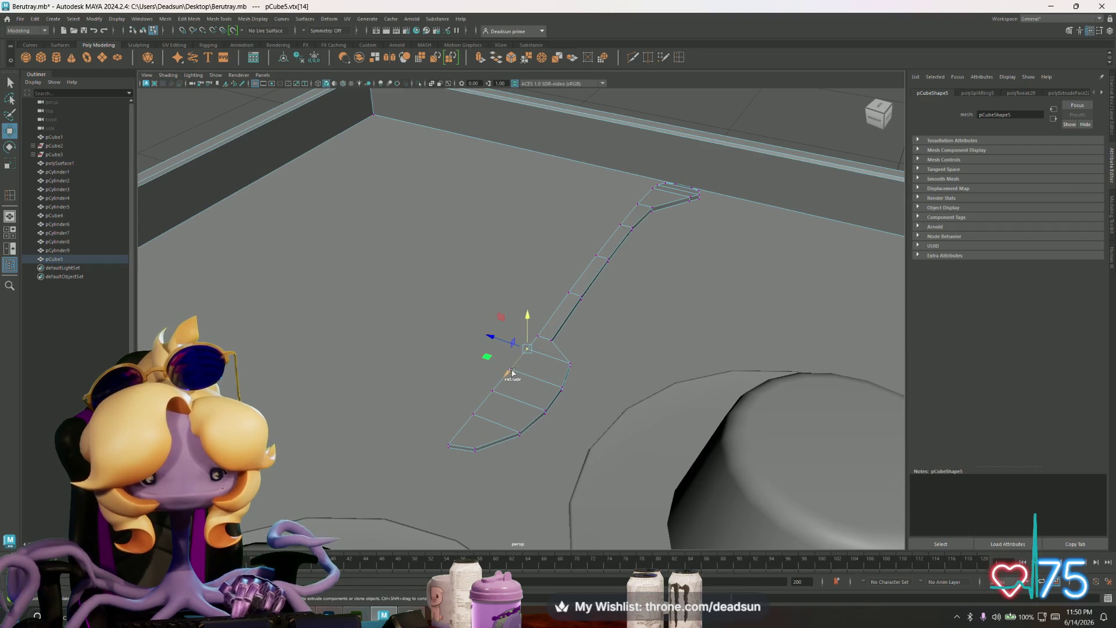
mouse_move(490, 395)
shift+mouse_down()
mouse_move(502, 351)
mouse_move(473, 411)
mouse_move(502, 356)
mouse_move(690, 462)
mouse_move(558, 392)
mouse_move(558, 511)
shift+mouse_up()
Step: Pull the outer vertices of the new end section outward to widen it into a flare
alt+drag(567, 356, 396, 390)
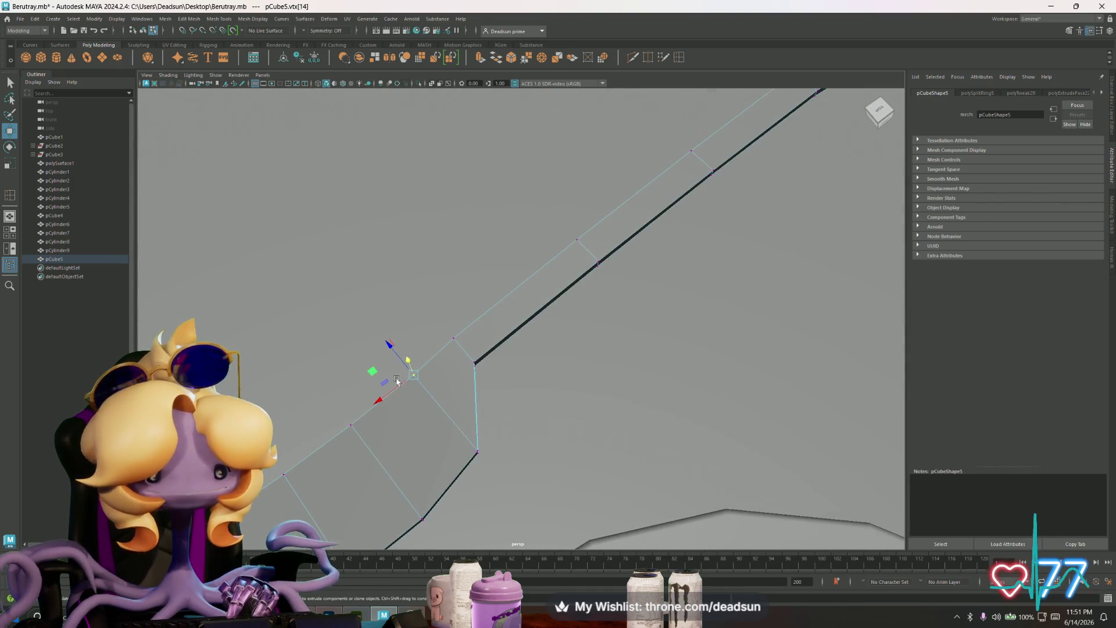
click(383, 398)
mouse_move(348, 419)
alt+mouse_down()
mouse_move(506, 349)
mouse_move(529, 294)
alt+mouse_up()
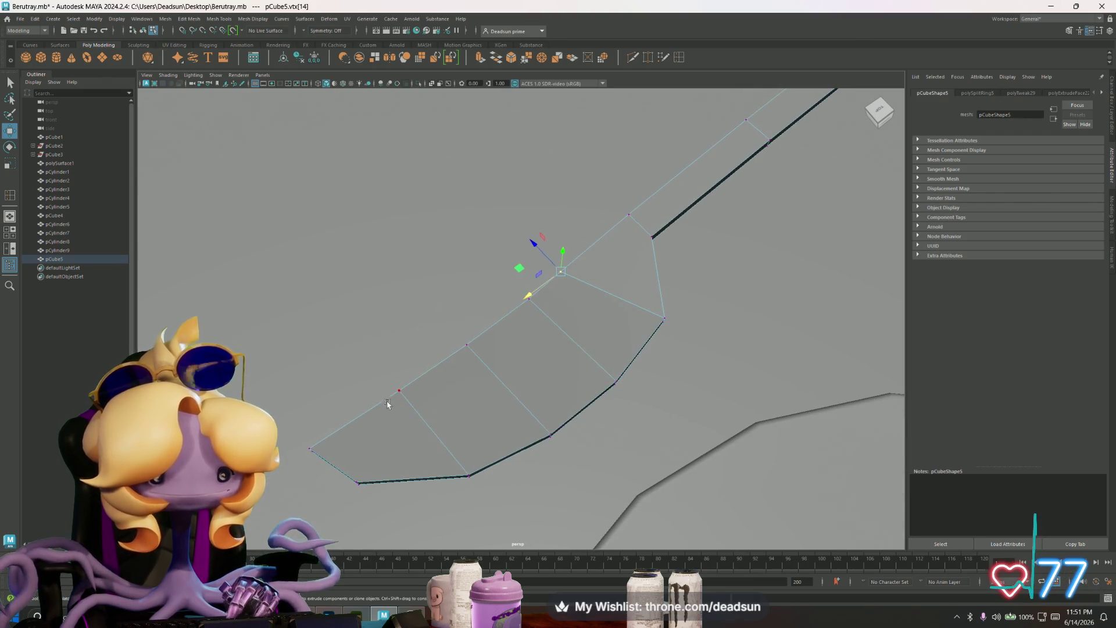
click(401, 390)
mouse_move(355, 418)
mouse_down()
mouse_move(393, 393)
mouse_move(526, 372)
mouse_up()
click(467, 346)
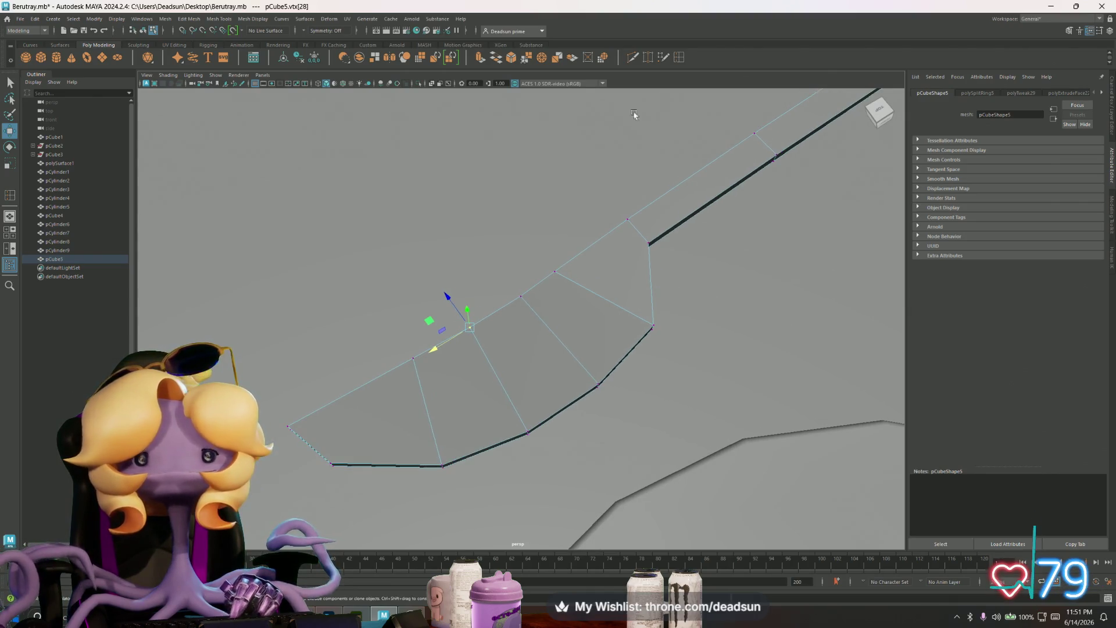
Step: Multi-Cut a lengthwise edge through the curved end faces, from the narrow part to the outer edge
click(633, 58)
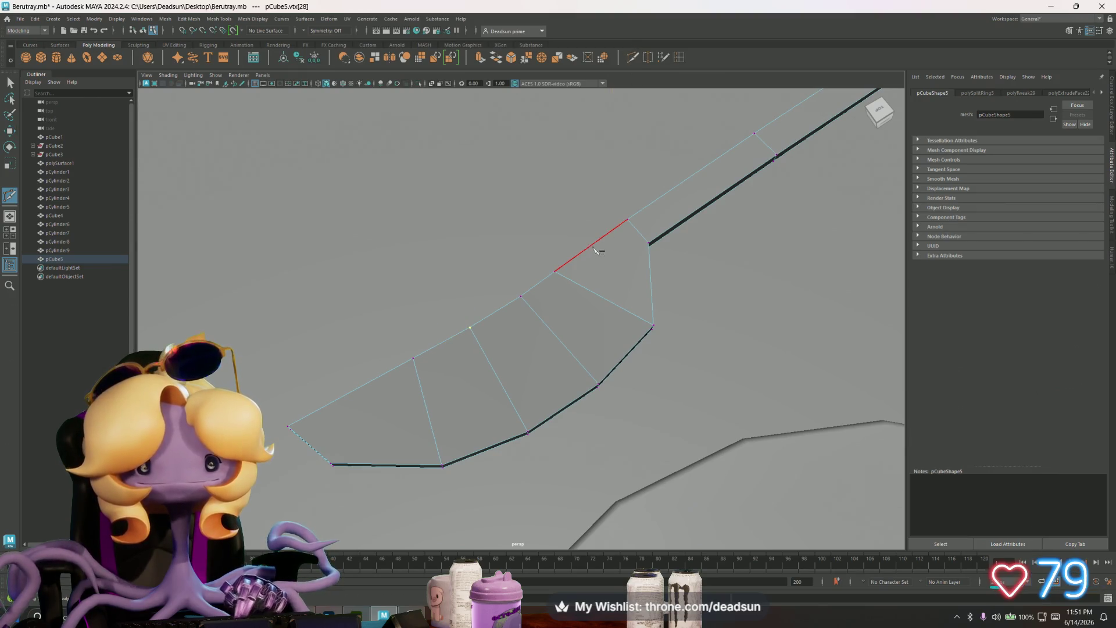
click(594, 244)
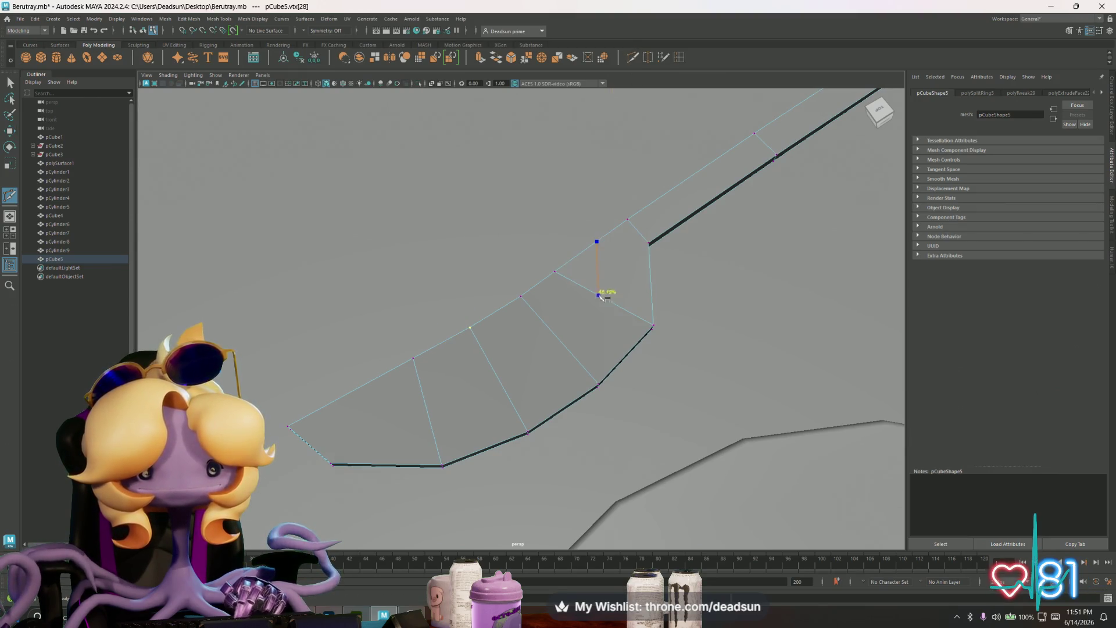
click(562, 343)
click(503, 384)
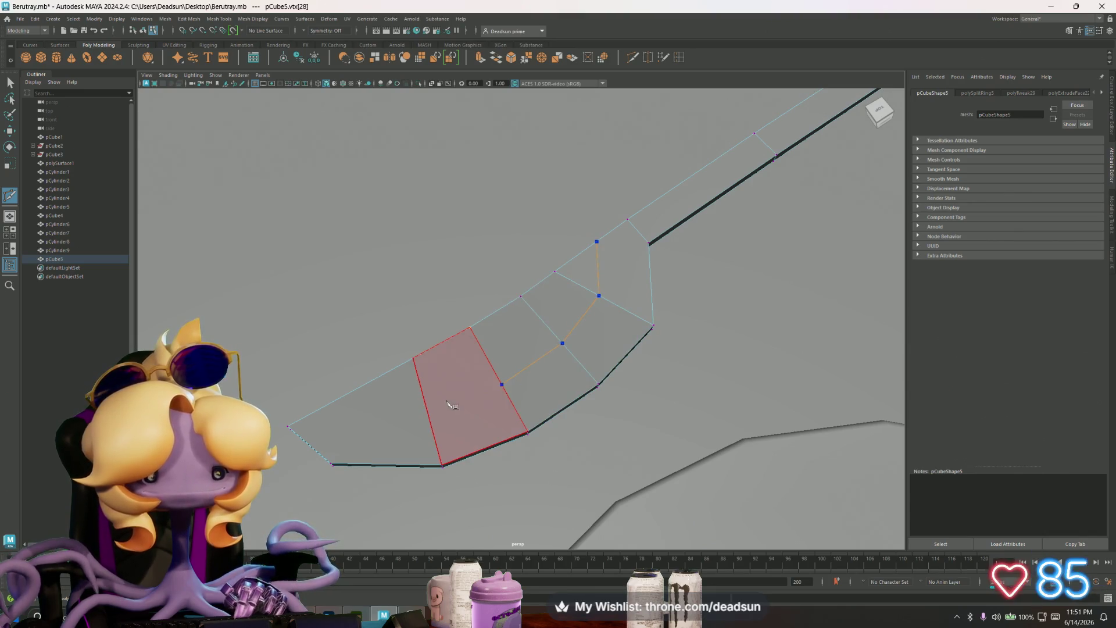
click(430, 418)
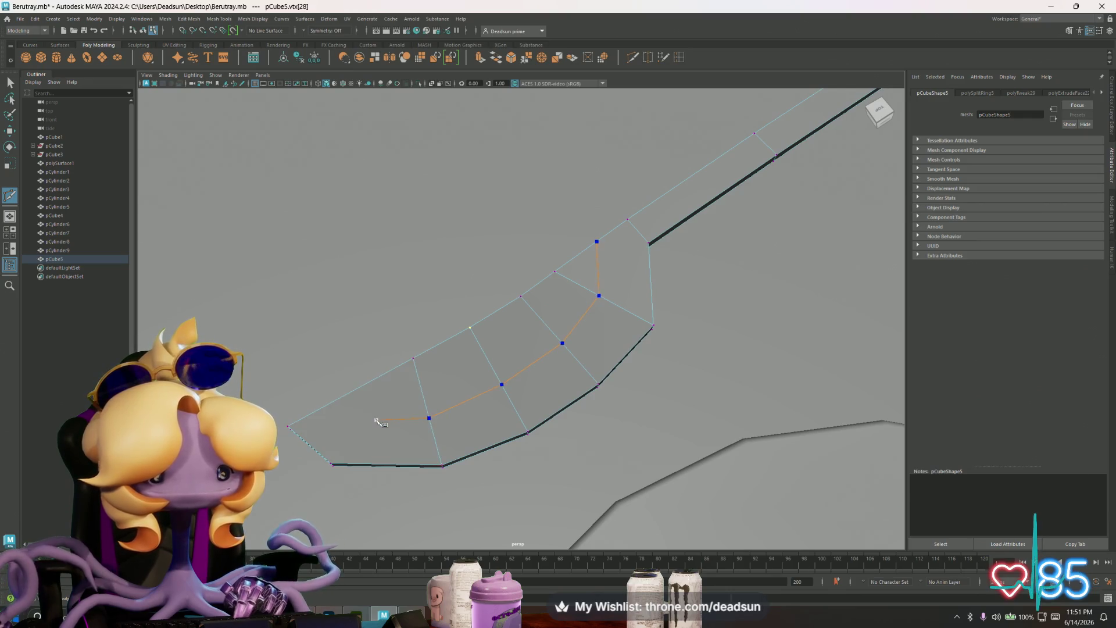
click(375, 419)
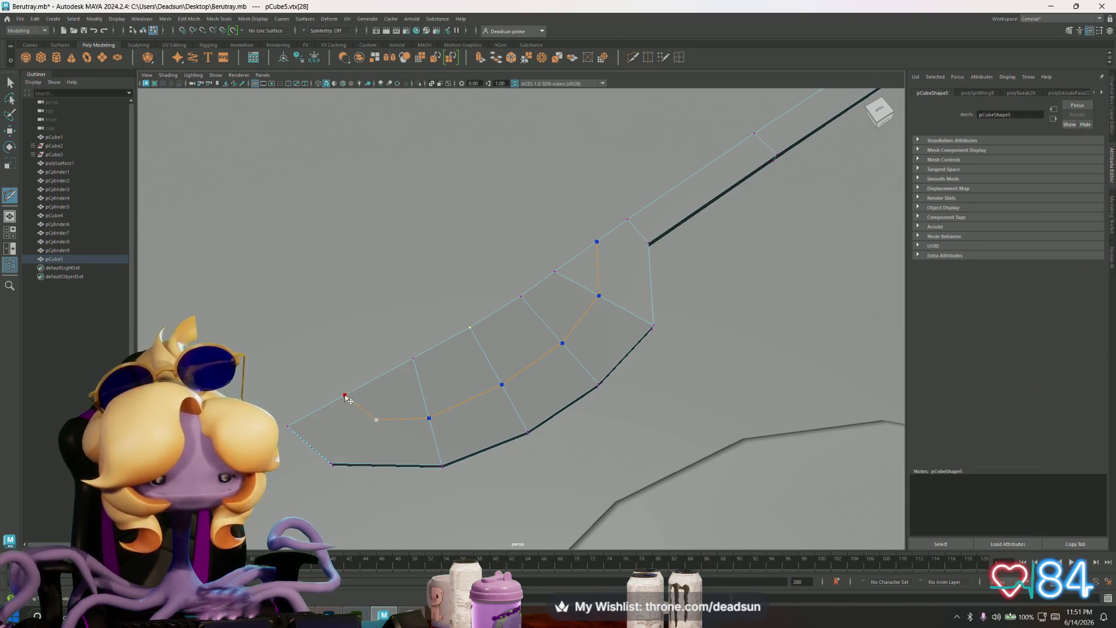
click(345, 396)
key(Return)
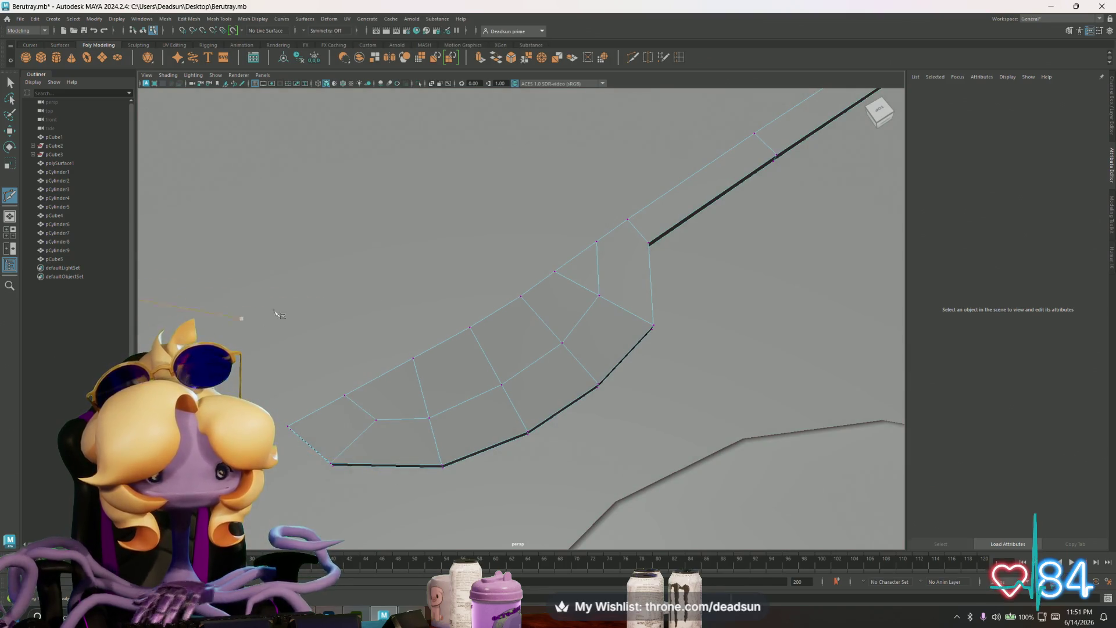
click(10, 82)
alt+drag(552, 407, 381, 233)
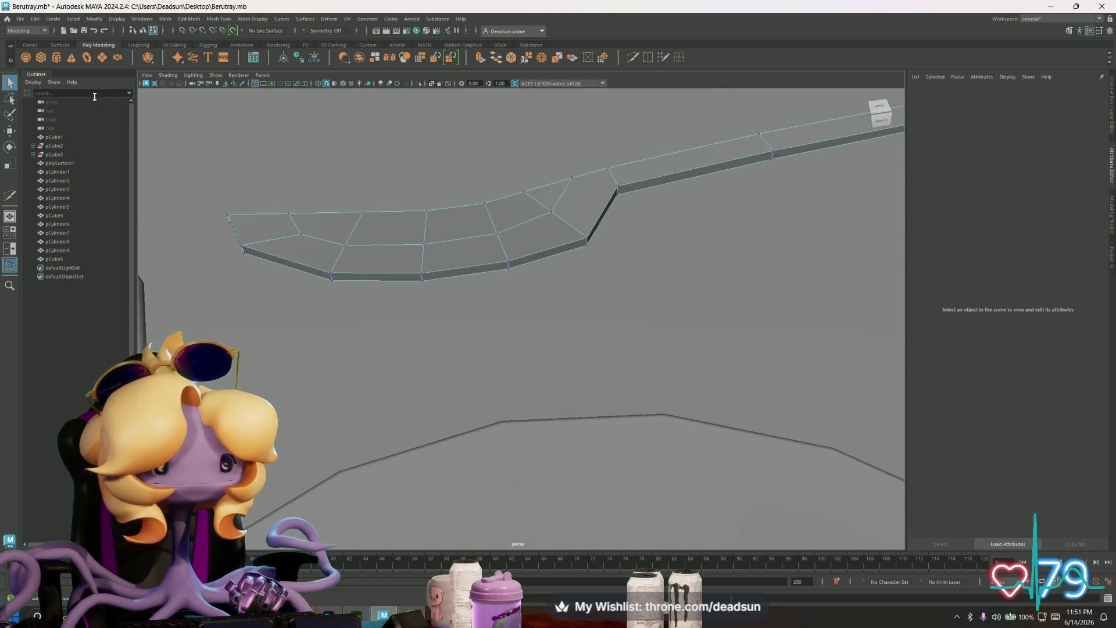
Step: Flatten the last face at the strip's curved end by scaling it on Y
right_drag(397, 242, 334, 230)
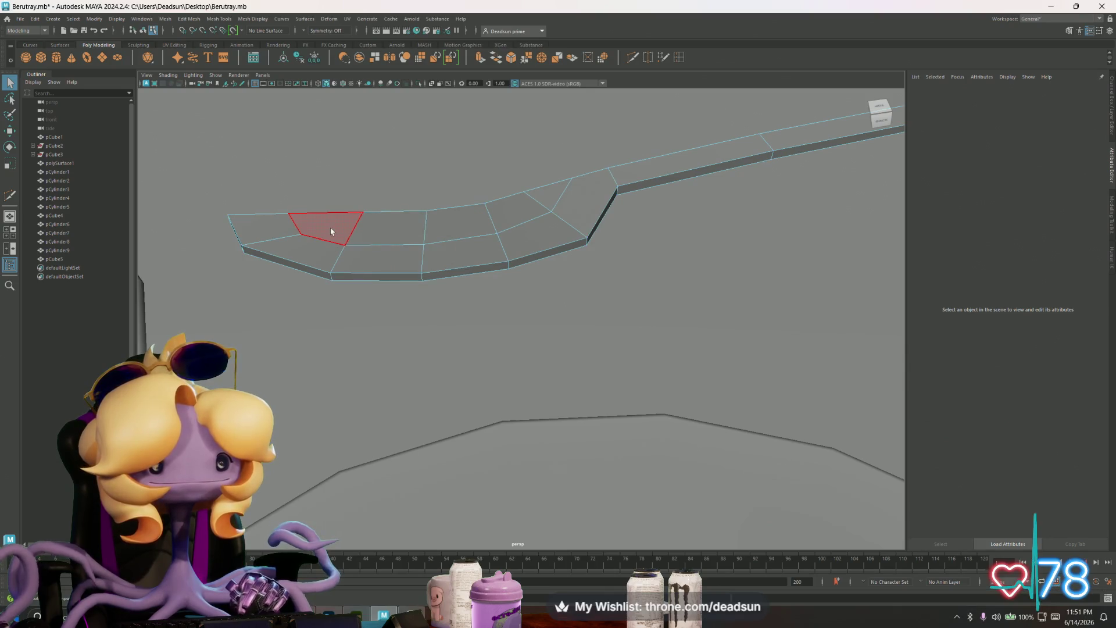
click(332, 231)
shift+click(387, 227)
shift+click(460, 223)
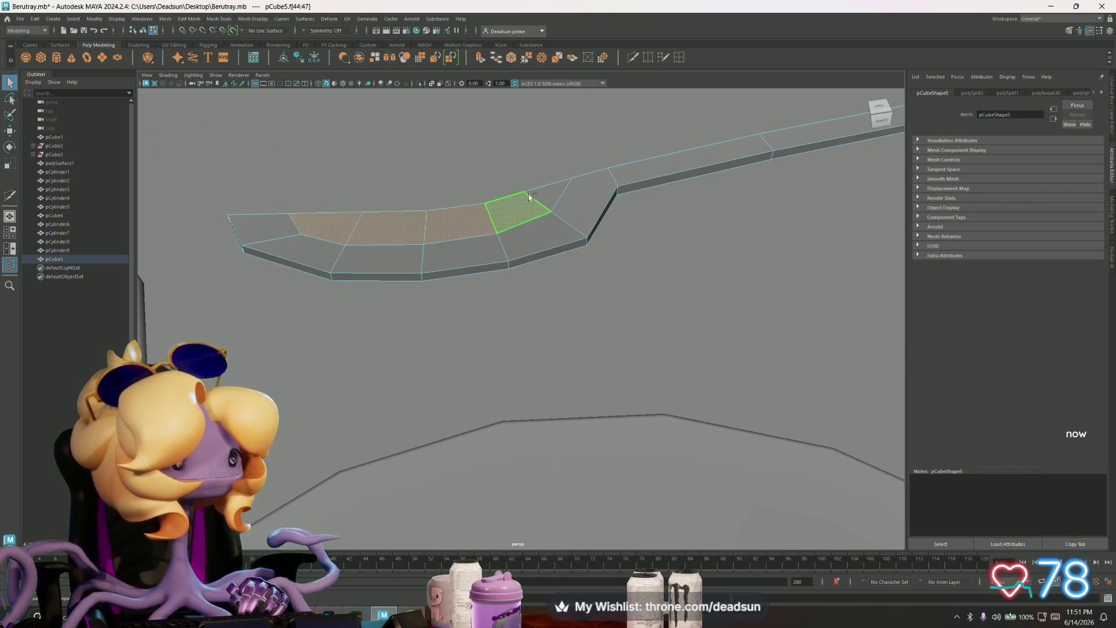
mouse_move(550, 186)
alt+mouse_down()
mouse_move(523, 249)
mouse_move(518, 313)
mouse_move(418, 248)
mouse_move(474, 319)
mouse_move(514, 269)
mouse_move(556, 317)
mouse_move(423, 254)
mouse_move(435, 250)
alt+mouse_up()
shift+click(523, 249)
scroll(473, 322, up, 5)
click(499, 289)
key(w)
key(e)
key(r)
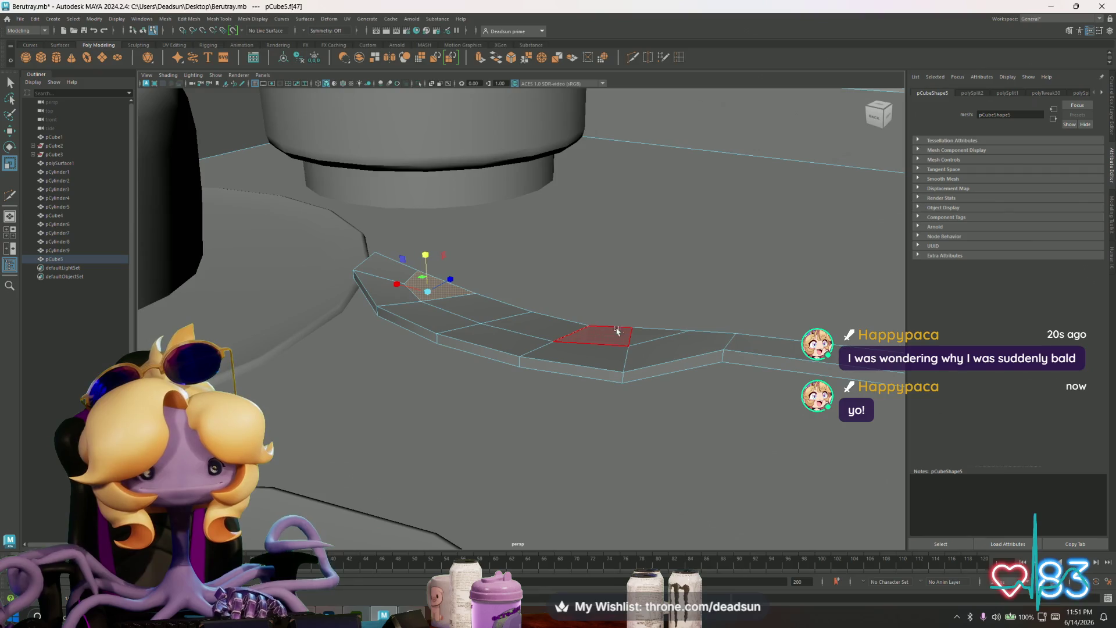
right_drag(635, 330, 594, 324)
Step: Lower a couple of vertices near the end slightly with the Move tool
click(634, 329)
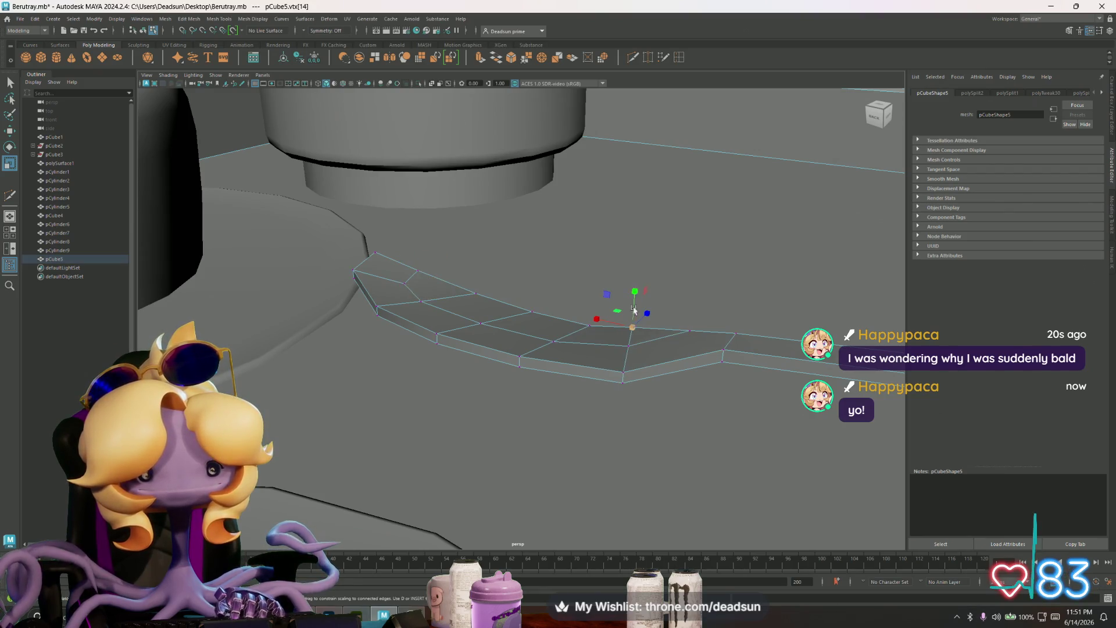
key(w)
drag(636, 289, 693, 297)
click(697, 332)
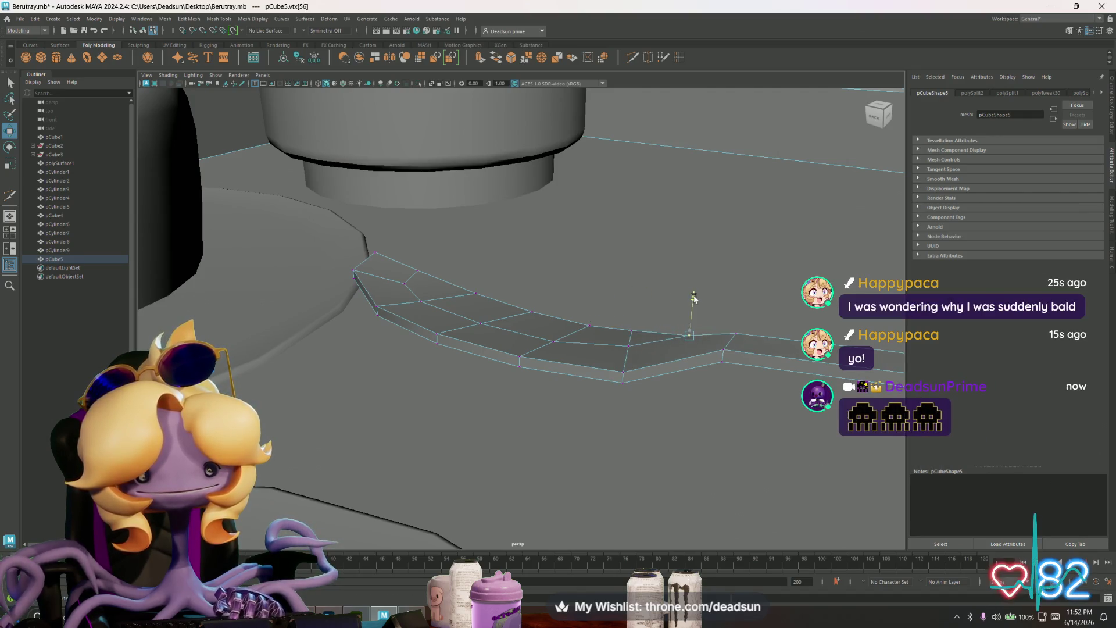
click(632, 345)
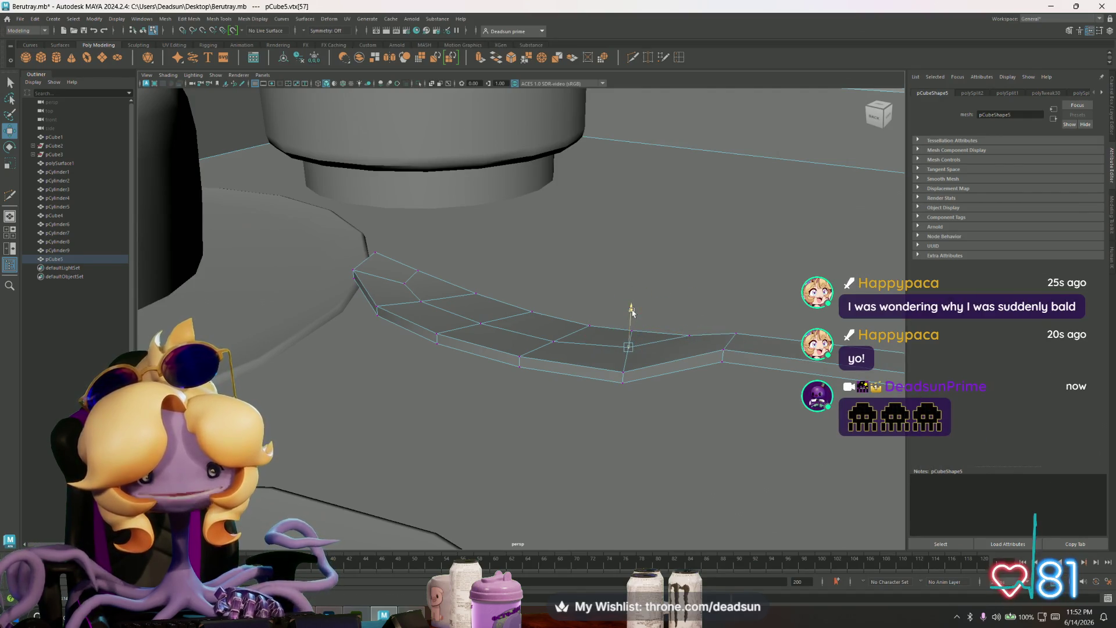
mouse_move(632, 313)
alt+mouse_down()
mouse_move(489, 333)
mouse_move(596, 341)
alt+mouse_up()
Step: Return to object mode, frame the mesh and select an edge at the strip's end
right_drag(540, 329, 539, 294)
key(f)
scroll(558, 280, up, 4)
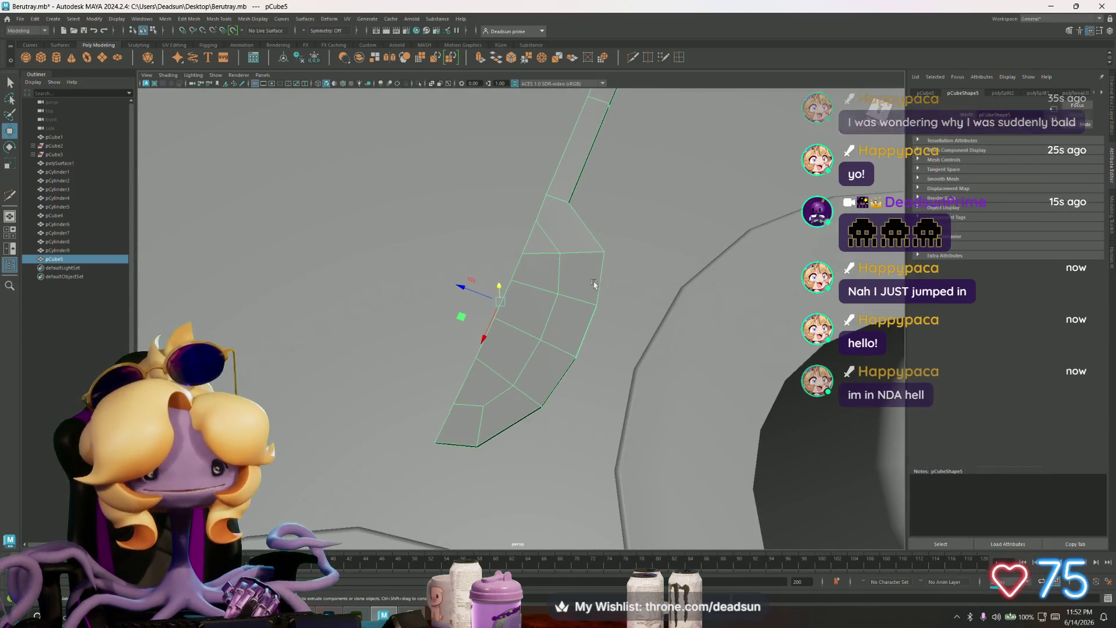
click(577, 252)
alt+drag(576, 252, 533, 267)
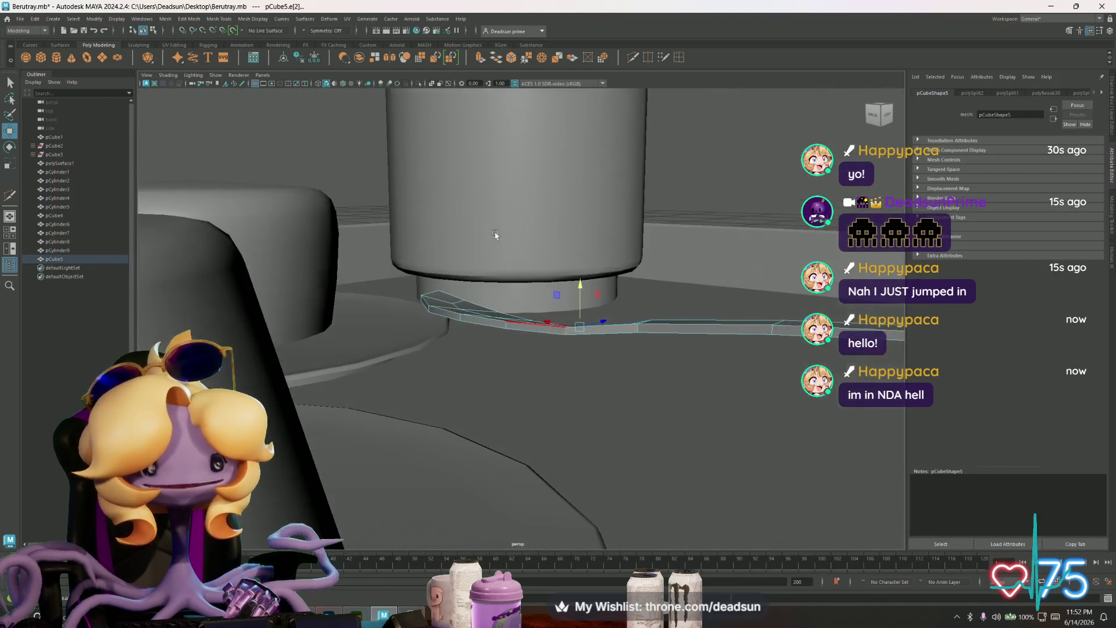
key(f)
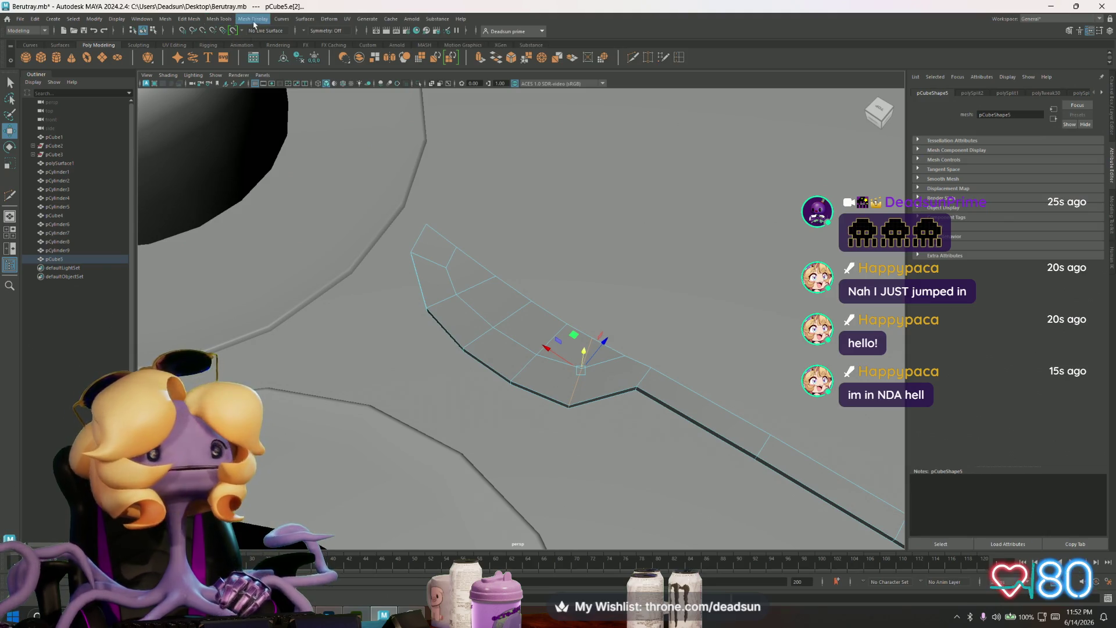
Step: Add crosswise edge loops to the strip's flared end and close the tool settings
click(216, 19)
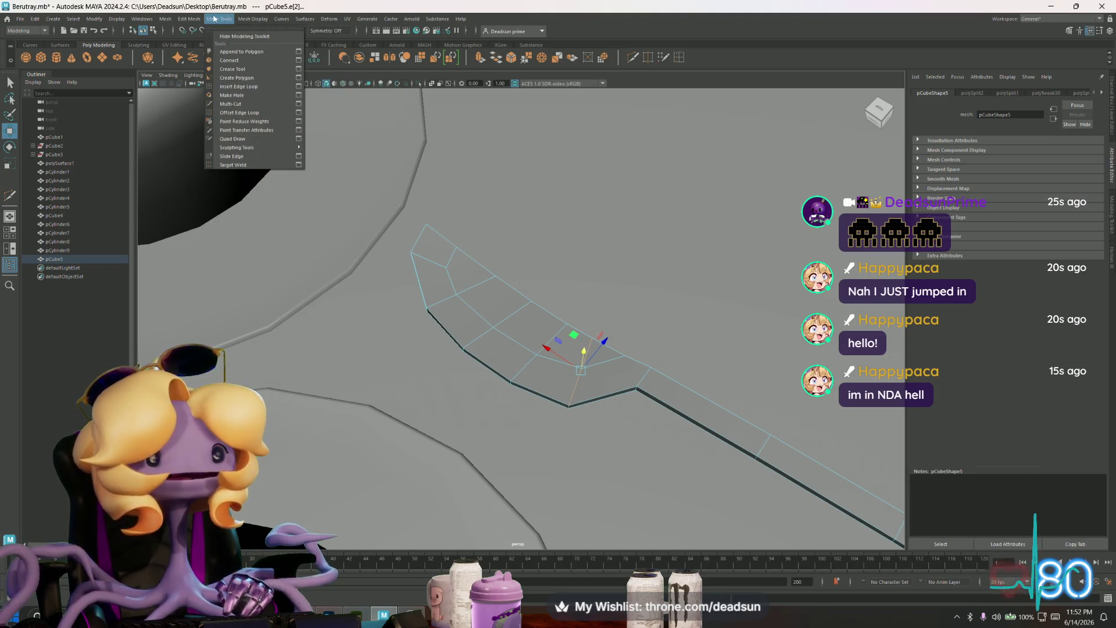
click(299, 87)
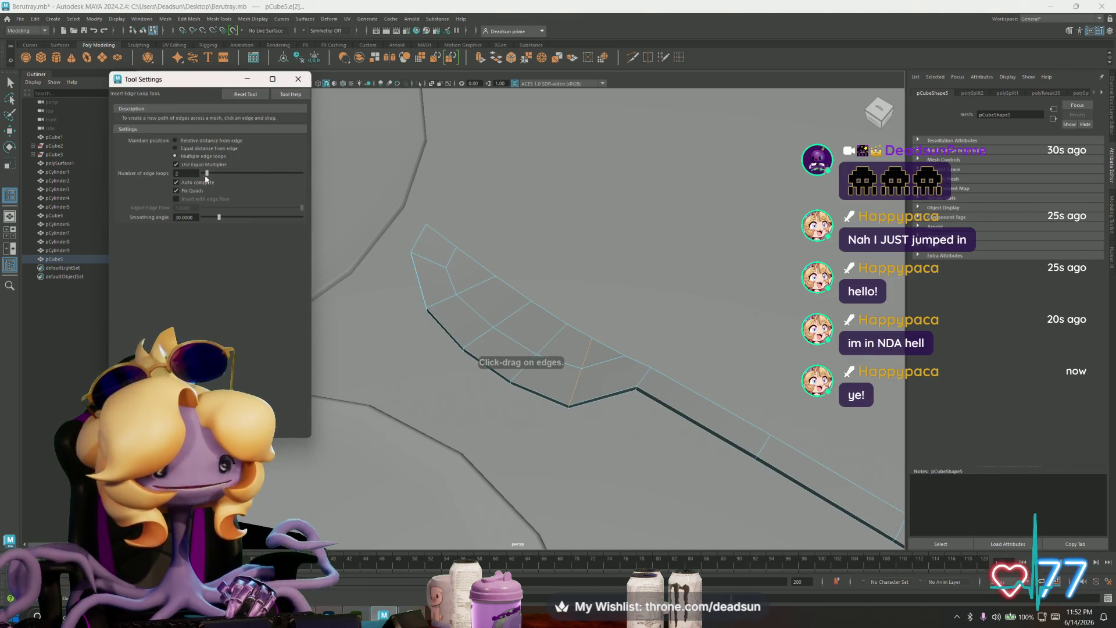
click(299, 80)
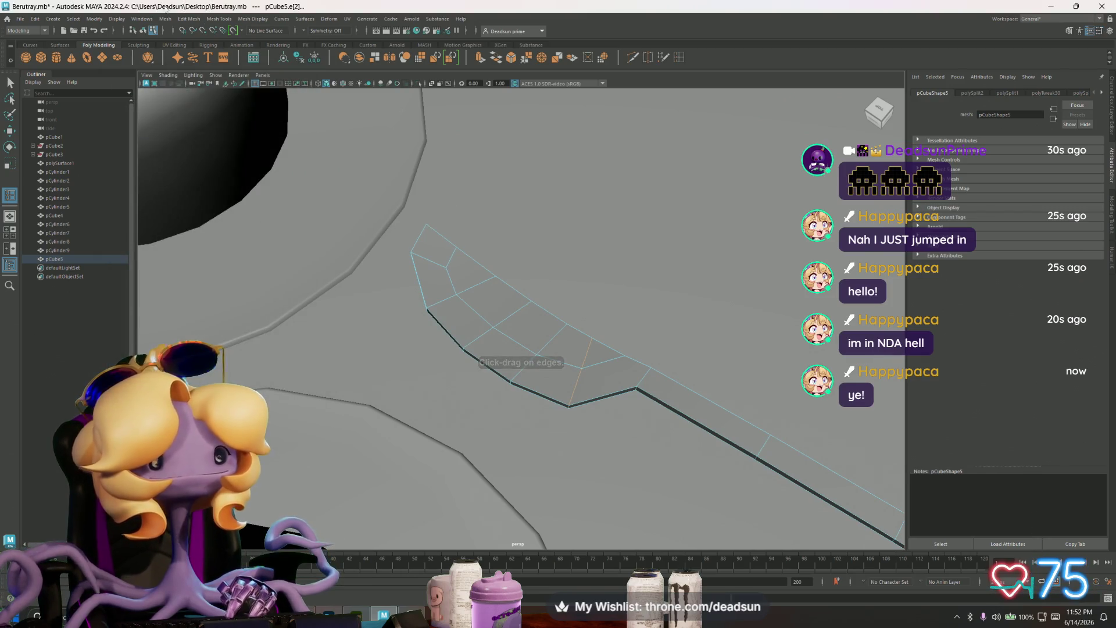
Step: Open the Bevel Options dialog from the Edit Mesh menu
click(165, 19)
mouse_move(189, 18)
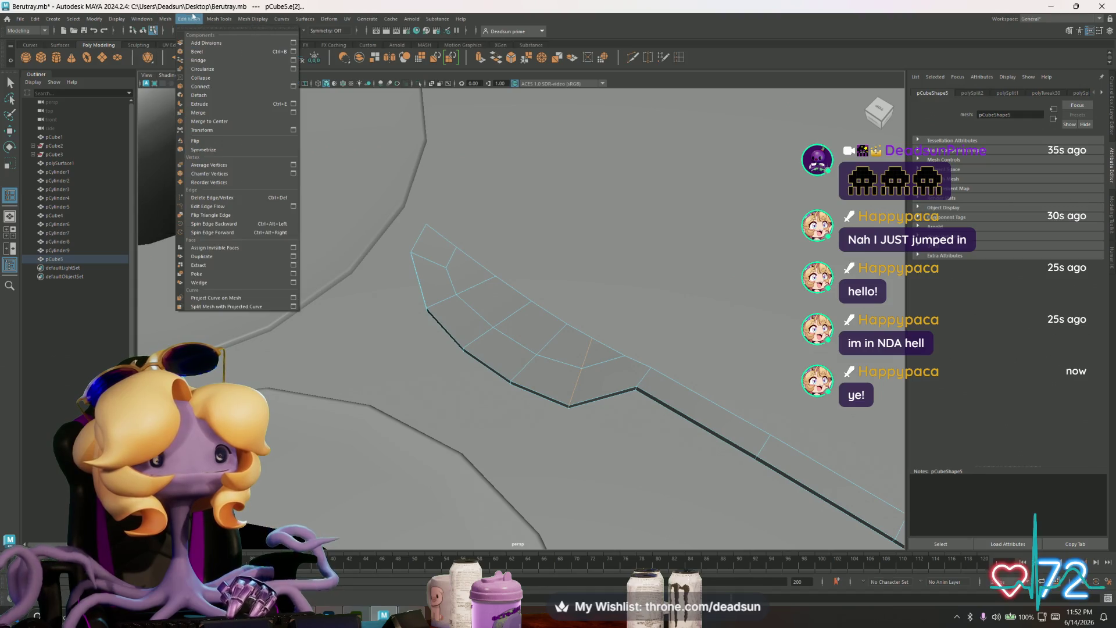
click(291, 51)
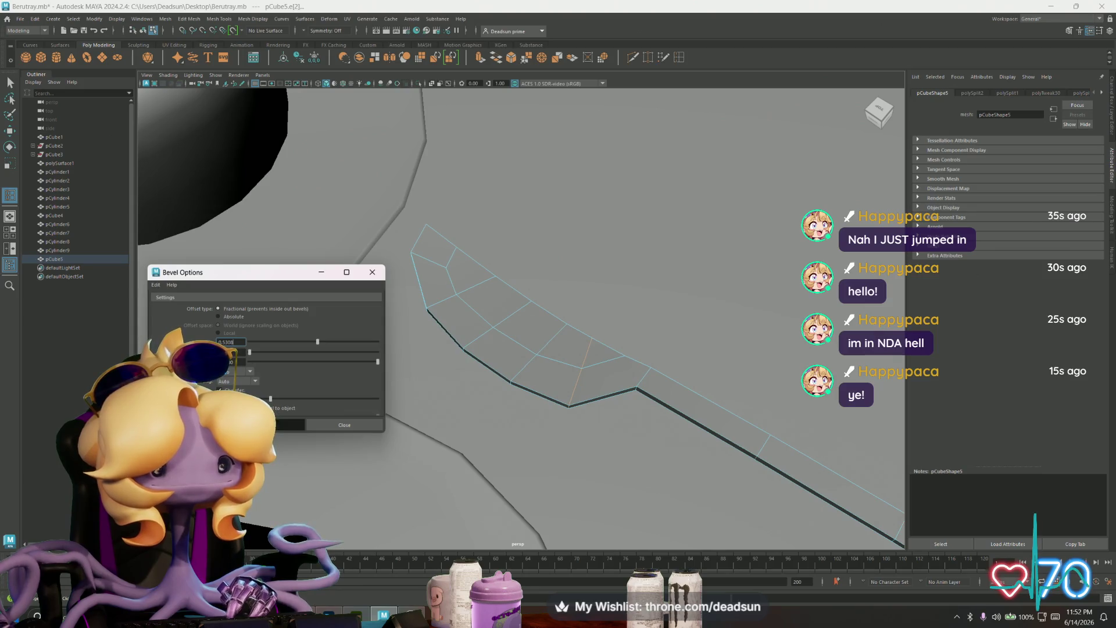
Step: Lower a corner vertex of the strip slightly and nudge a few other vertices on Y
mouse_move(454, 411)
alt+mouse_down()
mouse_move(440, 420)
mouse_move(448, 413)
alt+mouse_up()
right_drag(491, 360, 472, 411)
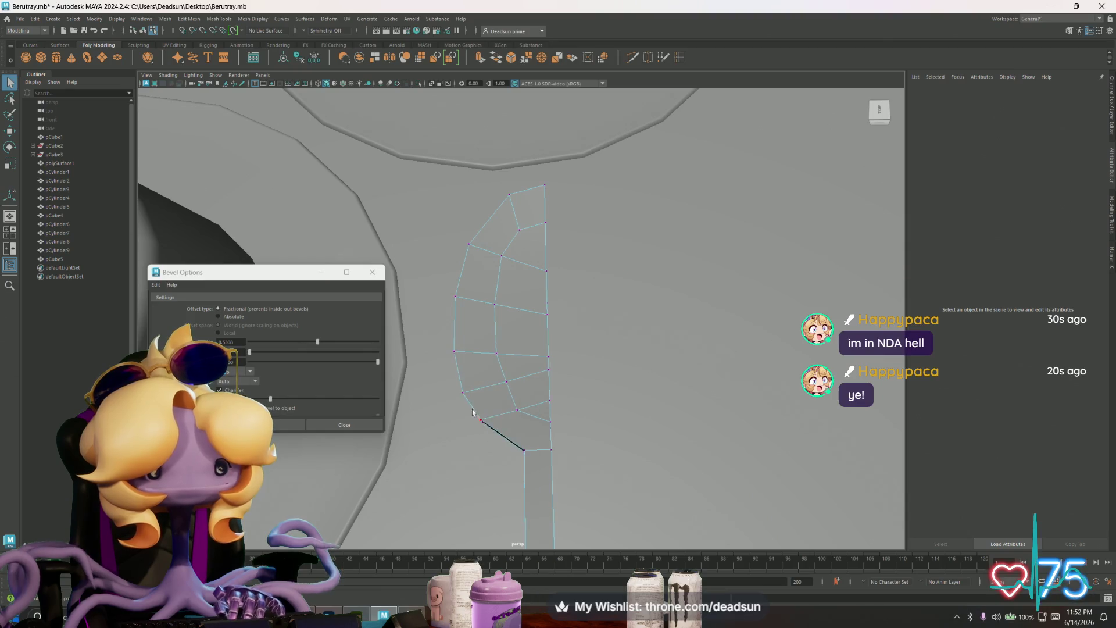
click(472, 412)
key(w)
drag(482, 377, 485, 382)
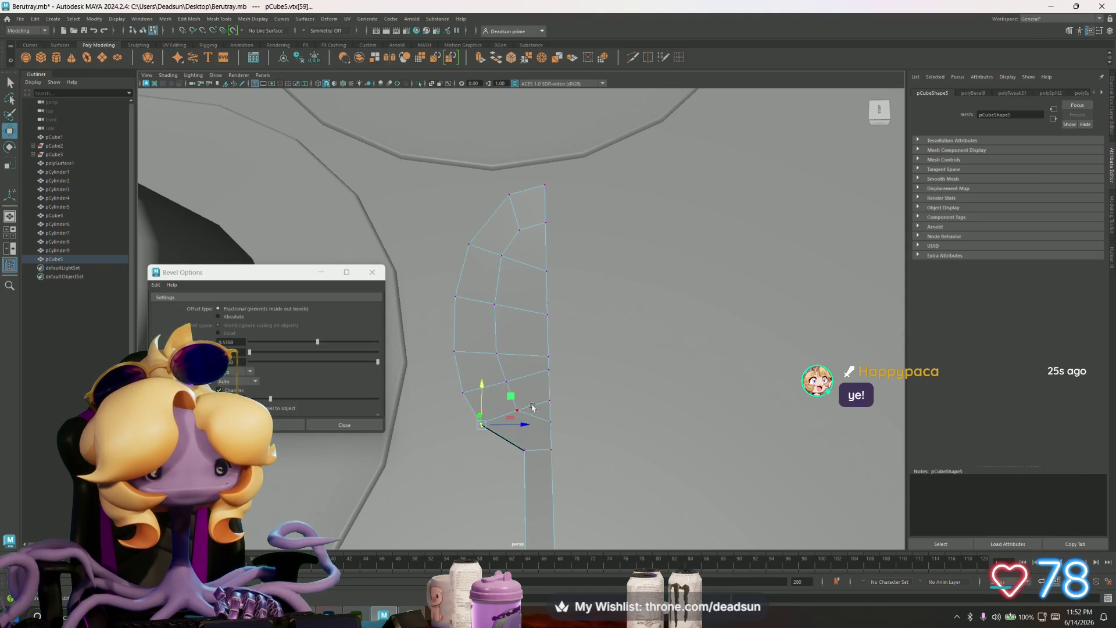
mouse_move(570, 412)
alt+mouse_down()
mouse_move(480, 372)
mouse_move(497, 337)
mouse_move(617, 369)
alt+mouse_up()
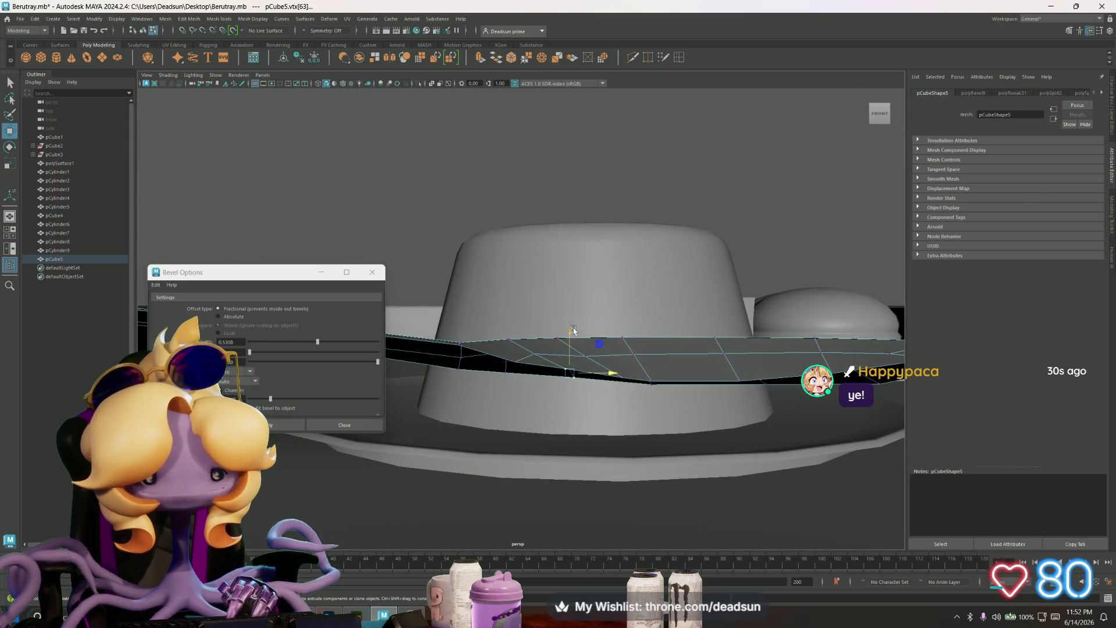
mouse_move(573, 330)
mouse_down()
mouse_move(657, 399)
mouse_move(646, 381)
mouse_move(663, 371)
mouse_move(657, 390)
mouse_move(686, 425)
mouse_move(539, 443)
mouse_move(489, 367)
mouse_move(498, 374)
mouse_up()
click(632, 390)
click(654, 372)
click(646, 372)
right_drag(506, 349, 567, 319)
click(396, 145)
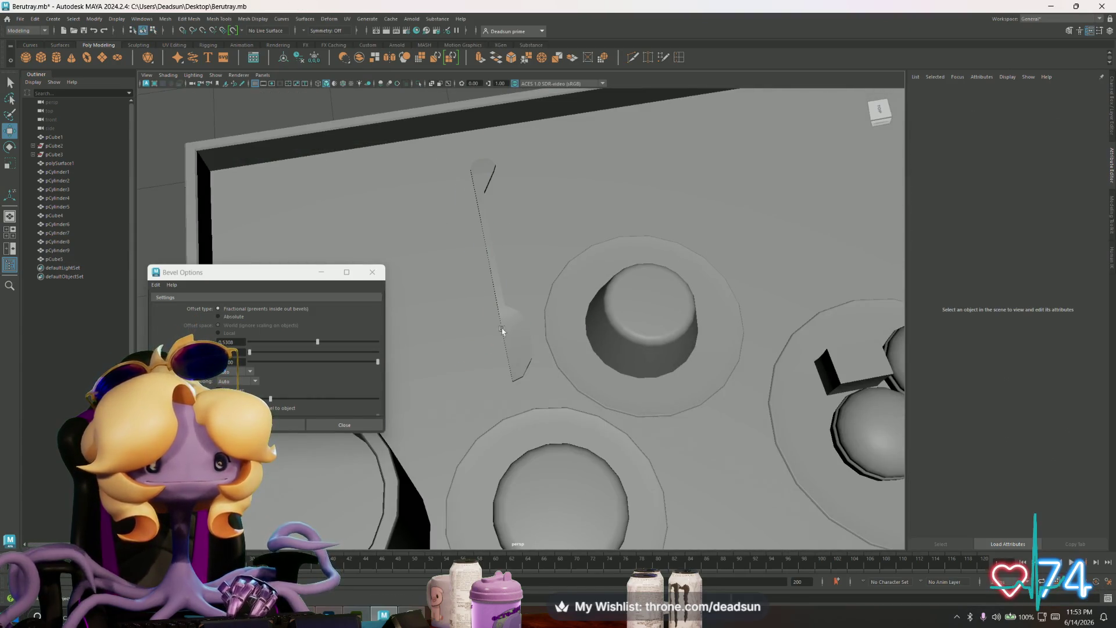
Step: Slide a vertex near the strip's end outward along X to reshape the outline
click(514, 331)
mouse_move(515, 331)
alt+mouse_down()
mouse_move(678, 319)
mouse_move(635, 411)
mouse_move(587, 394)
mouse_move(552, 424)
mouse_move(809, 406)
mouse_move(635, 327)
alt+mouse_up()
right_drag(636, 327, 599, 326)
click(622, 326)
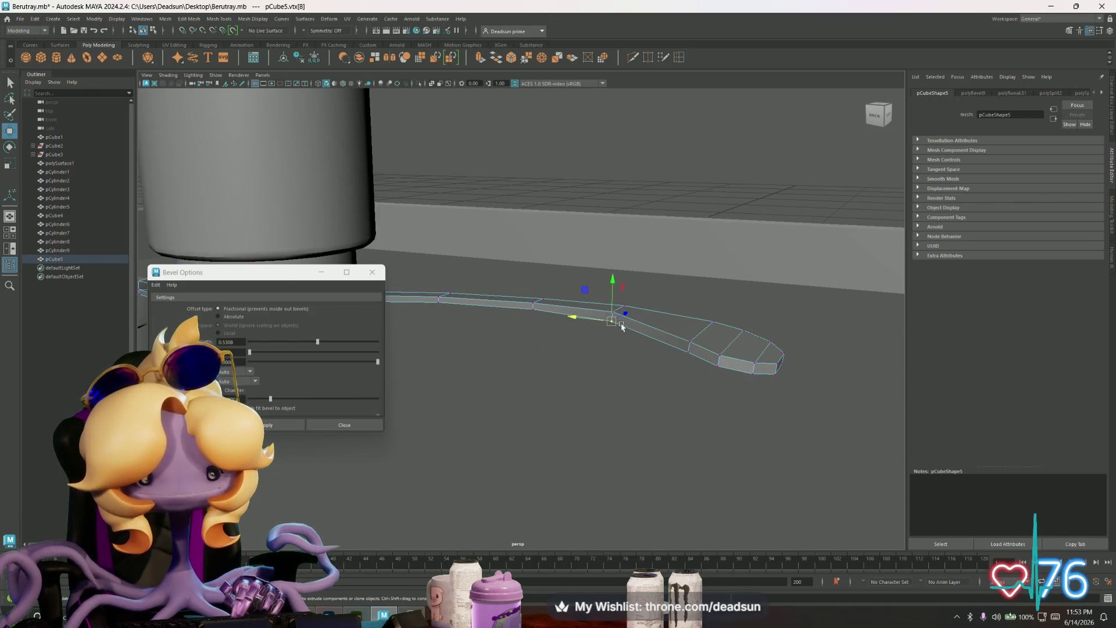
middle_drag(688, 355, 780, 378)
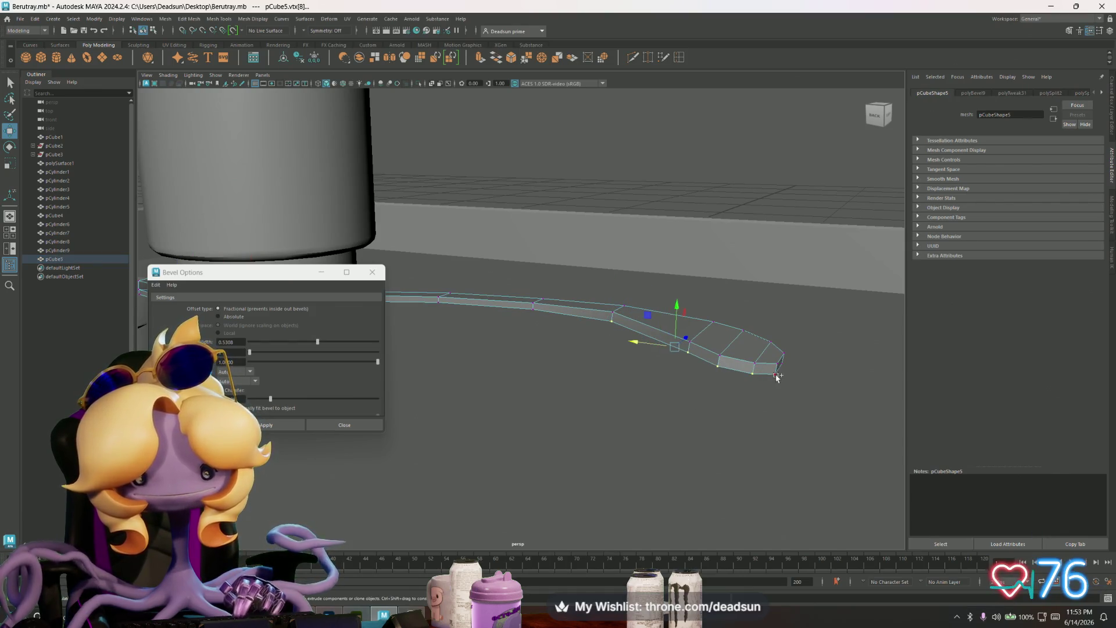
mouse_move(780, 379)
alt+mouse_down()
mouse_move(560, 411)
mouse_move(592, 433)
mouse_move(553, 456)
mouse_move(586, 455)
alt+mouse_up()
Step: Start a cut at the strip's corner vertex, then lift that vertex slightly upward
key(y)
click(599, 437)
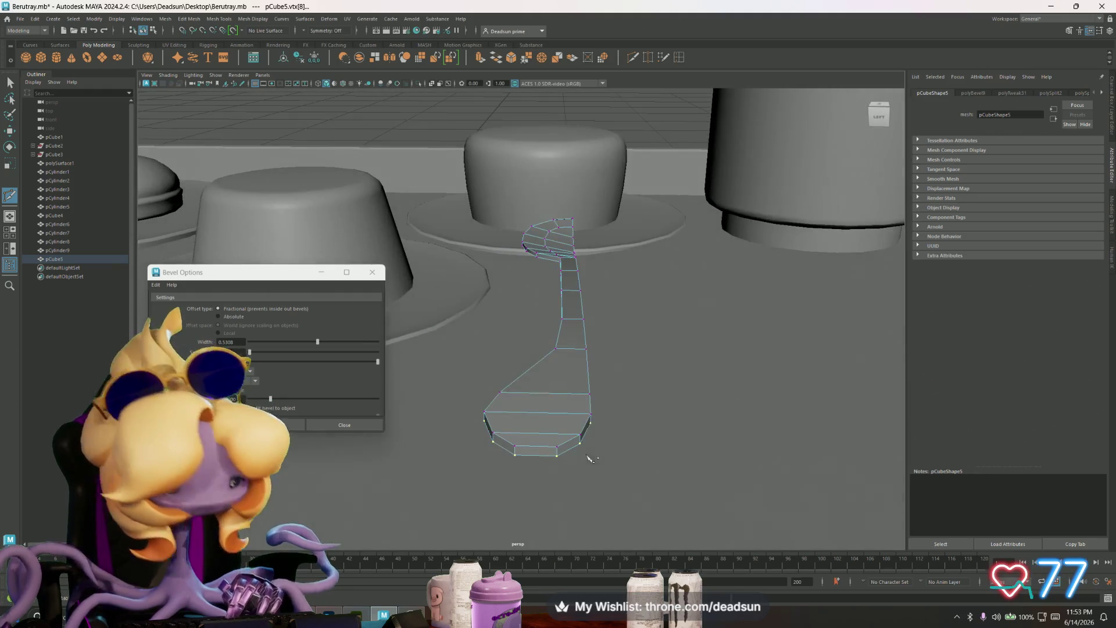
scroll(591, 455, up, 5)
scroll(601, 455, down, 6)
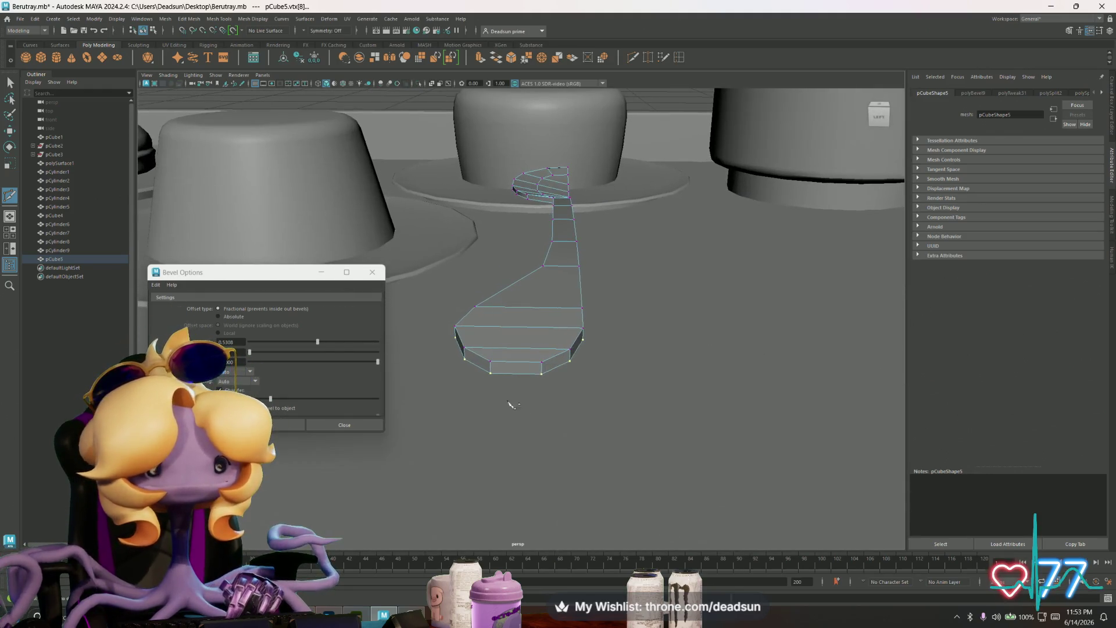
click(10, 82)
alt+drag(541, 322, 572, 324)
key(w)
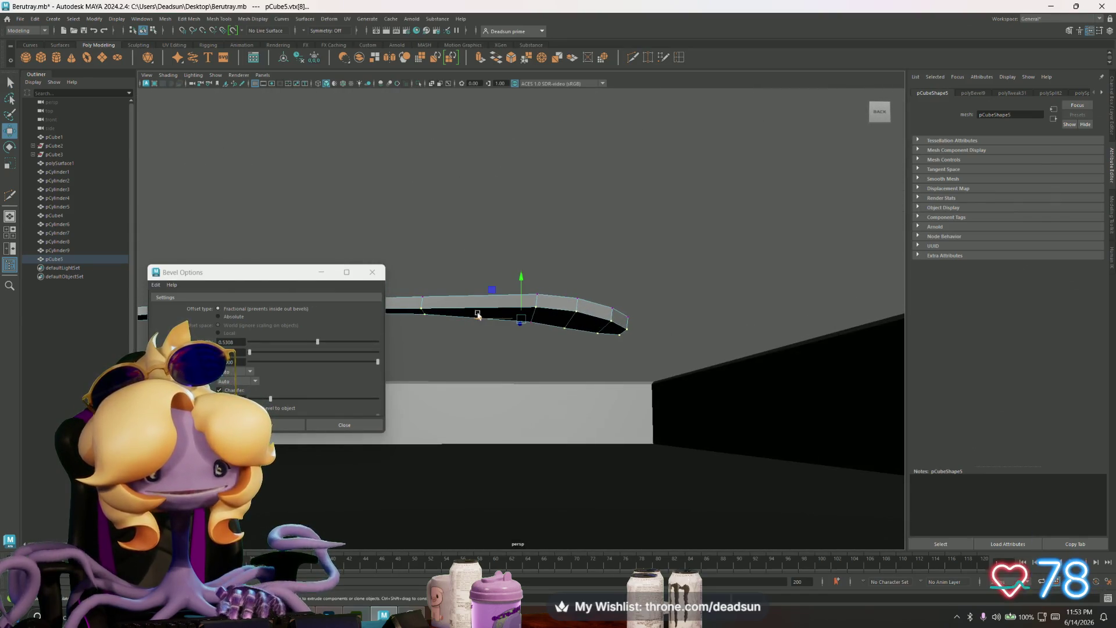
drag(522, 281, 522, 272)
Step: Box-select a pair of strip vertices and raise them, then clear the selection
alt+middle_drag(687, 333, 740, 337)
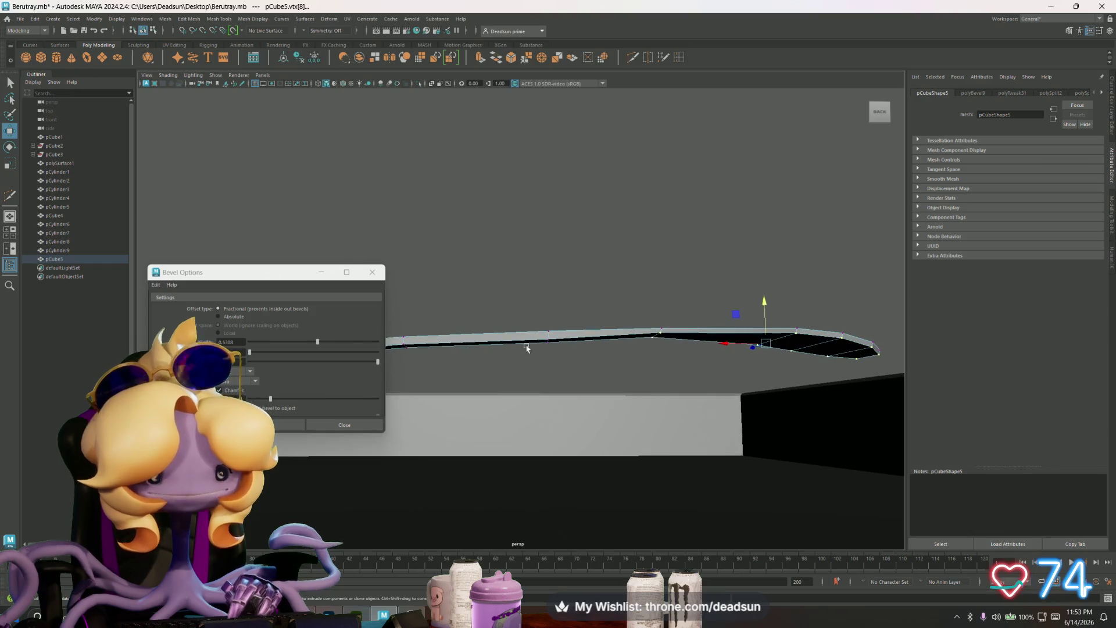
click(547, 338)
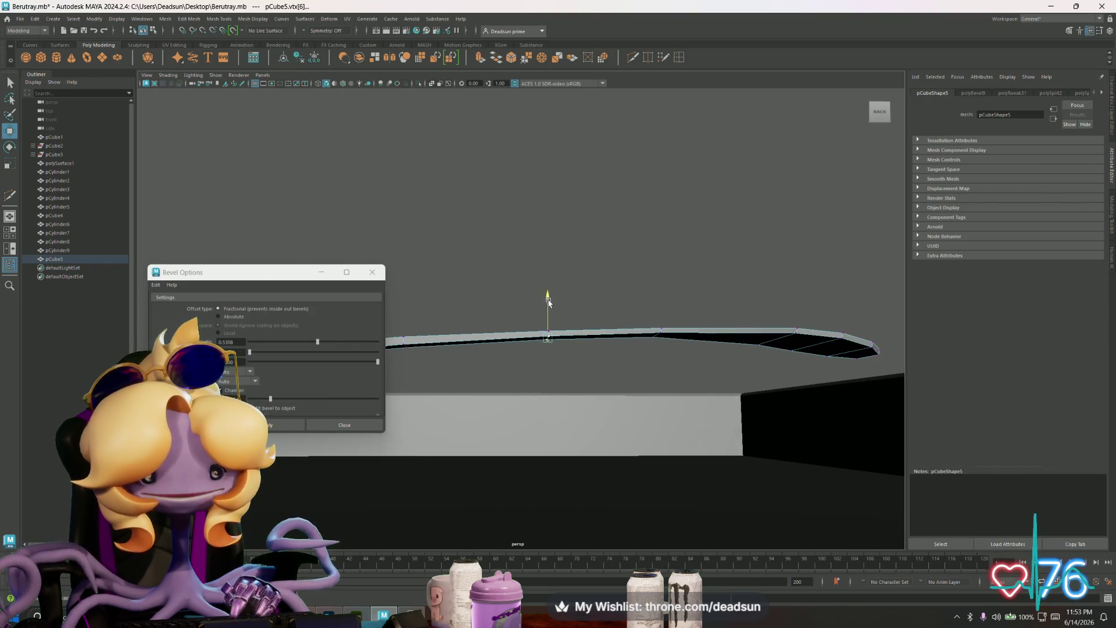
alt+drag(549, 302, 572, 351)
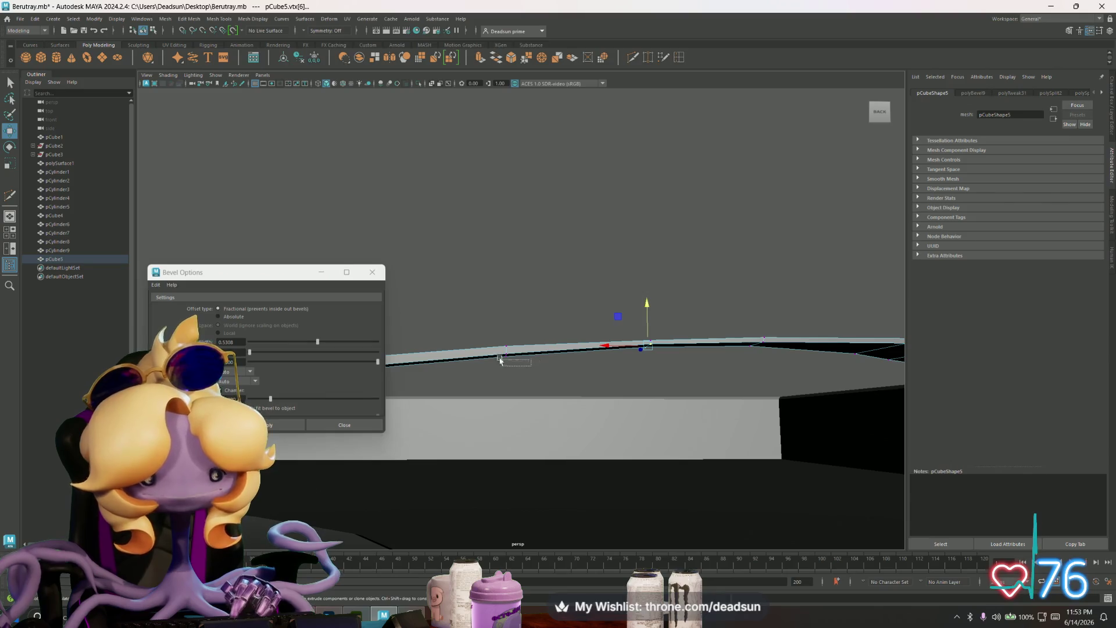
mouse_move(490, 353)
mouse_down()
mouse_move(605, 330)
mouse_move(740, 347)
mouse_move(583, 368)
mouse_move(587, 327)
mouse_up()
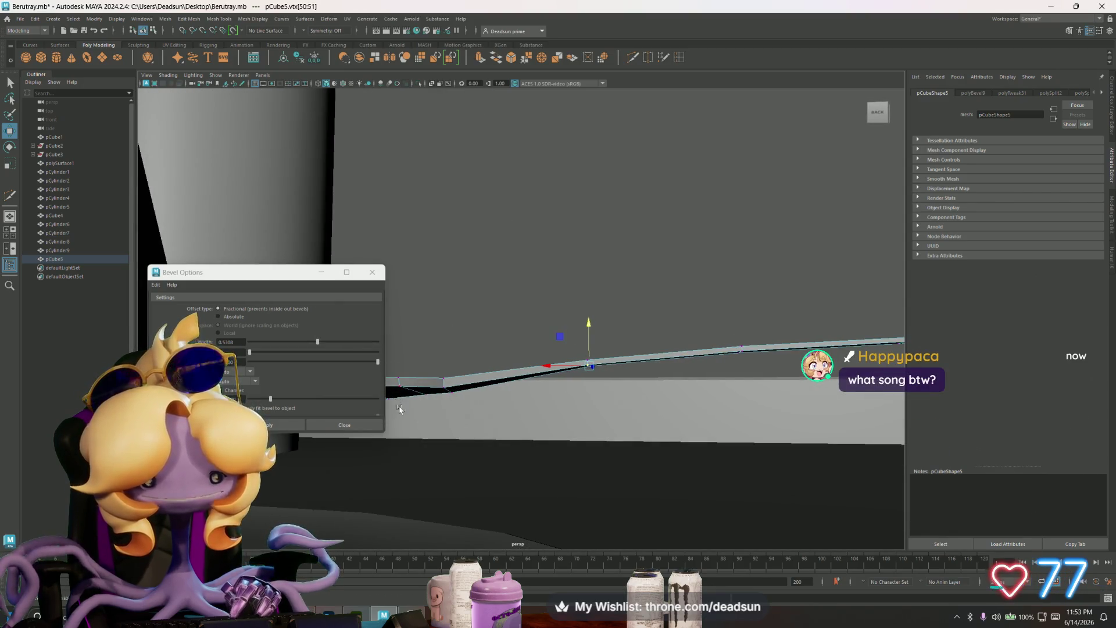
mouse_move(466, 401)
mouse_down()
mouse_move(437, 383)
mouse_move(459, 381)
mouse_move(446, 403)
mouse_move(576, 323)
mouse_up()
right_drag(576, 323, 573, 294)
click(523, 378)
Step: Apply Mesh Display > Soften Edge to the spoon for smooth shading
mouse_move(524, 378)
alt+mouse_down()
mouse_move(383, 350)
mouse_move(495, 372)
mouse_move(602, 346)
alt+mouse_up()
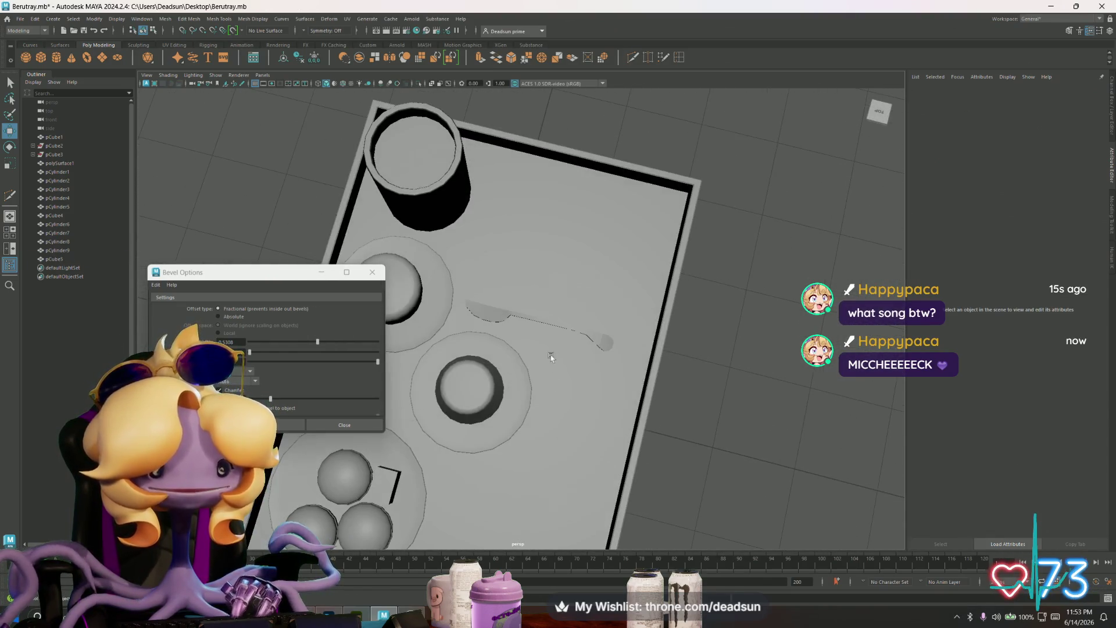
click(551, 343)
right_drag(571, 388, 584, 329)
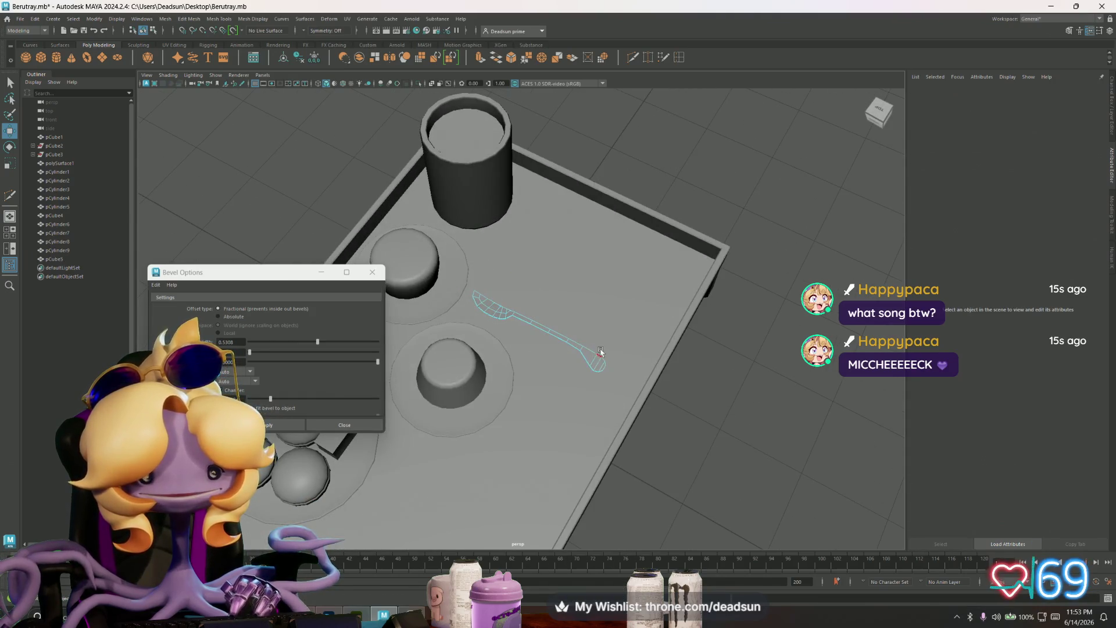
click(596, 356)
click(219, 18)
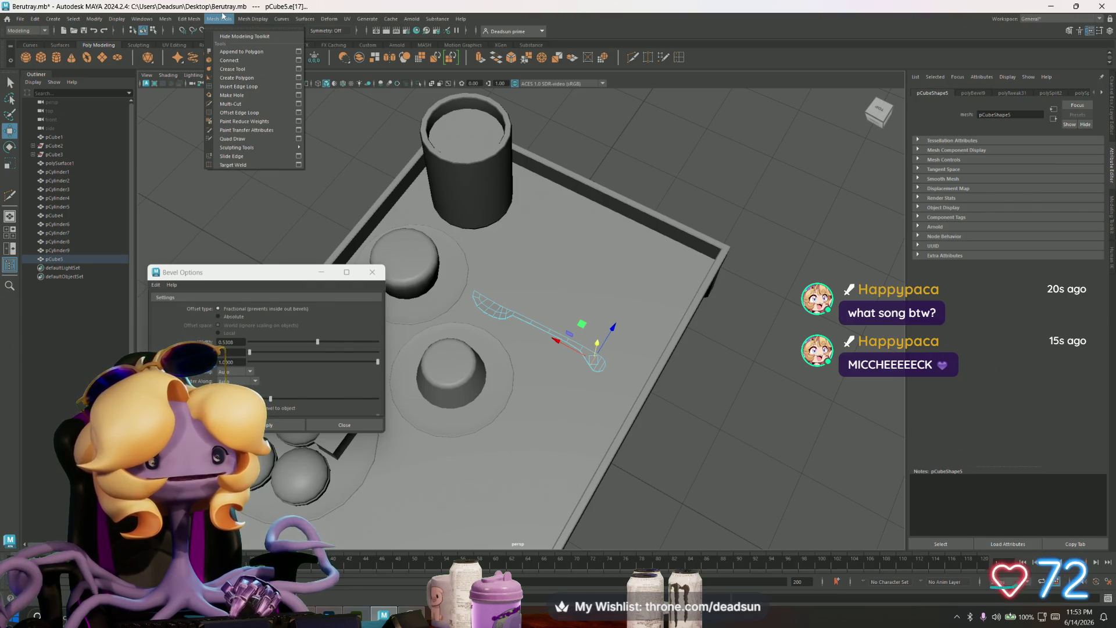
mouse_move(253, 19)
click(256, 96)
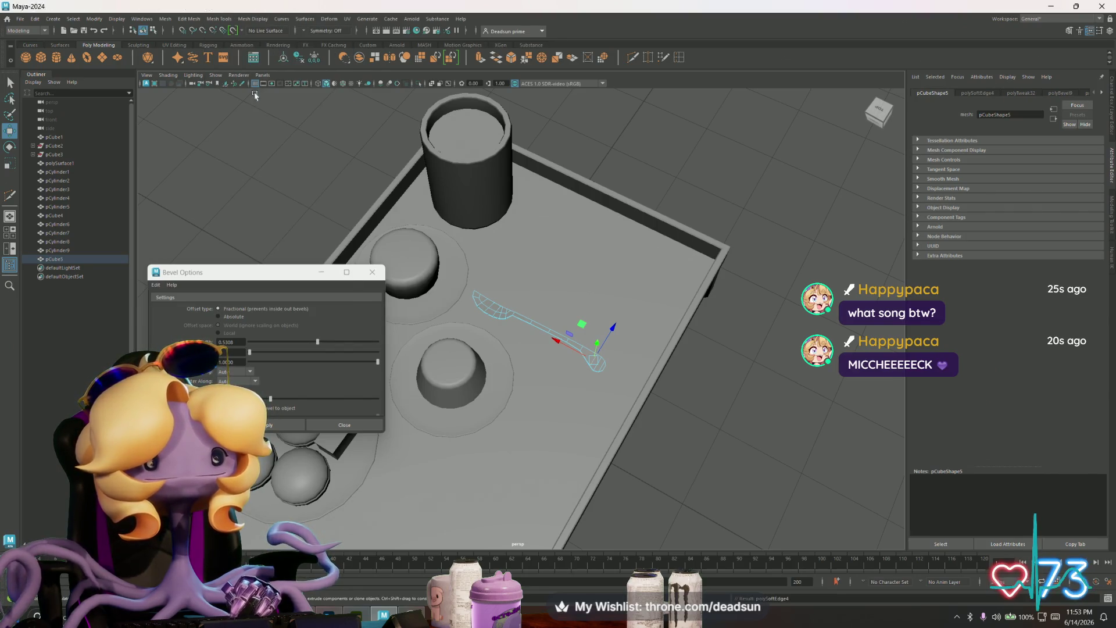
right_click(491, 305)
click(710, 174)
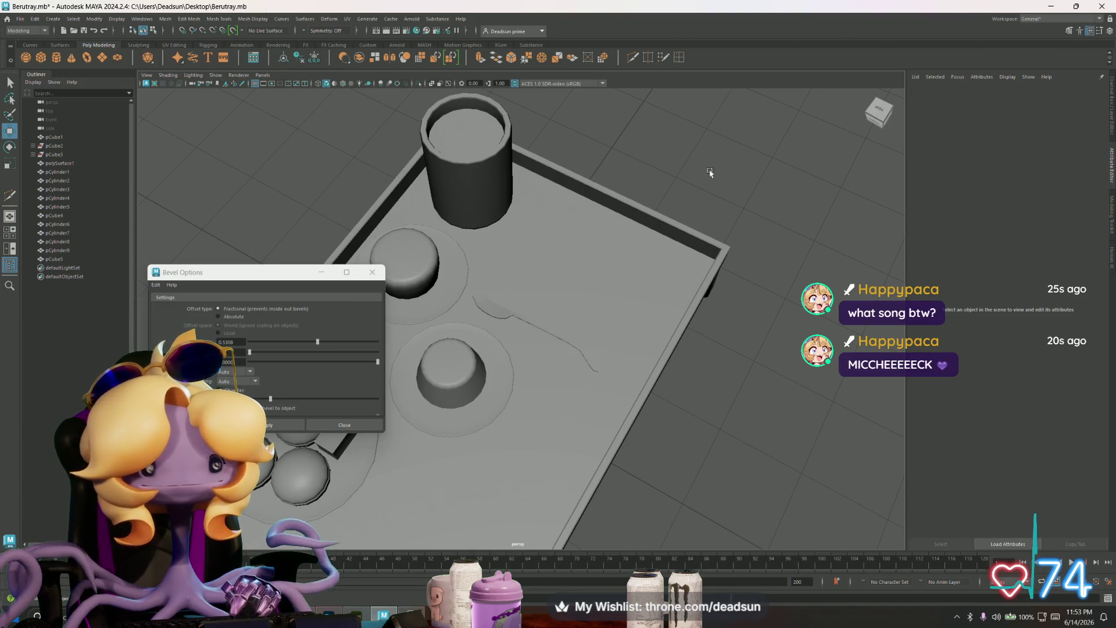
mouse_move(710, 174)
alt+mouse_down()
mouse_move(584, 278)
mouse_move(568, 316)
mouse_move(459, 307)
mouse_move(570, 341)
alt+mouse_up()
click(531, 300)
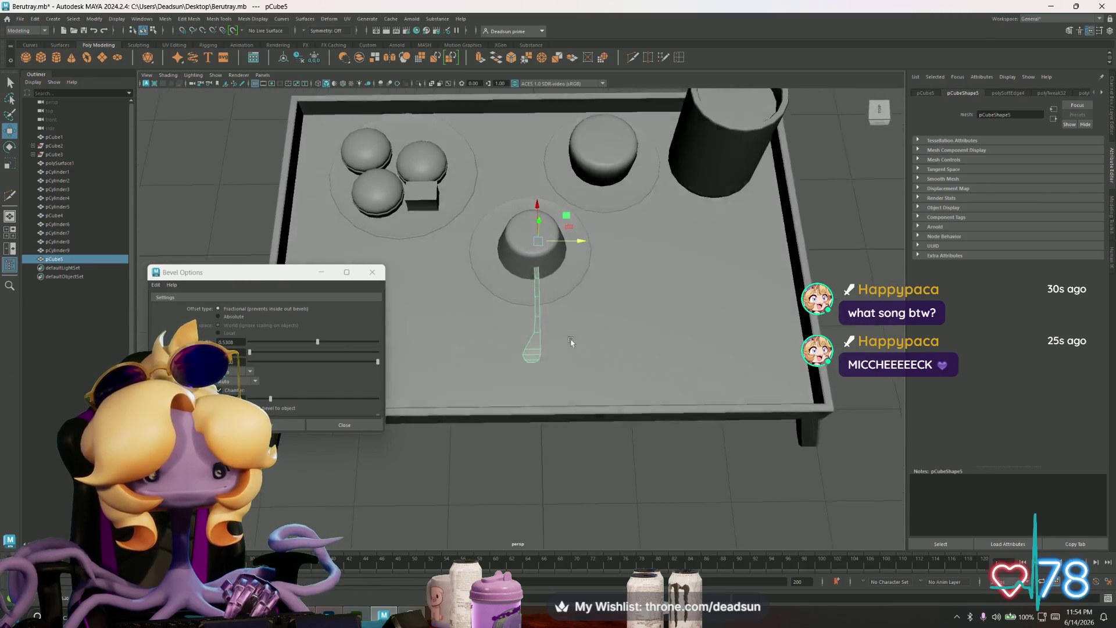
Step: Mirror the spoon with Mesh > Mirror, trying and undoing sideways offsets of the halves
click(165, 19)
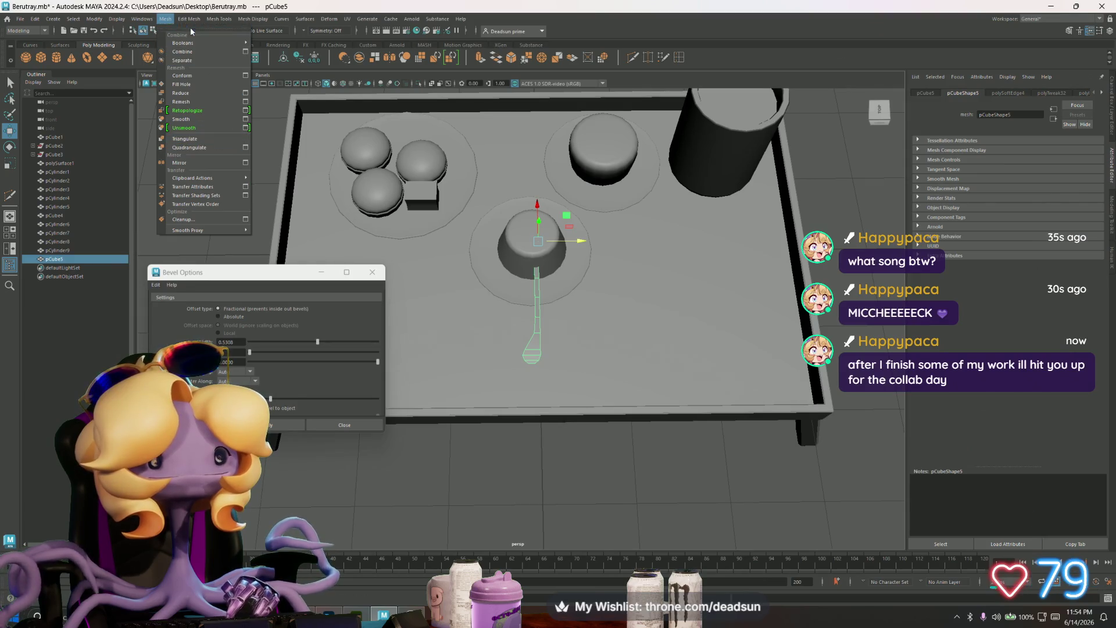
click(245, 162)
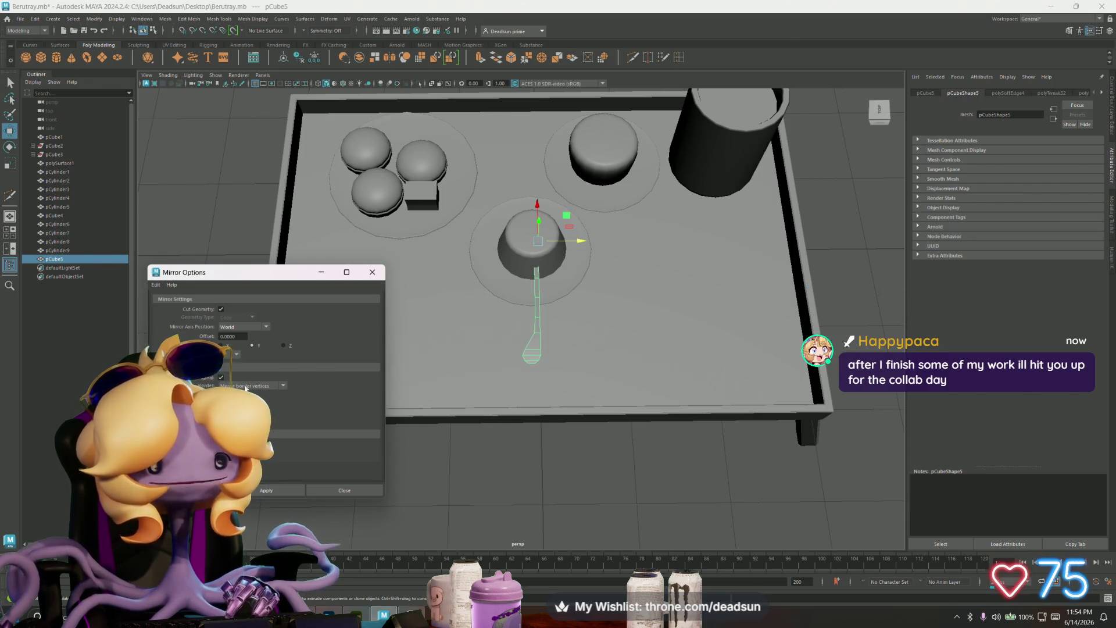
click(271, 491)
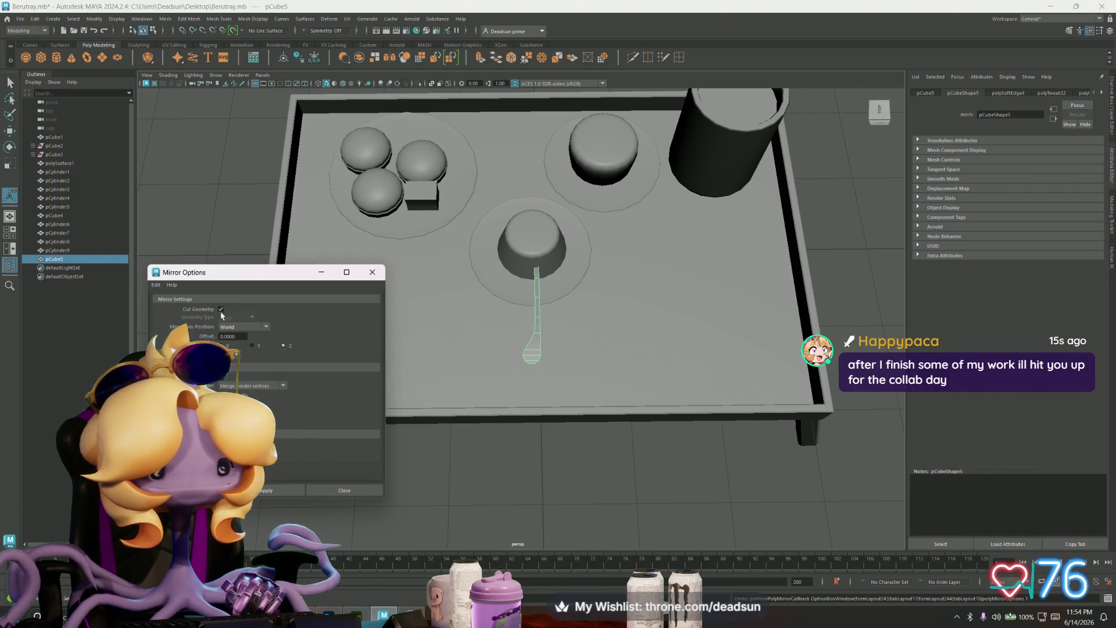
alt+drag(418, 349, 464, 353)
drag(573, 246, 643, 243)
key(ctrl+z)
click(564, 314)
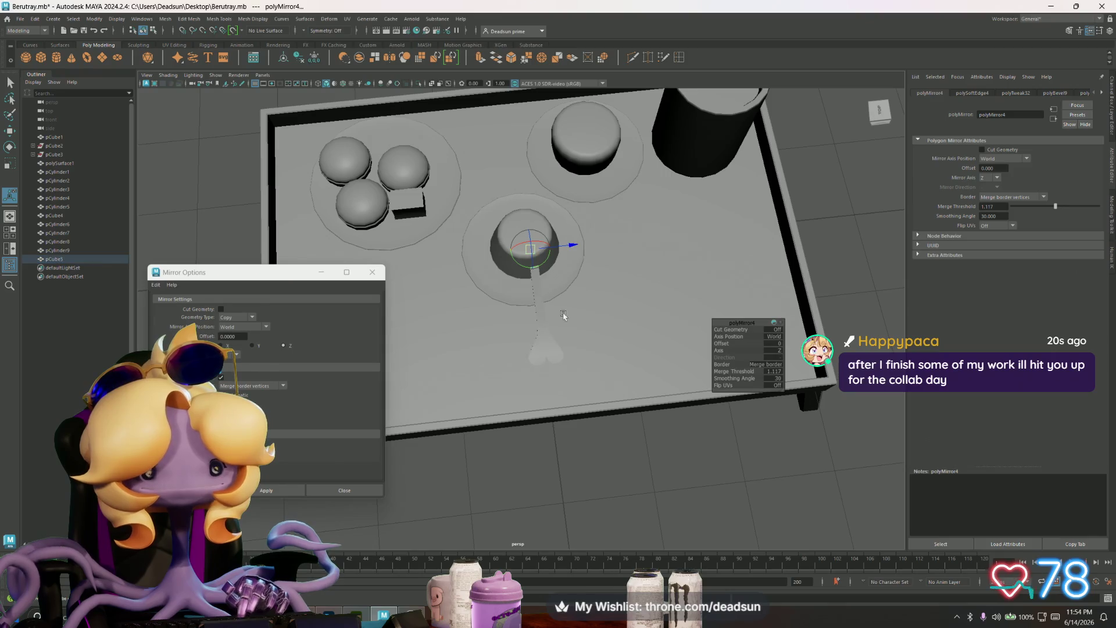
click(543, 353)
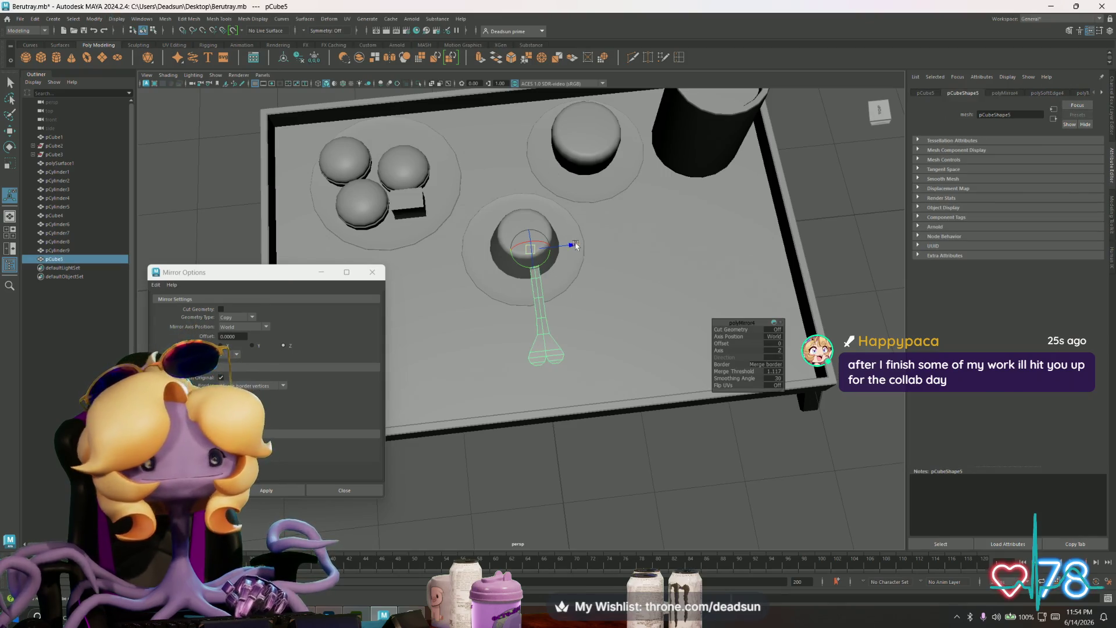
drag(579, 244, 610, 244)
key(ctrl+z)
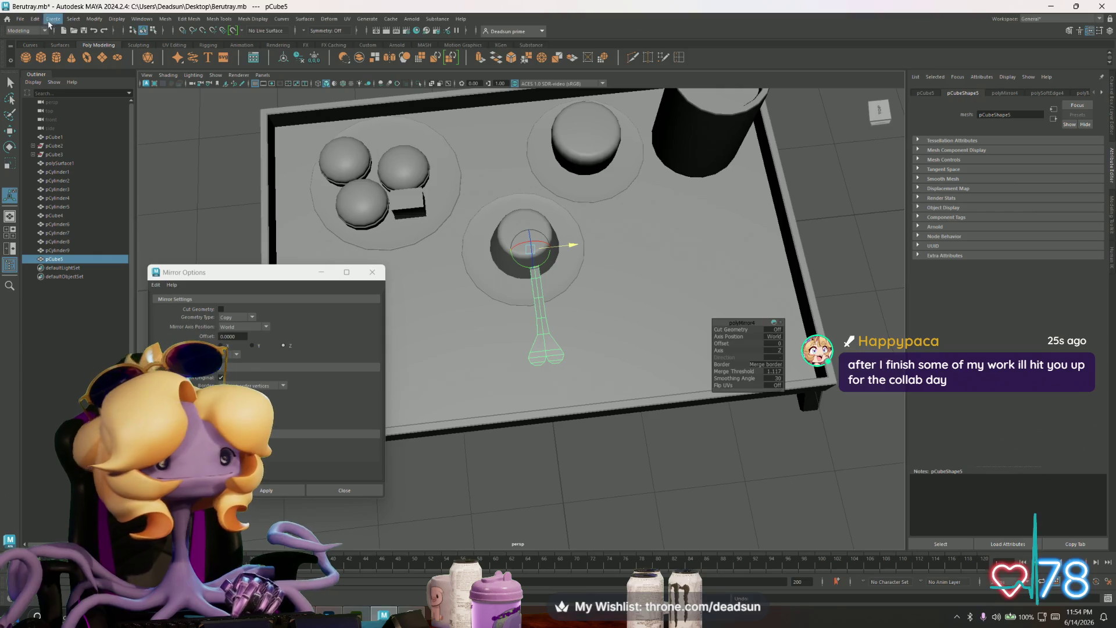
Step: Delete the spoon's construction history via Edit > Delete by Type > History
click(33, 21)
mouse_move(79, 123)
click(186, 133)
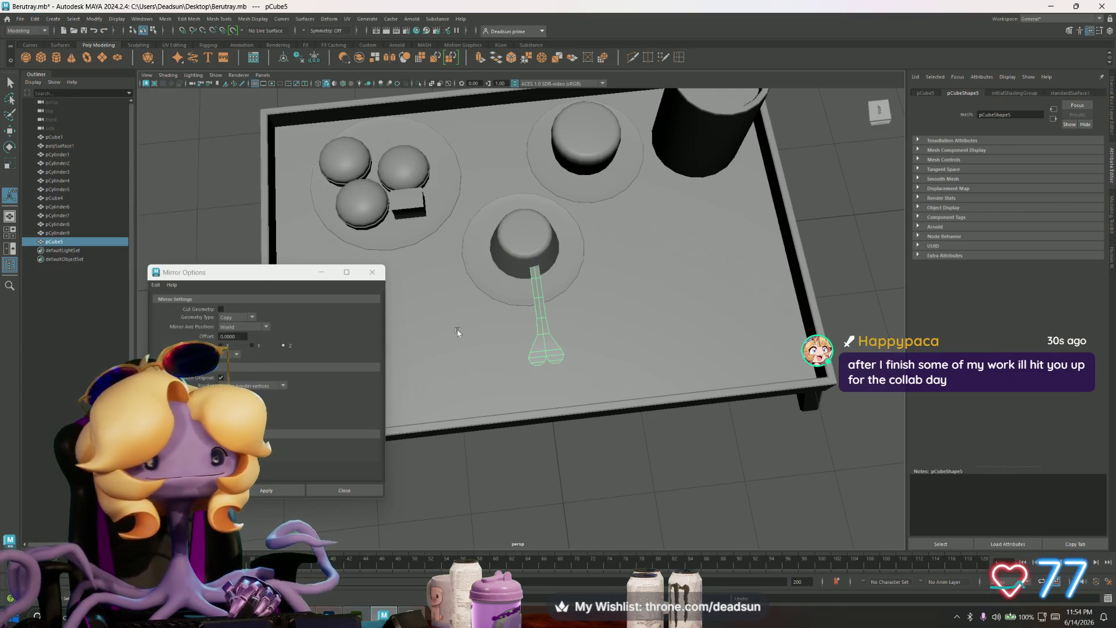
scroll(557, 319, down, 4)
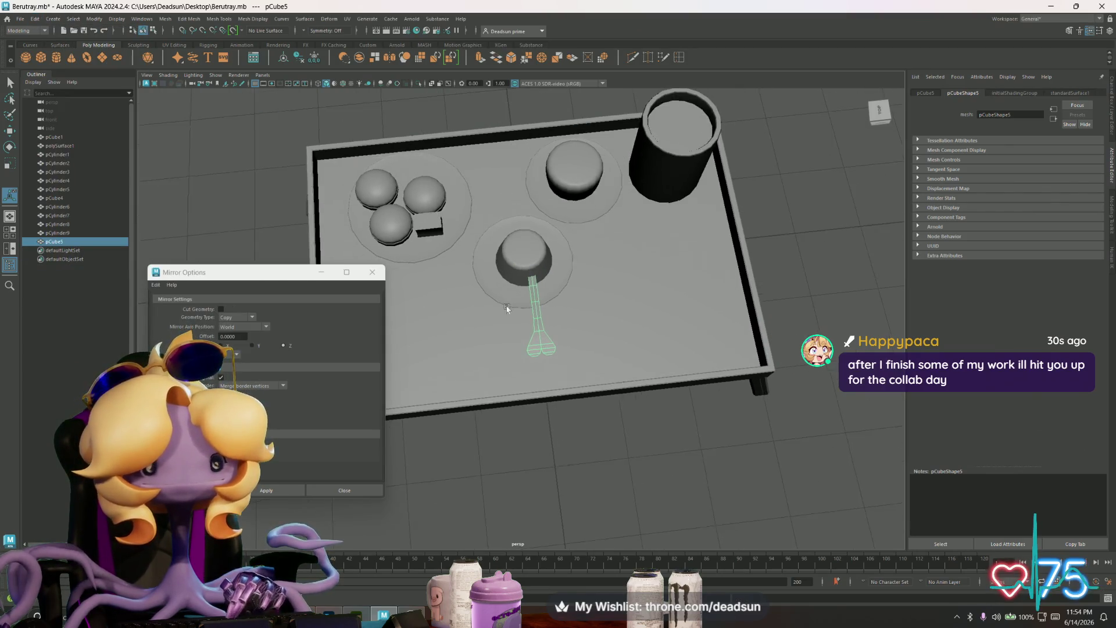
Step: Slide the spoon sideways along X out of the cup
scroll(557, 318, up, 3)
key(w)
drag(576, 247, 644, 241)
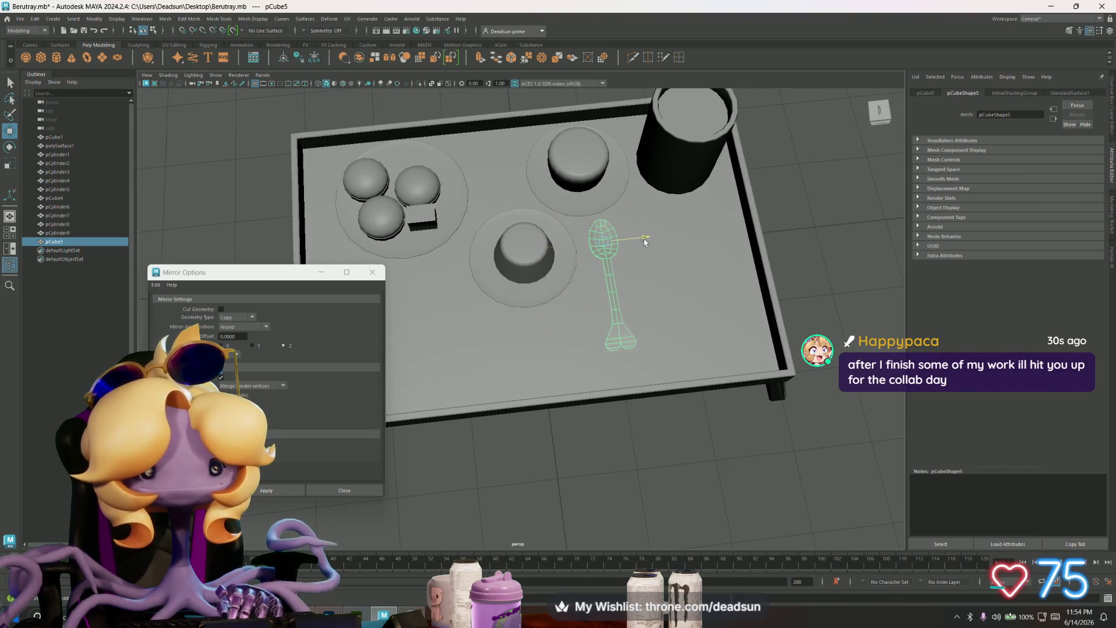
scroll(645, 241, up, 5)
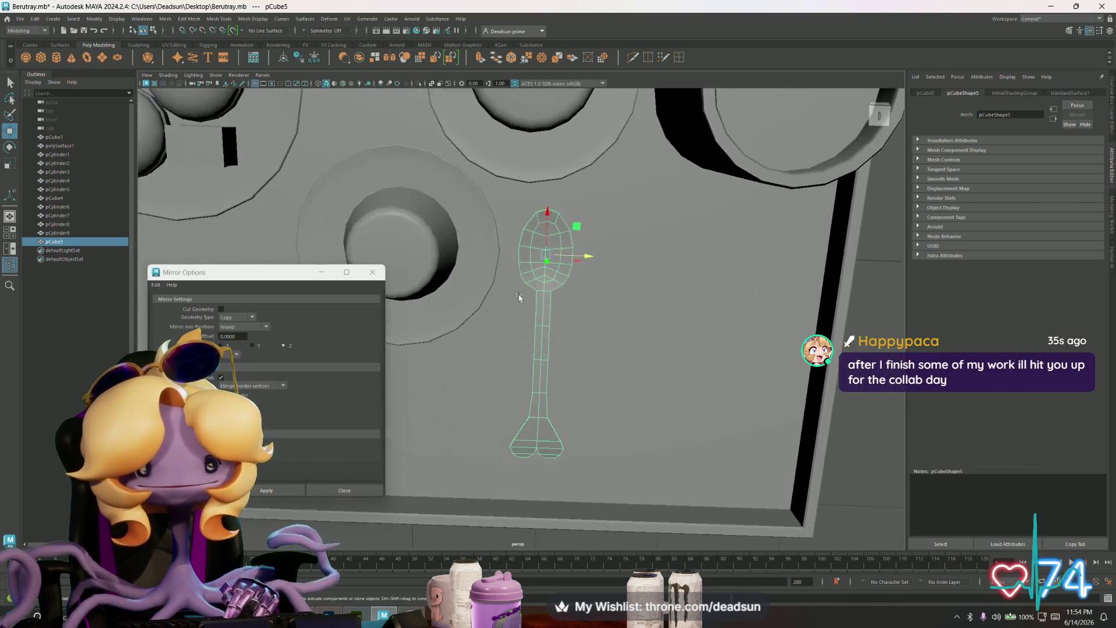
mouse_move(519, 297)
alt+mouse_down()
mouse_move(532, 278)
mouse_move(522, 284)
alt+mouse_up()
Step: Marquee-select the spoon's bottom-end vertices and scale them down on Y into a flatter lobe
key(F9)
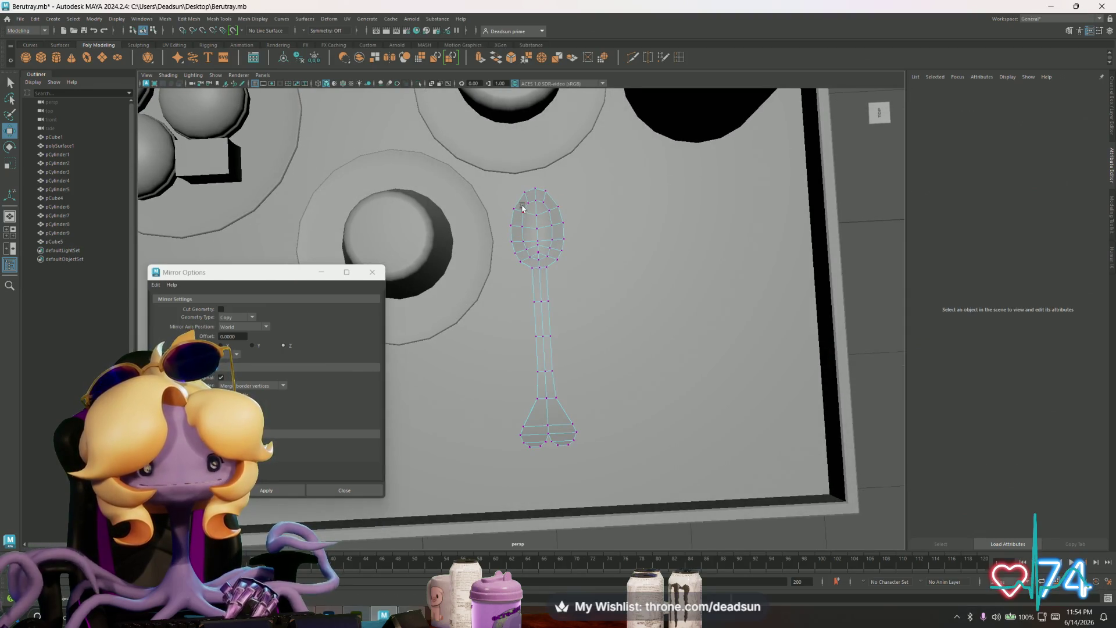
click(541, 221)
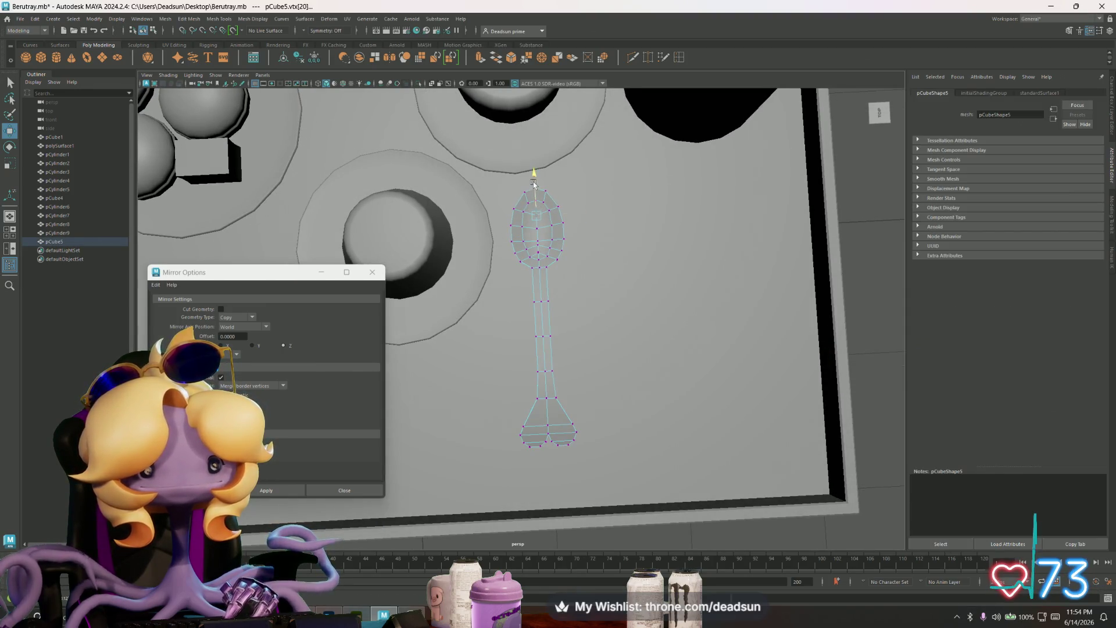
mouse_move(535, 180)
alt+mouse_down()
mouse_move(533, 265)
mouse_move(508, 285)
mouse_move(533, 256)
mouse_move(559, 342)
alt+mouse_up()
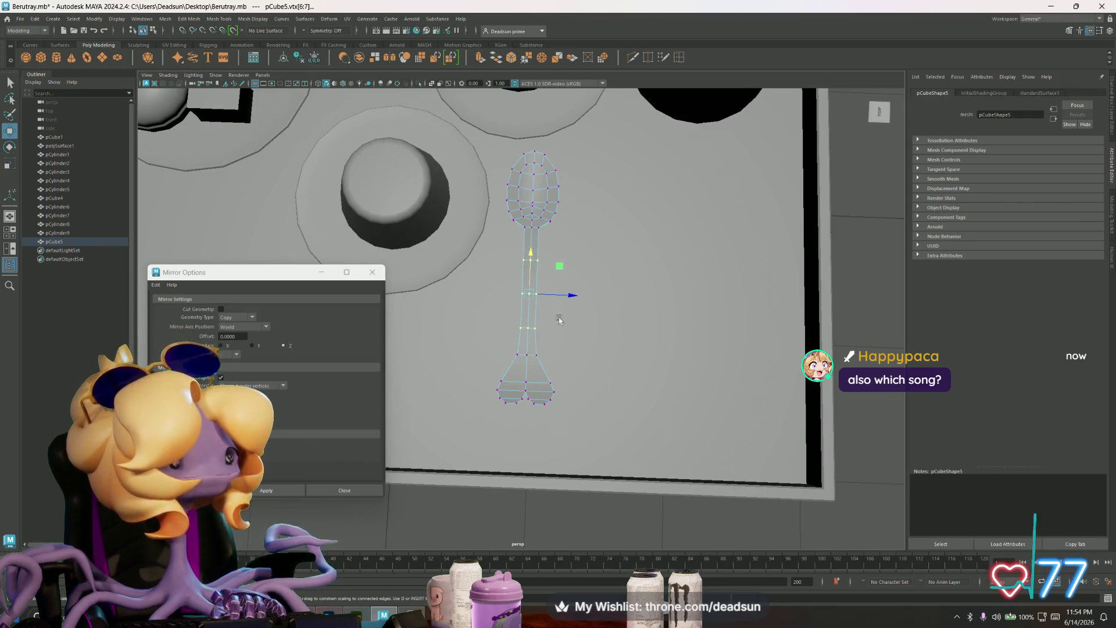
key(r)
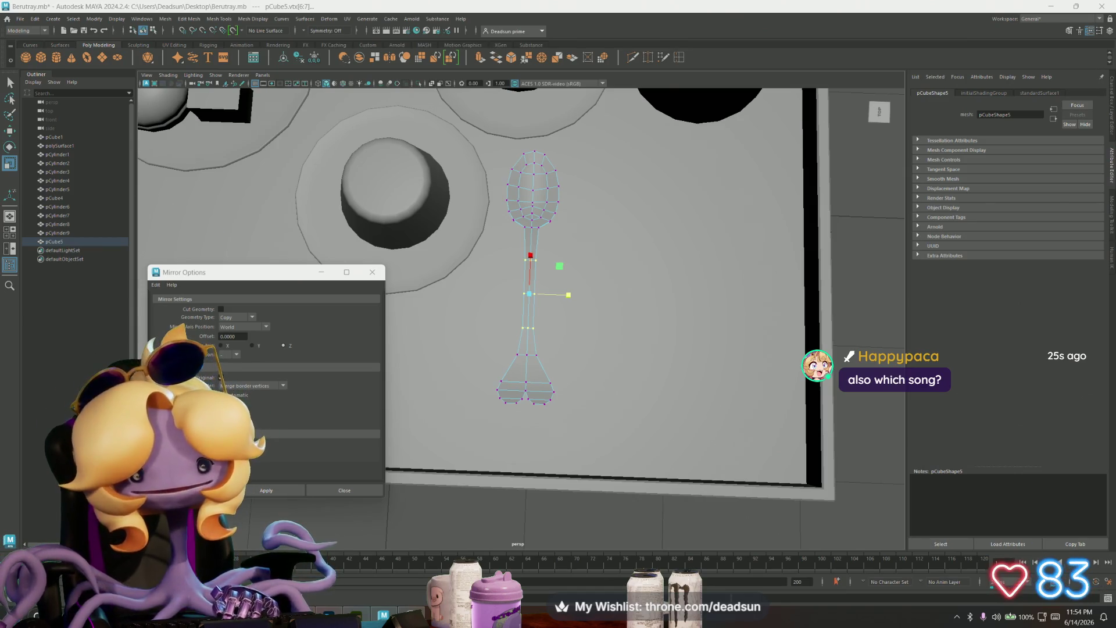
alt+drag(481, 323, 494, 340)
alt+right_drag(494, 340, 546, 387)
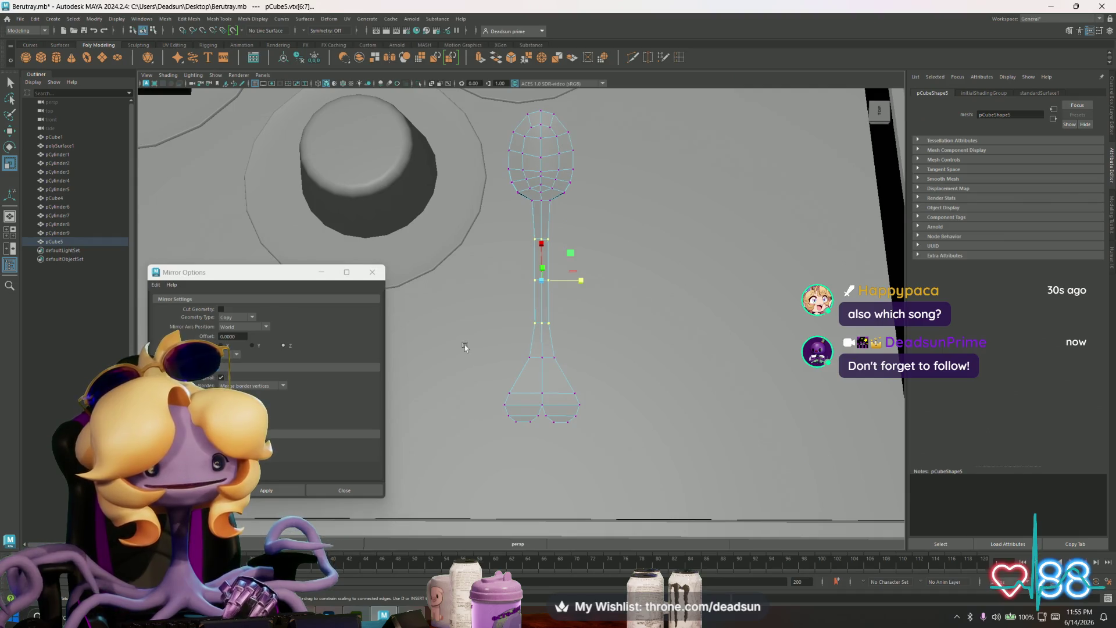
drag(473, 355, 647, 463)
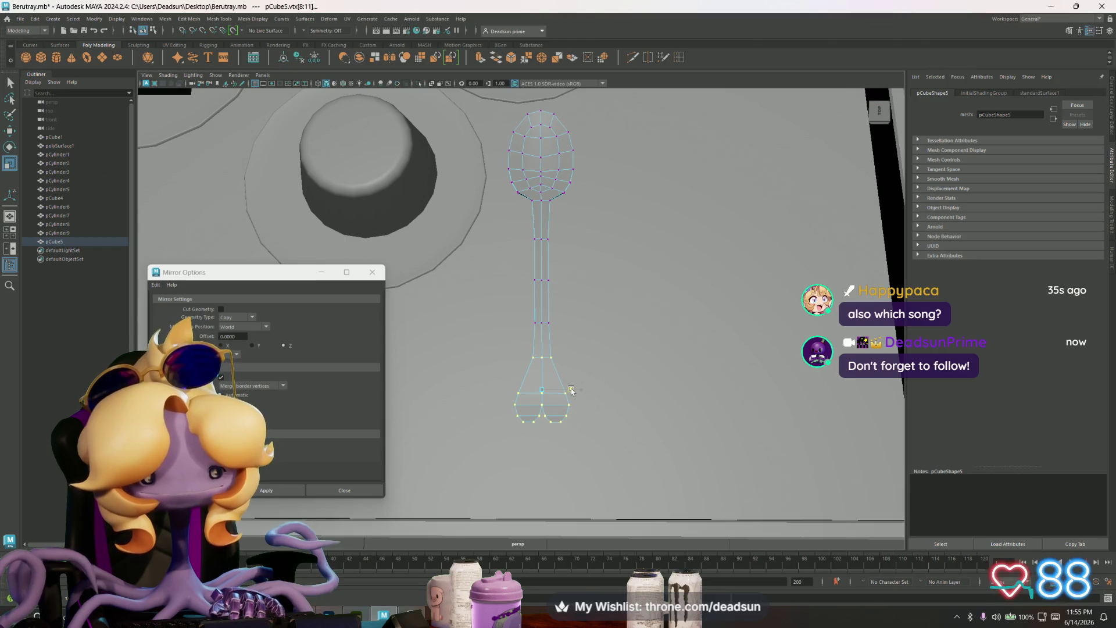
mouse_move(540, 351)
mouse_down()
mouse_move(567, 418)
mouse_move(560, 434)
mouse_move(559, 408)
mouse_up()
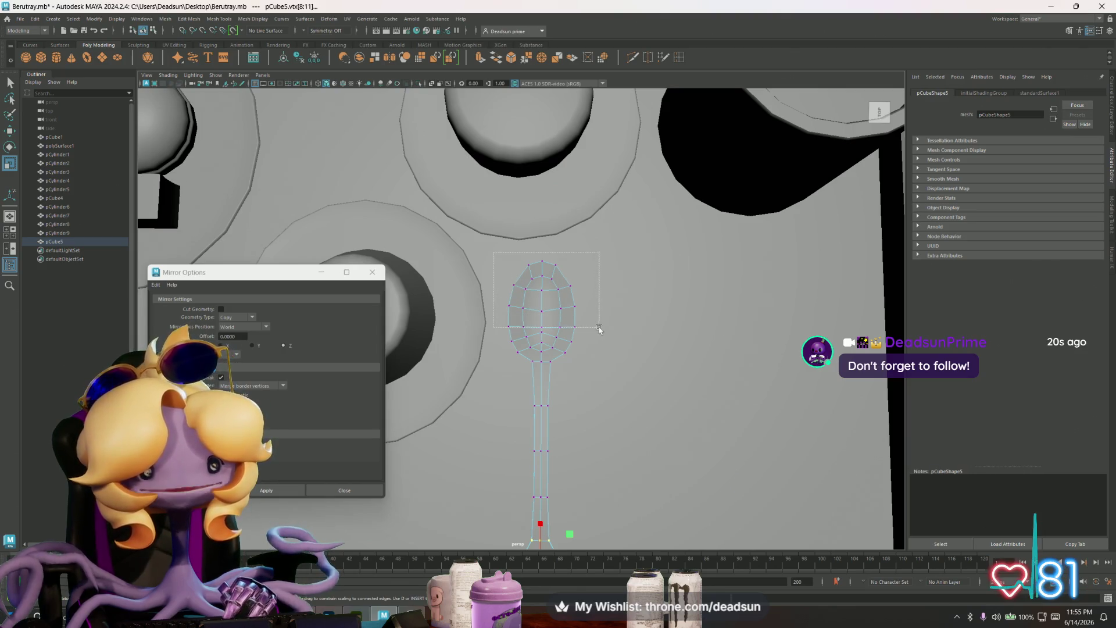
Step: Select the spoon head's top vertices and raise them with Soft Select falloff
drag(599, 327, 605, 316)
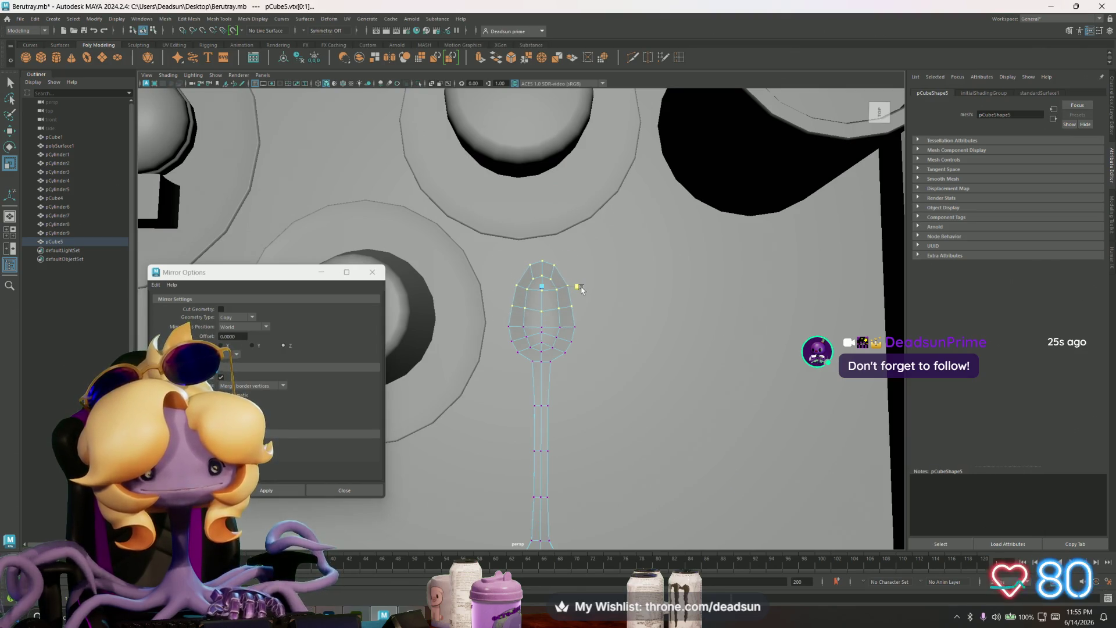
mouse_move(586, 361)
alt+mouse_down()
mouse_move(525, 312)
mouse_move(603, 312)
alt+mouse_up()
scroll(536, 314, up, 3)
key(b)
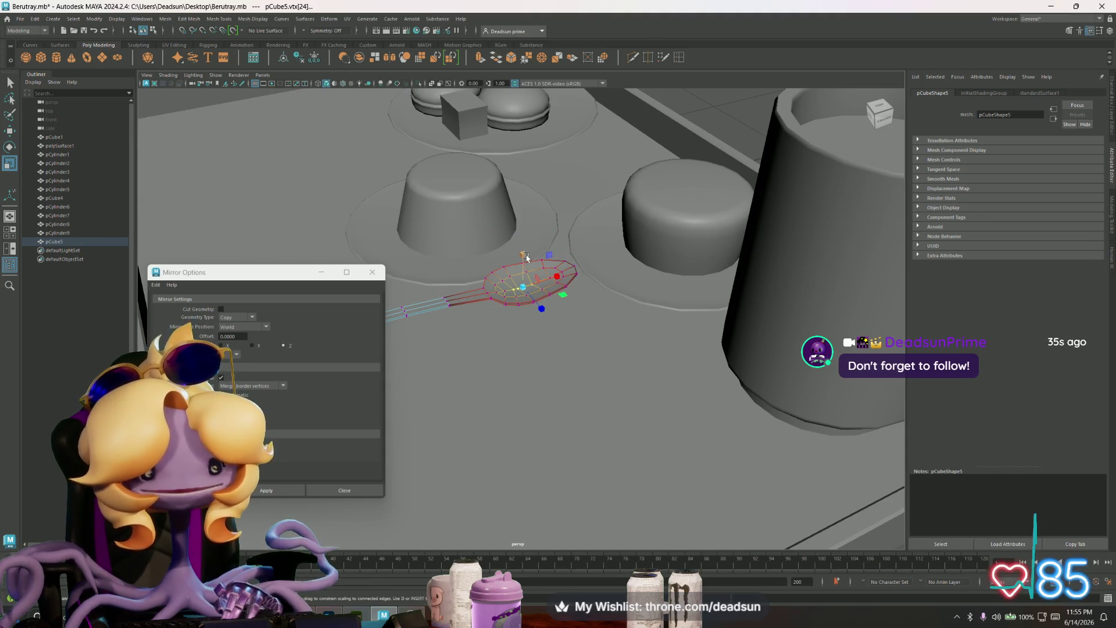
key(w)
drag(525, 258, 525, 259)
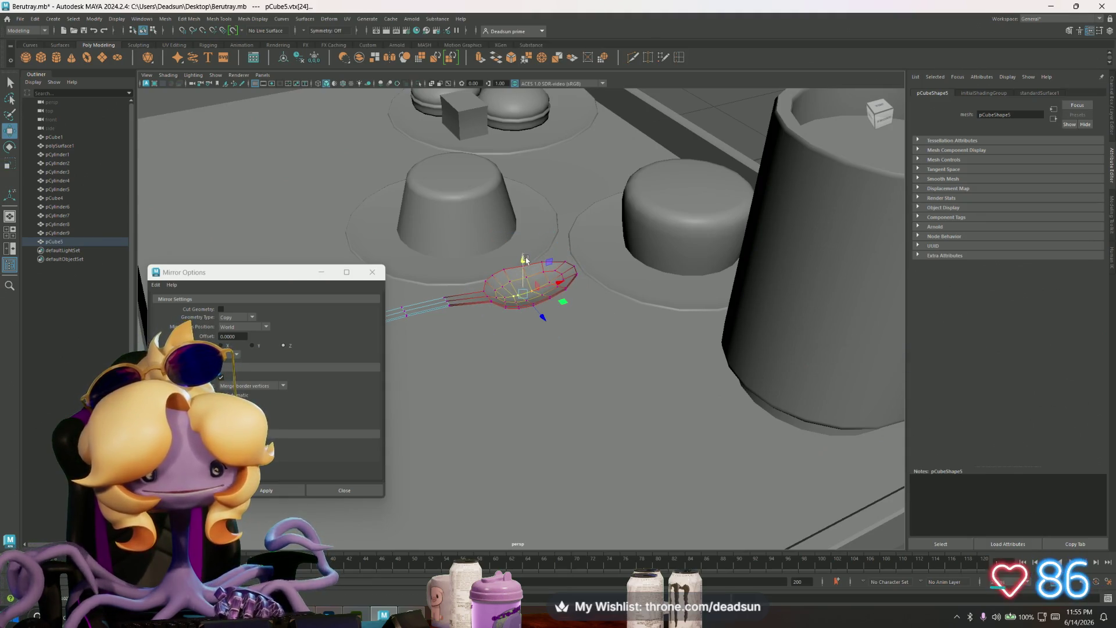
Step: Pick individual rim vertices and nudge them upward to lift the bowl's rim
alt+drag(544, 299, 539, 318)
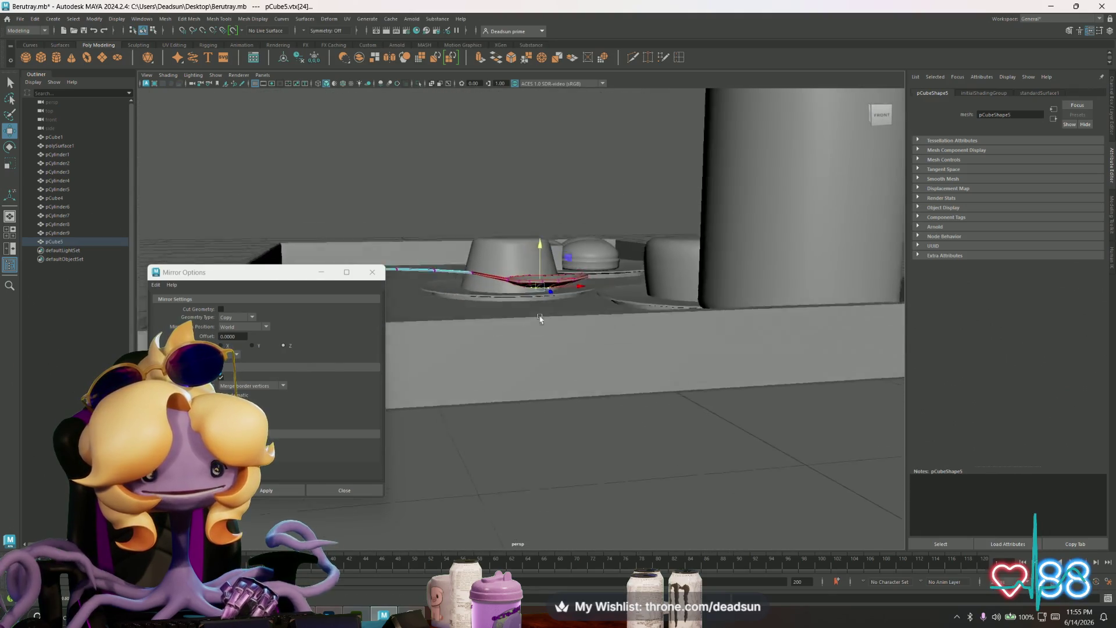
scroll(540, 319, up, 10)
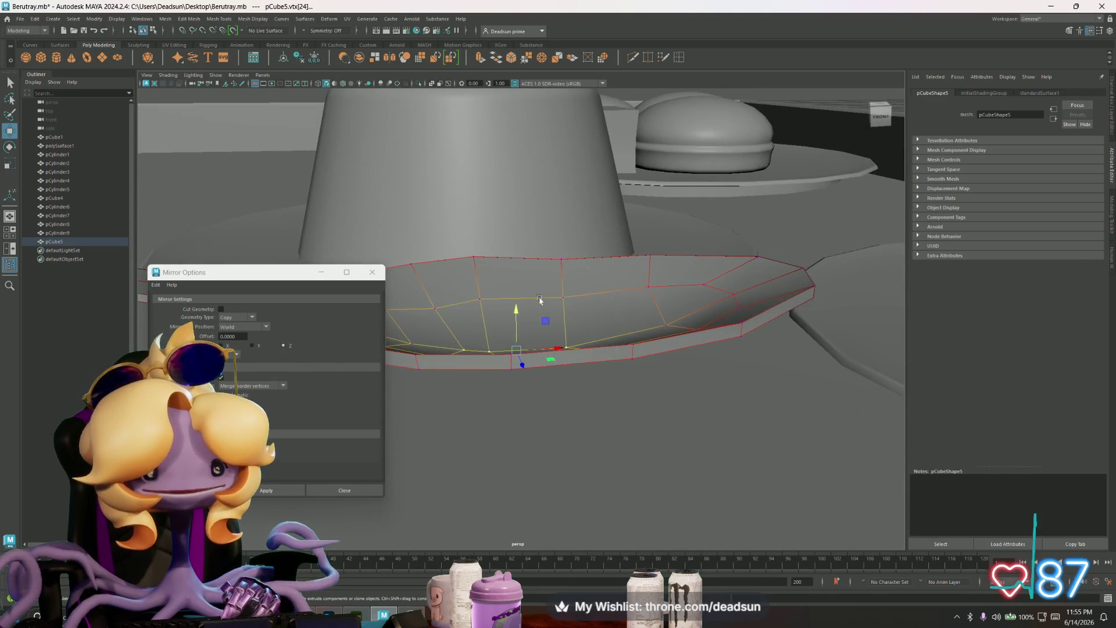
click(560, 259)
shift+click(631, 348)
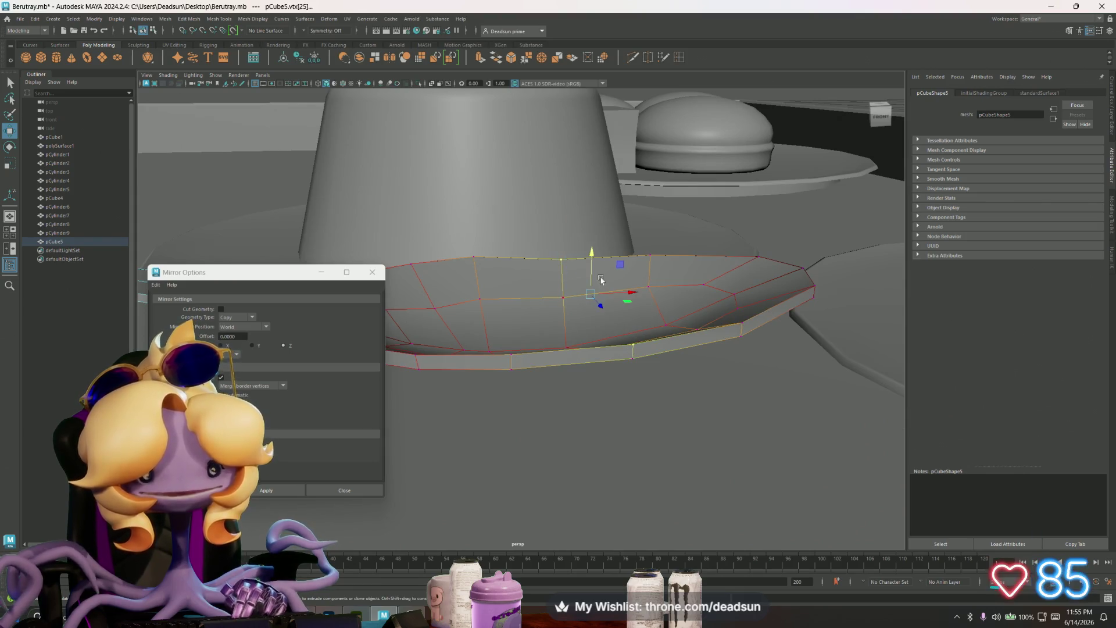
drag(592, 254, 593, 248)
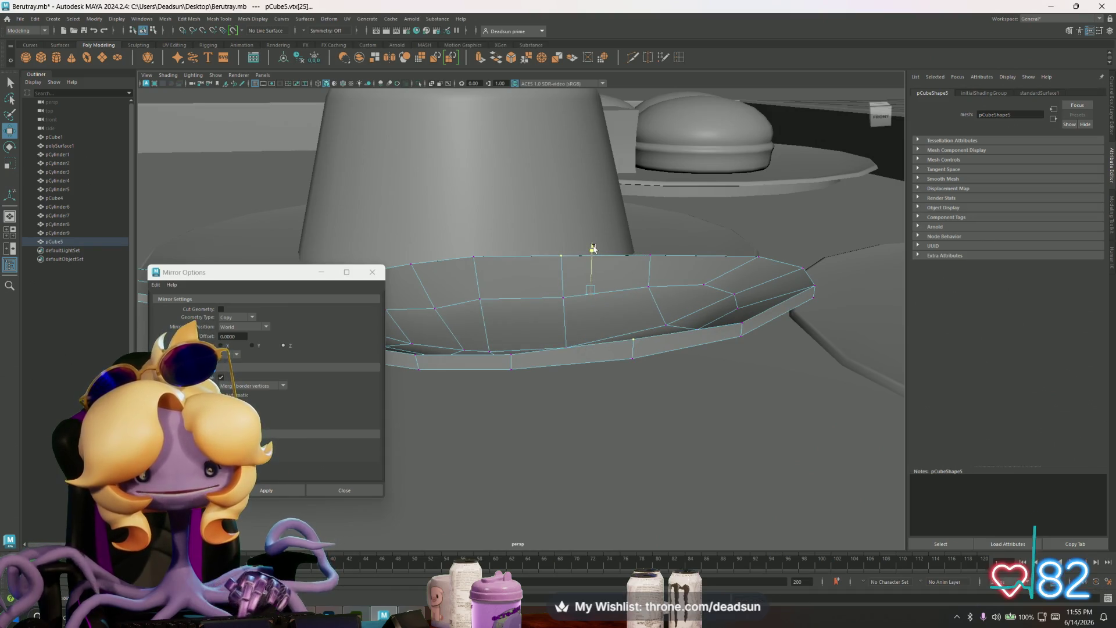
click(630, 360)
mouse_move(579, 370)
alt+mouse_down()
mouse_move(698, 382)
mouse_move(598, 284)
mouse_move(647, 260)
mouse_move(560, 235)
mouse_move(581, 256)
mouse_move(519, 249)
mouse_move(721, 279)
mouse_move(663, 274)
mouse_move(614, 250)
mouse_move(640, 247)
mouse_move(632, 237)
mouse_move(606, 263)
alt+mouse_up()
click(558, 234)
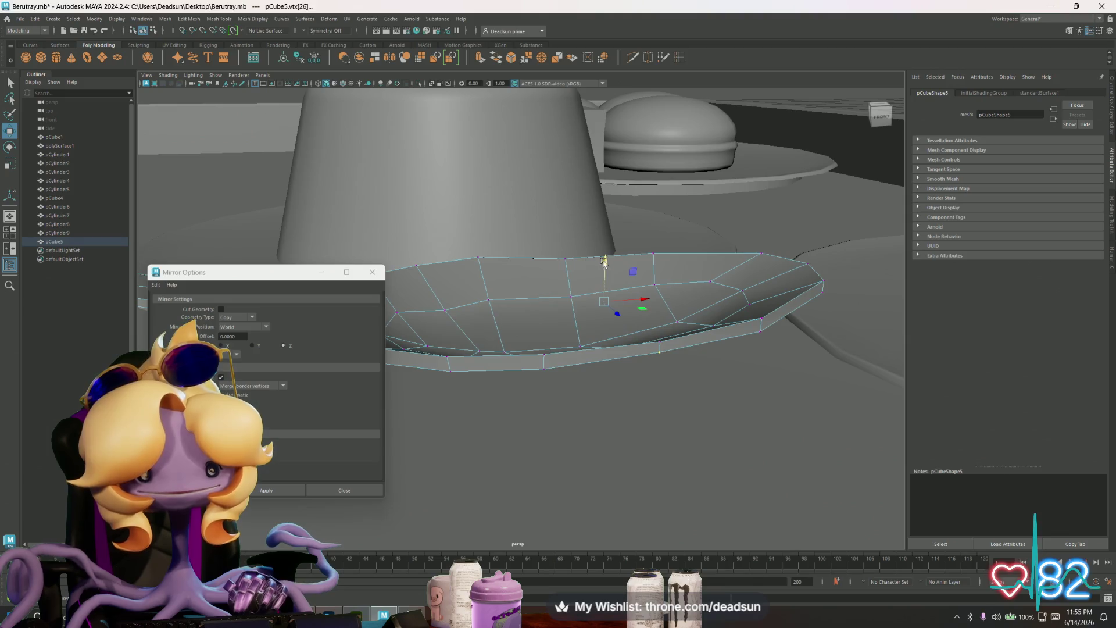
click(567, 257)
shift+click(661, 339)
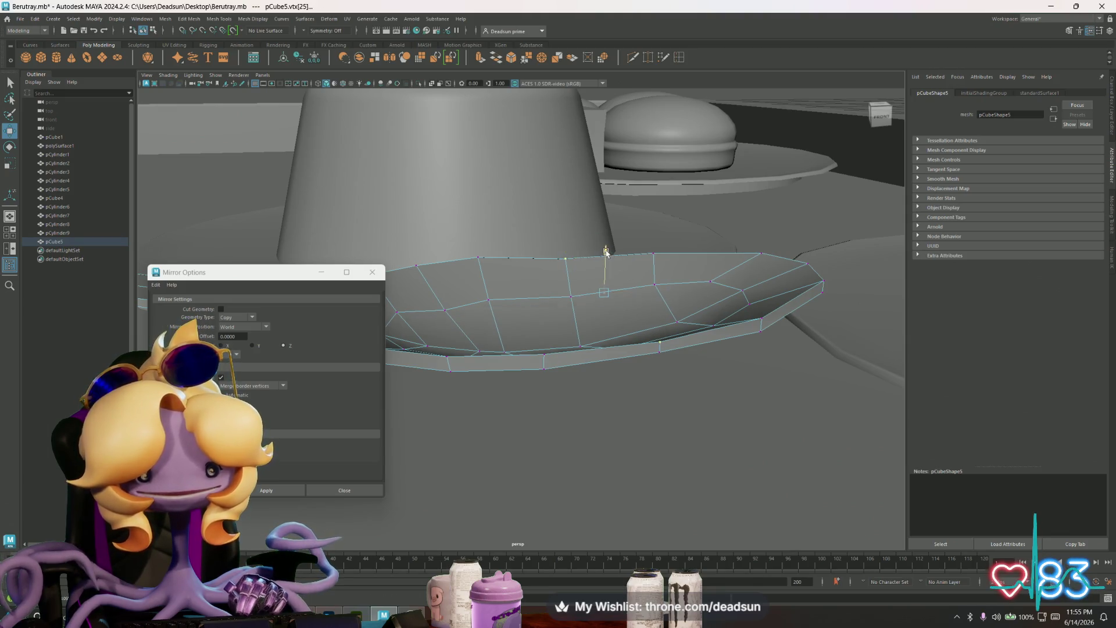
mouse_move(608, 250)
alt+mouse_down()
mouse_move(598, 324)
mouse_move(529, 356)
alt+mouse_up()
Step: Try scaling two inner bowl vertices, then undo the scale that collapsed faces
scroll(531, 395, up, 5)
click(530, 423)
alt+drag(592, 485, 608, 491)
shift+click(603, 478)
key(r)
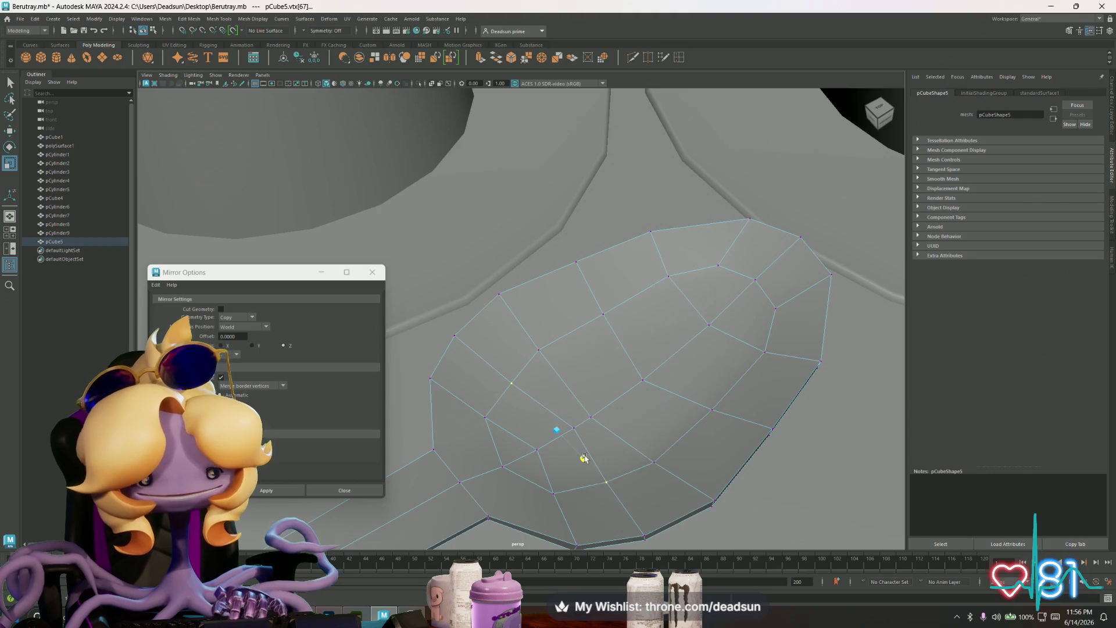
key(w)
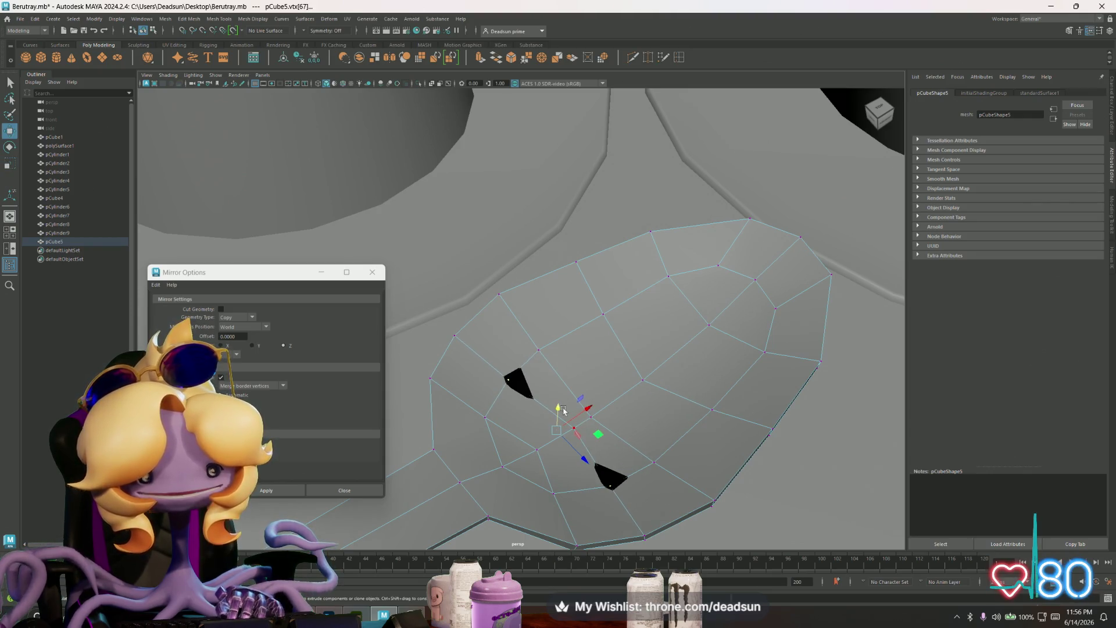
key(ctrl+z)
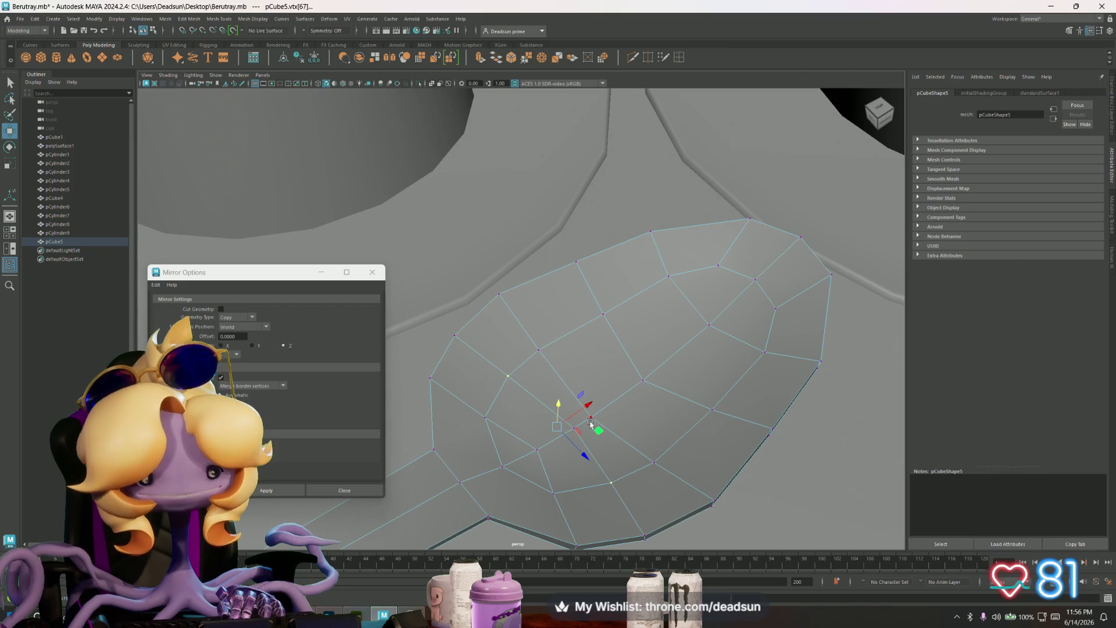
Step: Select bowl vertices and shift one along X to reshape the bowl
click(536, 449)
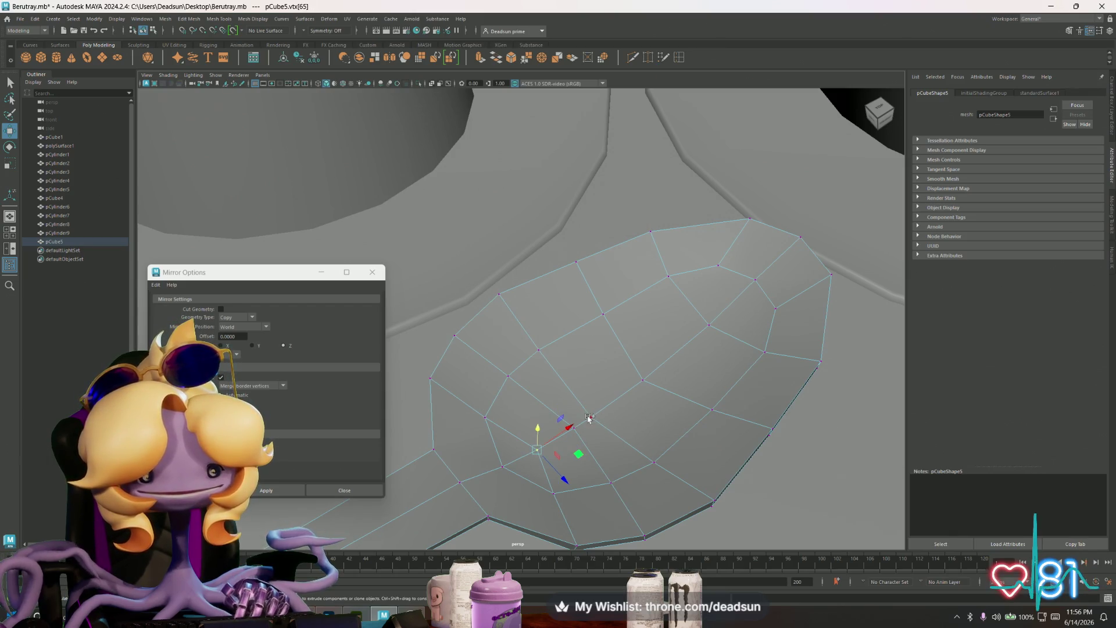
click(566, 435)
click(484, 412)
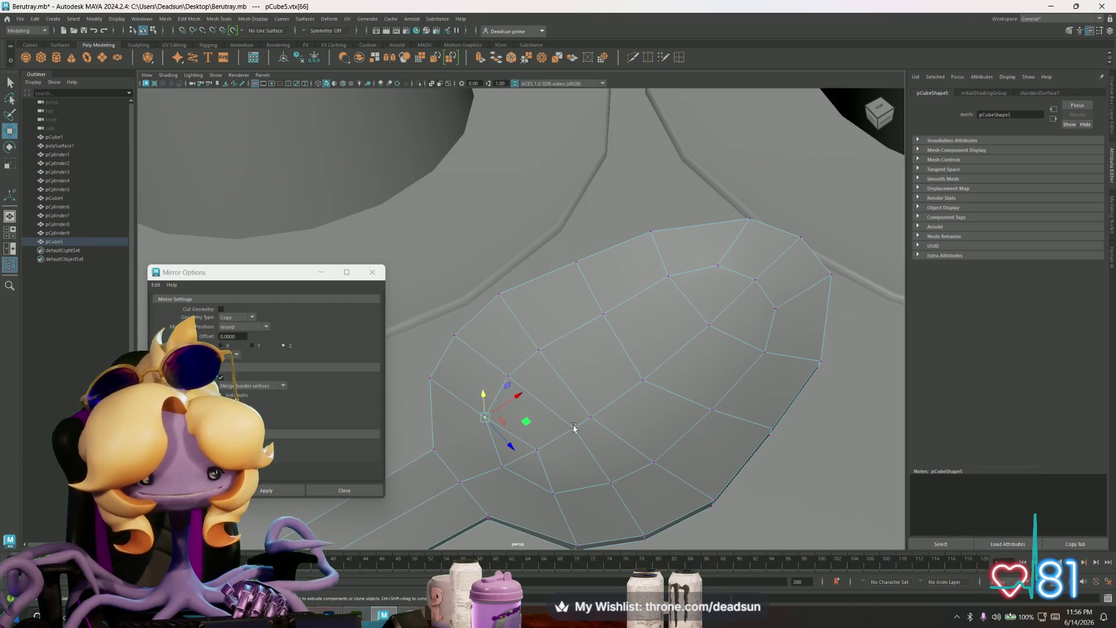
click(591, 416)
drag(620, 396, 554, 434)
click(535, 451)
Step: Delete a bowl edge, undo it, and toggle between vertex and edge modes
mouse_move(486, 356)
right_down()
mouse_move(484, 391)
mouse_move(485, 333)
right_up()
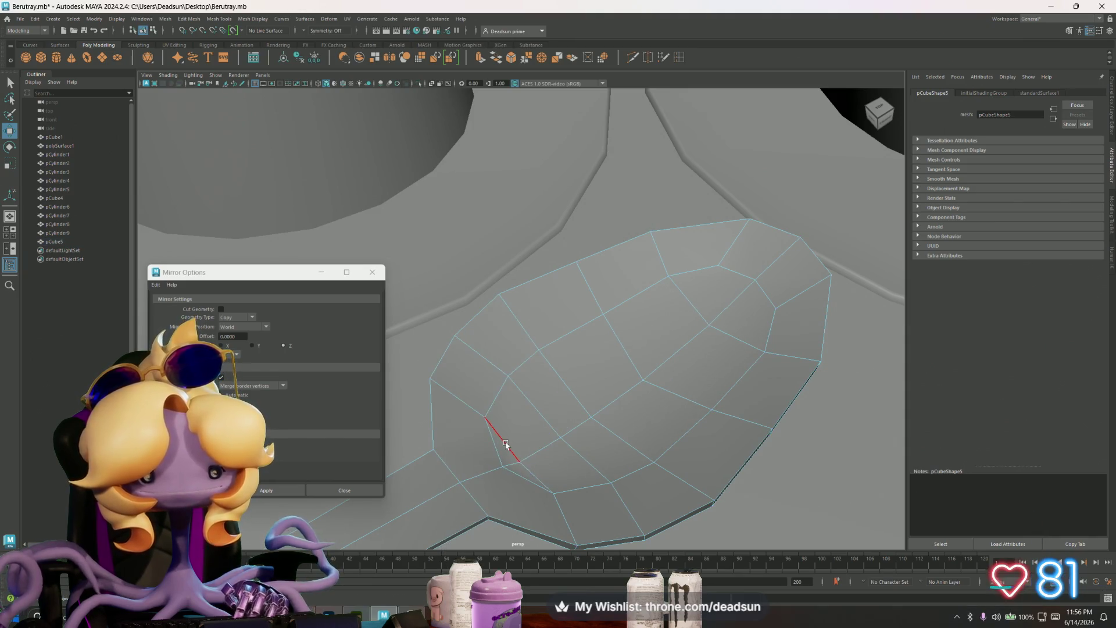
click(504, 442)
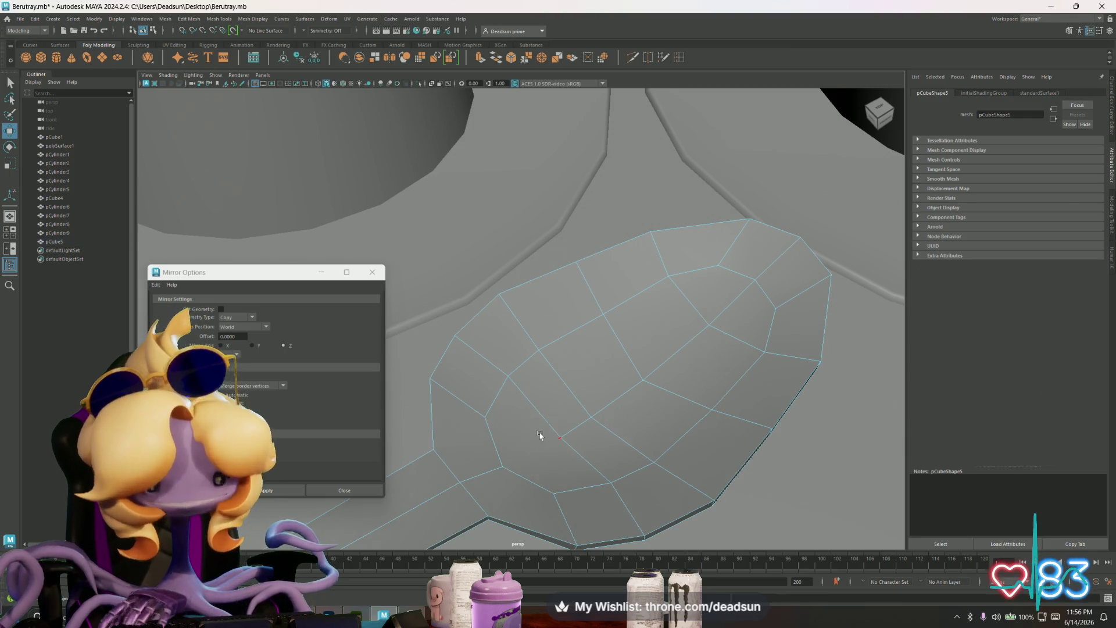
click(481, 407)
key(ctrl+z)
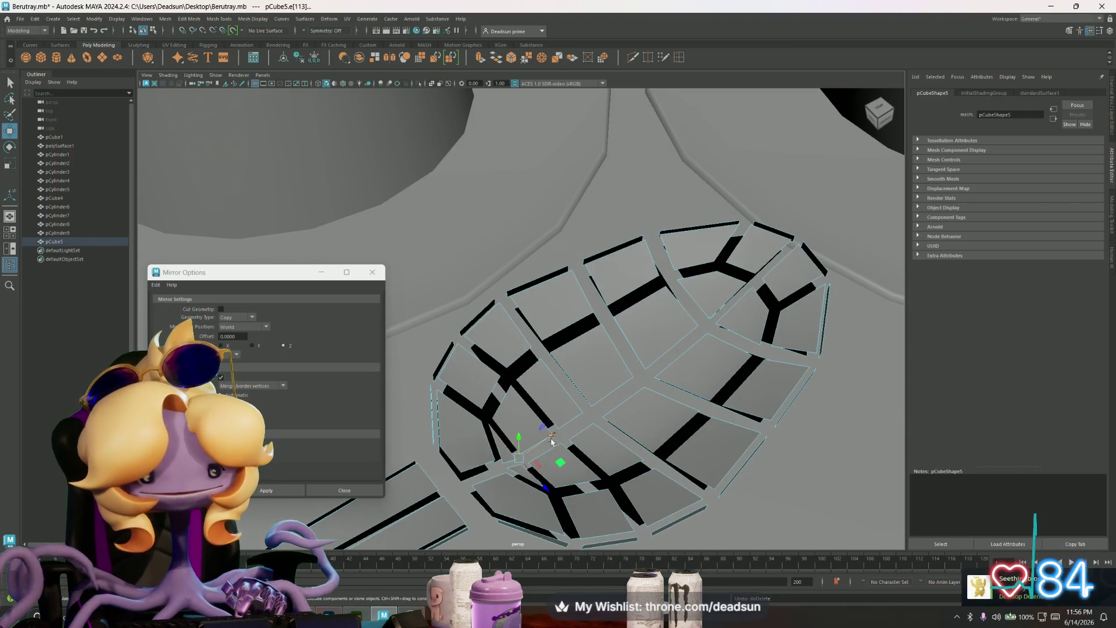
right_drag(549, 422, 511, 421)
click(508, 377)
right_drag(508, 377, 506, 334)
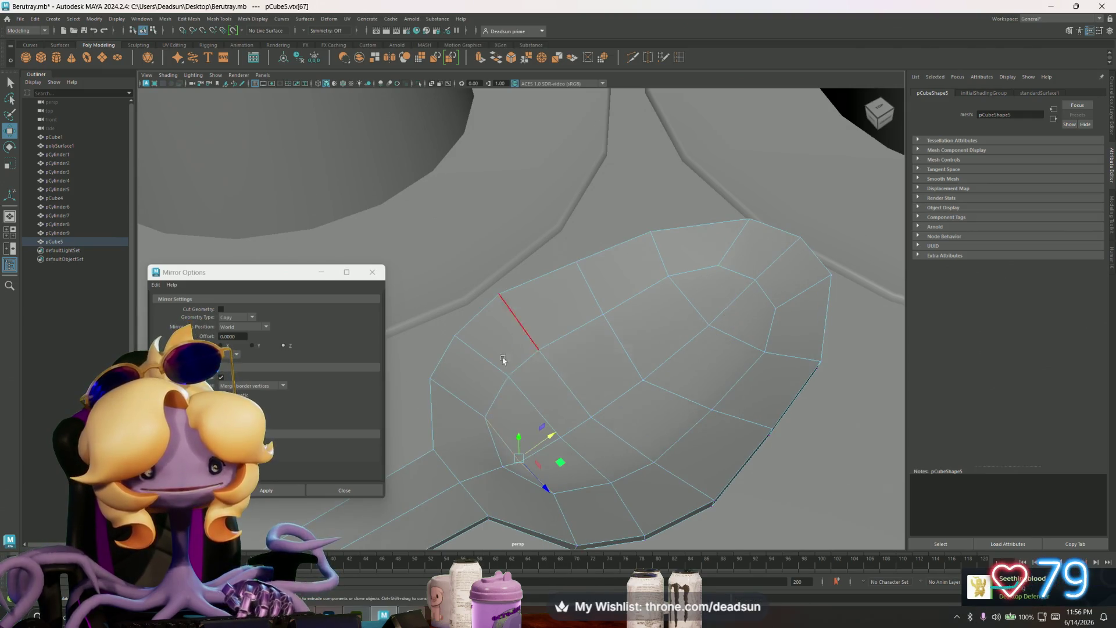
click(546, 484)
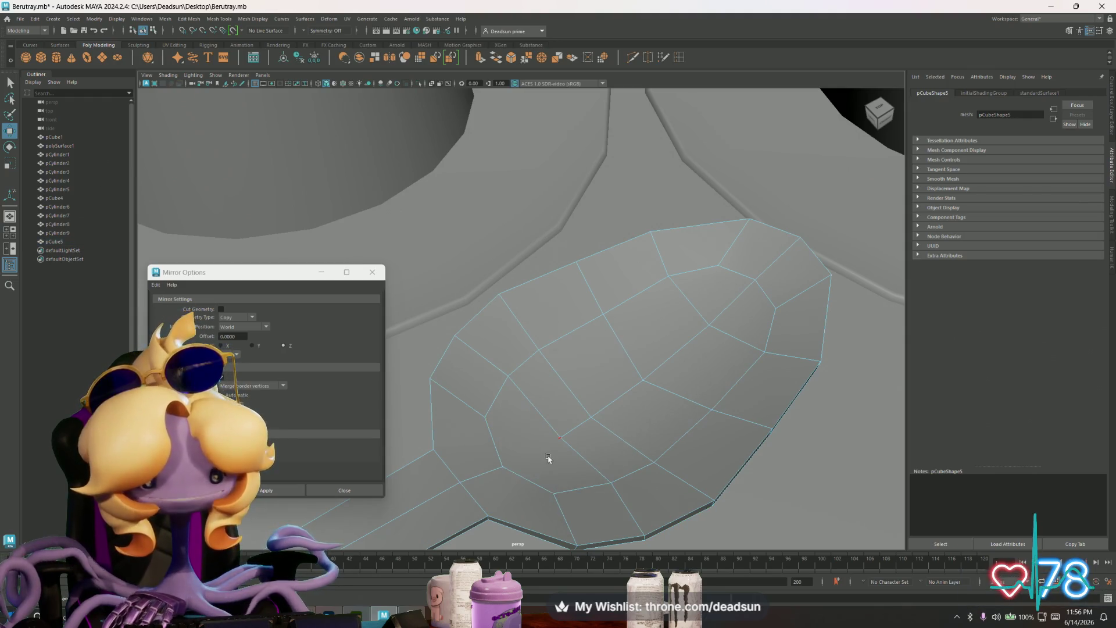
Step: Cut a new edge across the bowl with Multi-Cut and commit it
click(632, 59)
click(502, 466)
click(561, 437)
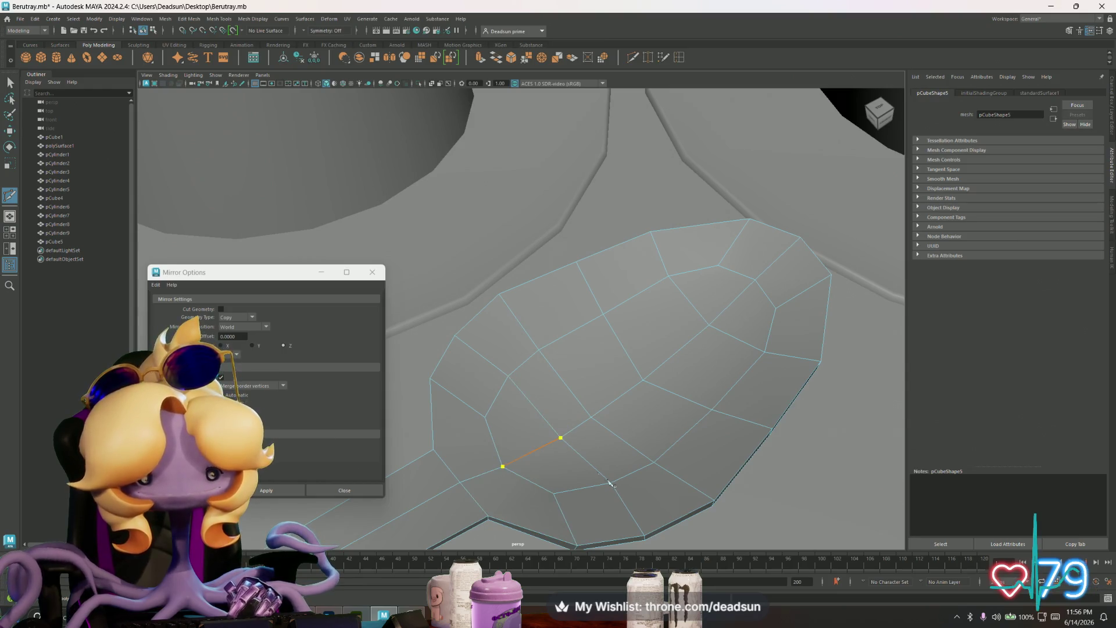
key(Return)
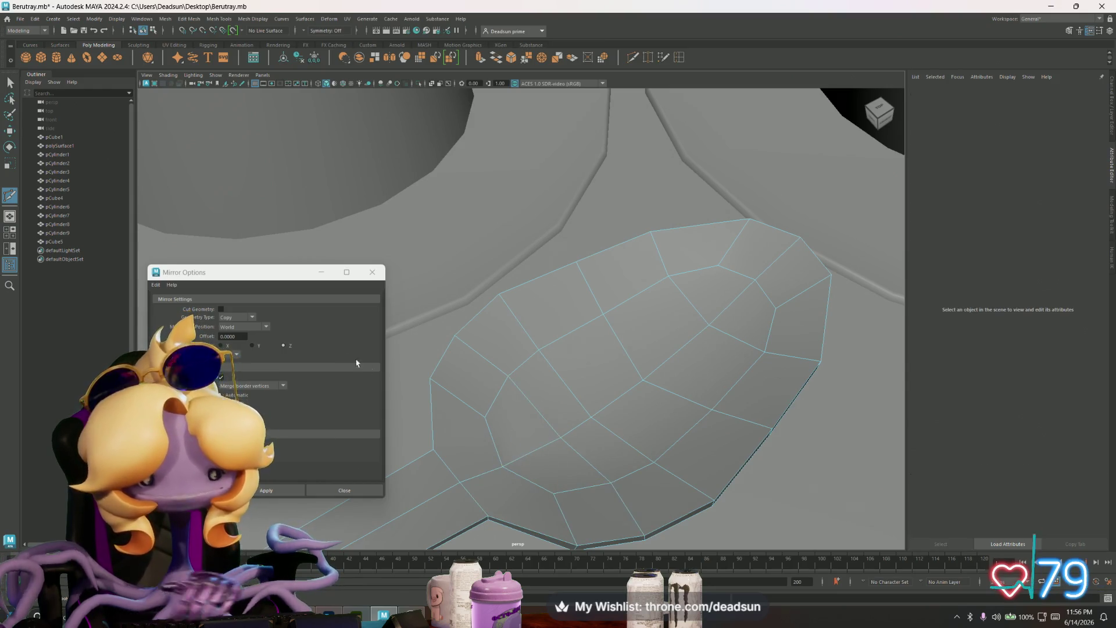
key(q)
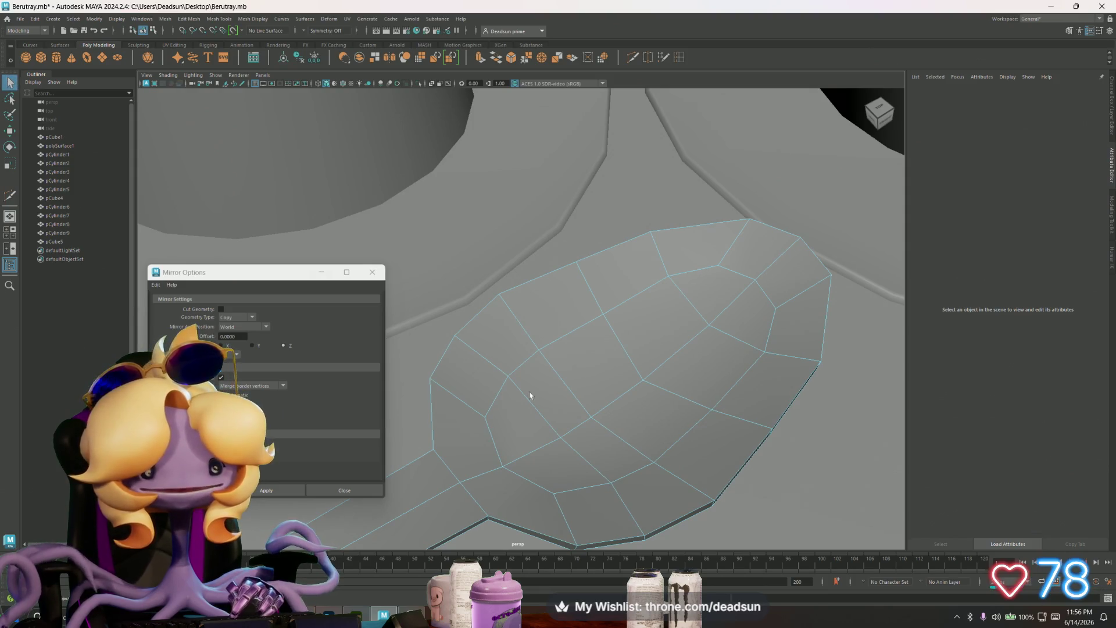
Step: Zoom out over the whole bowl and run Ctrl+E on the spoon mesh
mouse_move(529, 391)
alt+mouse_down()
mouse_move(406, 374)
mouse_move(505, 399)
alt+mouse_up()
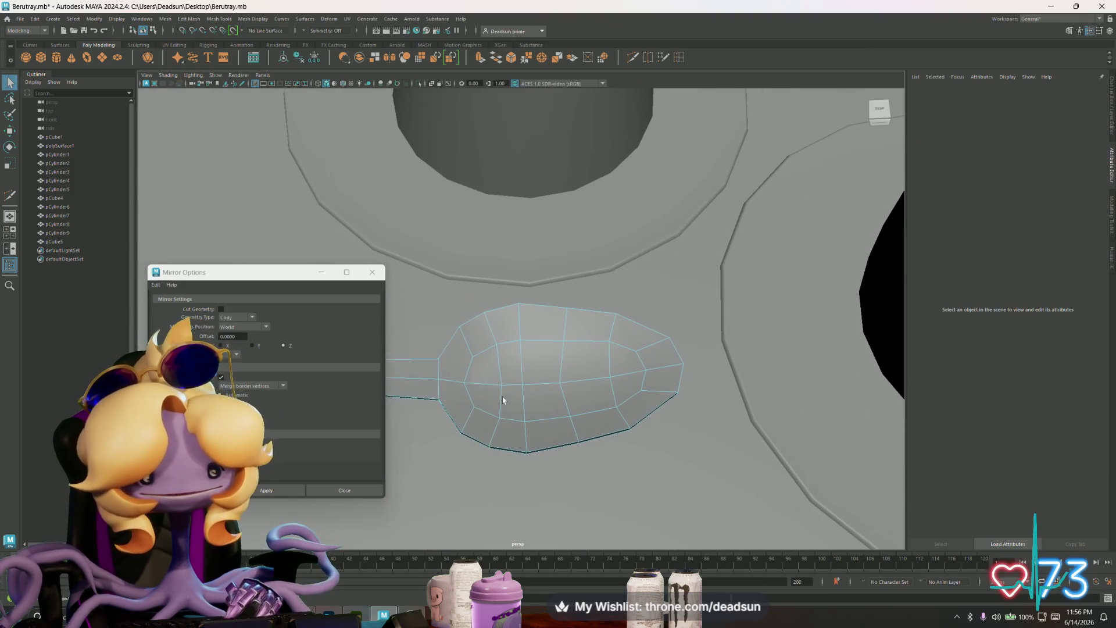
key(ctrl+e)
mouse_move(499, 357)
right_down()
mouse_move(470, 370)
mouse_move(500, 380)
right_up()
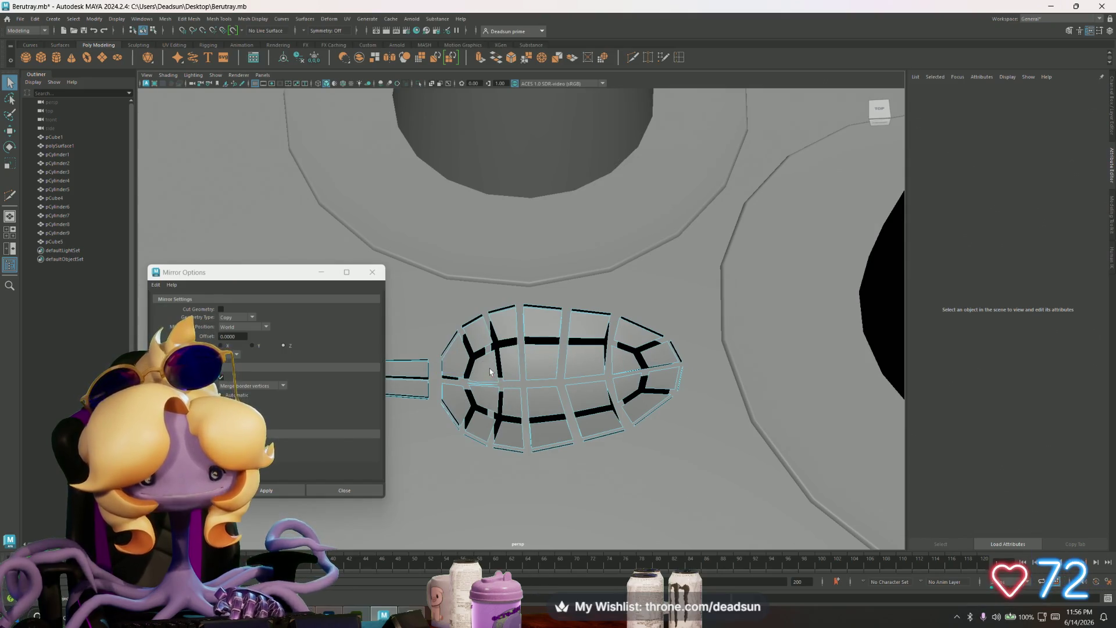
drag(513, 397, 511, 395)
Step: Marquee-select two vertices at the spoon's end, ready for moving and scaling the tip
key(w)
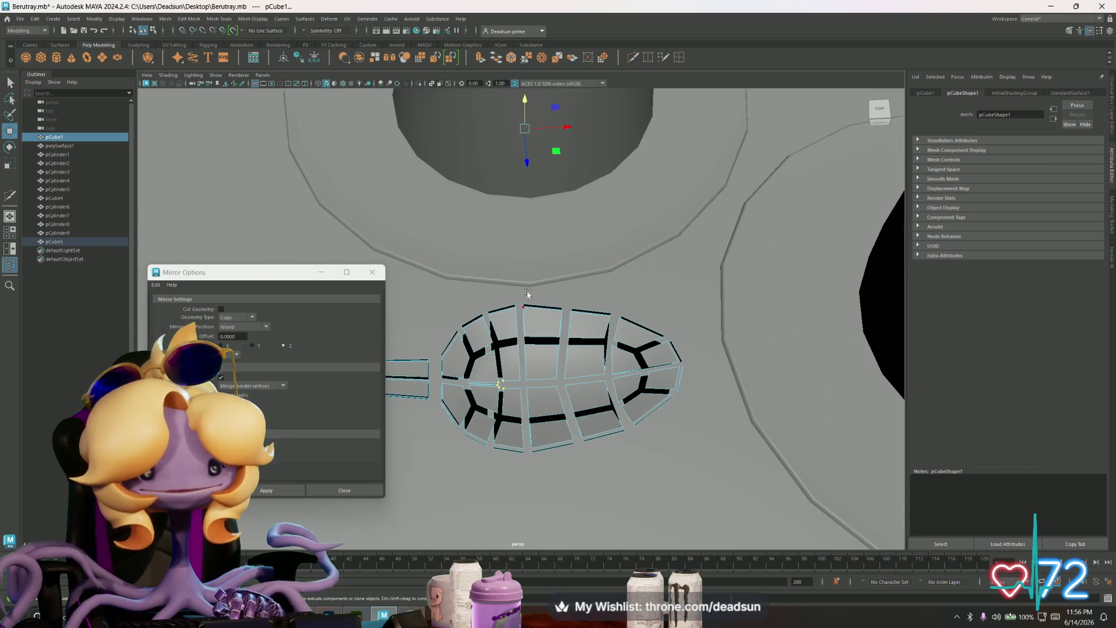
scroll(527, 293, down, 3)
click(15, 85)
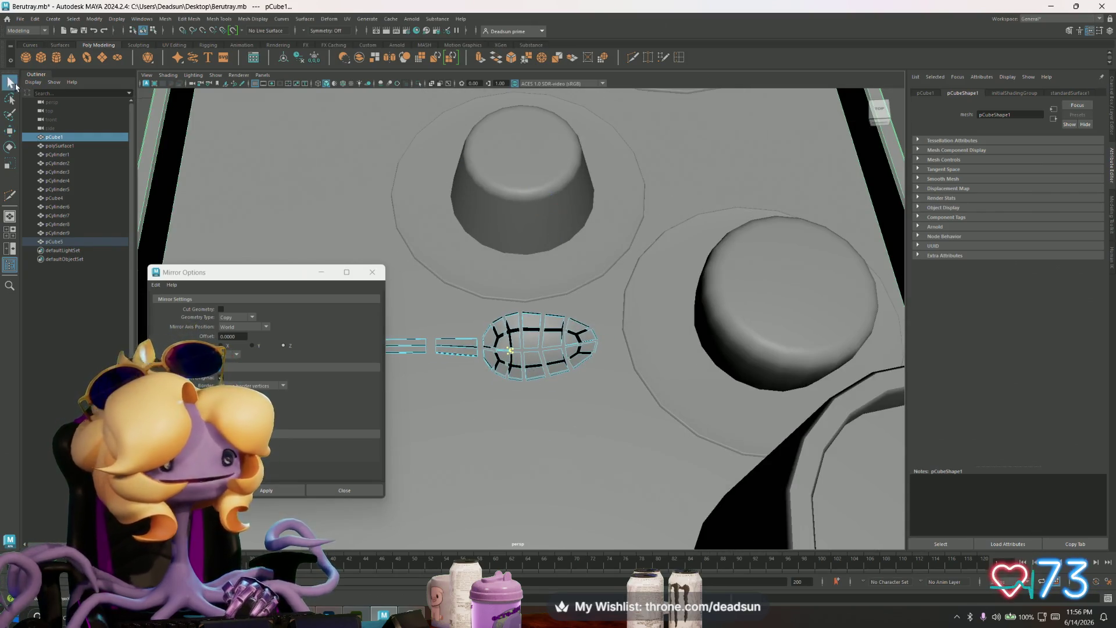
scroll(512, 366, up, 4)
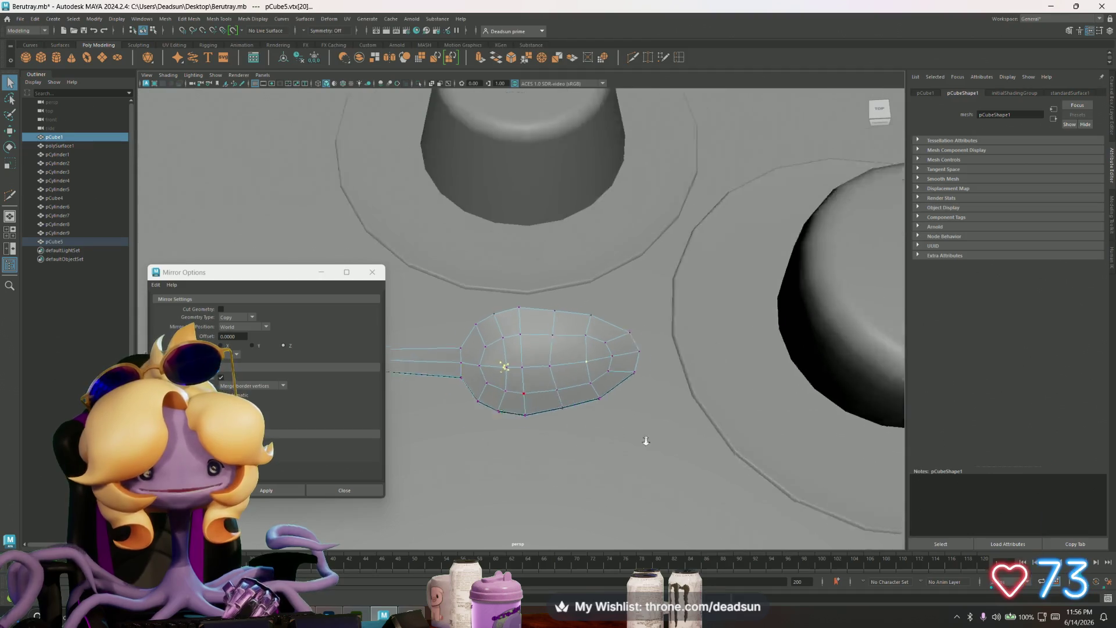
key(w)
mouse_move(512, 410)
mouse_down()
mouse_move(533, 388)
mouse_move(633, 396)
mouse_move(653, 387)
mouse_move(591, 371)
mouse_move(610, 369)
mouse_move(493, 368)
mouse_move(592, 387)
mouse_move(592, 339)
mouse_move(643, 355)
mouse_move(549, 277)
mouse_move(610, 293)
mouse_up()
right_click(590, 321)
key(r)
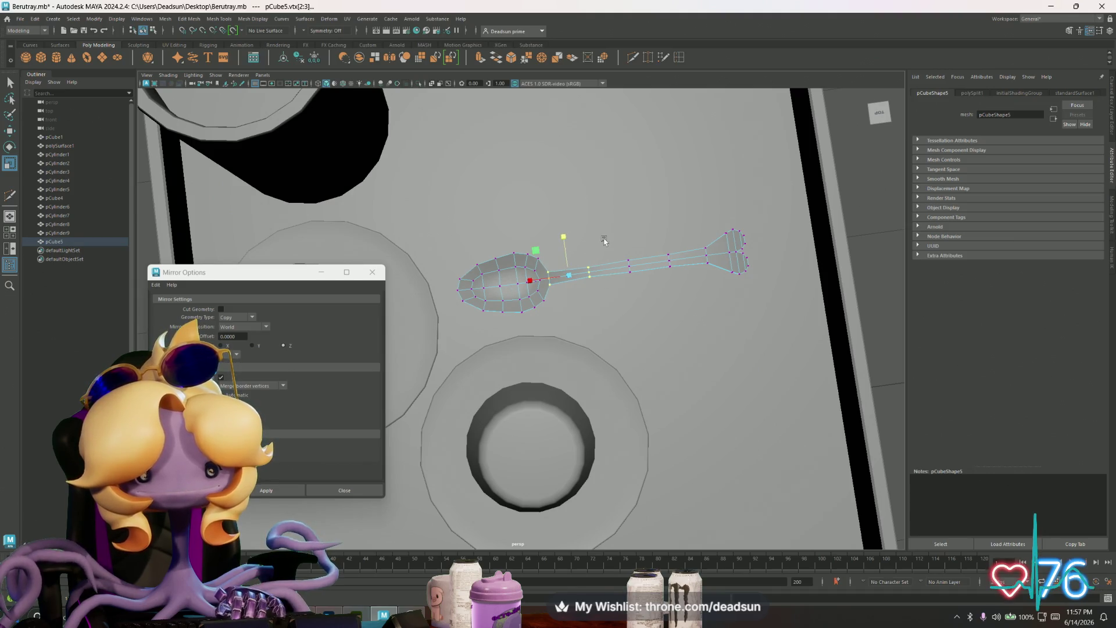
Step: Widen the handle tip's two end vertices, then shrink the whole spoon
drag(672, 290, 689, 305)
drag(640, 224, 648, 230)
right_drag(703, 257, 606, 274)
mouse_move(512, 282)
mouse_down()
mouse_move(386, 346)
mouse_move(407, 337)
mouse_up()
Step: Lower the spoon onto the plate beside the dessert
key(w)
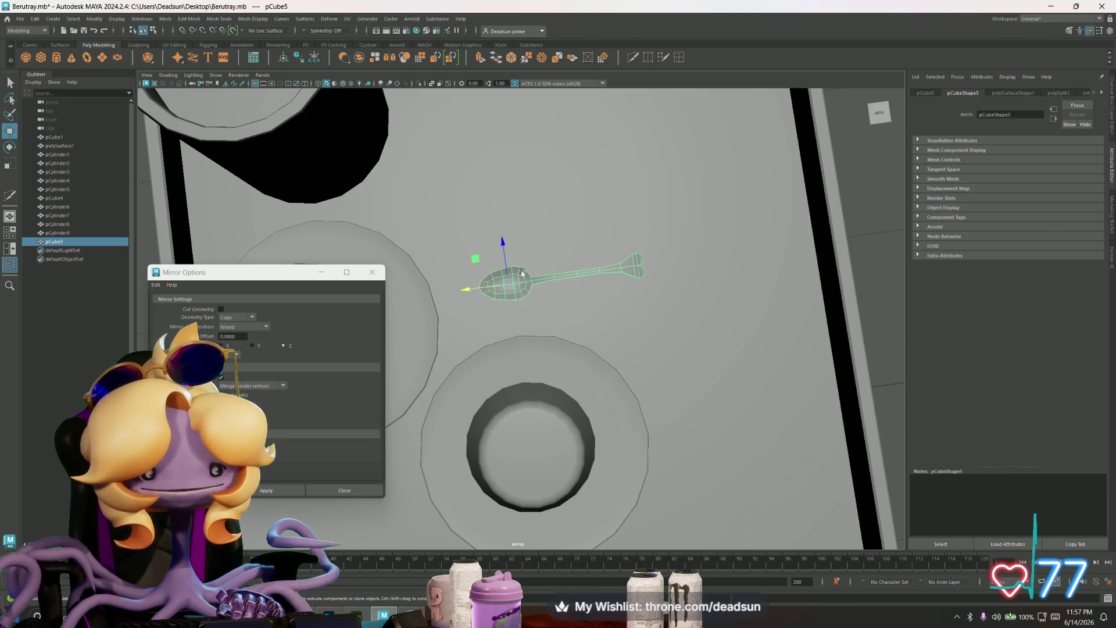
mouse_move(503, 237)
mouse_down()
mouse_move(511, 326)
mouse_move(500, 306)
mouse_move(423, 315)
mouse_up()
mouse_move(481, 252)
mouse_down()
mouse_move(480, 281)
mouse_move(481, 271)
mouse_move(522, 322)
mouse_move(451, 299)
mouse_move(415, 320)
mouse_up()
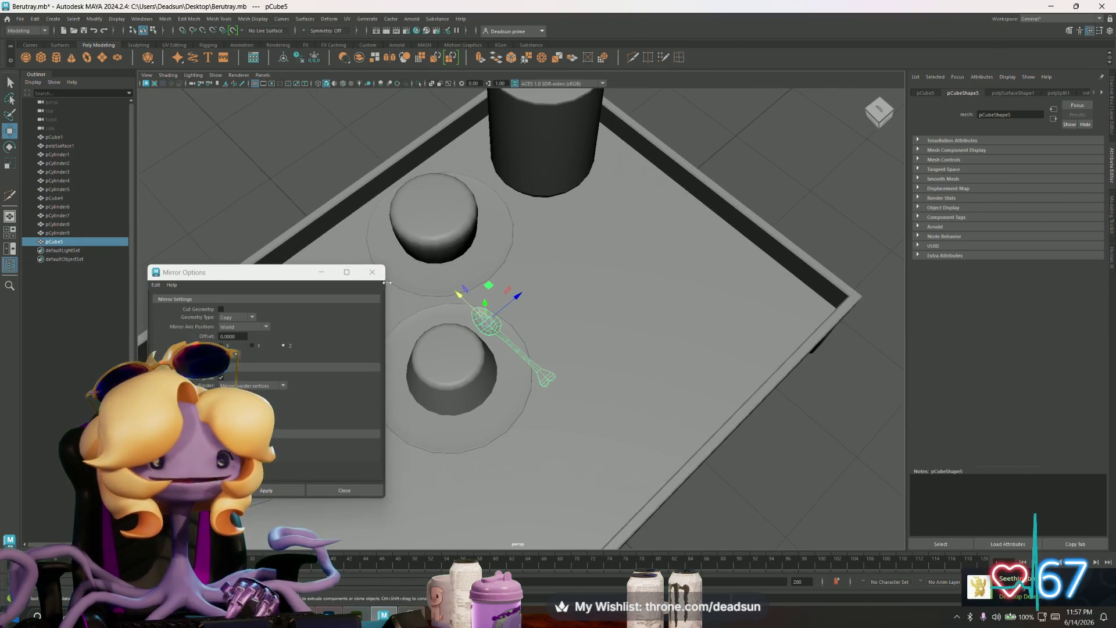
Step: Close the Mirror Options window and select the spoon from an angled table view
click(372, 272)
mouse_move(407, 273)
alt+mouse_down()
mouse_move(616, 227)
mouse_move(639, 261)
mouse_move(802, 379)
mouse_move(643, 368)
mouse_move(621, 331)
alt+mouse_up()
click(616, 227)
scroll(620, 332, up, 3)
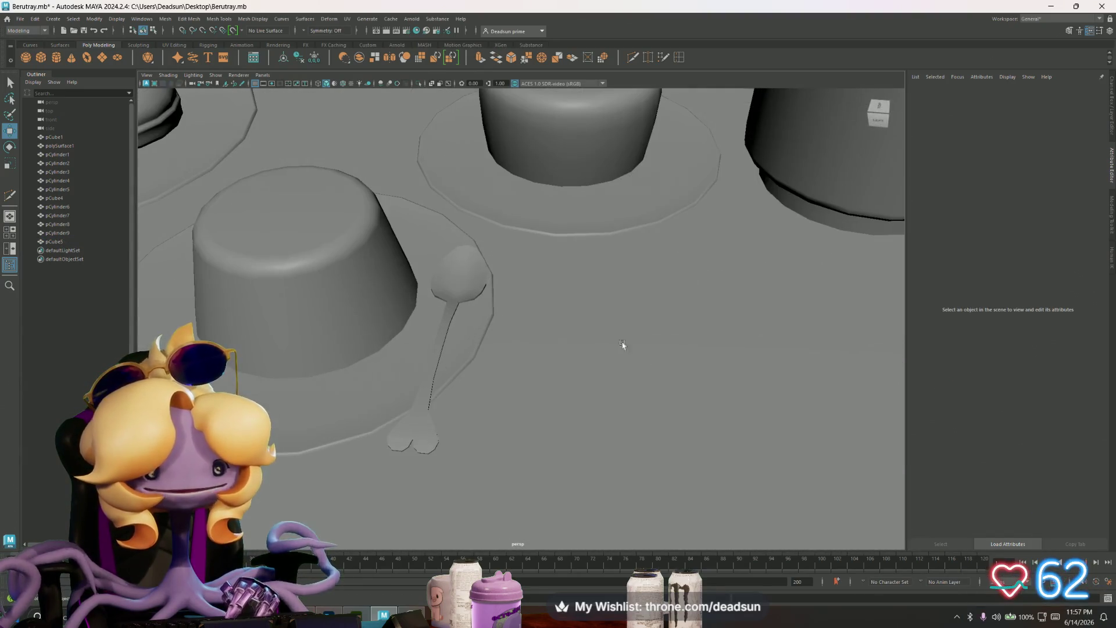
click(462, 264)
scroll(481, 282, up, 2)
scroll(478, 282, down, 3)
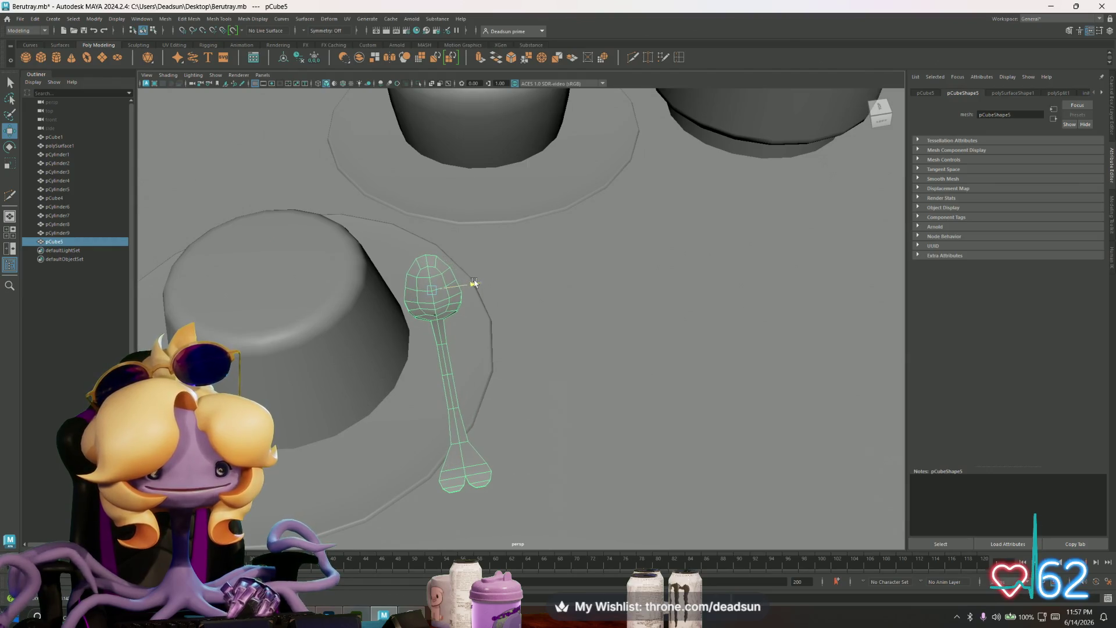
Step: Reselect the spoon from a high tray overview and frame it with F
mouse_move(474, 308)
alt+mouse_down()
mouse_move(349, 282)
mouse_move(352, 205)
alt+mouse_up()
click(389, 102)
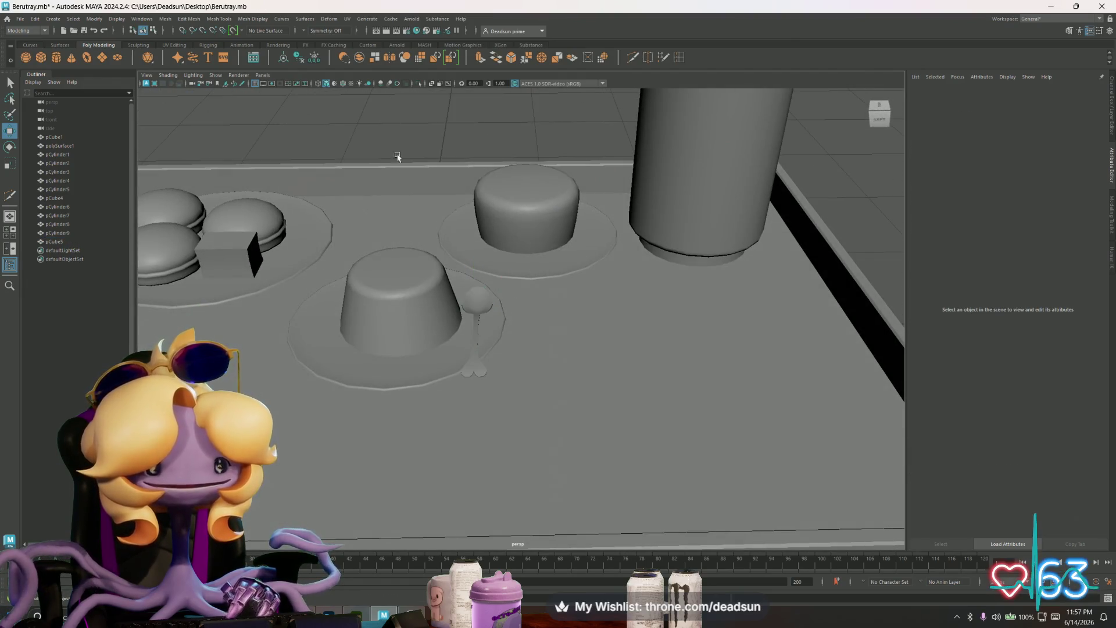
mouse_move(389, 103)
alt+mouse_down()
mouse_move(481, 361)
mouse_move(439, 343)
mouse_move(448, 369)
mouse_move(540, 378)
mouse_move(522, 358)
mouse_move(463, 395)
alt+mouse_up()
scroll(541, 381, up, 5)
click(512, 301)
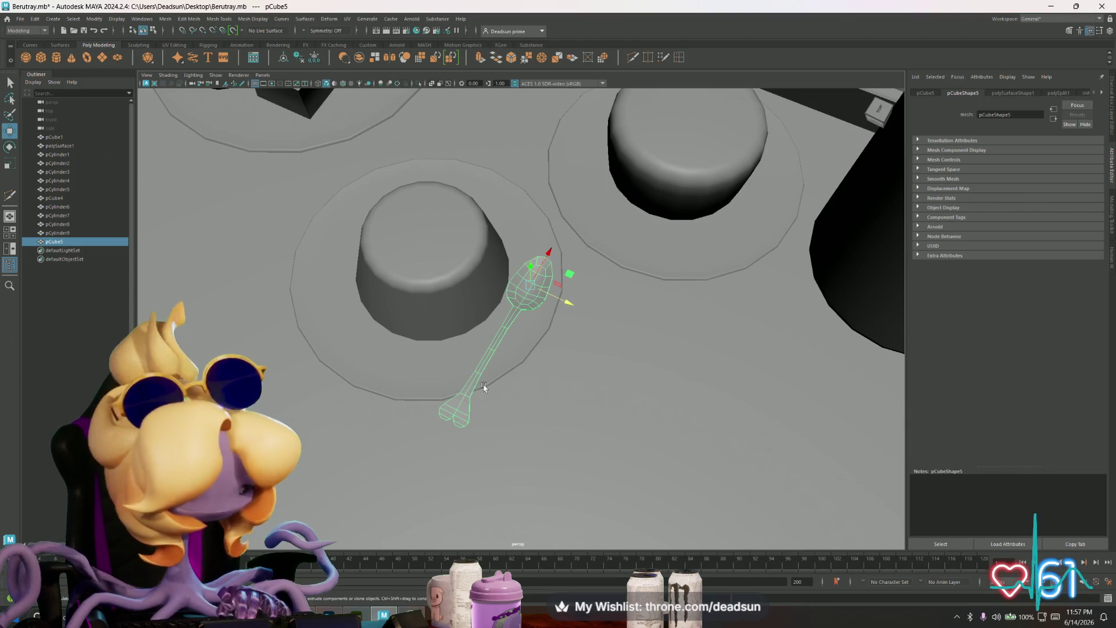
mouse_move(535, 358)
alt+mouse_down()
mouse_move(494, 326)
mouse_move(529, 268)
alt+mouse_up()
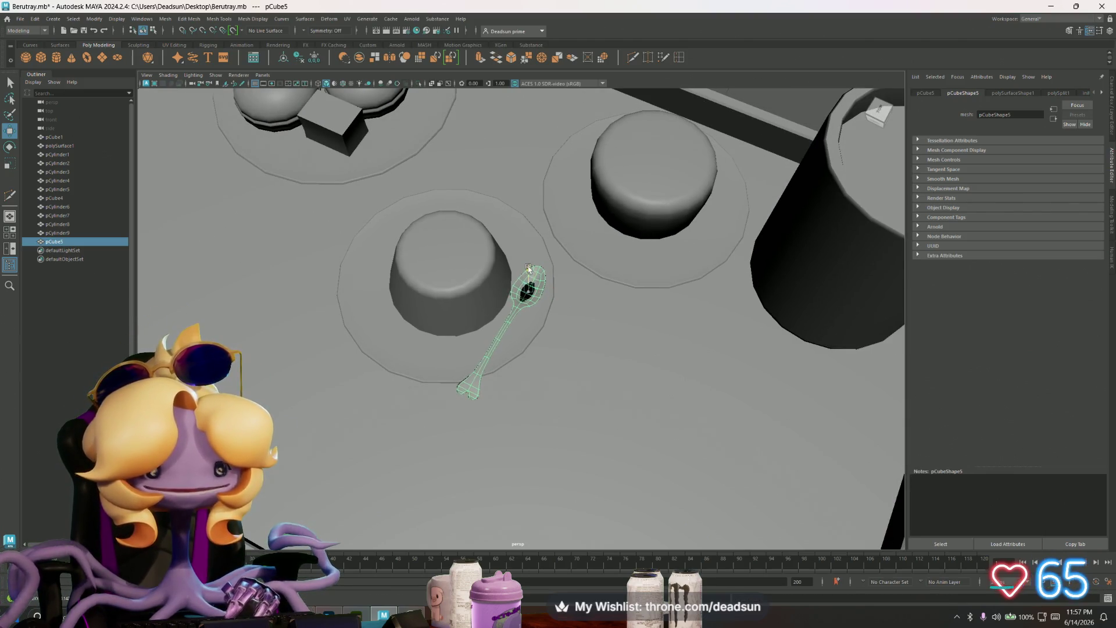
key(f)
scroll(638, 291, up, 5)
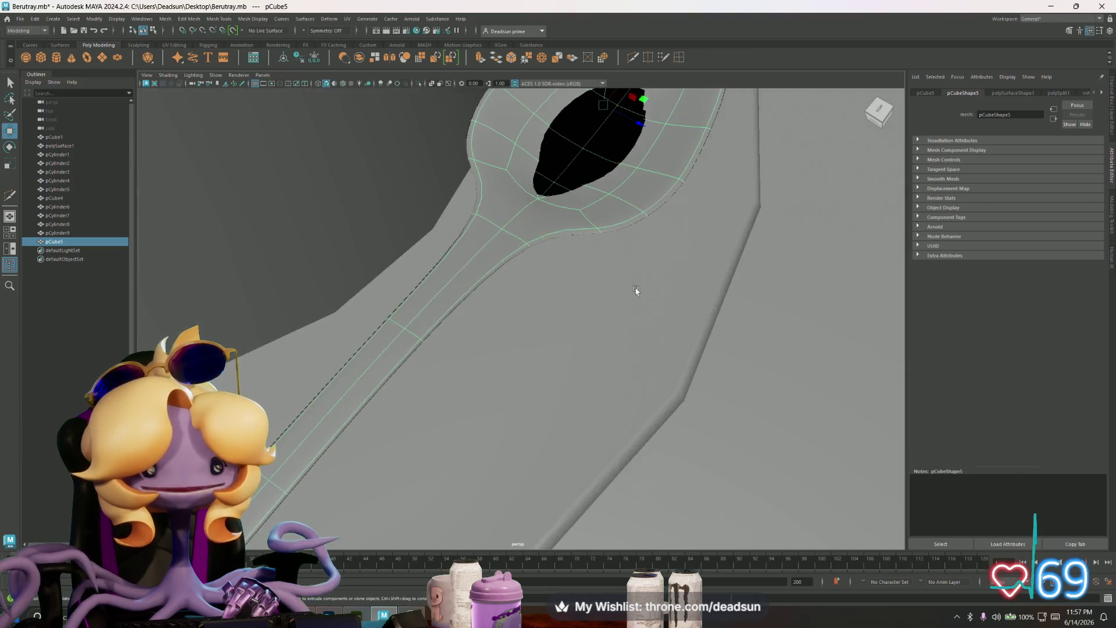
Step: Pull the bowl's centre vertex down to close the dark hole
right_drag(491, 351, 433, 337)
click(466, 371)
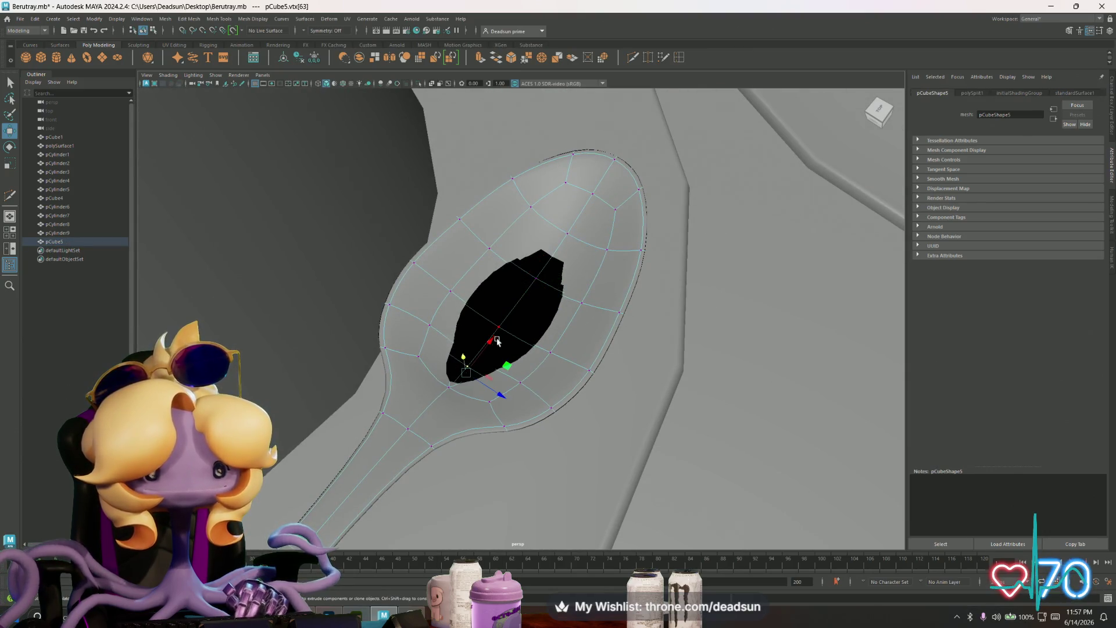
click(497, 329)
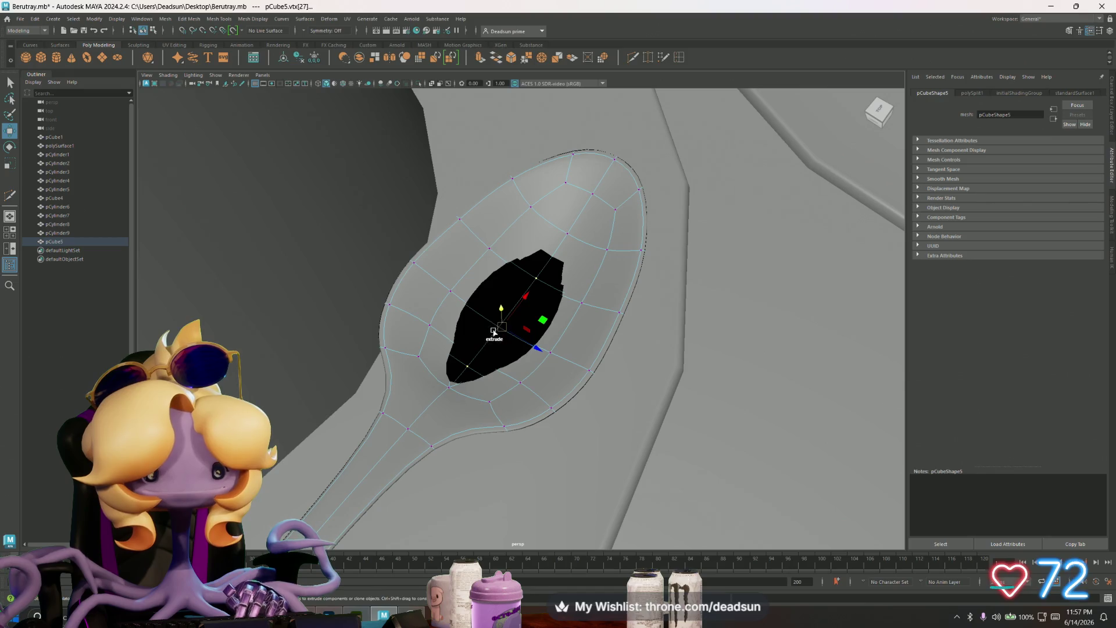
mouse_move(500, 358)
alt+mouse_down()
mouse_move(468, 352)
mouse_move(498, 393)
mouse_move(508, 361)
mouse_move(444, 349)
mouse_move(548, 340)
mouse_move(499, 345)
mouse_move(515, 335)
alt+mouse_up()
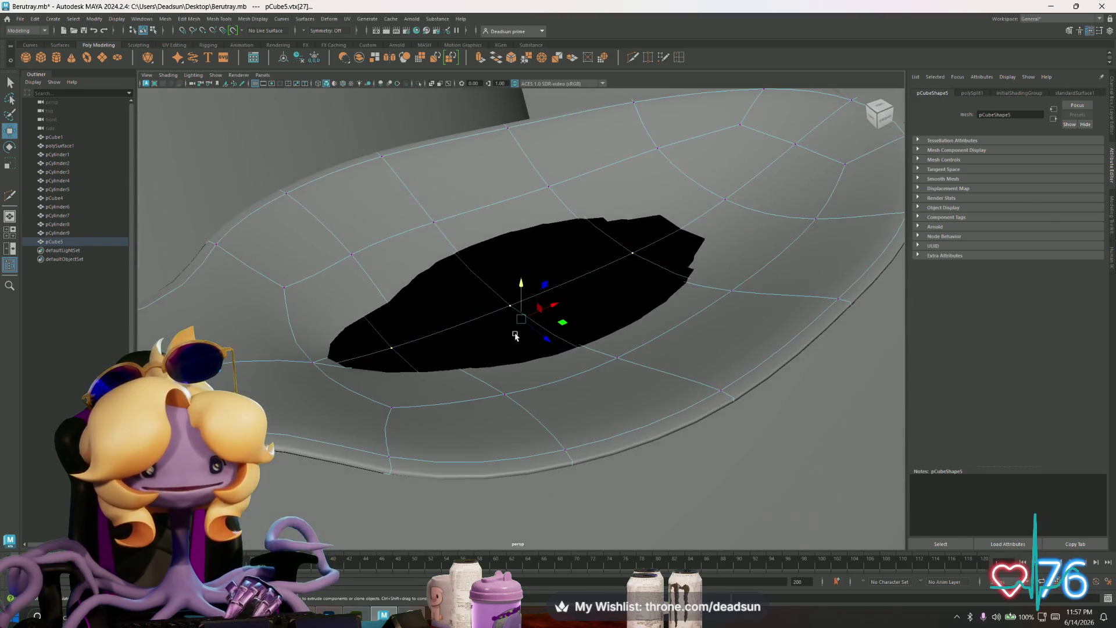
mouse_move(524, 289)
mouse_down()
mouse_move(525, 303)
mouse_move(405, 356)
mouse_move(331, 367)
mouse_up()
Step: Delete a stray vertex and a leftover edge from the bowl, then view the whole spoon
click(343, 387)
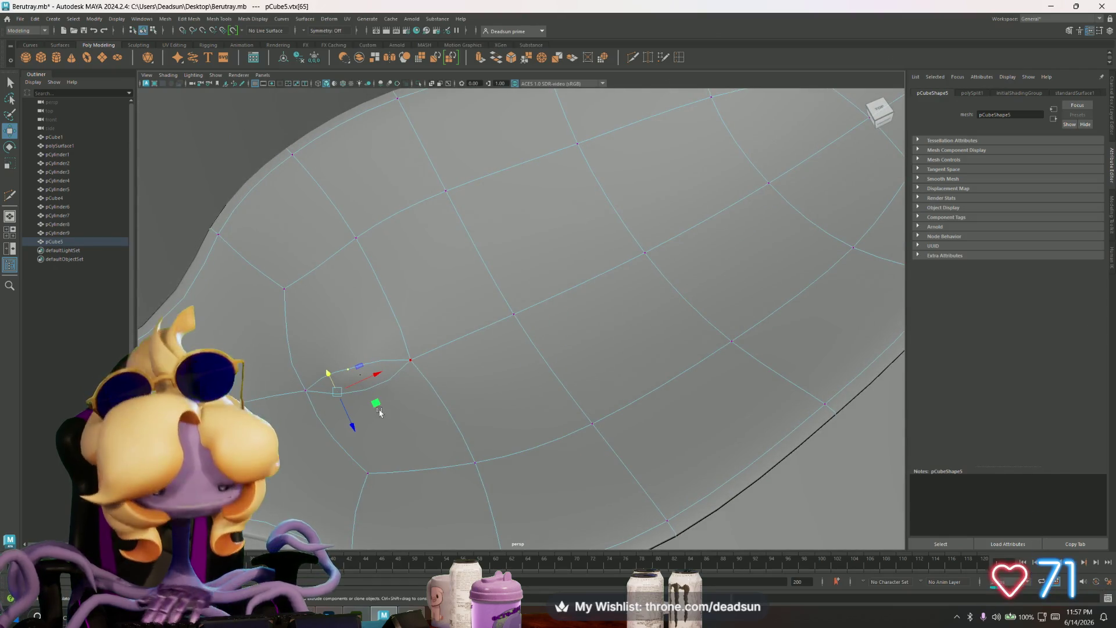
key(Delete)
shift+right_drag(364, 374, 362, 362)
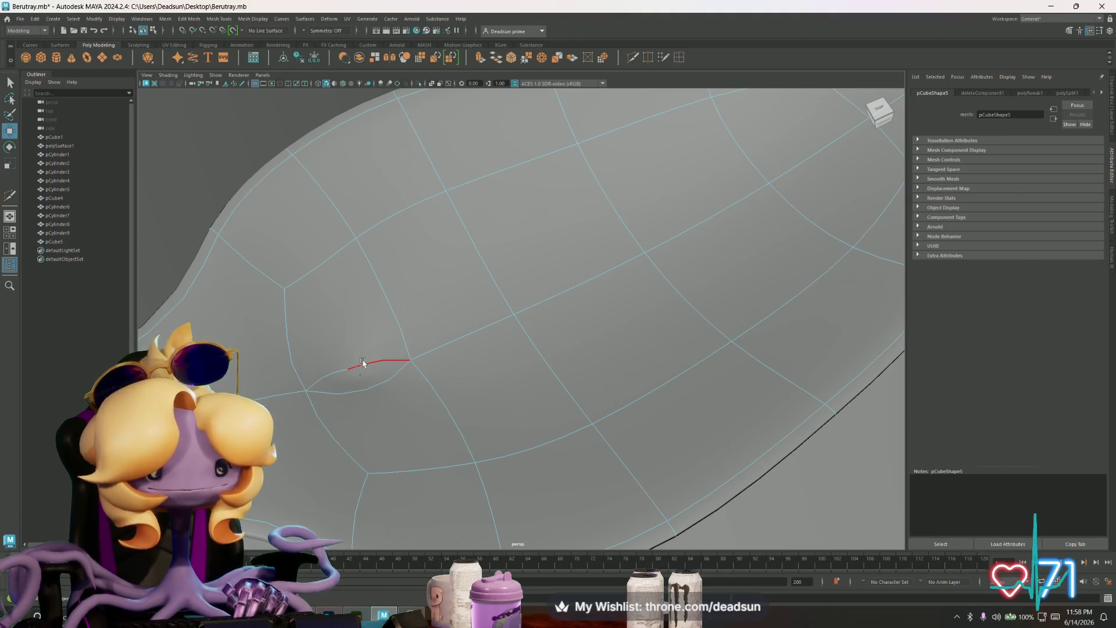
click(362, 363)
key(Delete)
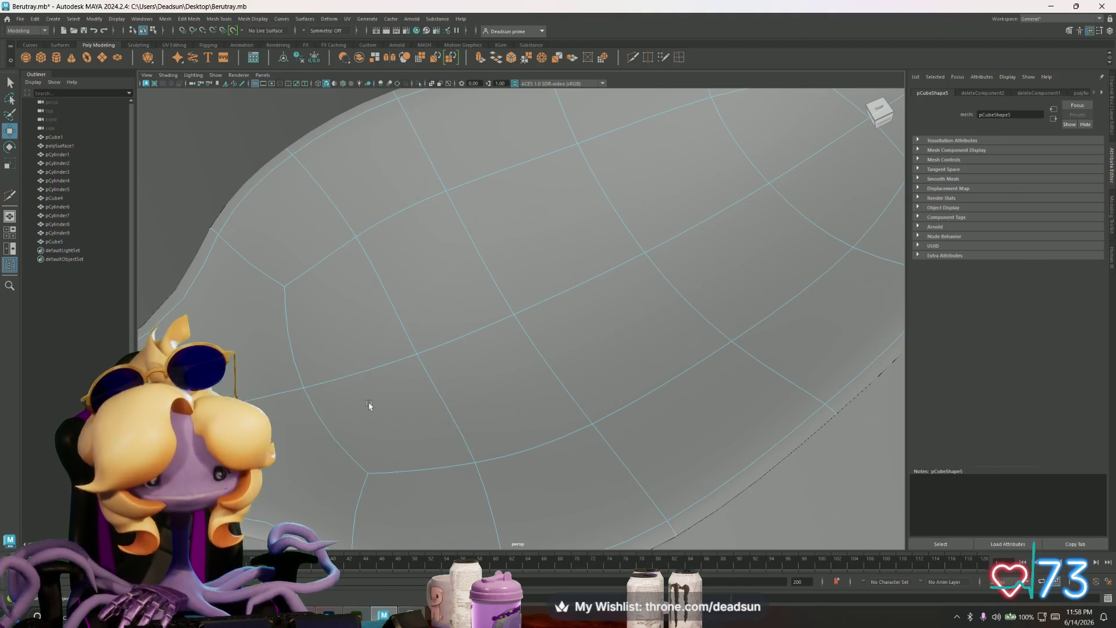
alt+right_drag(516, 424, 200, 314)
mouse_move(200, 314)
alt+mouse_down()
mouse_move(374, 374)
mouse_move(428, 336)
mouse_move(398, 329)
alt+mouse_up()
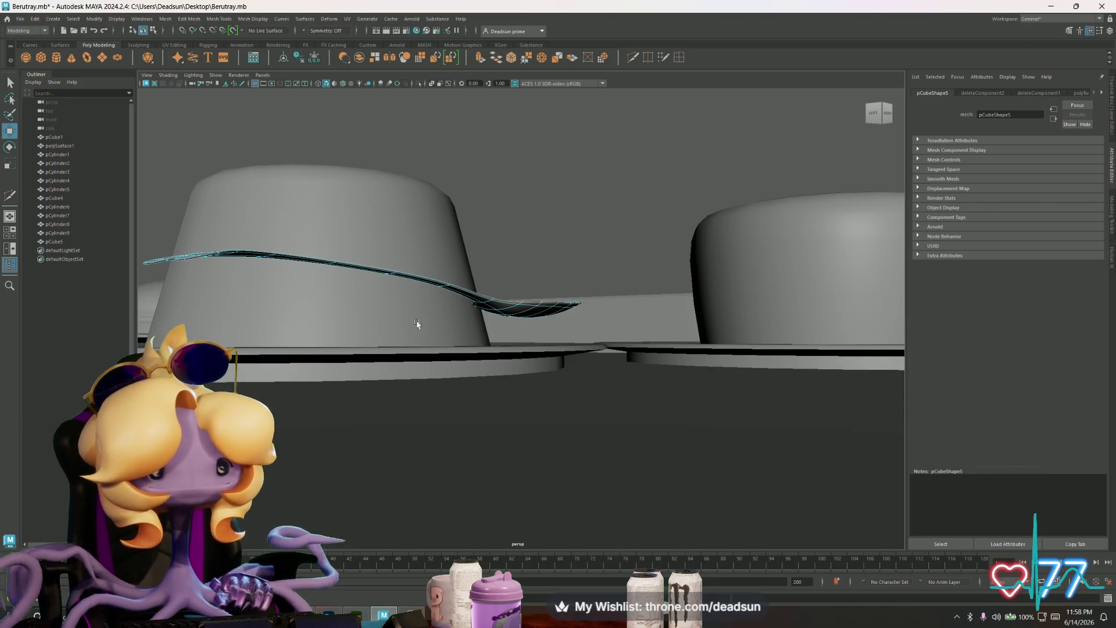
Step: Select the spoon and rotate it so it tilts down to the right
mouse_move(418, 324)
alt+mouse_down()
mouse_move(424, 368)
mouse_move(511, 404)
mouse_move(578, 379)
mouse_move(459, 338)
mouse_move(506, 351)
mouse_move(598, 331)
alt+mouse_up()
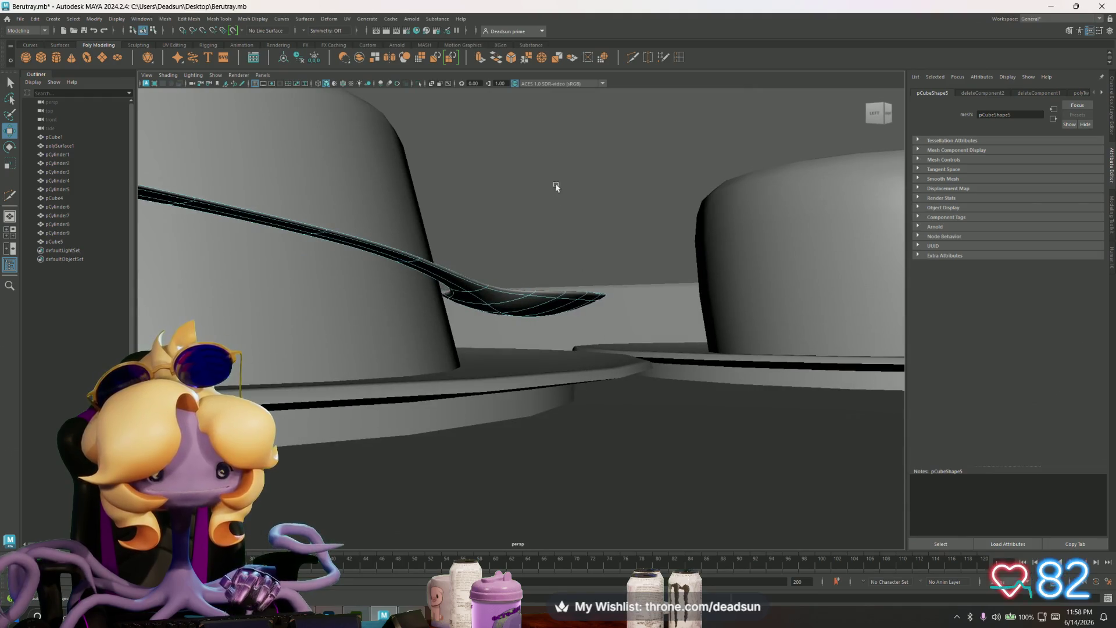
alt+drag(556, 186, 523, 349)
click(515, 324)
scroll(523, 302, down, 5)
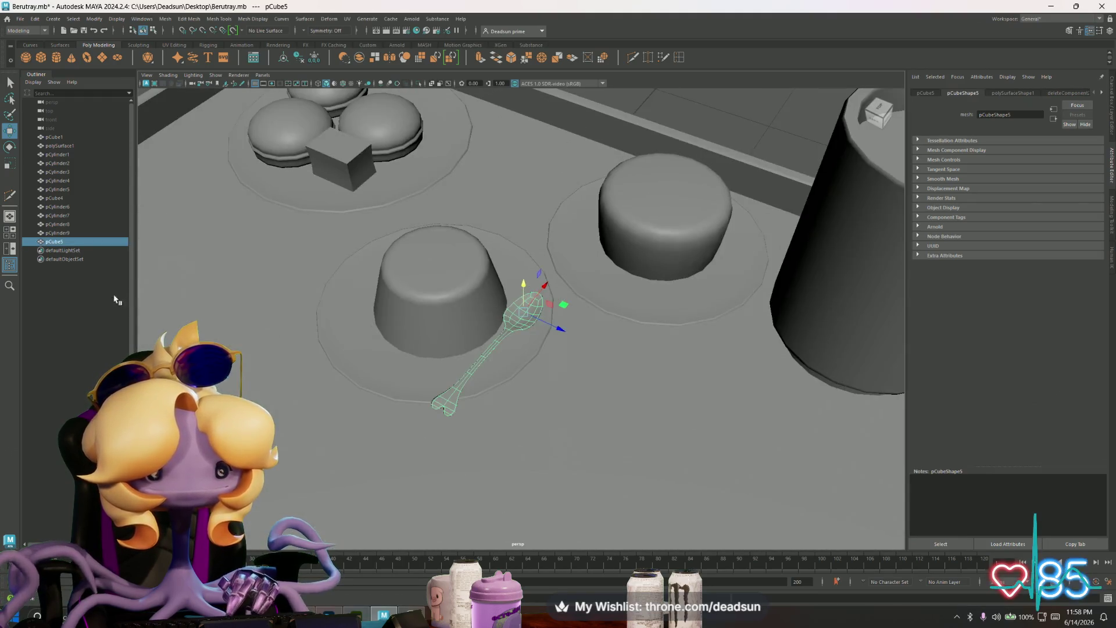
mouse_move(372, 372)
alt+mouse_down()
mouse_move(366, 391)
mouse_move(454, 360)
mouse_move(426, 363)
alt+mouse_up()
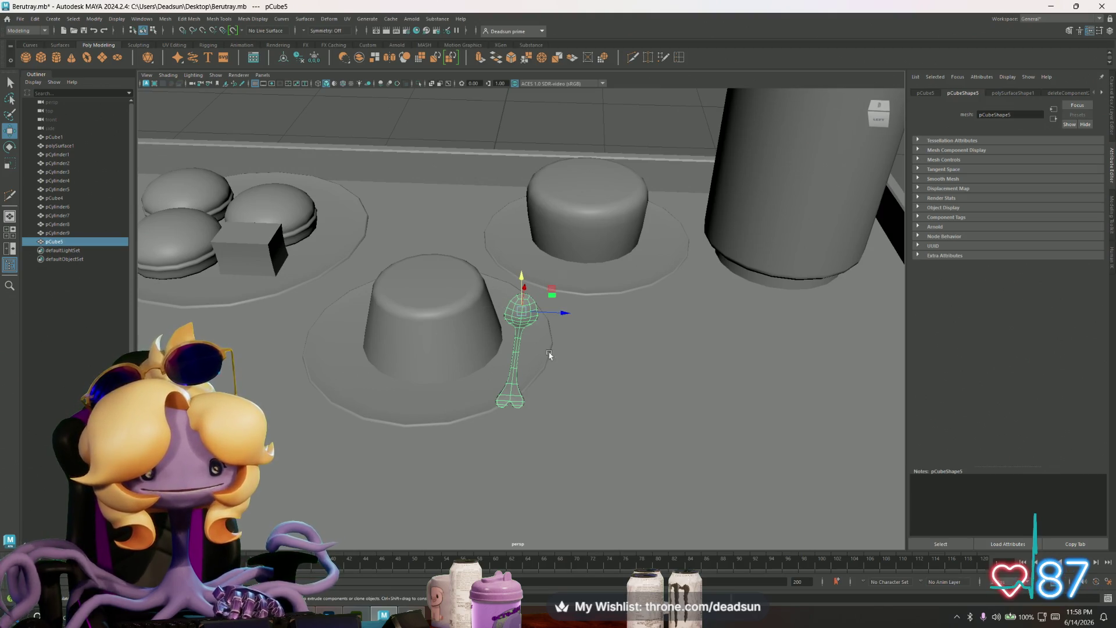
key(e)
mouse_move(550, 352)
mouse_down()
mouse_move(534, 286)
mouse_move(579, 262)
mouse_move(521, 236)
mouse_move(471, 295)
mouse_up()
Step: Move the spoon so its head rests against the dessert cylinder
key(w)
middle_drag(553, 295, 556, 298)
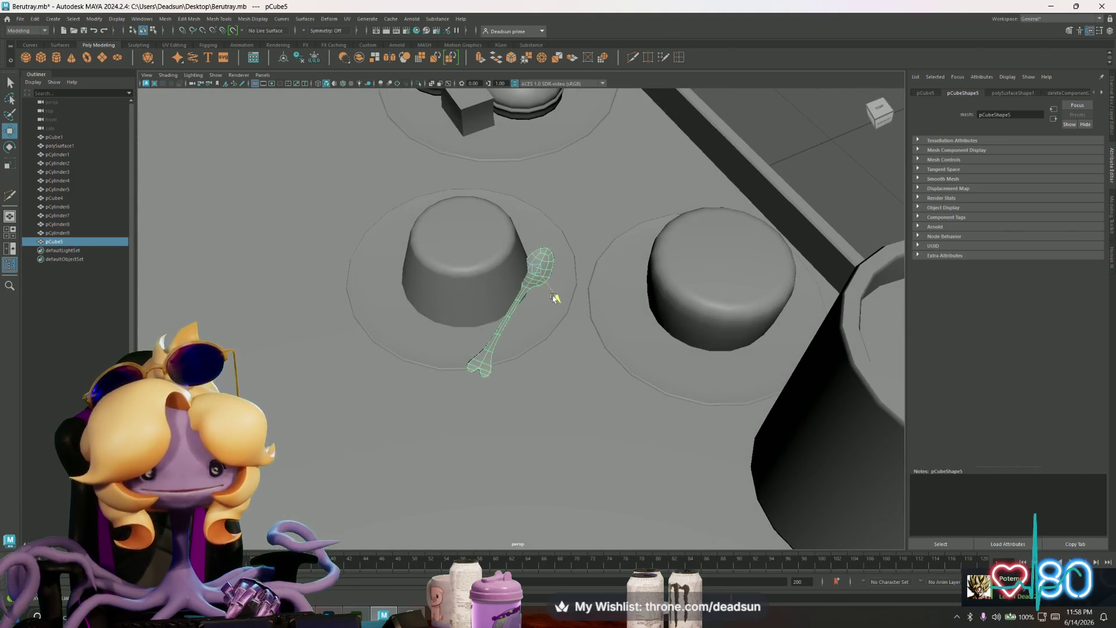
middle_drag(540, 245, 542, 258)
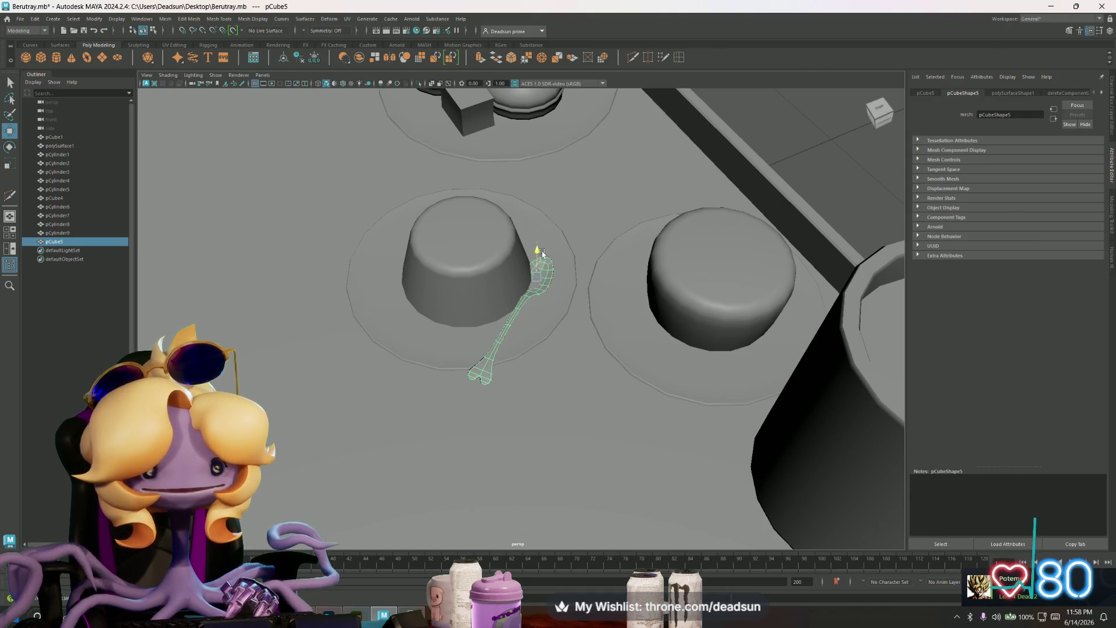
alt+drag(547, 259, 631, 304)
key(e)
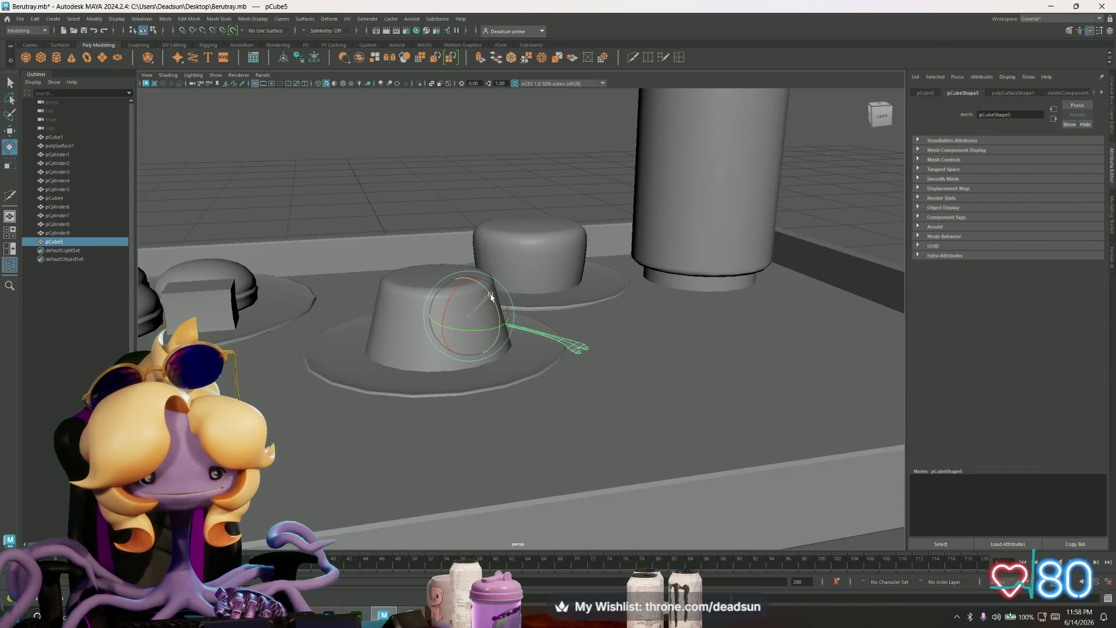
Step: Shift the spoon across the plate, undo its rotation to stand it upright, and deselect it
click(475, 208)
mouse_move(475, 208)
alt+mouse_down()
mouse_move(424, 316)
mouse_move(419, 356)
mouse_move(336, 324)
mouse_move(368, 329)
mouse_move(232, 317)
mouse_move(246, 318)
alt+mouse_up()
scroll(576, 369, up, 10)
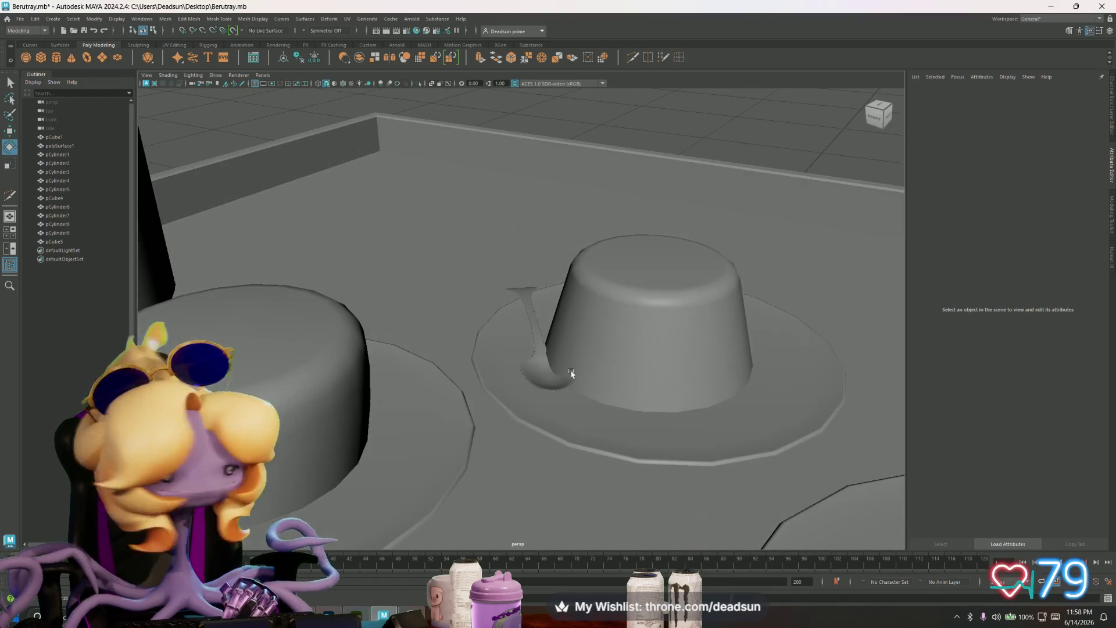
scroll(571, 374, down, 5)
mouse_move(640, 379)
alt+mouse_down()
mouse_move(785, 374)
mouse_move(520, 358)
mouse_move(531, 391)
mouse_move(581, 406)
alt+mouse_up()
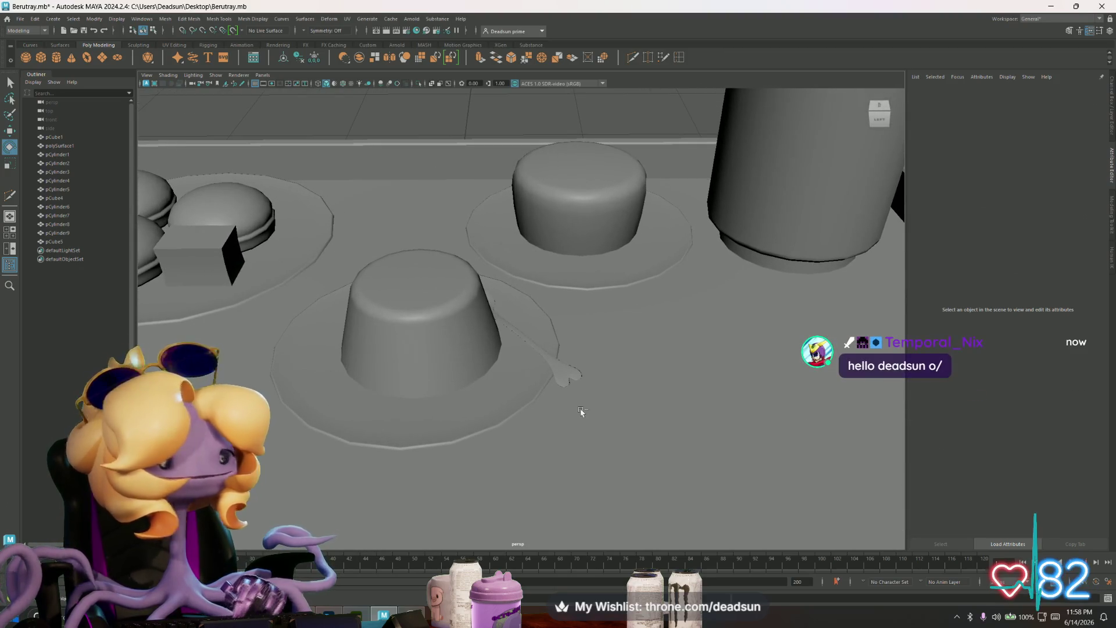
click(558, 358)
key(alt+Right)
key(alt+Right)
key(alt+Right)
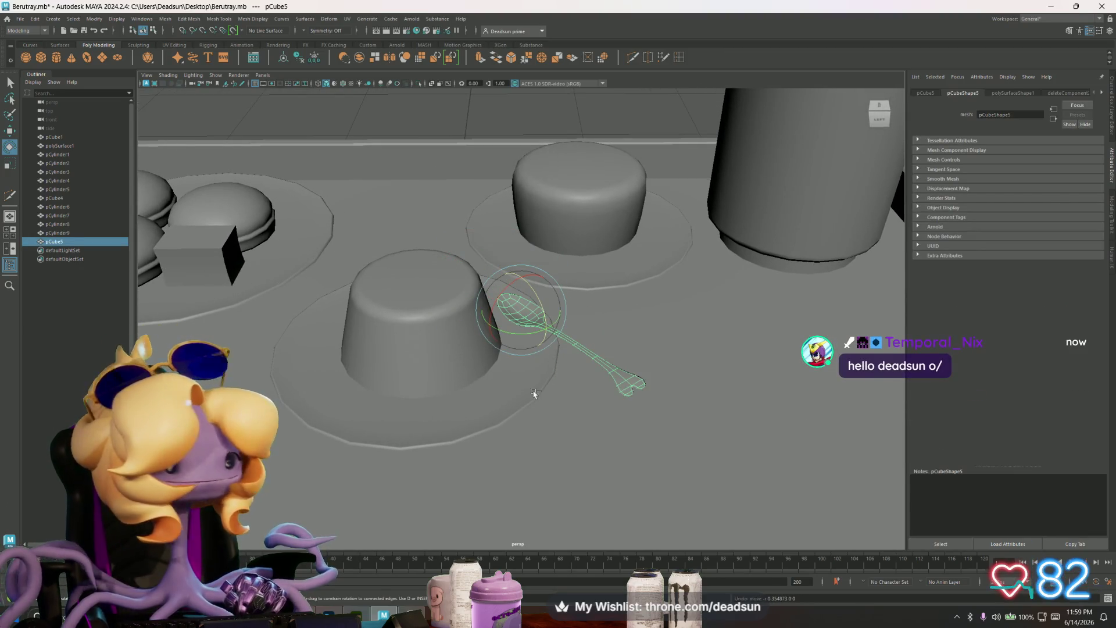
key(ctrl+z)
mouse_move(535, 393)
alt+mouse_down()
mouse_move(374, 354)
mouse_move(384, 356)
mouse_move(459, 204)
mouse_move(415, 493)
alt+mouse_up()
click(461, 199)
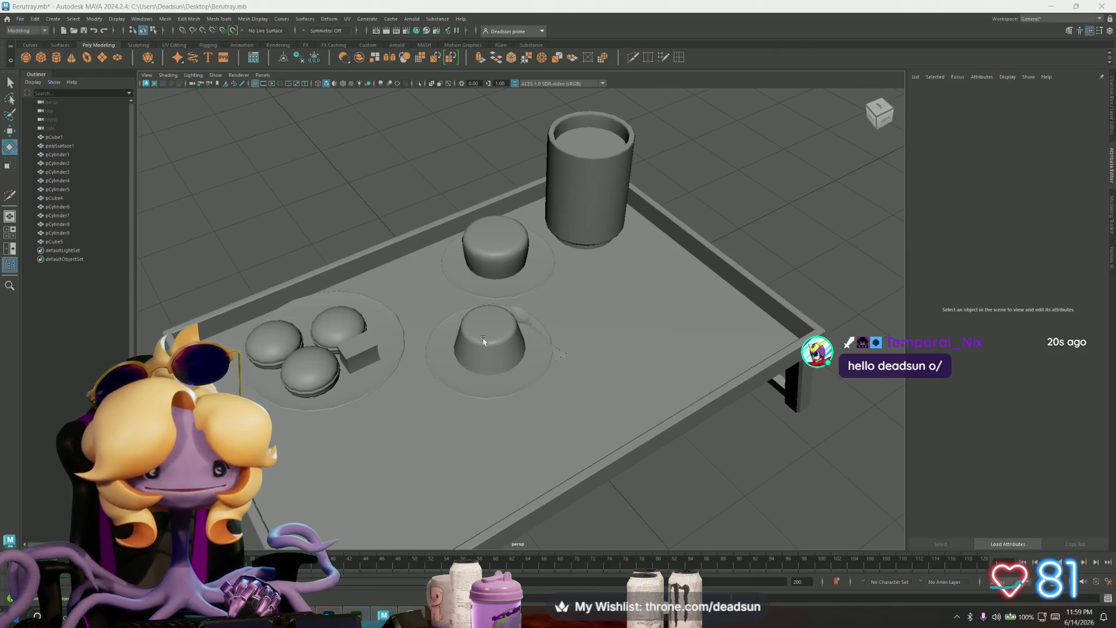
Step: Delete pCube6, the box covering the pudding on the front plate
click(38, 58)
mouse_move(504, 419)
alt+mouse_down()
mouse_move(581, 458)
mouse_move(551, 471)
mouse_move(489, 459)
mouse_move(525, 445)
mouse_move(606, 466)
mouse_move(600, 517)
mouse_move(582, 492)
alt+mouse_up()
scroll(580, 459, up, 5)
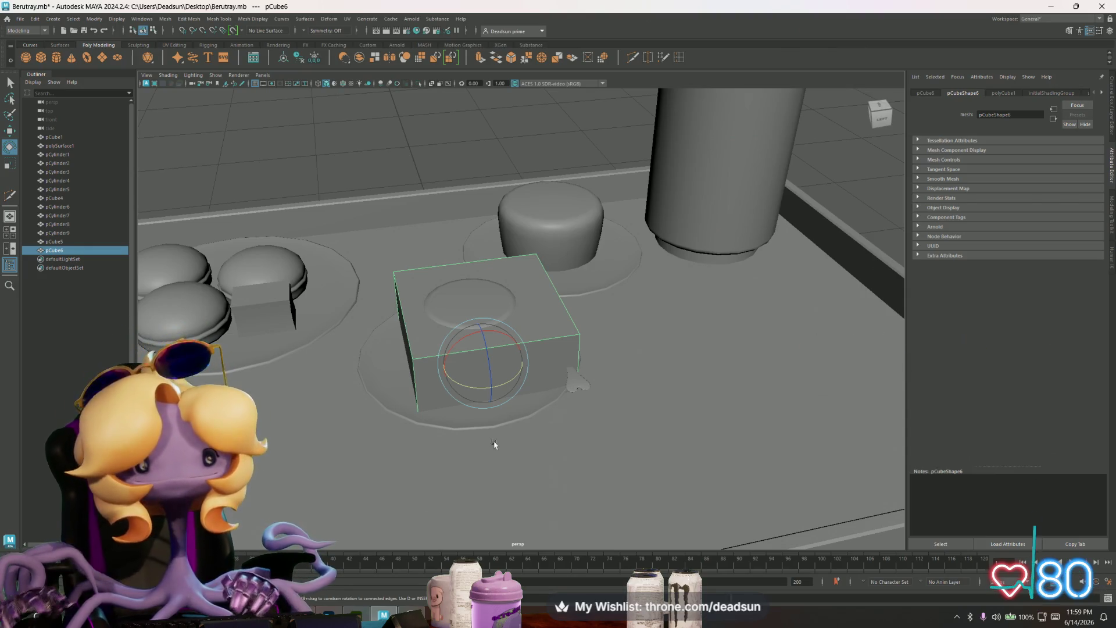
alt+drag(495, 445, 514, 434)
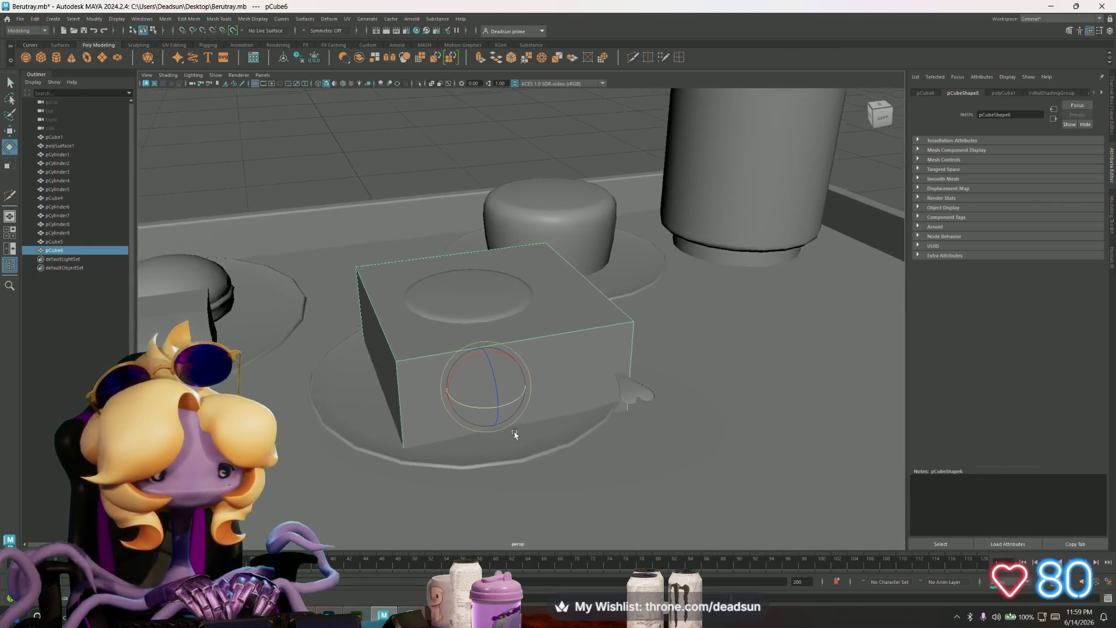
key(Delete)
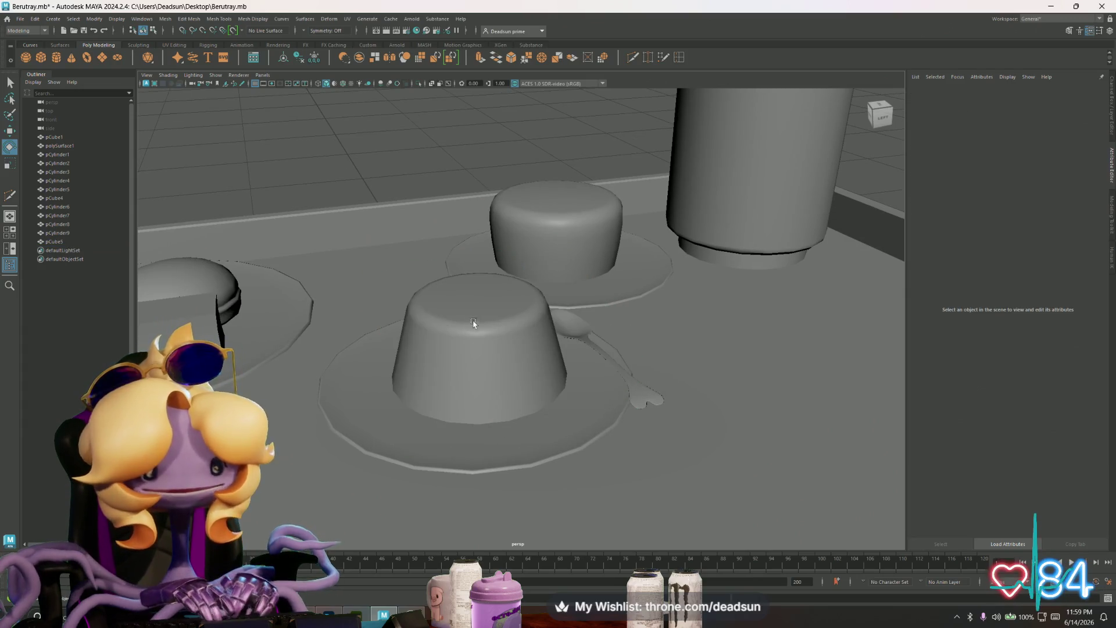
Step: Inspect the macaron plate and tall cup on the tray, then select pCylinder9
mouse_move(474, 323)
alt+mouse_down()
mouse_move(483, 351)
mouse_move(456, 354)
mouse_move(439, 334)
alt+mouse_up()
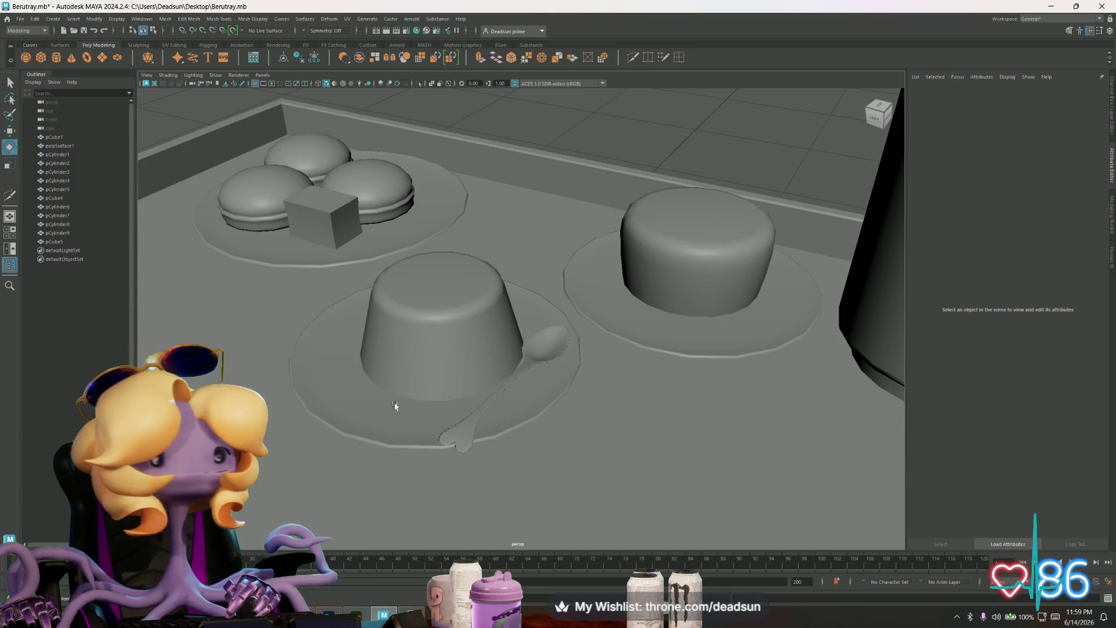
alt+drag(372, 360, 437, 371)
scroll(442, 378, up, 5)
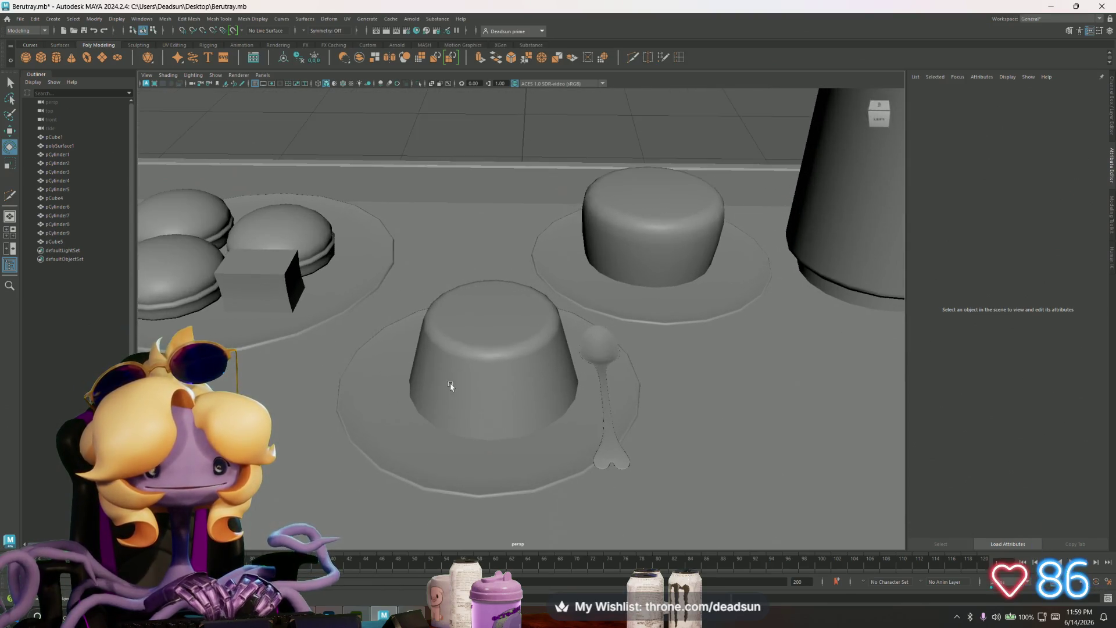
scroll(452, 388, down, 8)
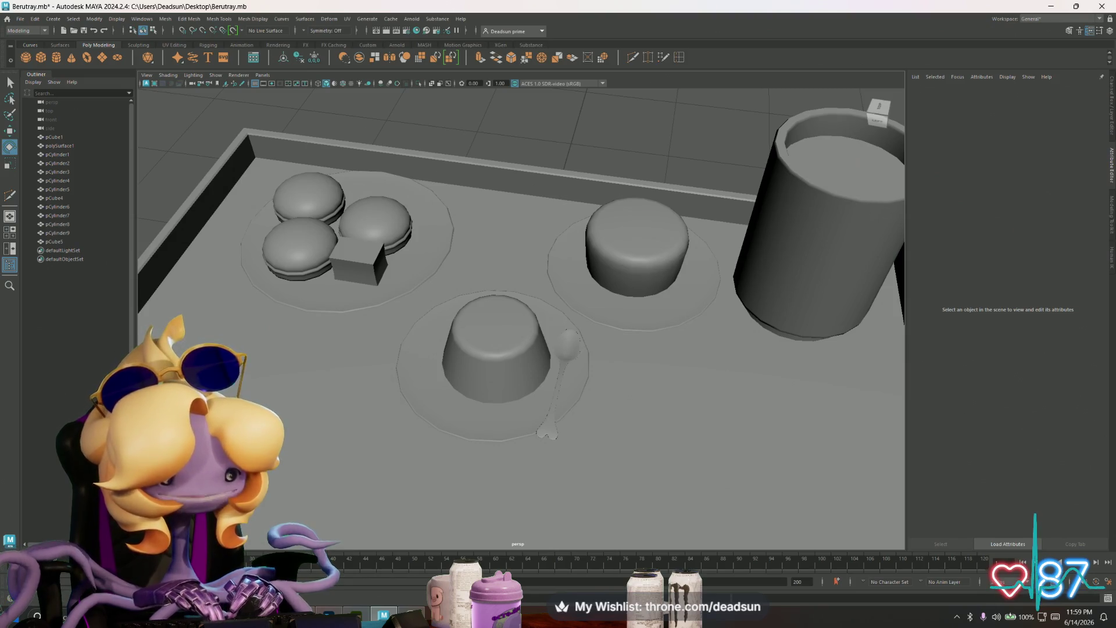
scroll(612, 483, down, 5)
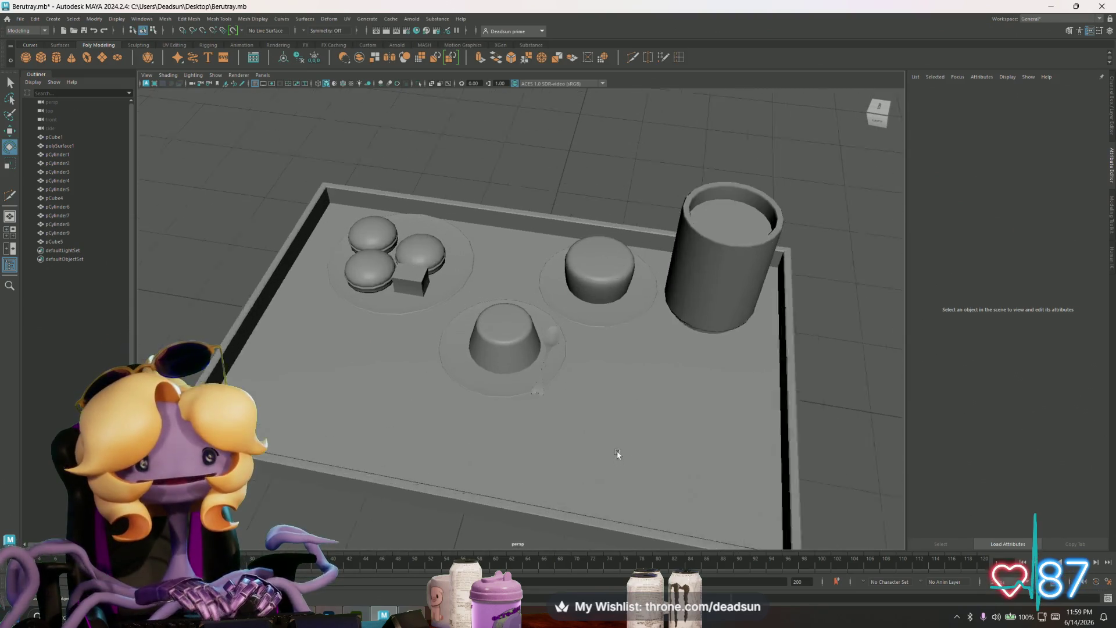
mouse_move(601, 429)
alt+mouse_down()
mouse_move(575, 391)
mouse_move(592, 348)
alt+mouse_up()
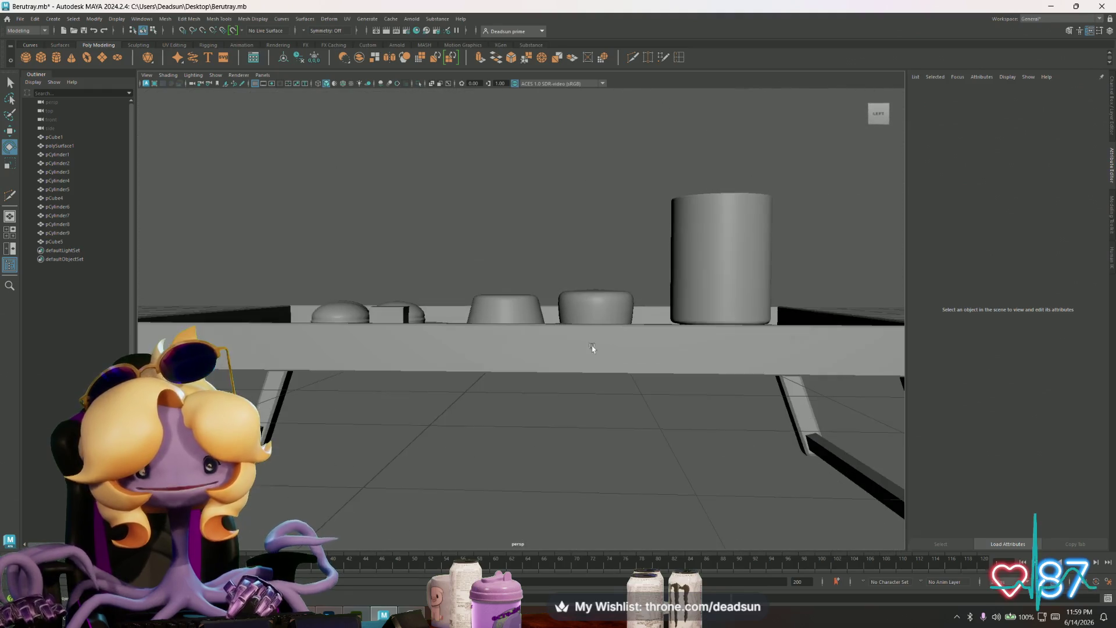
click(766, 221)
alt+drag(767, 221, 738, 314)
click(505, 236)
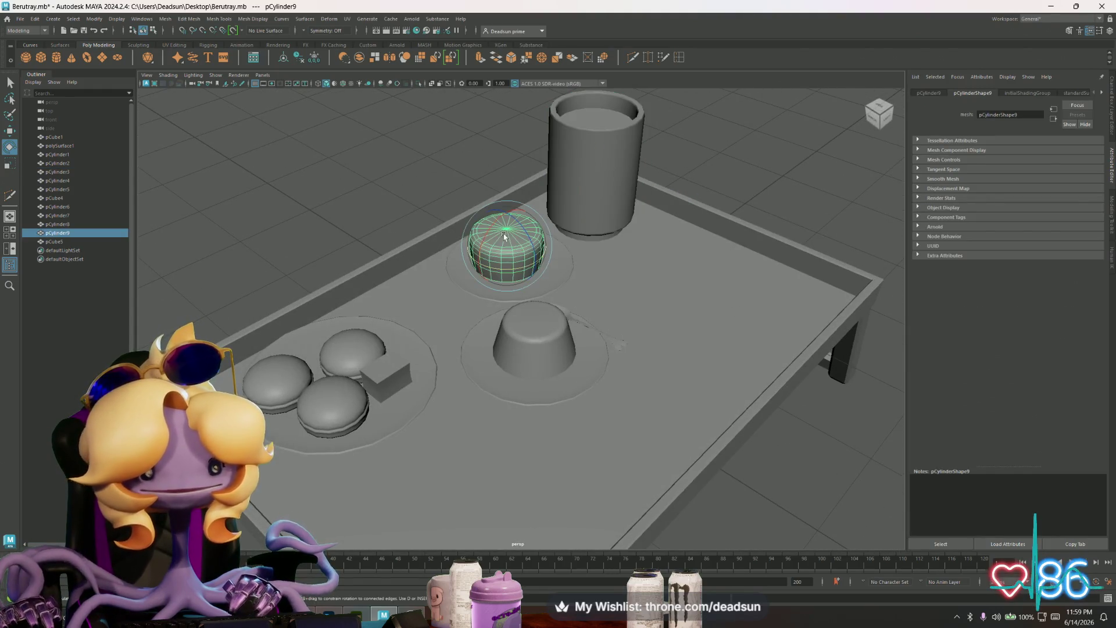
Step: Orbit and zoom to a lower, frontal view of the tray
mouse_move(505, 236)
alt+mouse_down()
mouse_move(505, 272)
mouse_move(523, 285)
alt+mouse_up()
scroll(779, 330, up, 5)
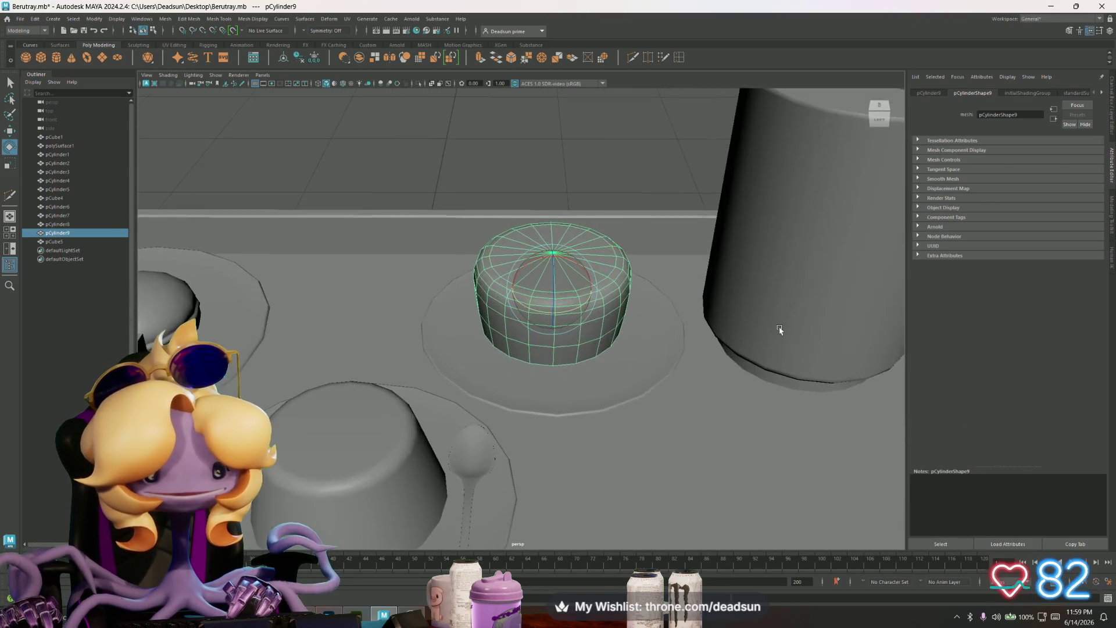
scroll(780, 329, down, 5)
scroll(693, 343, up, 3)
scroll(640, 332, down, 3)
scroll(587, 317, up, 1)
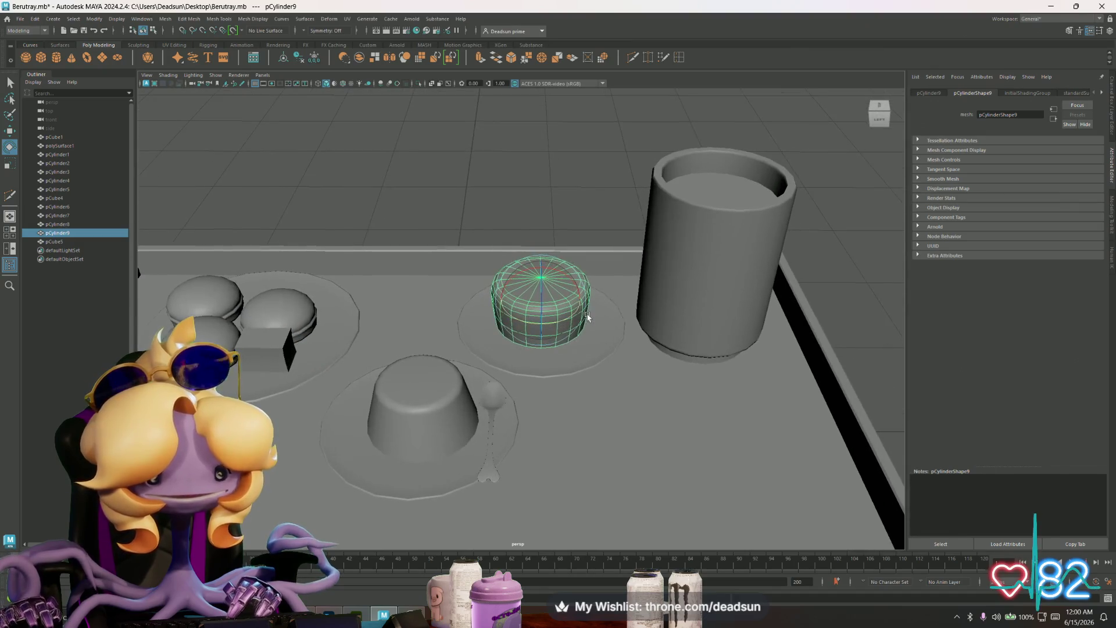
scroll(587, 317, down, 1)
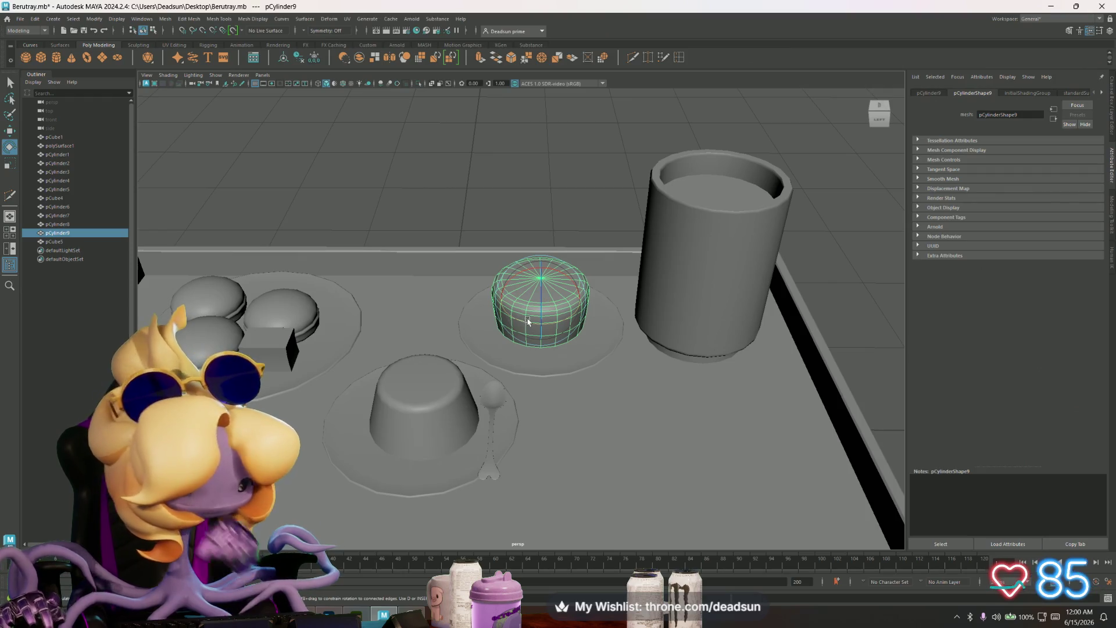
Step: Select pCylinder5 and bring up the Discord dessert reference sketches in Firefox
key(ctrl+z)
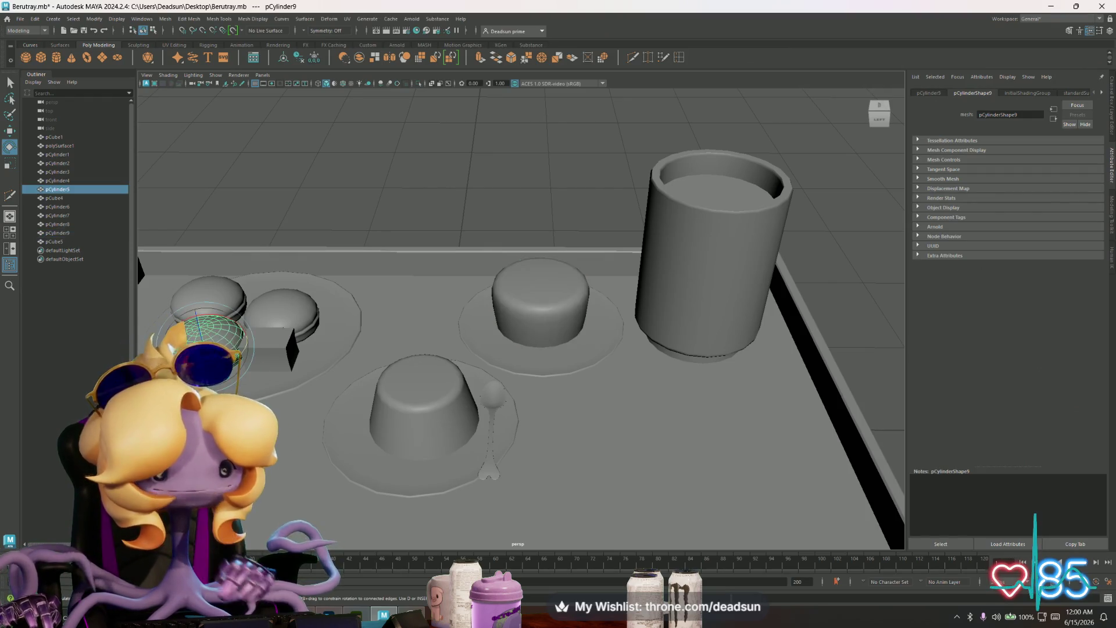
alt+drag(384, 356, 361, 359)
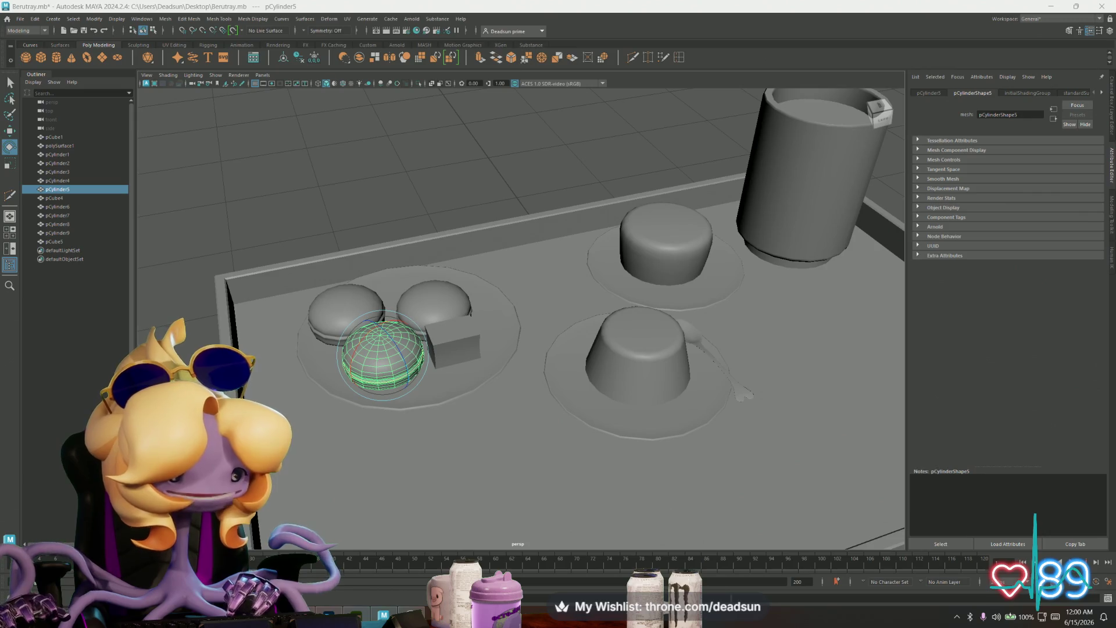
click(555, 615)
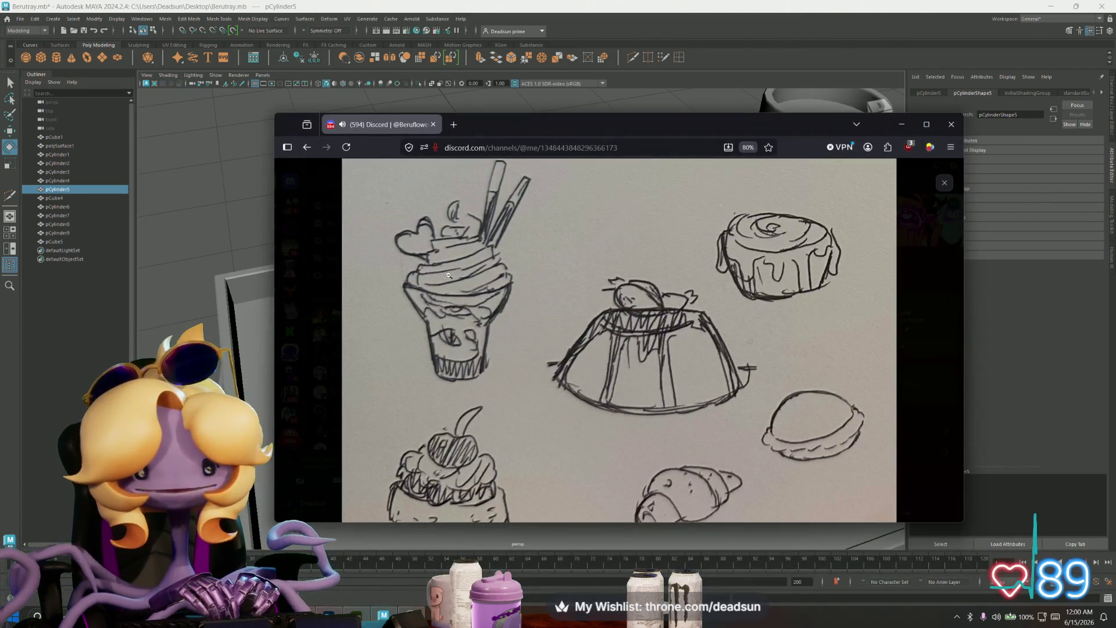
Step: Inspect the tray-and-desserts reference sketch in Discord, then close the viewer and return to Maya
click(473, 283)
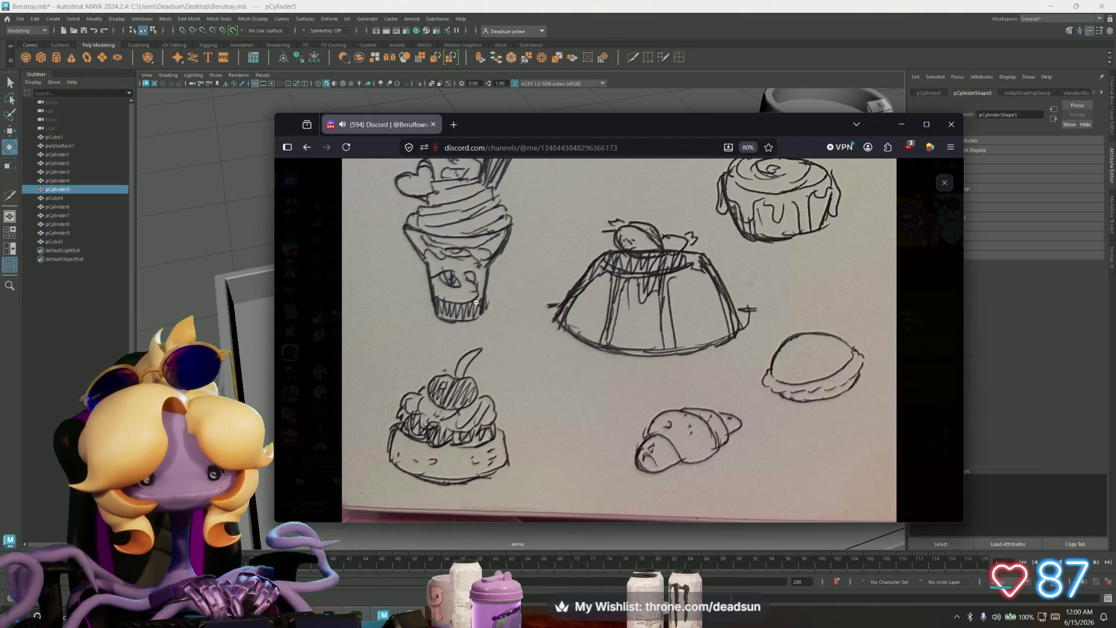
click(445, 277)
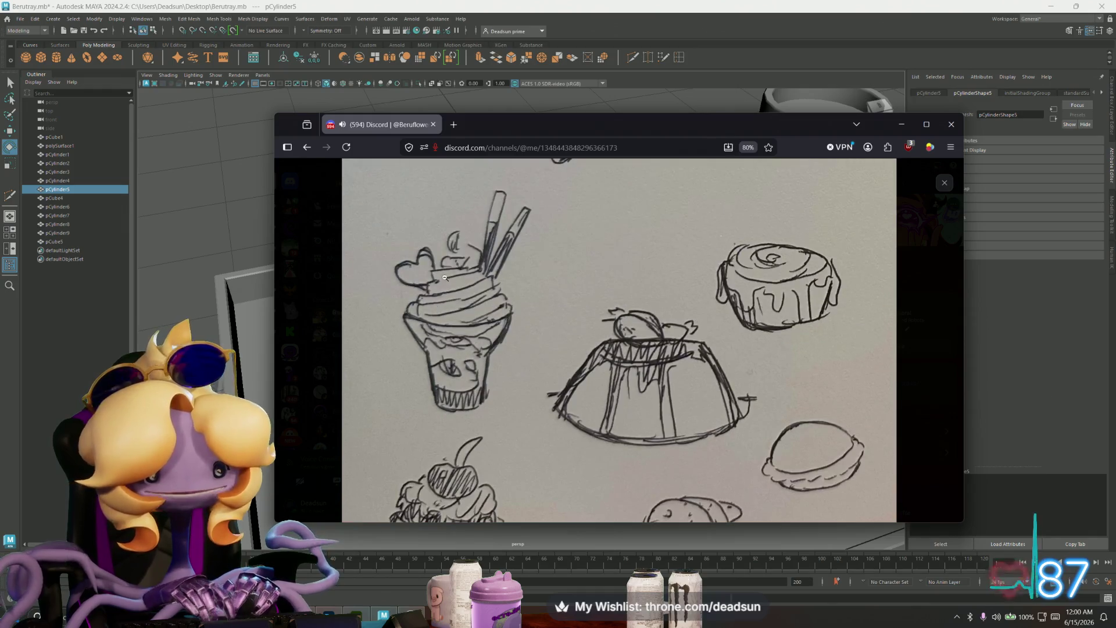
click(464, 316)
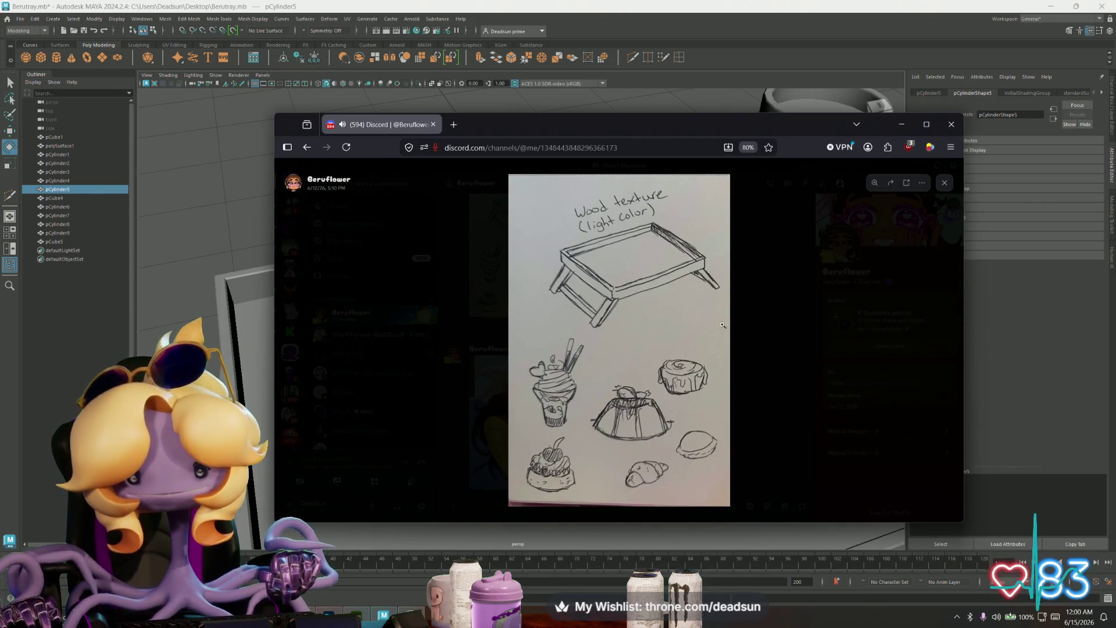
click(790, 303)
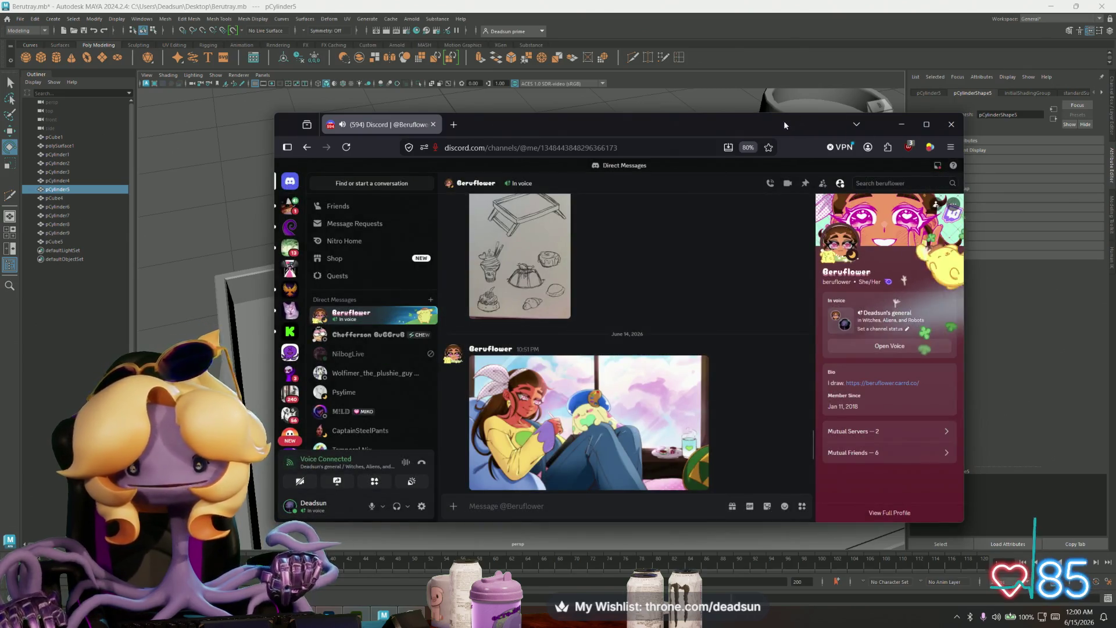
key(alt+Tab)
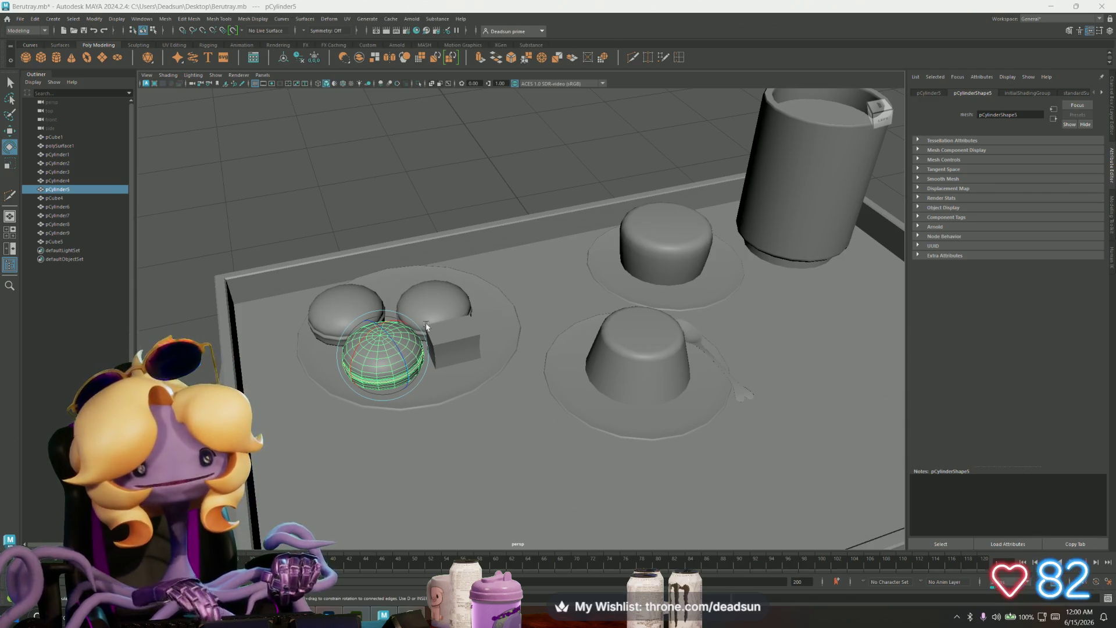
mouse_move(594, 377)
alt+mouse_down()
mouse_move(616, 361)
mouse_move(643, 402)
mouse_move(578, 392)
mouse_move(628, 393)
mouse_move(593, 378)
mouse_move(666, 379)
mouse_move(521, 384)
mouse_move(462, 344)
alt+mouse_up()
scroll(658, 386, up, 3)
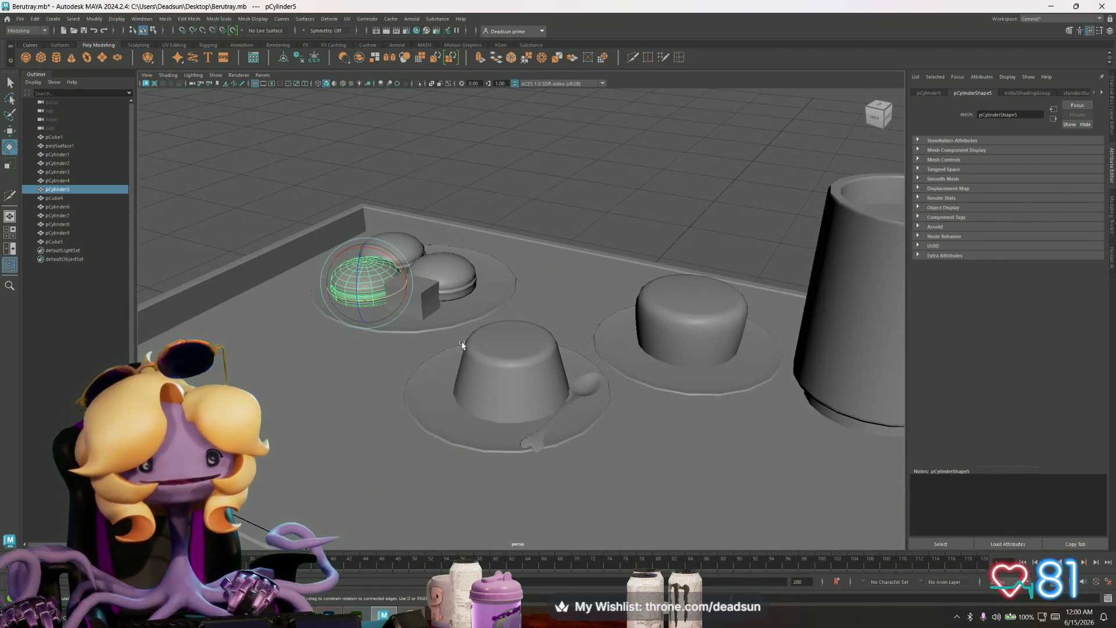
click(609, 187)
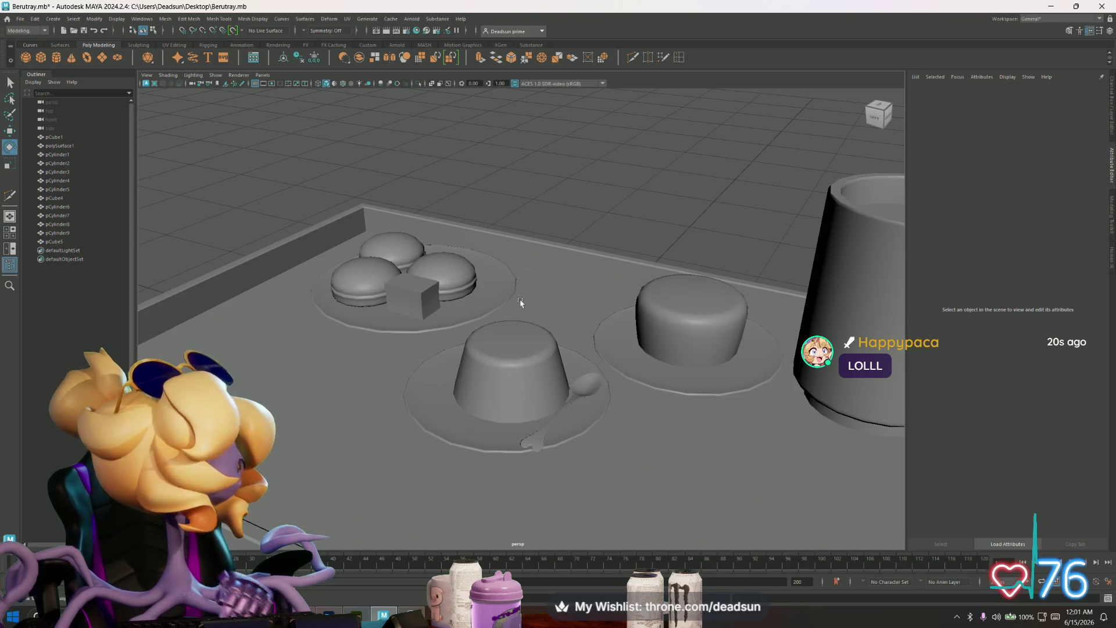
mouse_move(541, 325)
alt+mouse_down()
mouse_move(562, 331)
mouse_move(547, 330)
alt+mouse_up()
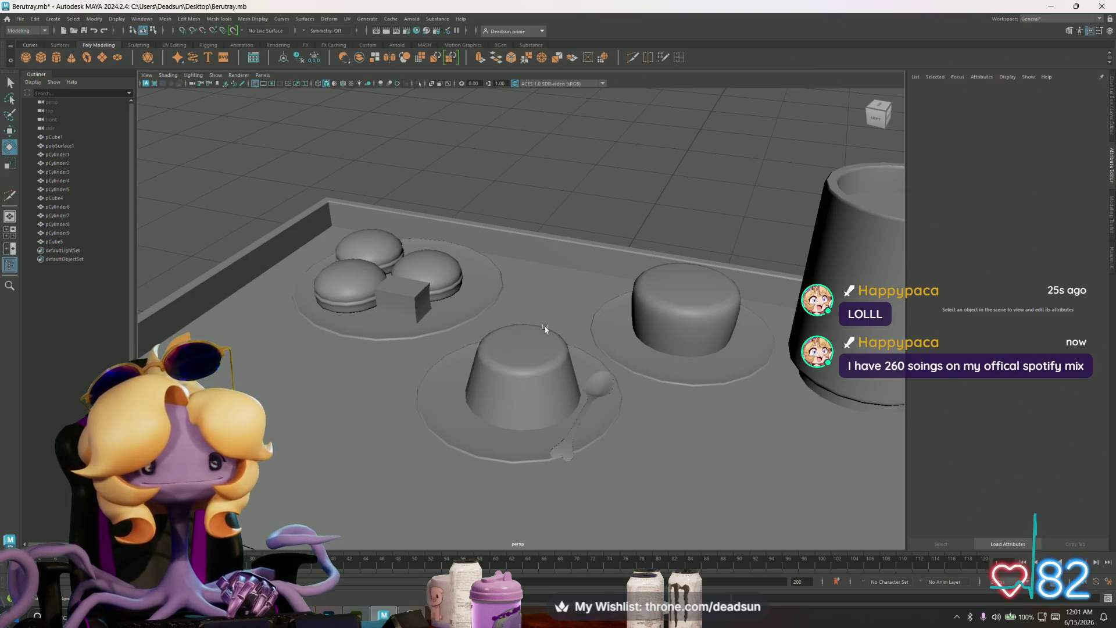
alt+drag(393, 265, 343, 250)
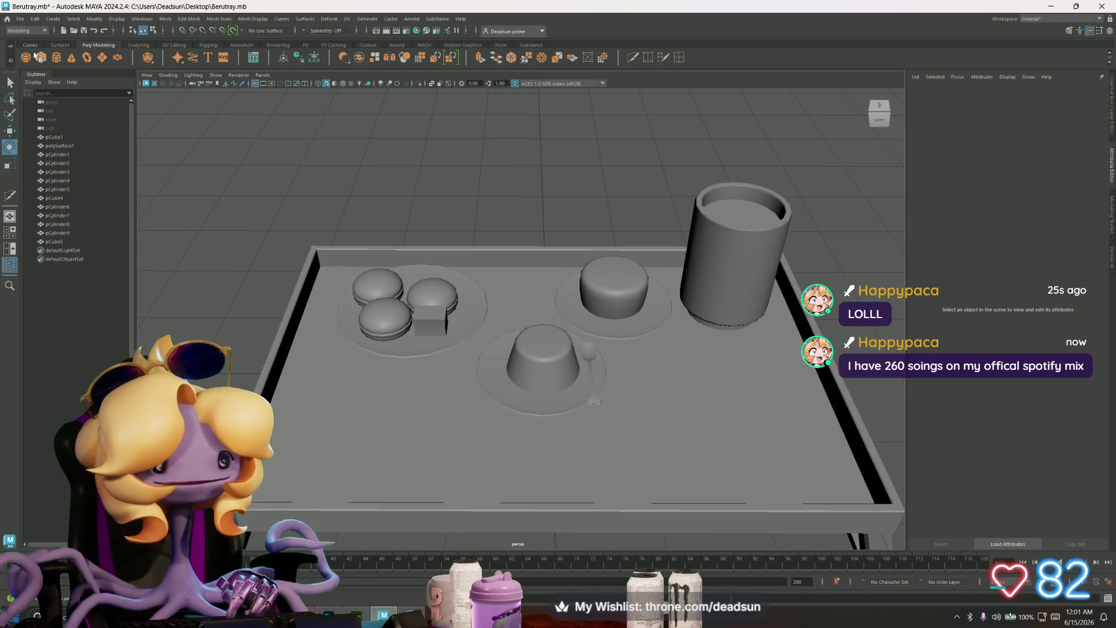
Step: Create a new cube, pCube6, and lower it along Y onto the front plate
click(43, 61)
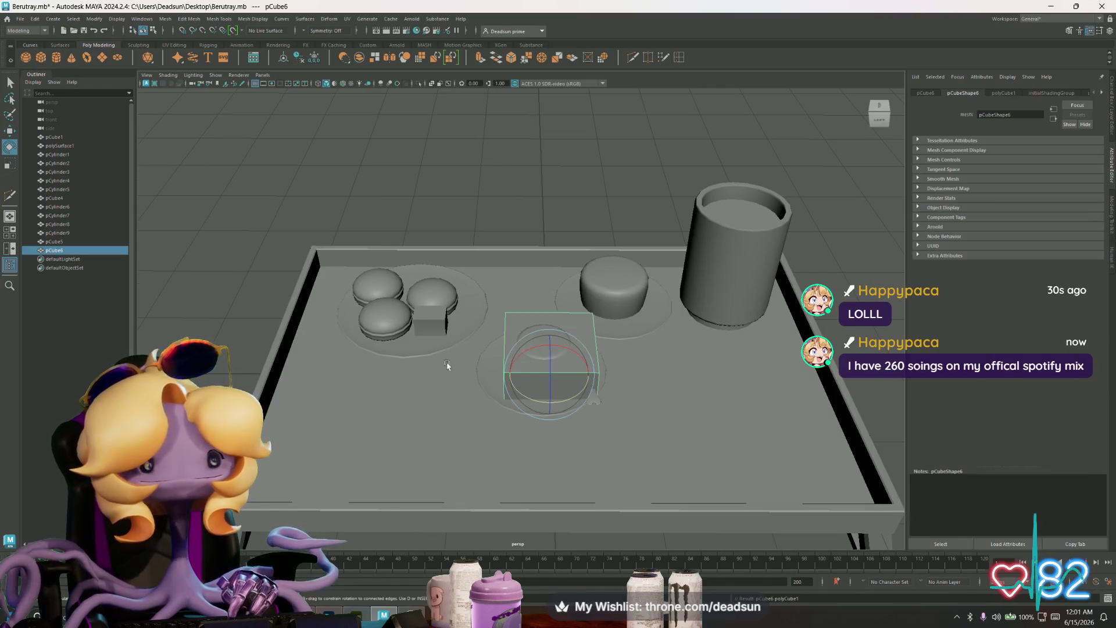
mouse_move(449, 369)
alt+mouse_down()
mouse_move(489, 444)
mouse_move(555, 403)
alt+mouse_up()
key(w)
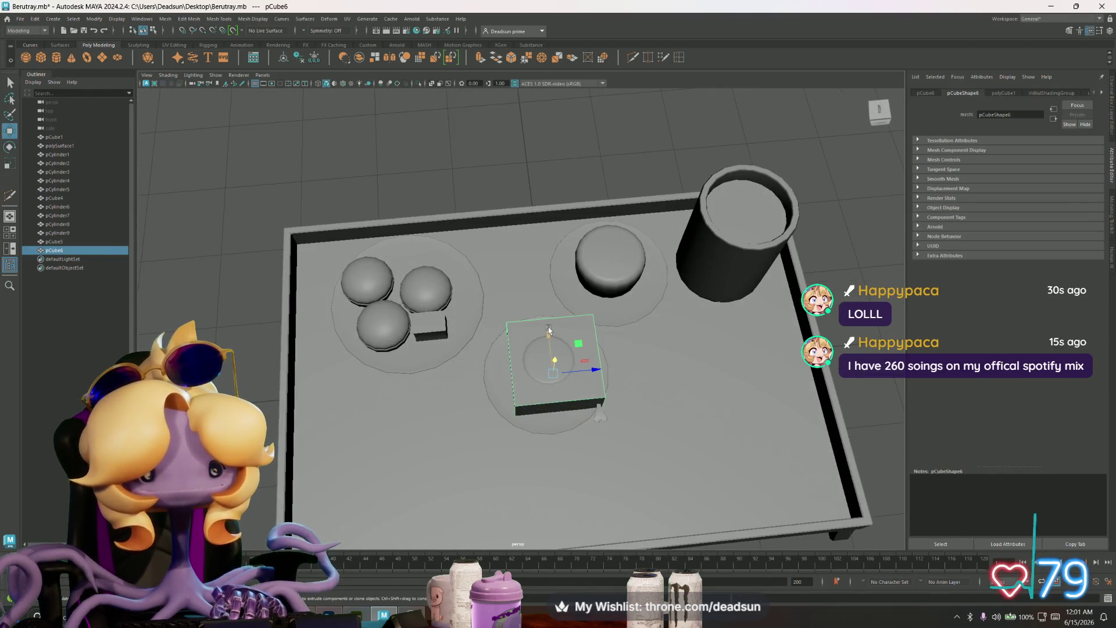
mouse_move(549, 329)
mouse_down()
mouse_move(554, 407)
mouse_move(591, 414)
mouse_move(651, 340)
mouse_move(667, 268)
mouse_move(673, 275)
mouse_up()
alt+drag(625, 329, 668, 188)
double_click(679, 58)
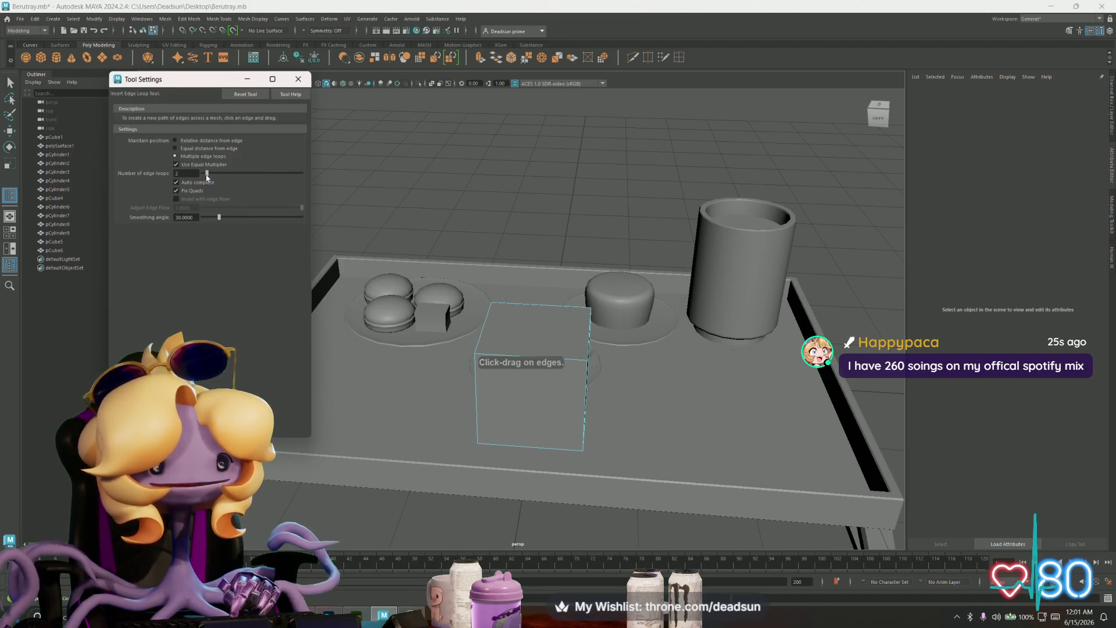
Step: Insert an edge loop across pCube6, splitting it into two sections
click(536, 361)
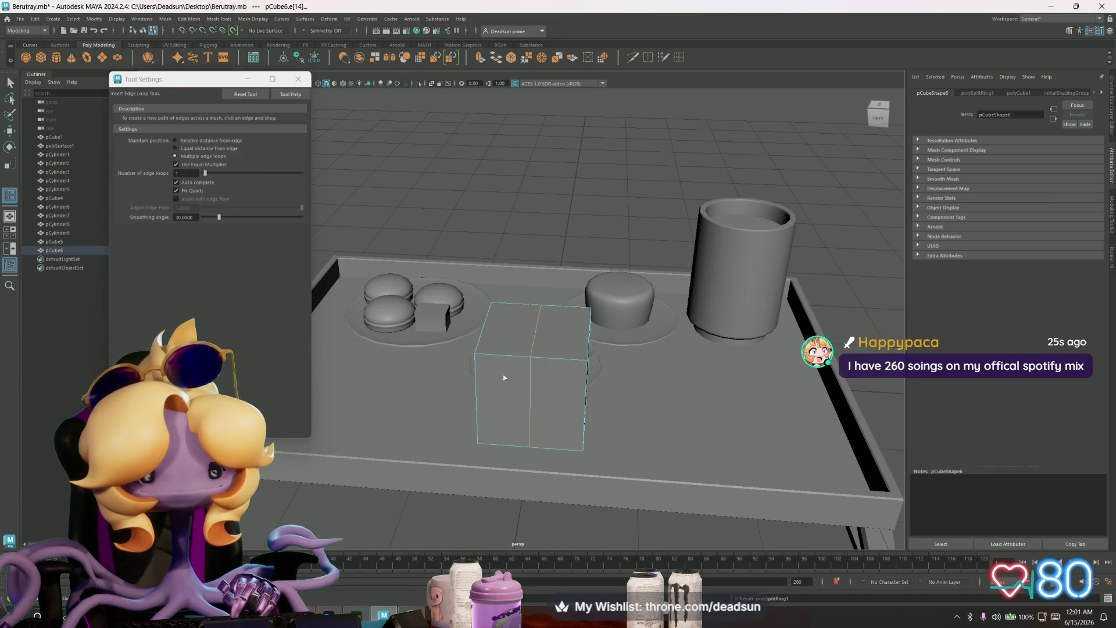
alt+drag(536, 361, 511, 349)
click(298, 79)
scroll(581, 383, up, 5)
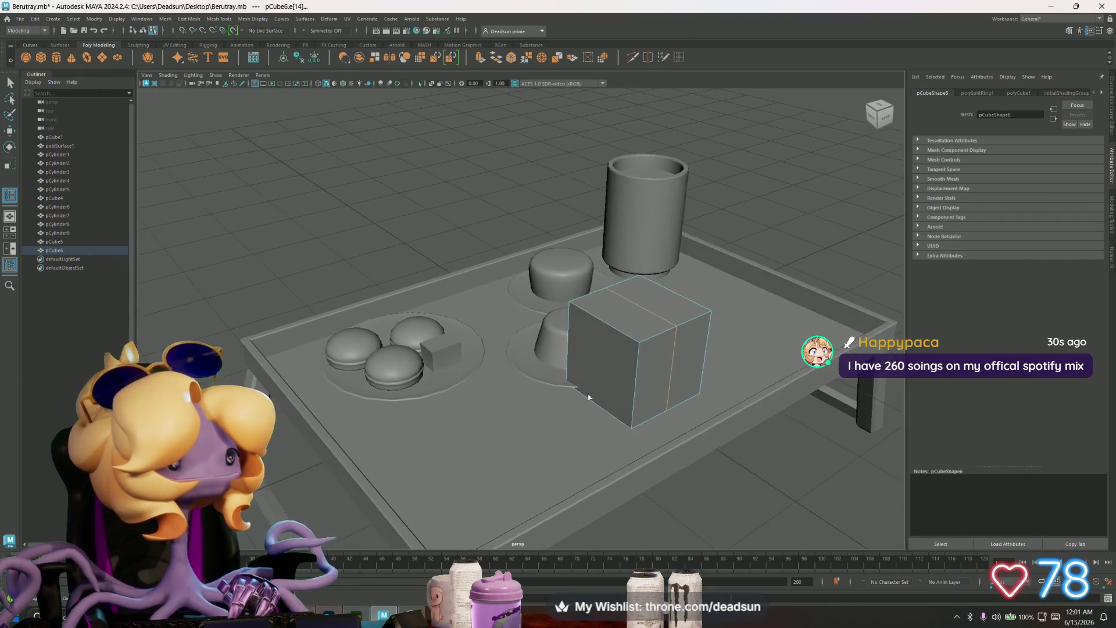
mouse_move(644, 313)
right_down()
mouse_move(644, 332)
mouse_move(627, 331)
right_up()
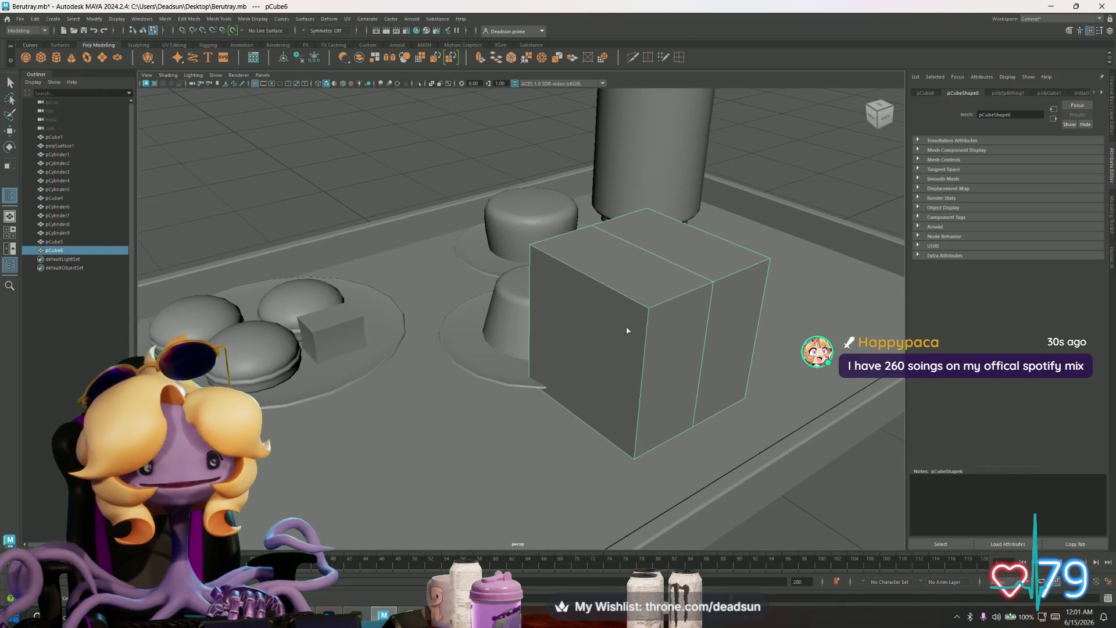
Step: Extrude the cube's front face, inset it slightly and push it out to the front
click(7, 83)
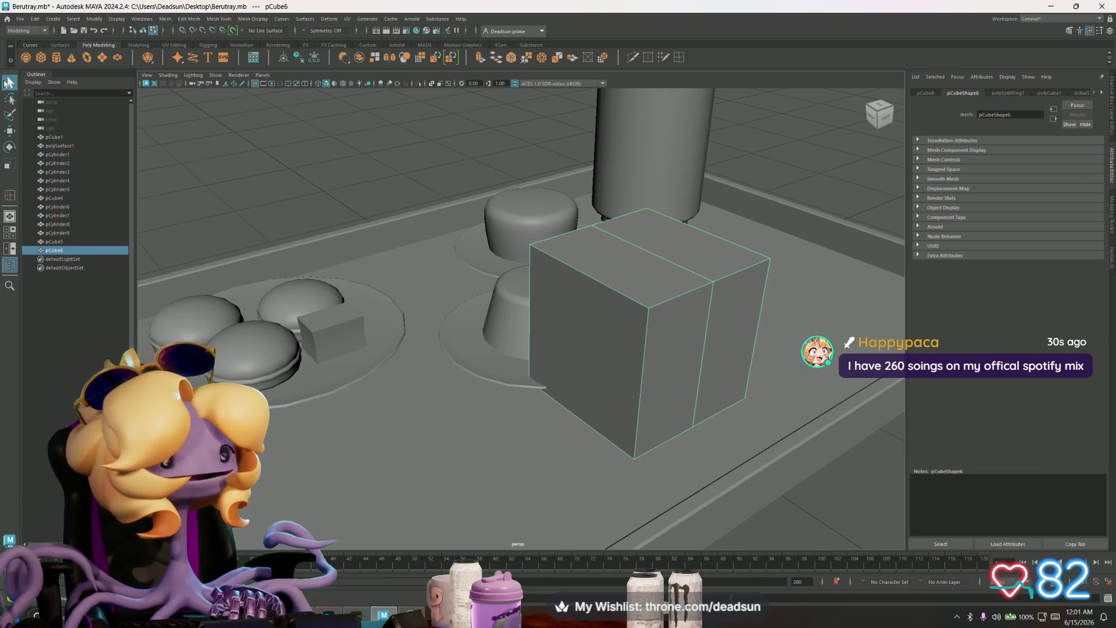
right_drag(630, 243, 628, 269)
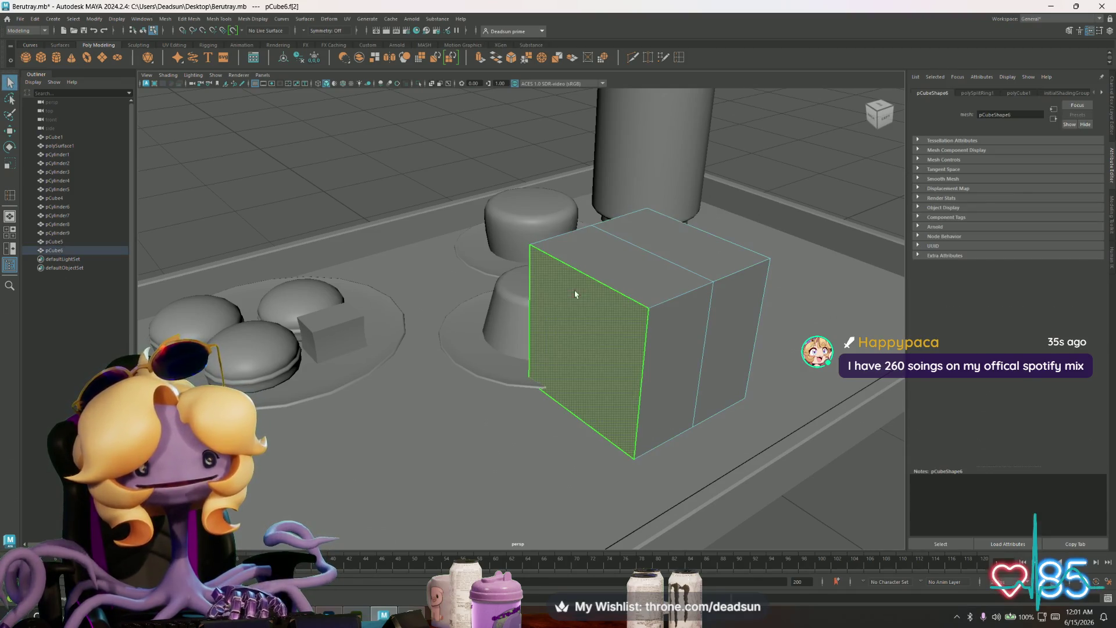
click(573, 292)
click(480, 57)
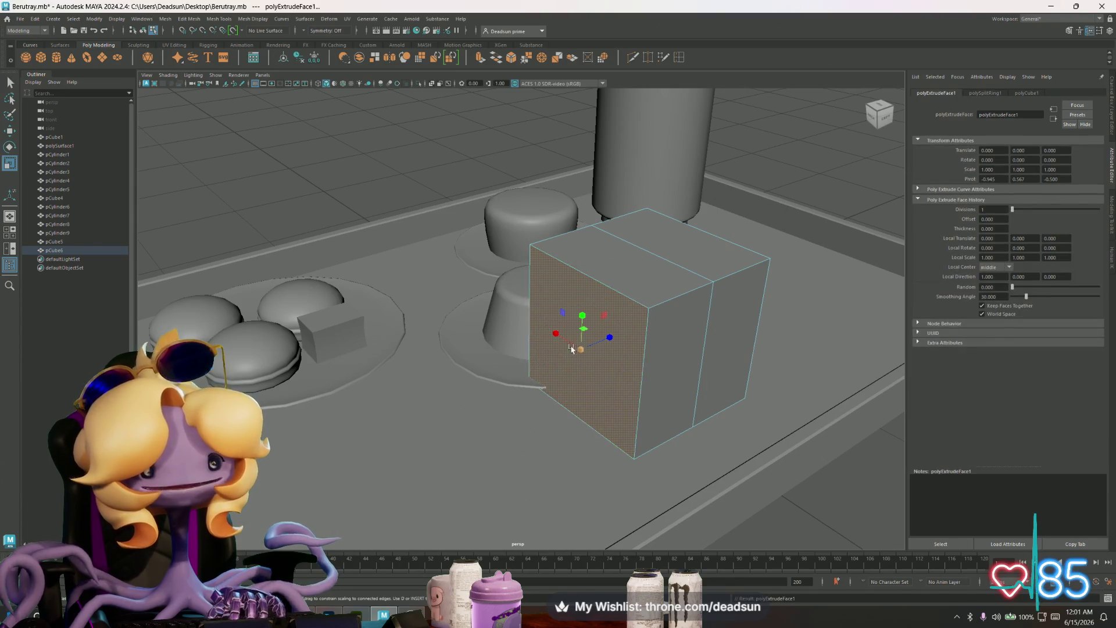
drag(581, 349, 555, 351)
key(w)
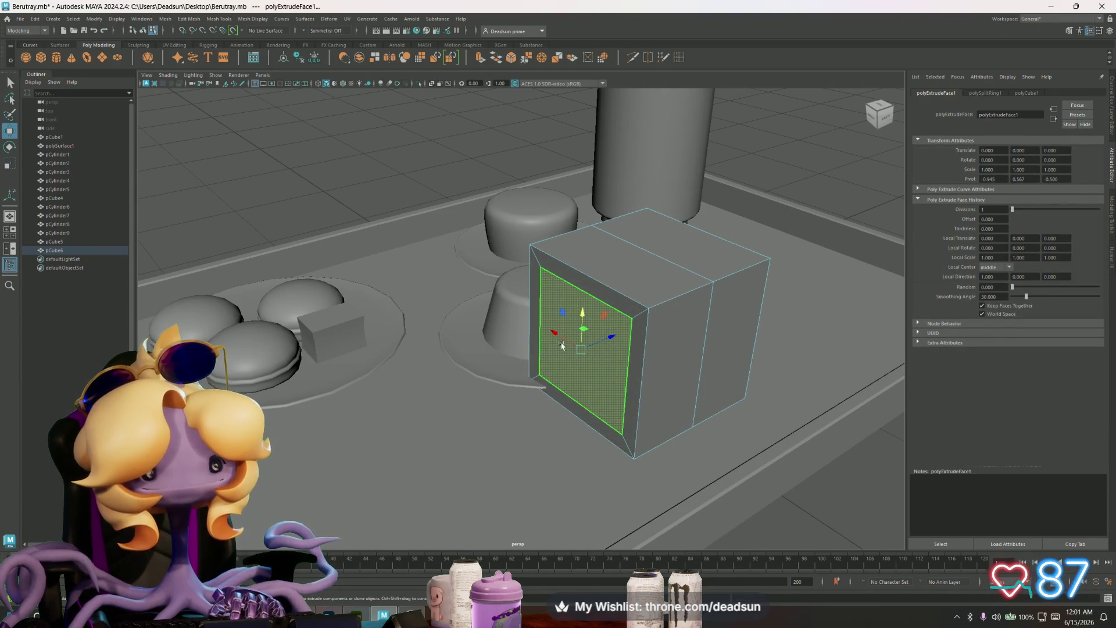
mouse_move(620, 340)
mouse_down()
mouse_move(568, 341)
mouse_move(598, 333)
mouse_move(578, 343)
mouse_move(578, 314)
mouse_move(574, 340)
mouse_up()
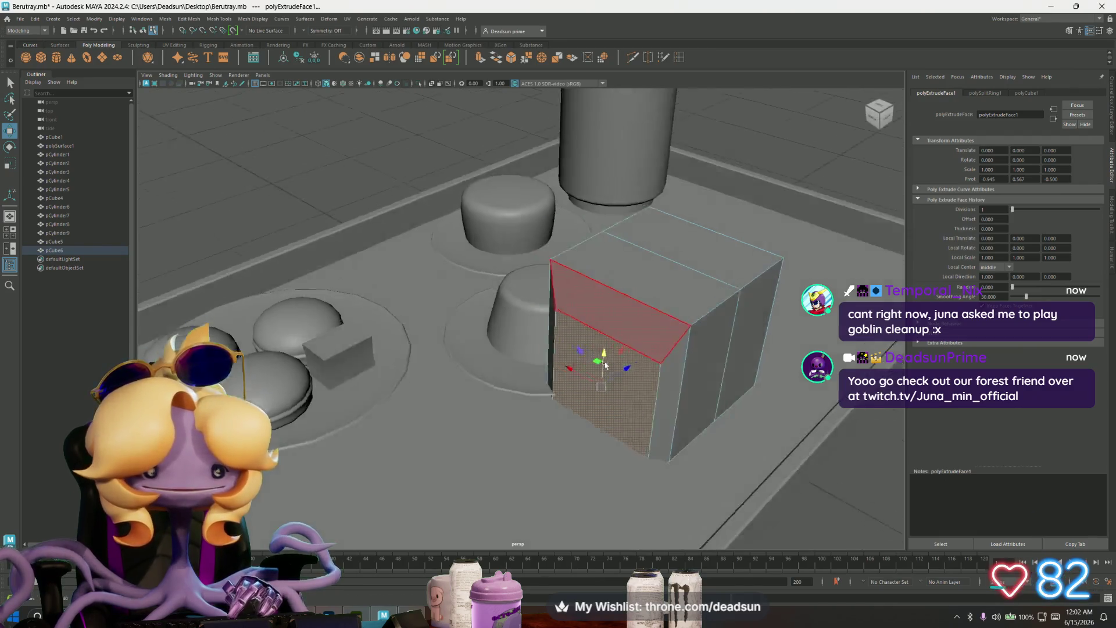
Step: Extrude the end face three more times into smaller stepped blocks, then enable soft selection
mouse_move(581, 317)
alt+mouse_down()
mouse_move(606, 396)
mouse_move(601, 331)
alt+mouse_up()
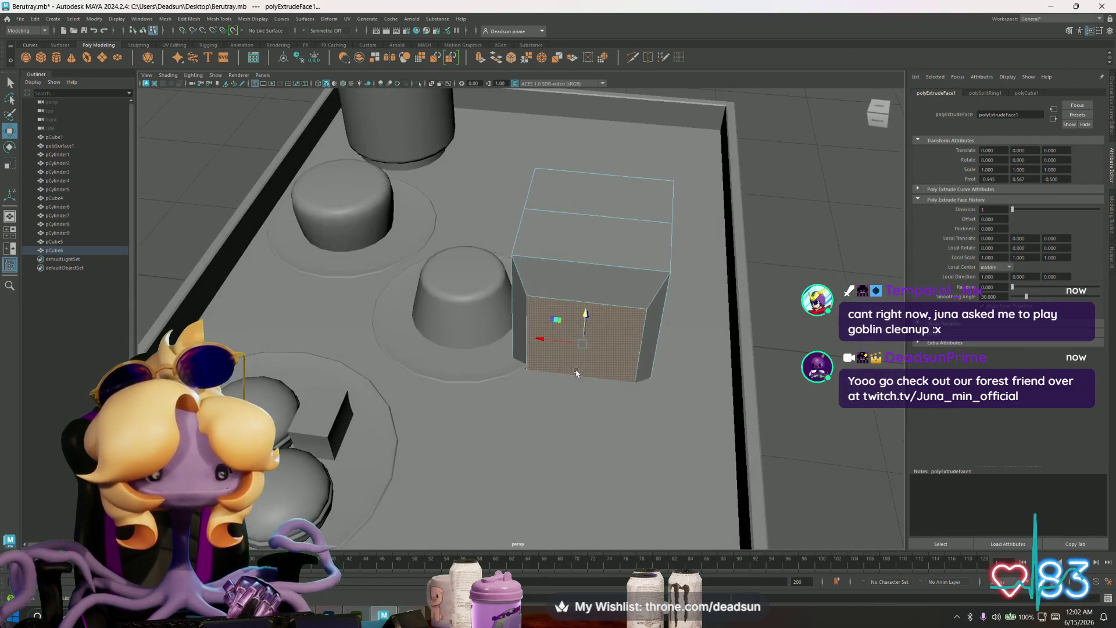
click(480, 60)
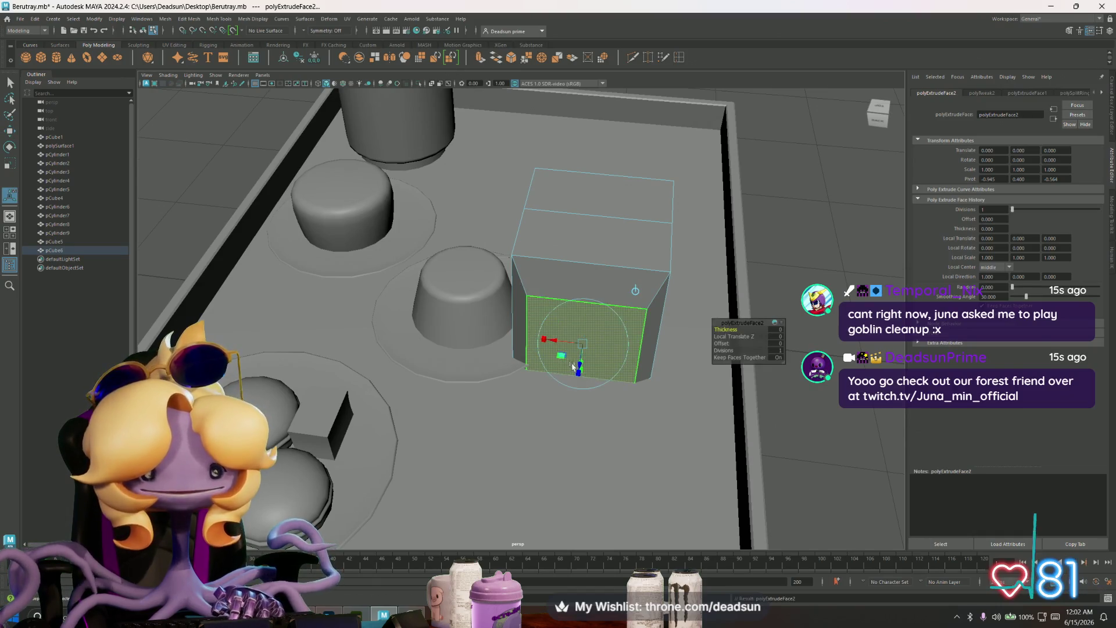
alt+drag(585, 382, 416, 401)
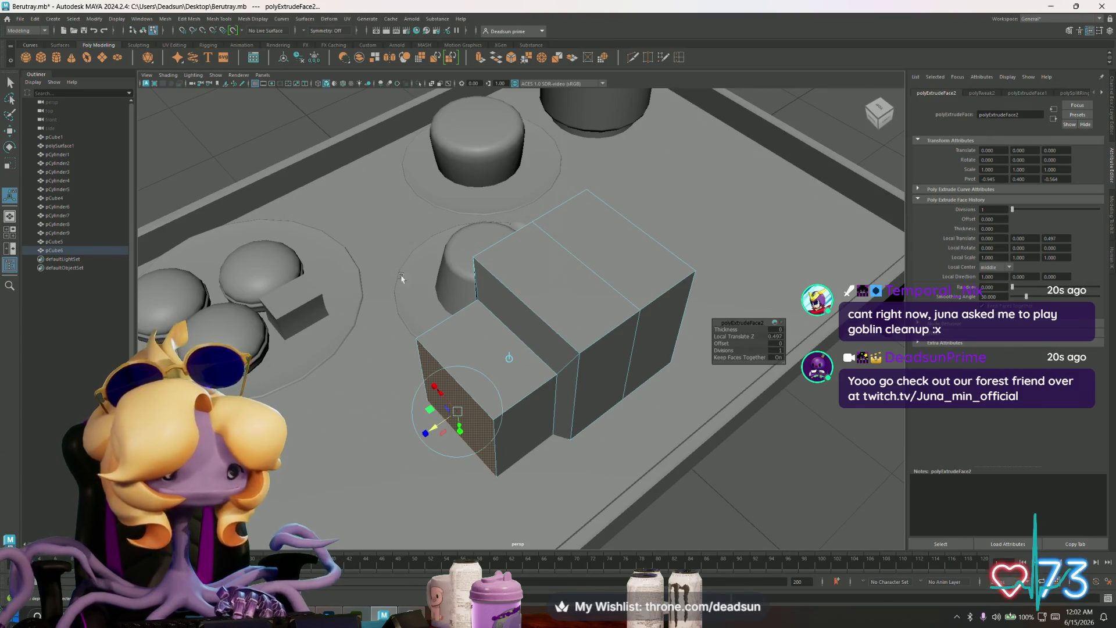
key(ctrl+e)
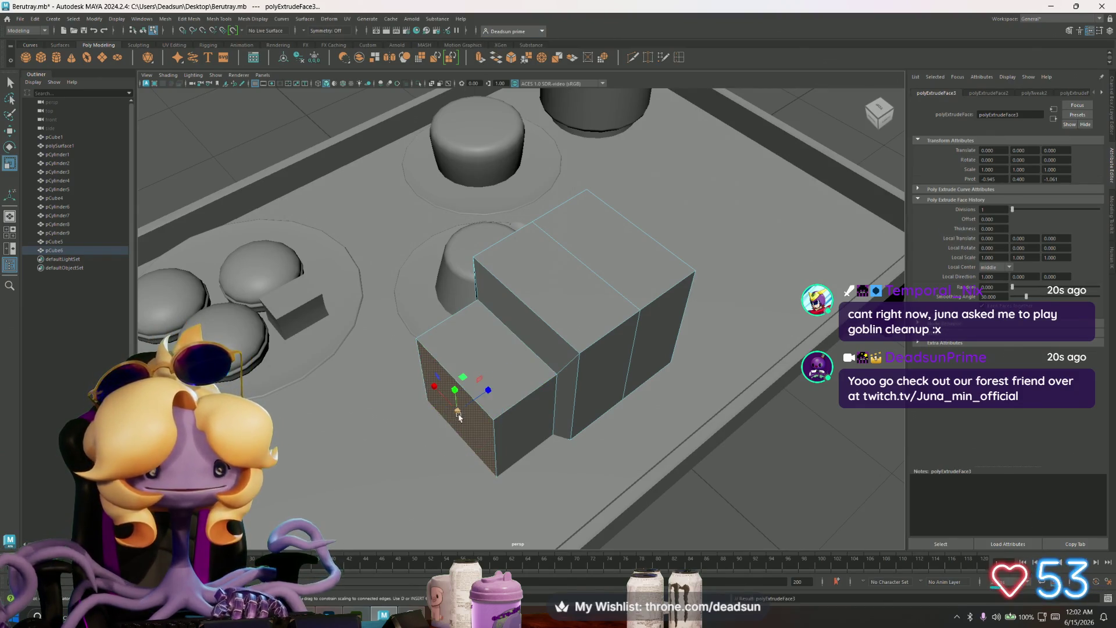
drag(459, 401, 432, 421)
key(w)
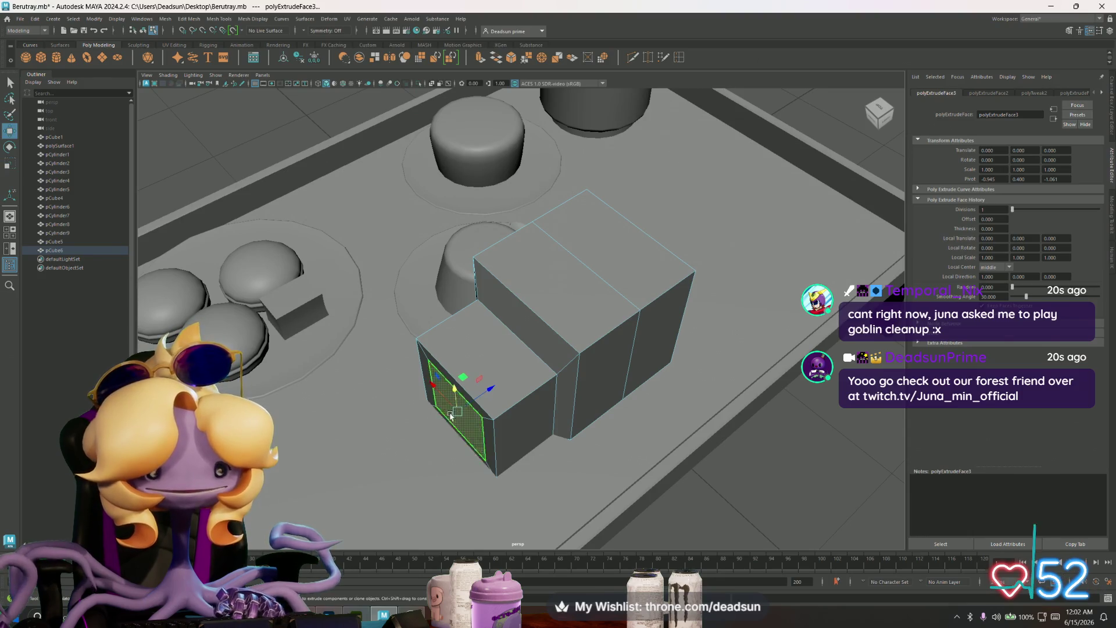
mouse_move(453, 385)
mouse_down()
mouse_move(474, 401)
mouse_move(444, 394)
mouse_move(464, 417)
mouse_move(480, 406)
mouse_up()
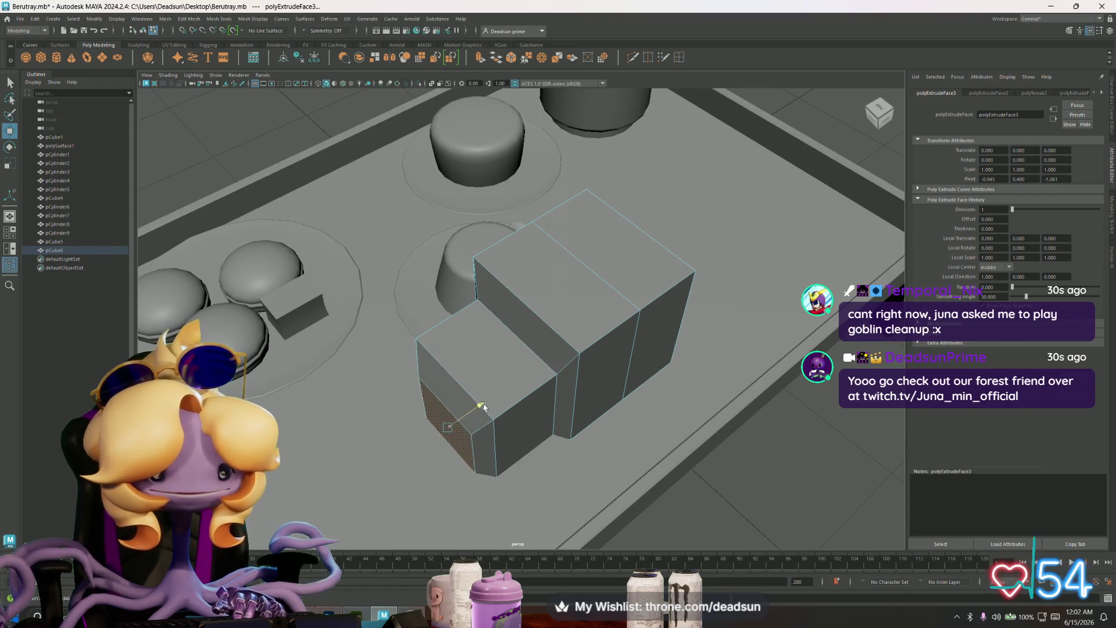
click(481, 59)
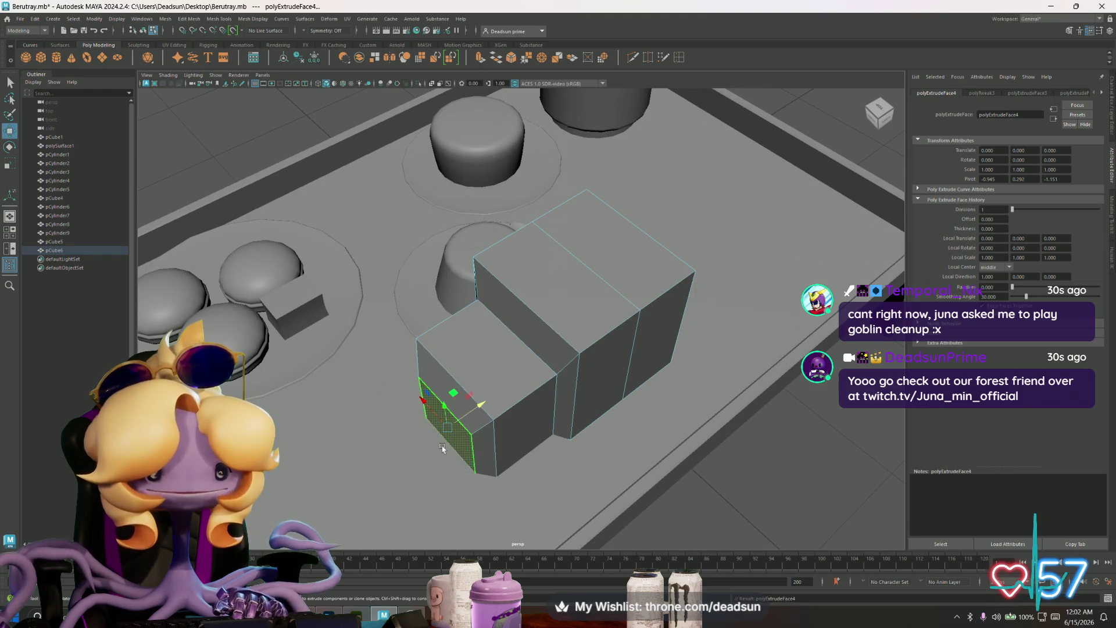
mouse_move(481, 406)
mouse_down()
mouse_move(447, 429)
mouse_move(480, 453)
mouse_move(550, 425)
mouse_move(645, 430)
mouse_move(550, 453)
mouse_move(489, 439)
mouse_move(506, 326)
mouse_up()
key(b)
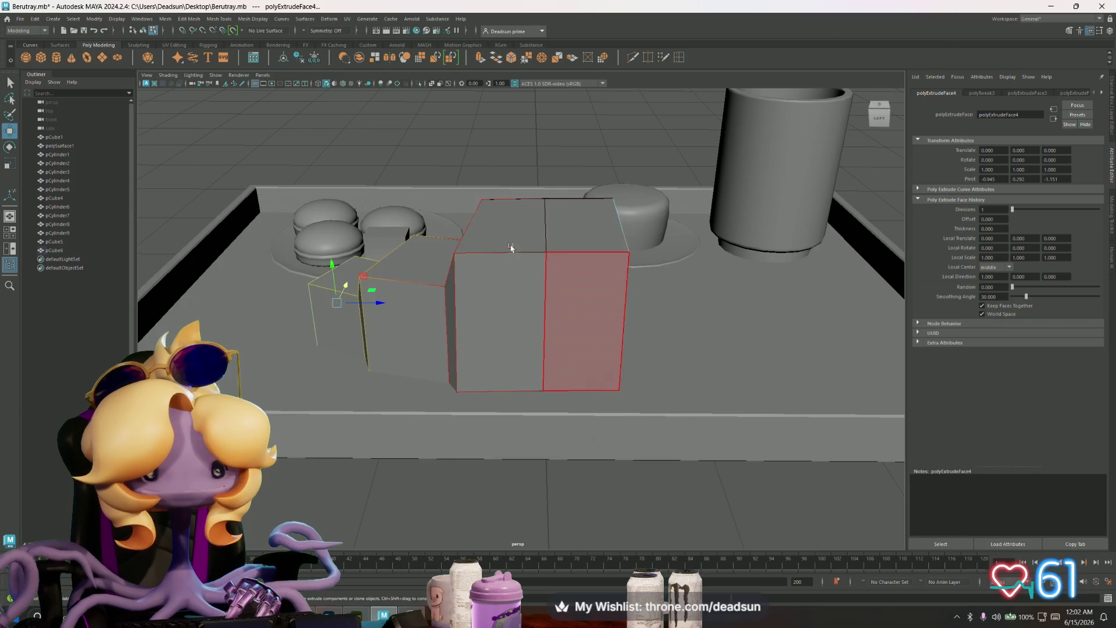
Step: Raise the tall block's top vertices and delete its top and side faces
drag(534, 173, 661, 266)
alt+drag(661, 267, 618, 249)
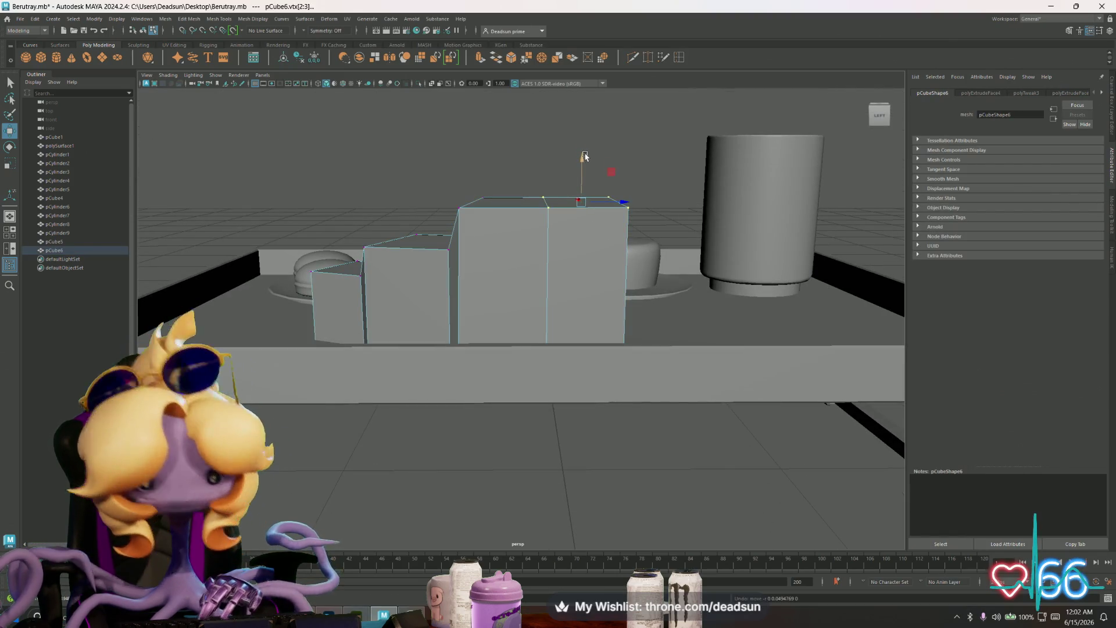
mouse_move(584, 153)
mouse_down()
mouse_move(523, 244)
mouse_move(512, 239)
mouse_up()
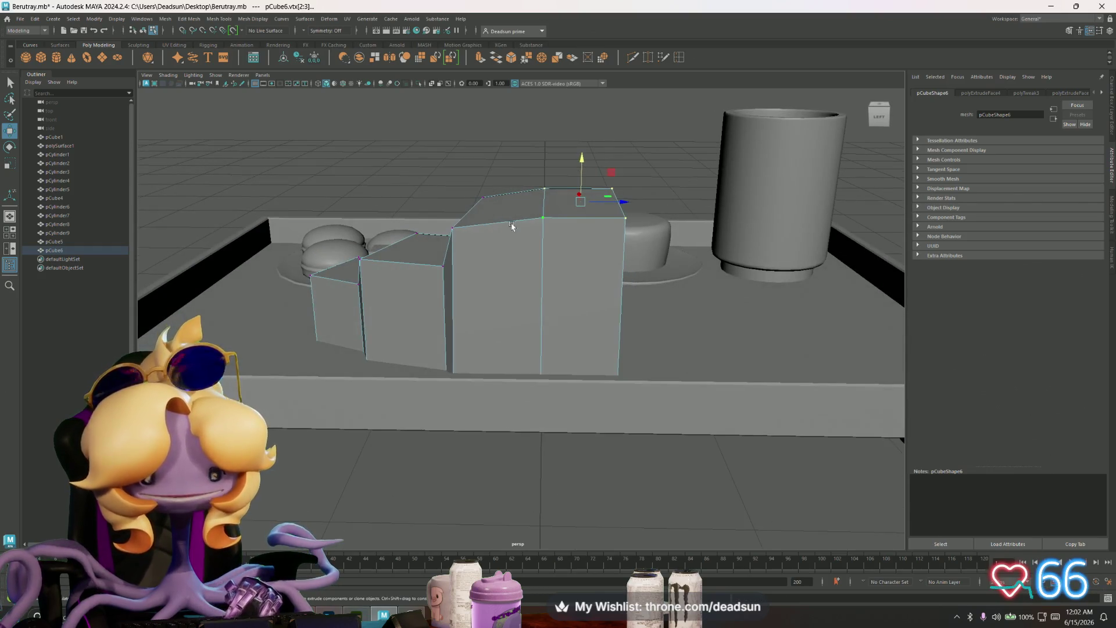
right_drag(511, 238, 570, 169)
mouse_move(570, 169)
mouse_down()
mouse_move(591, 488)
mouse_move(610, 511)
mouse_up()
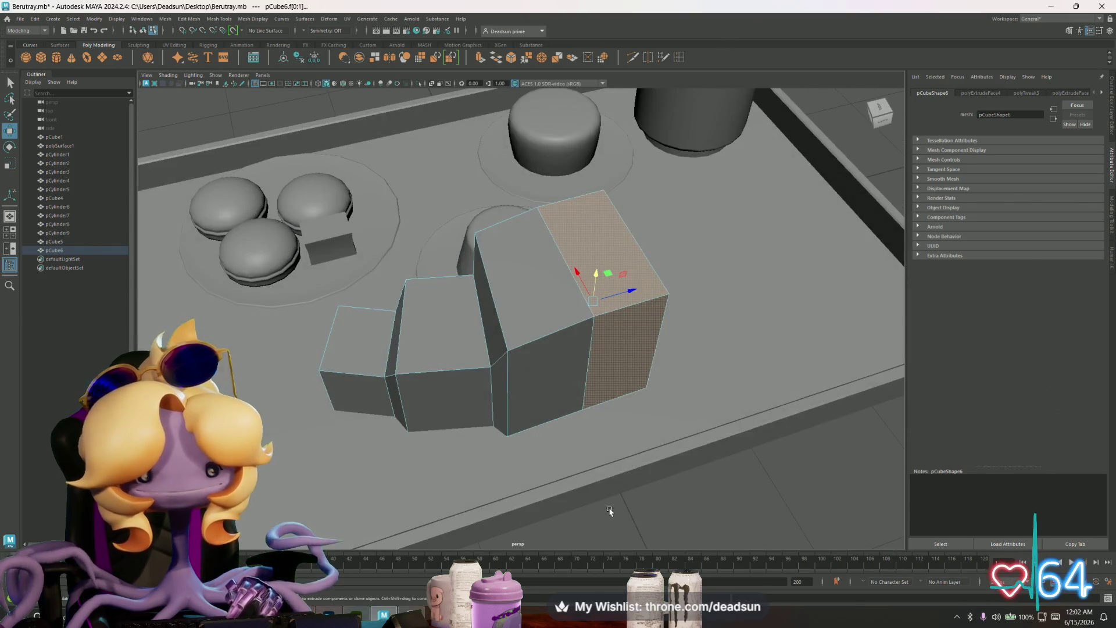
key(Delete)
mouse_move(486, 448)
alt+mouse_down()
mouse_move(473, 456)
mouse_move(568, 438)
mouse_move(555, 439)
alt+mouse_up()
Step: Cut two edge loops through the stepped blocks
click(679, 57)
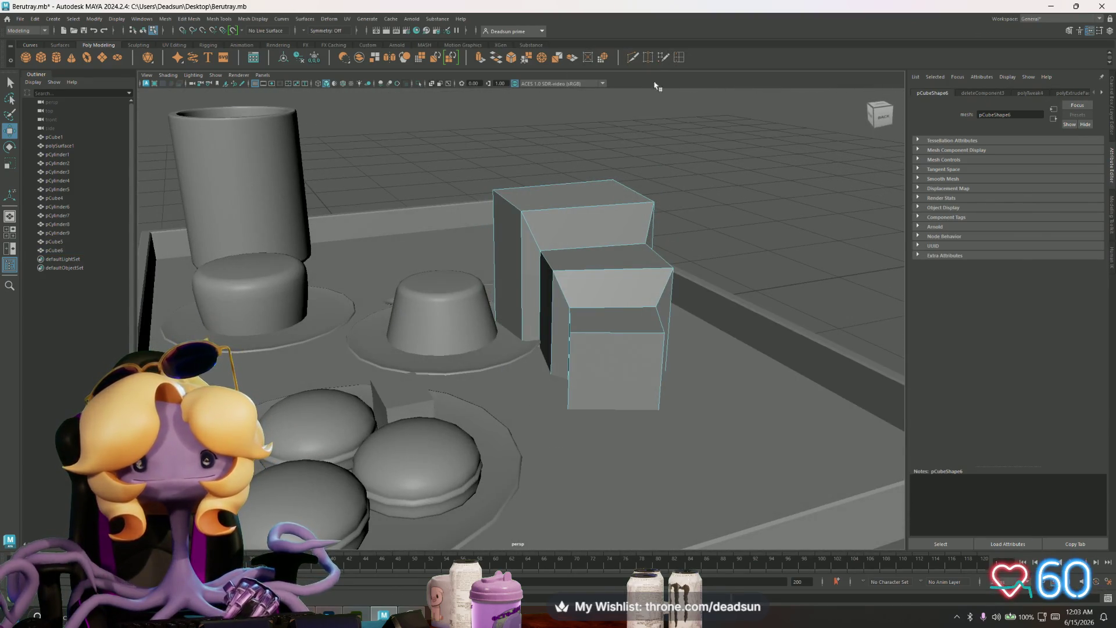
click(522, 285)
mouse_move(522, 285)
alt+mouse_down()
mouse_move(592, 216)
mouse_move(590, 323)
mouse_move(587, 293)
alt+mouse_up()
click(584, 215)
key(q)
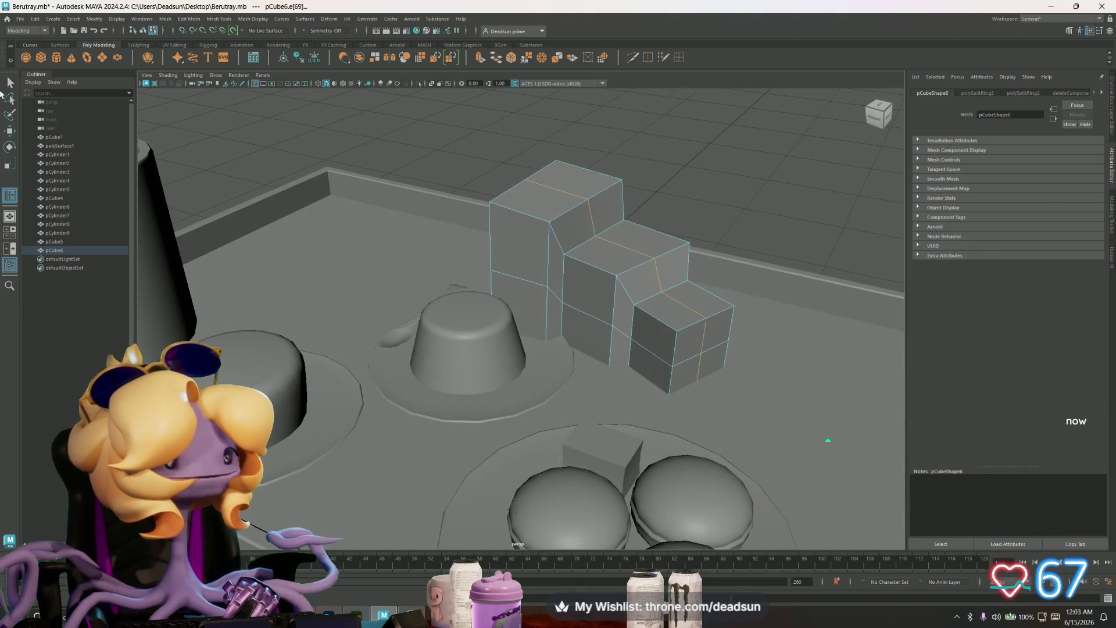
alt+drag(551, 241, 542, 246)
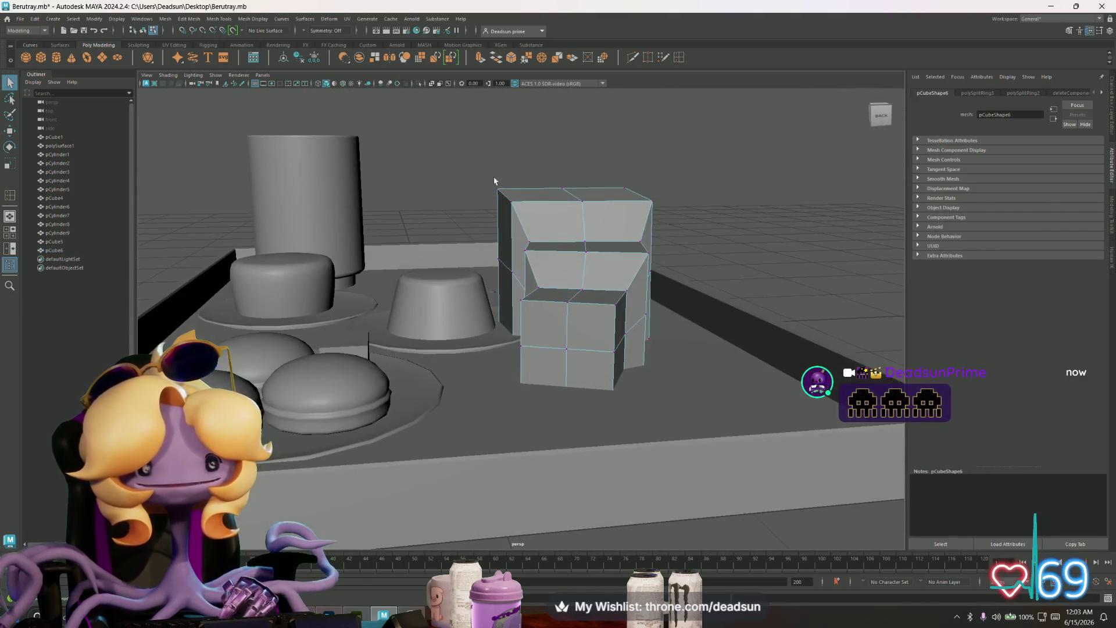
Step: Move vertices on the left side and top to taper and bend the blocks
key(F9)
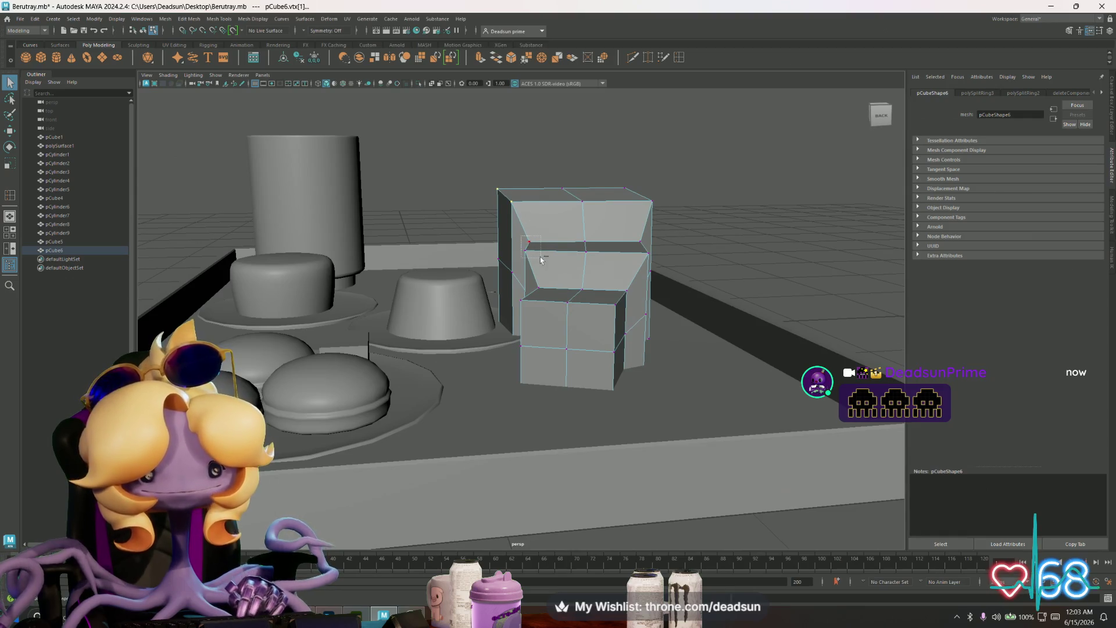
mouse_move(527, 300)
alt+mouse_down()
mouse_move(565, 300)
mouse_move(562, 251)
alt+mouse_up()
key(w)
drag(486, 225, 538, 197)
drag(496, 238, 610, 233)
click(612, 232)
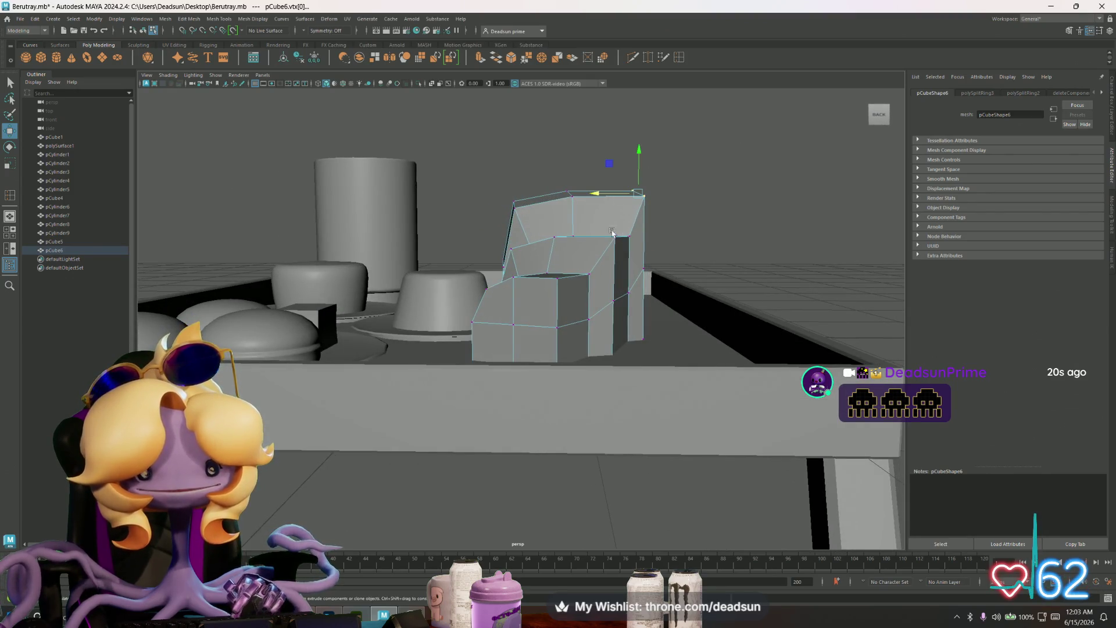
shift+click(612, 231)
mouse_move(554, 271)
shift+mouse_down()
mouse_move(570, 287)
mouse_move(583, 244)
mouse_move(568, 244)
shift+mouse_up()
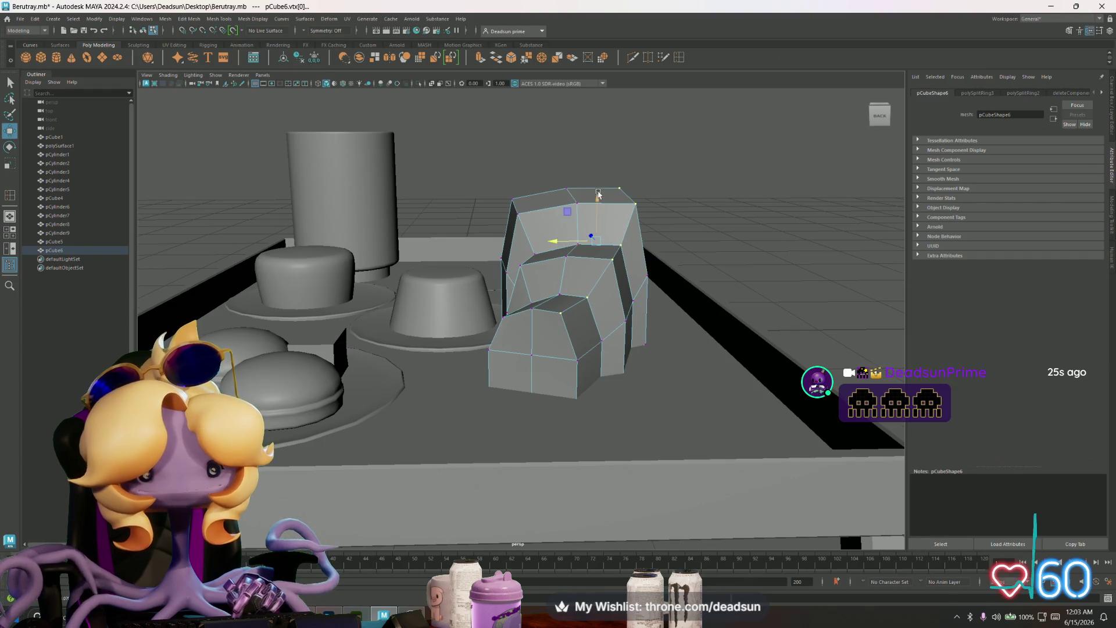
drag(598, 194, 598, 205)
mouse_move(567, 307)
alt+mouse_down()
mouse_move(520, 397)
mouse_move(540, 415)
mouse_move(549, 402)
mouse_move(462, 423)
mouse_move(542, 405)
mouse_move(539, 450)
mouse_move(583, 407)
alt+mouse_up()
Step: Select bottom and middle-block corner vertices to refine the shape
click(552, 393)
click(546, 439)
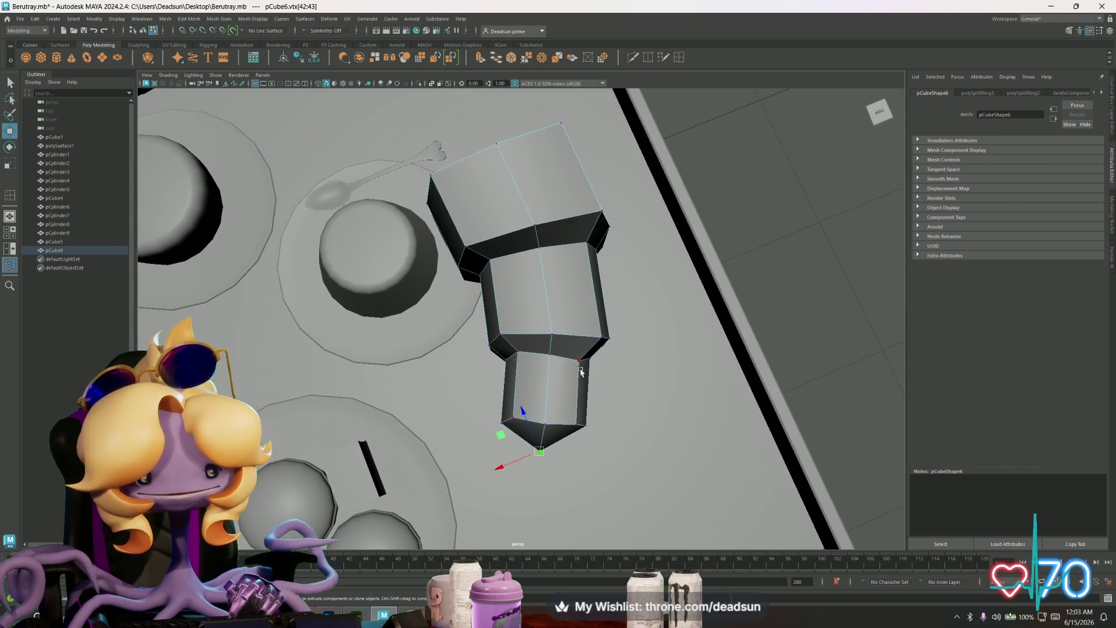
click(581, 370)
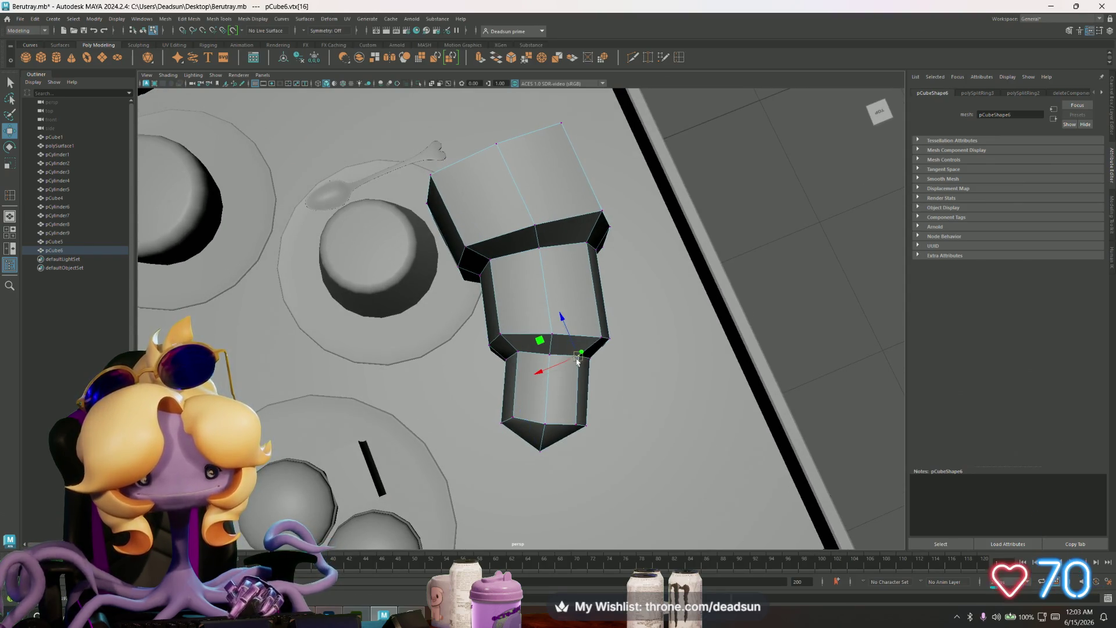
mouse_move(578, 365)
alt+mouse_down()
mouse_move(583, 382)
mouse_move(549, 253)
mouse_move(481, 256)
mouse_move(585, 267)
mouse_move(542, 263)
alt+mouse_up()
Step: Delete the mesh's bottom faces so the croissant is open underneath
right_click(466, 294)
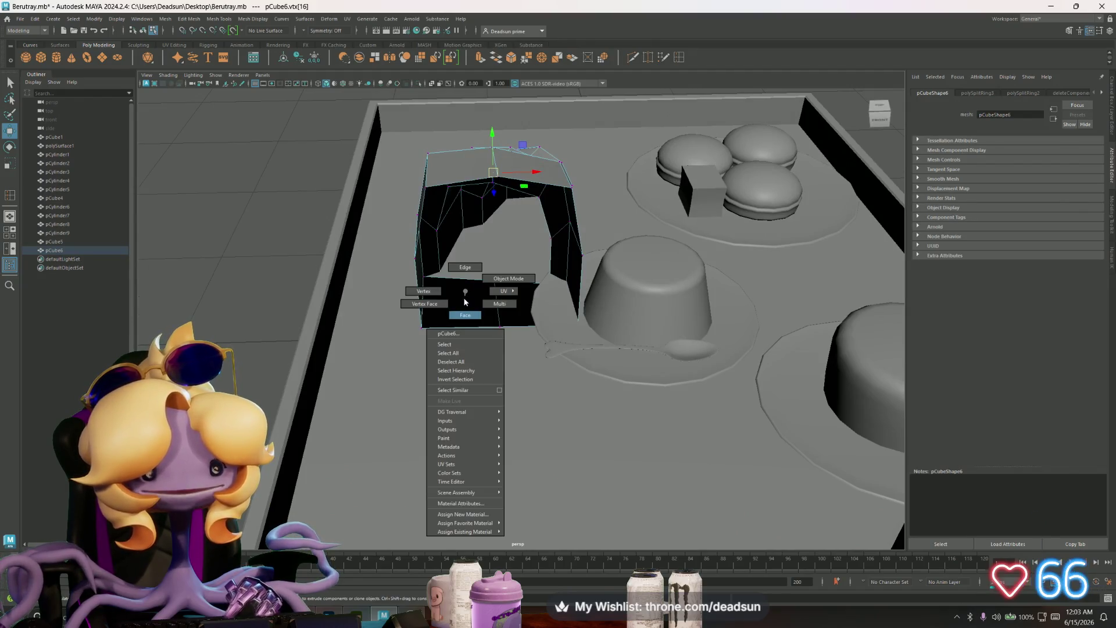
click(466, 311)
click(483, 302)
alt+drag(506, 302, 514, 331)
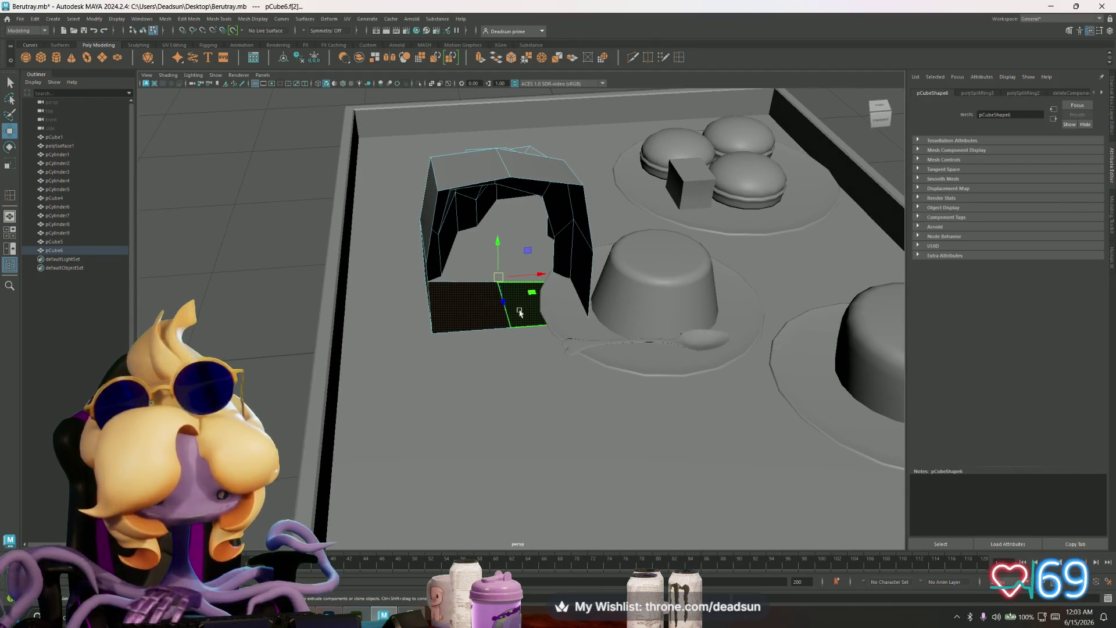
key(Delete)
drag(536, 248, 536, 249)
key(Delete)
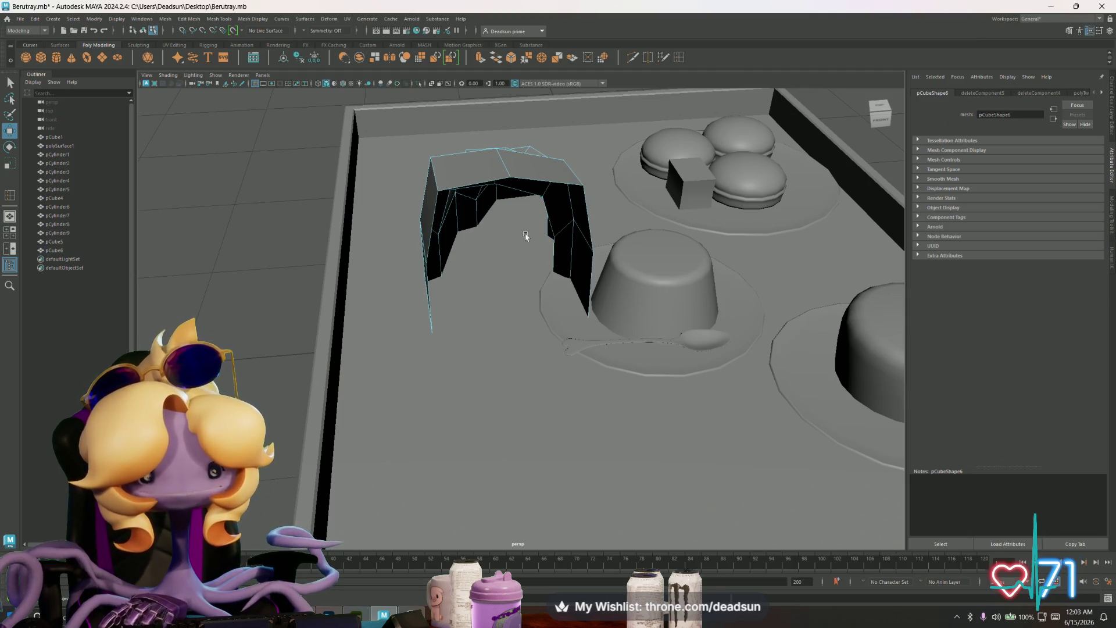
click(537, 207)
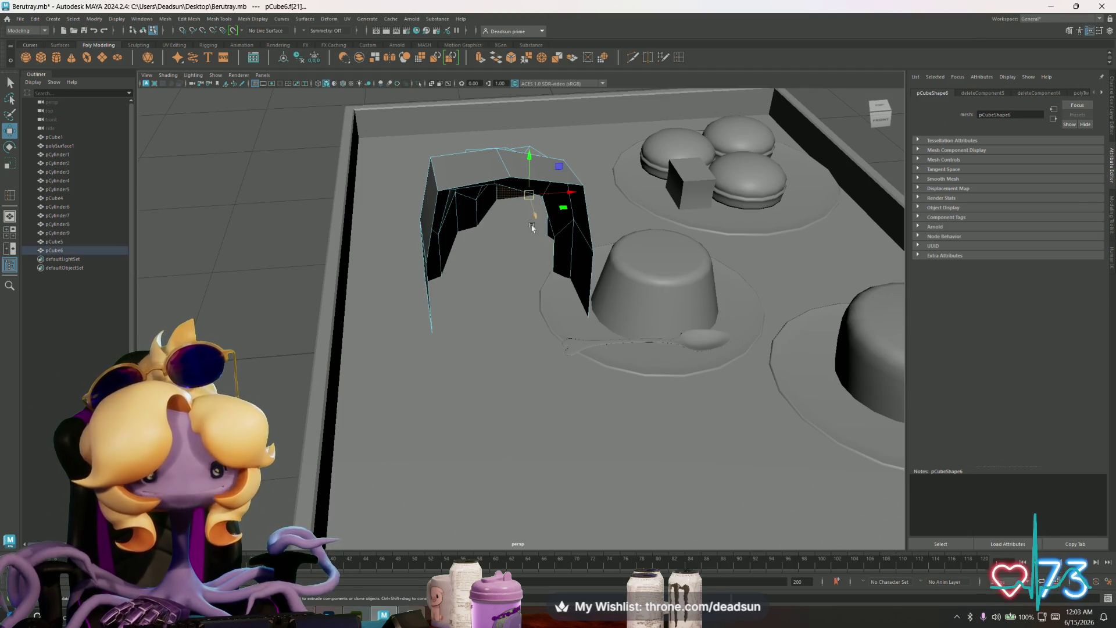
click(507, 193)
alt+drag(507, 193, 568, 284)
click(501, 365)
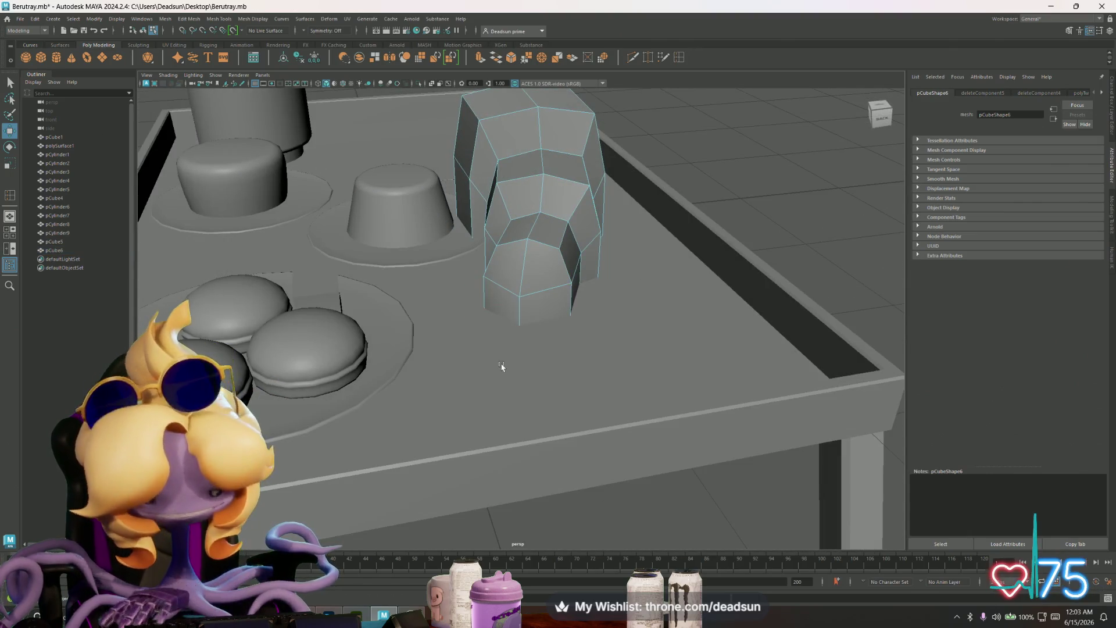
right_click(523, 200)
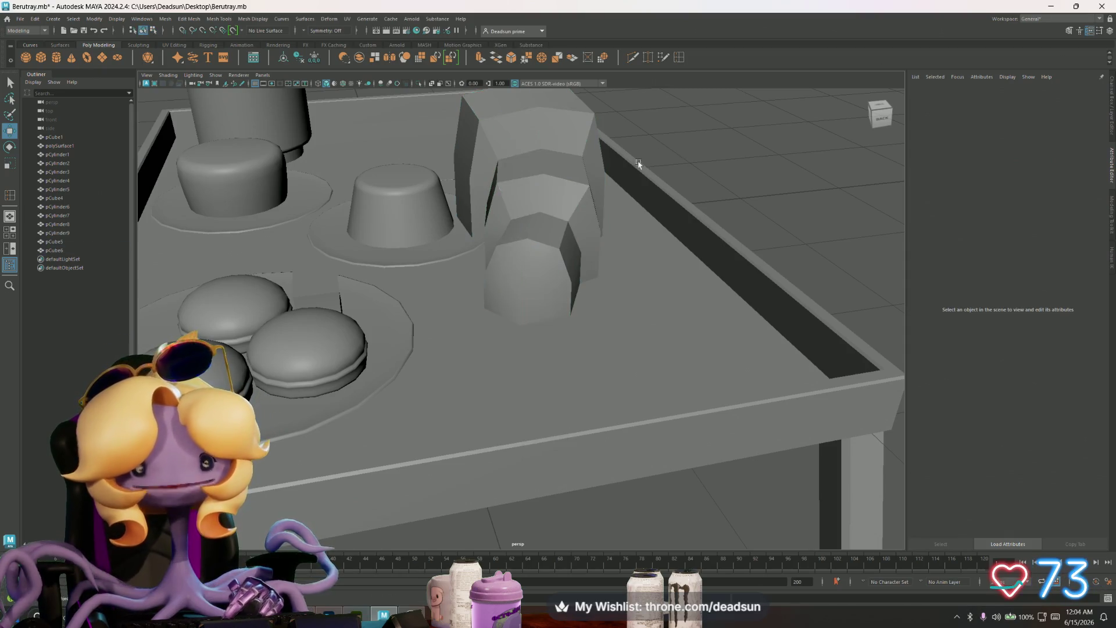
Step: Lower the croissant's two top vertices
mouse_move(576, 215)
alt+mouse_down()
mouse_move(585, 258)
mouse_move(528, 176)
alt+mouse_up()
click(585, 258)
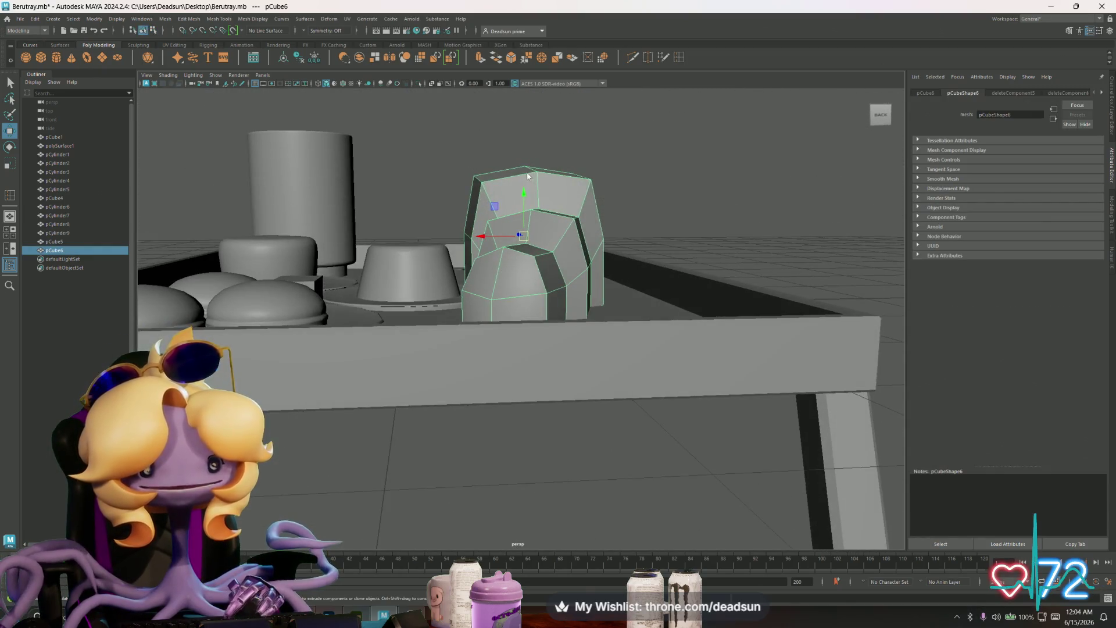
click(453, 148)
drag(613, 200, 615, 202)
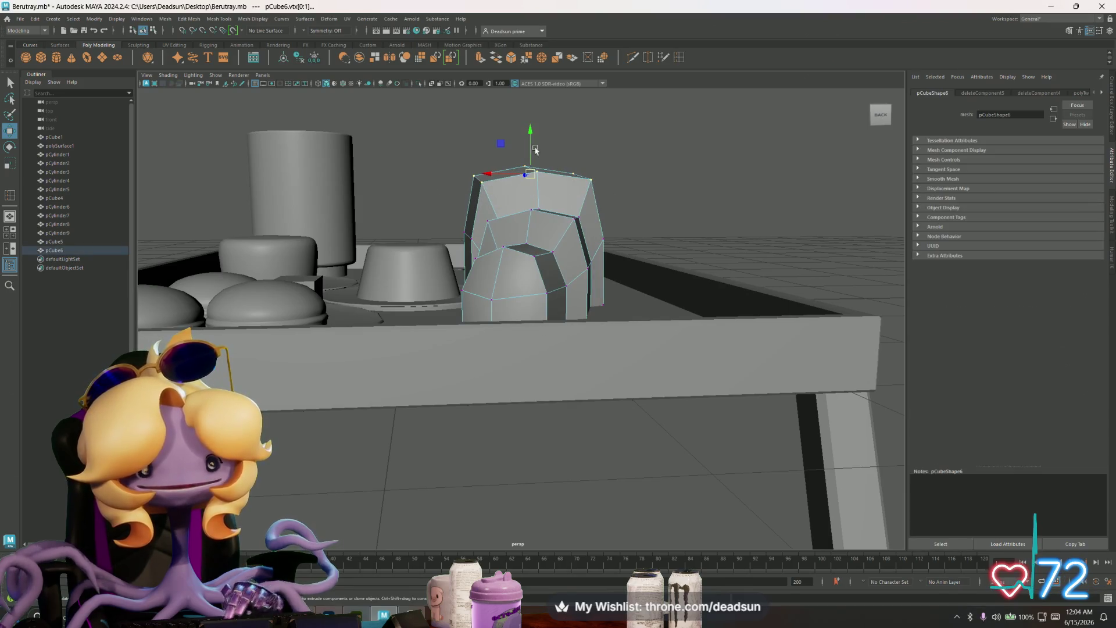
drag(534, 133, 534, 144)
mouse_move(508, 215)
alt+mouse_down()
mouse_move(557, 248)
mouse_move(526, 216)
alt+mouse_up()
Step: Scale the whole croissant mesh to flatten it vertically
right_drag(526, 216, 532, 206)
click(532, 205)
key(r)
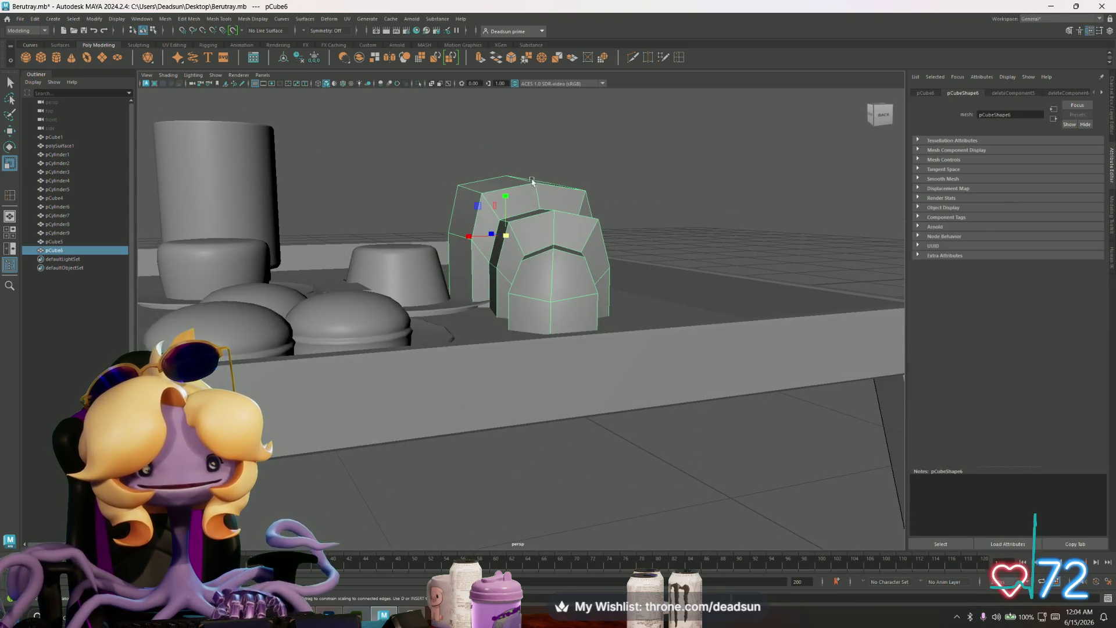
mouse_move(507, 196)
mouse_down()
mouse_move(473, 258)
mouse_move(688, 318)
mouse_up()
key(w)
Step: View the half croissant at an angle and bring up the Mesh menu
alt+middle_drag(689, 317, 596, 304)
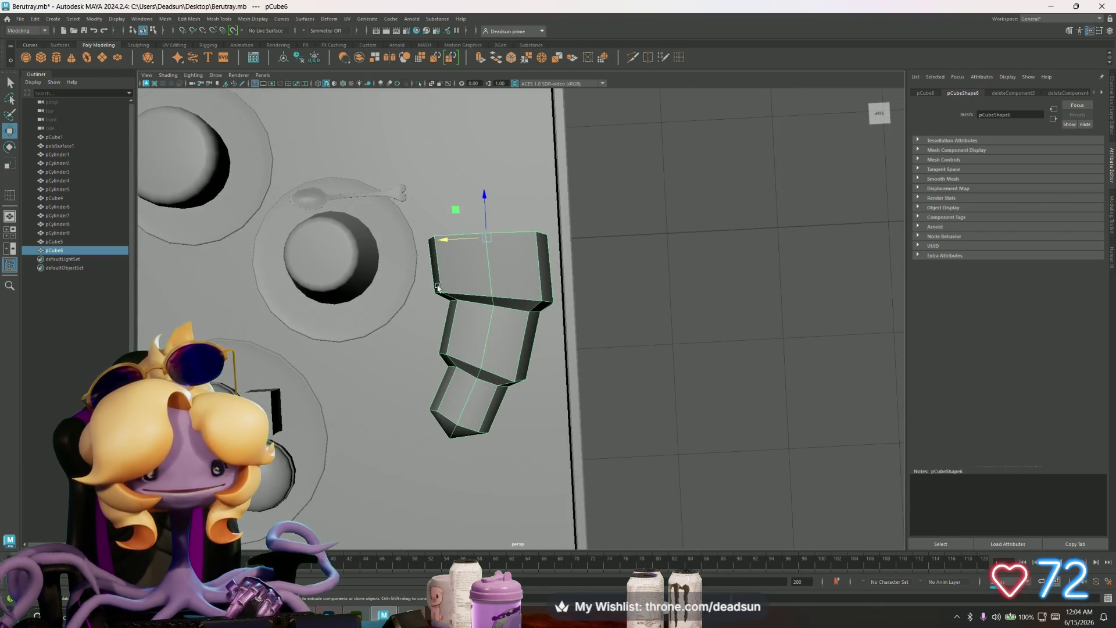
mouse_move(438, 288)
alt+mouse_down()
mouse_move(447, 313)
mouse_move(413, 332)
alt+mouse_up()
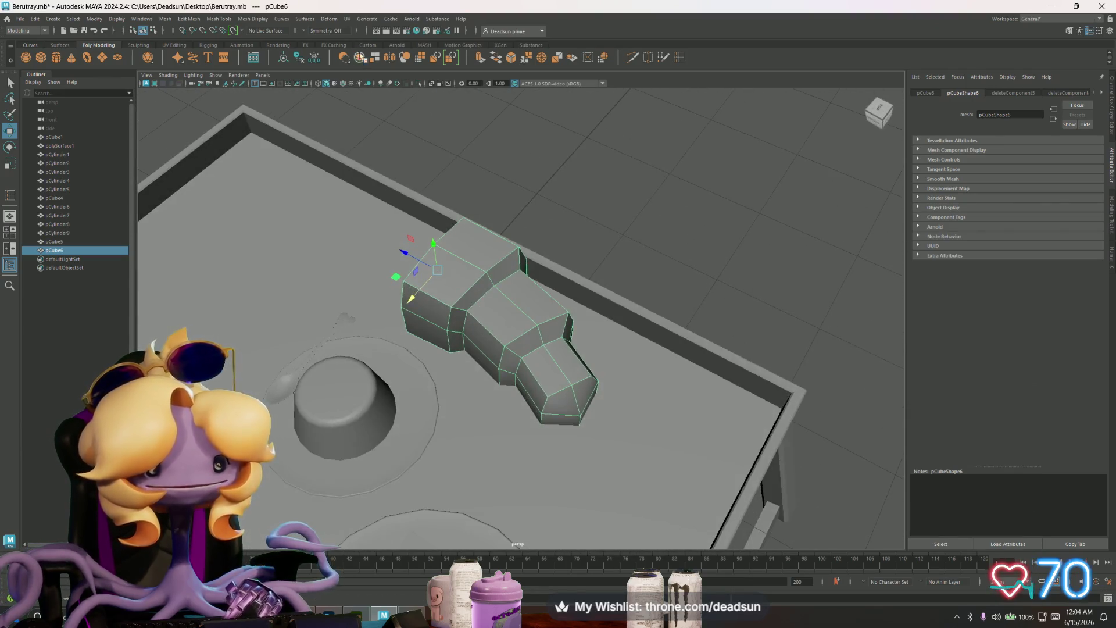
click(225, 19)
mouse_move(241, 19)
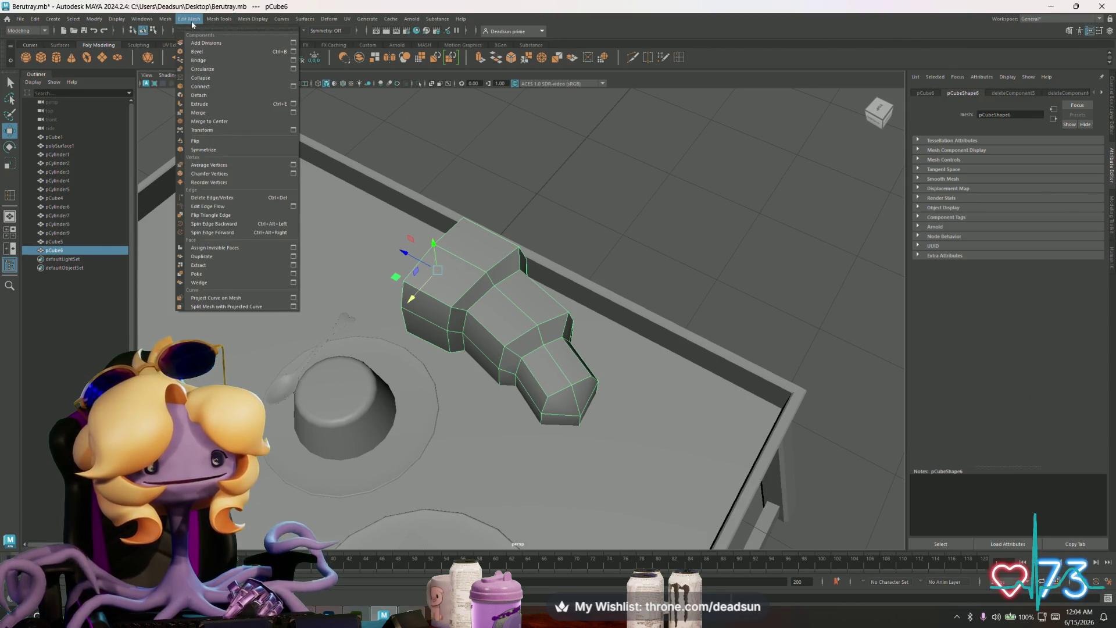
mouse_move(170, 24)
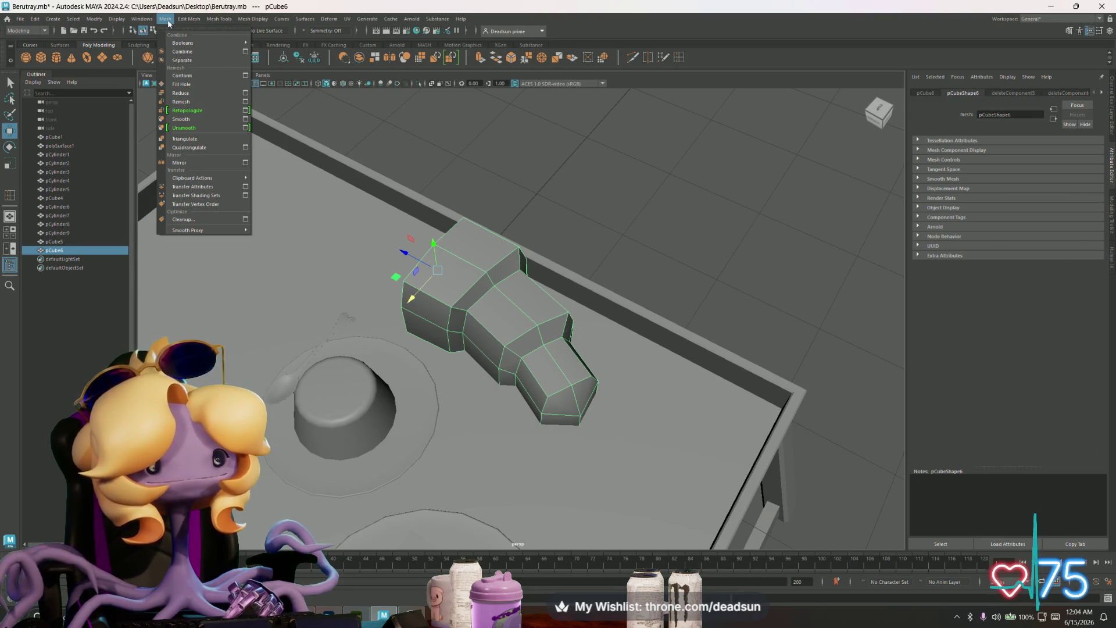
Step: Mirror the half croissant into a full symmetric shape
click(246, 165)
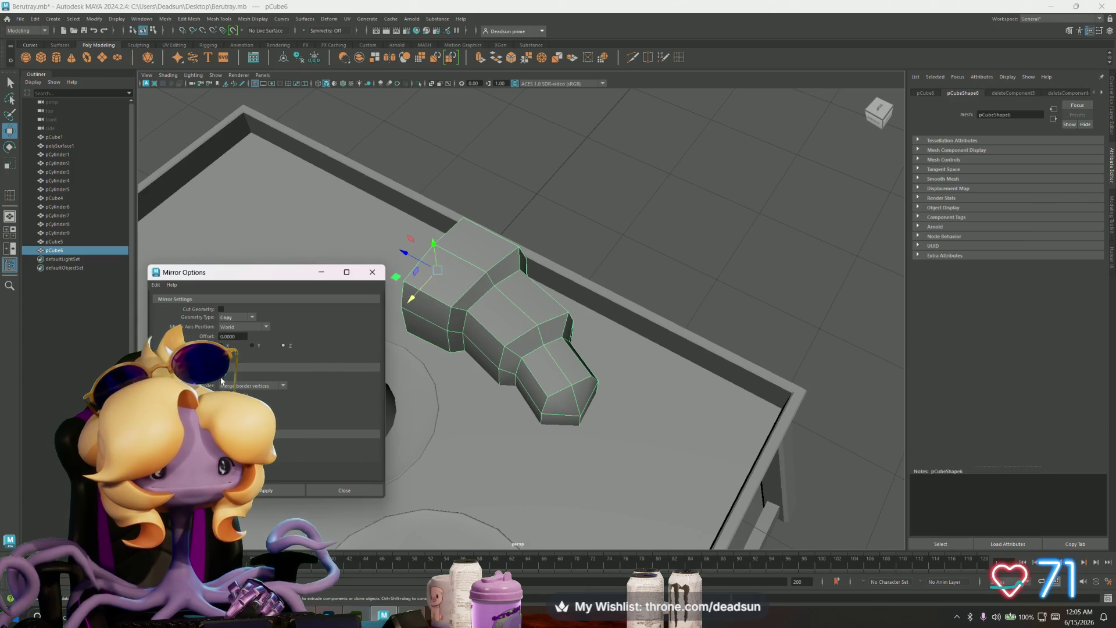
click(266, 492)
mouse_move(407, 436)
alt+mouse_down()
mouse_move(466, 387)
mouse_move(455, 351)
mouse_move(514, 358)
mouse_move(524, 372)
alt+mouse_up()
scroll(290, 145, up, 3)
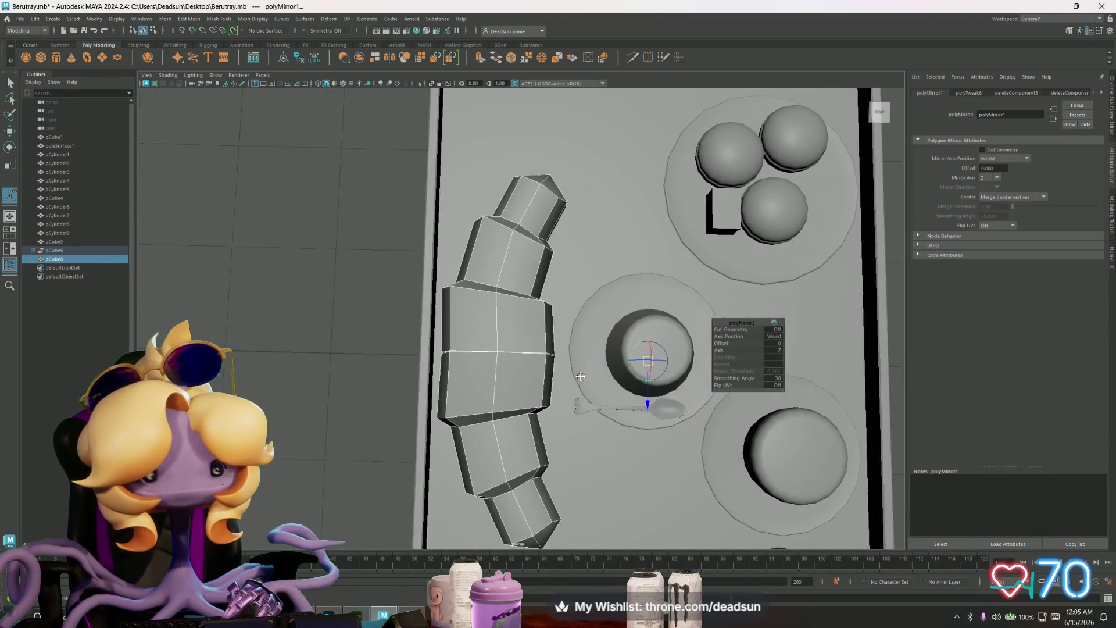
Step: Combine both halves into one mesh, pCube7, and select the middle seam vertices for scaling
click(165, 19)
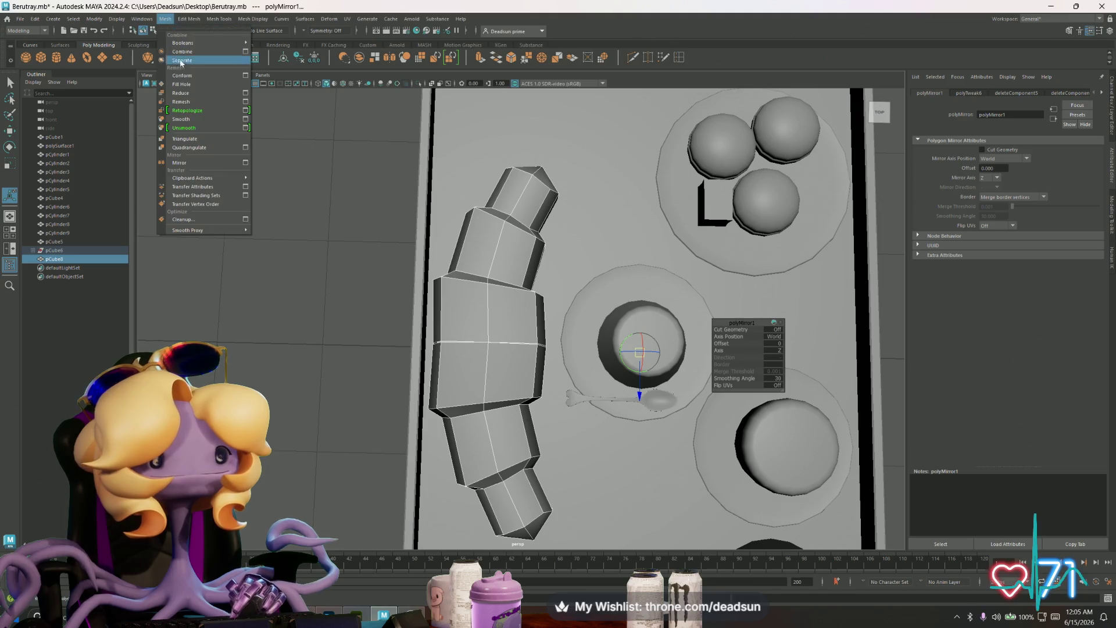
click(180, 52)
key(F9)
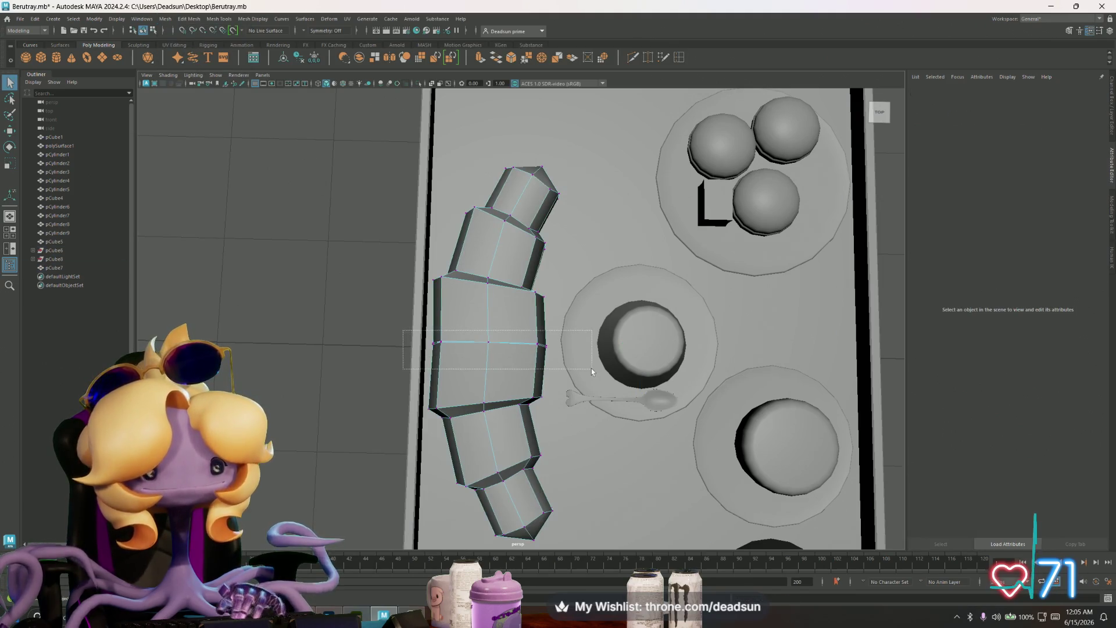
drag(421, 331, 555, 356)
key(r)
click(488, 385)
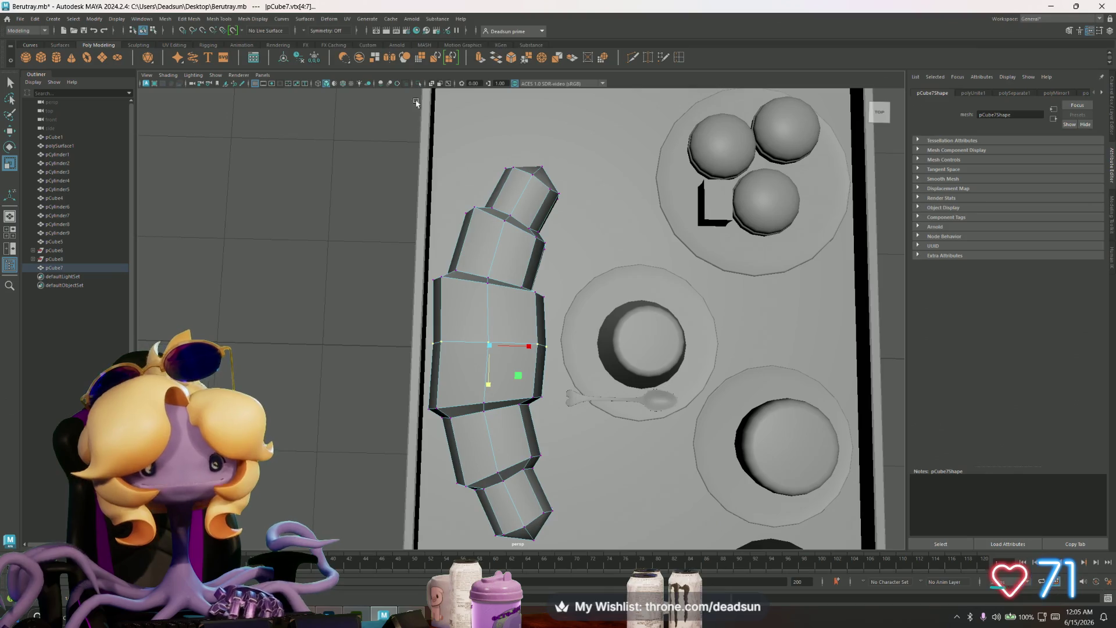
click(219, 18)
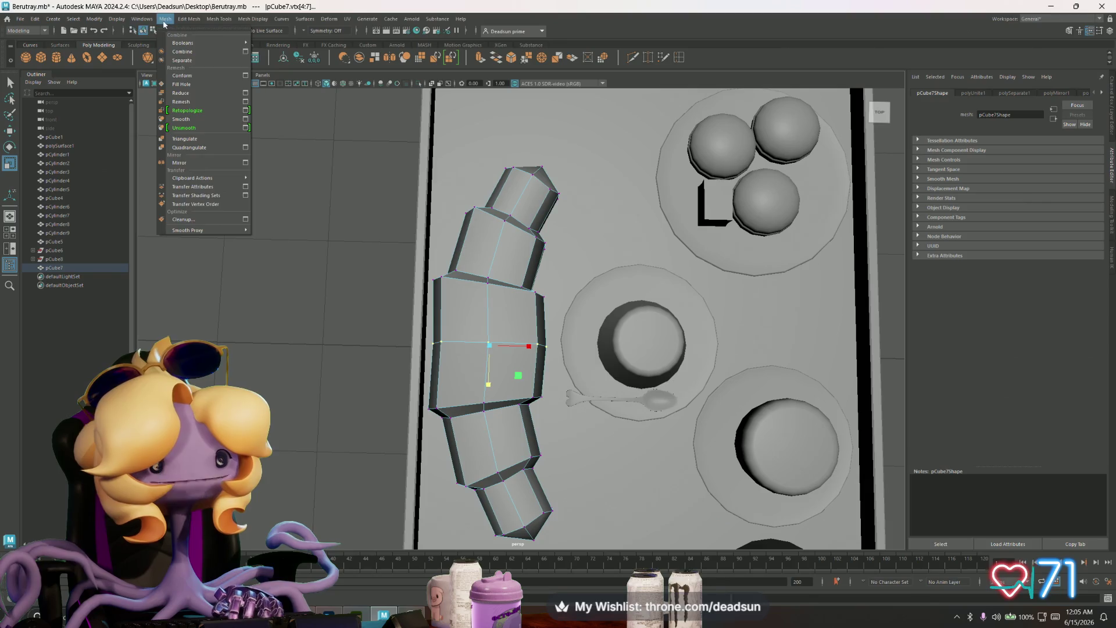
mouse_move(142, 21)
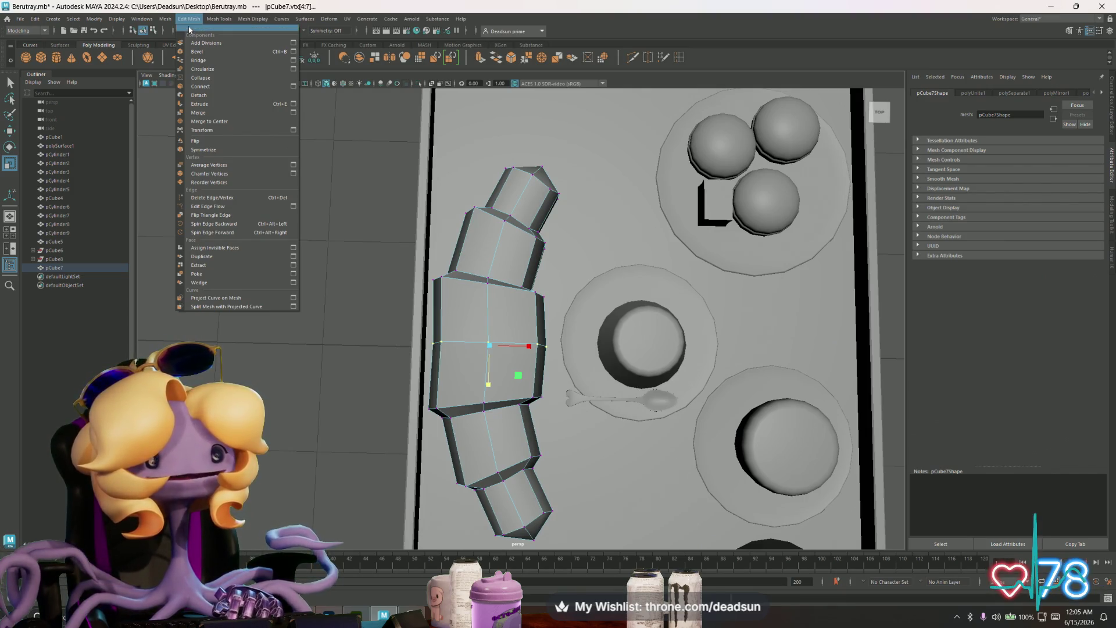
mouse_move(252, 18)
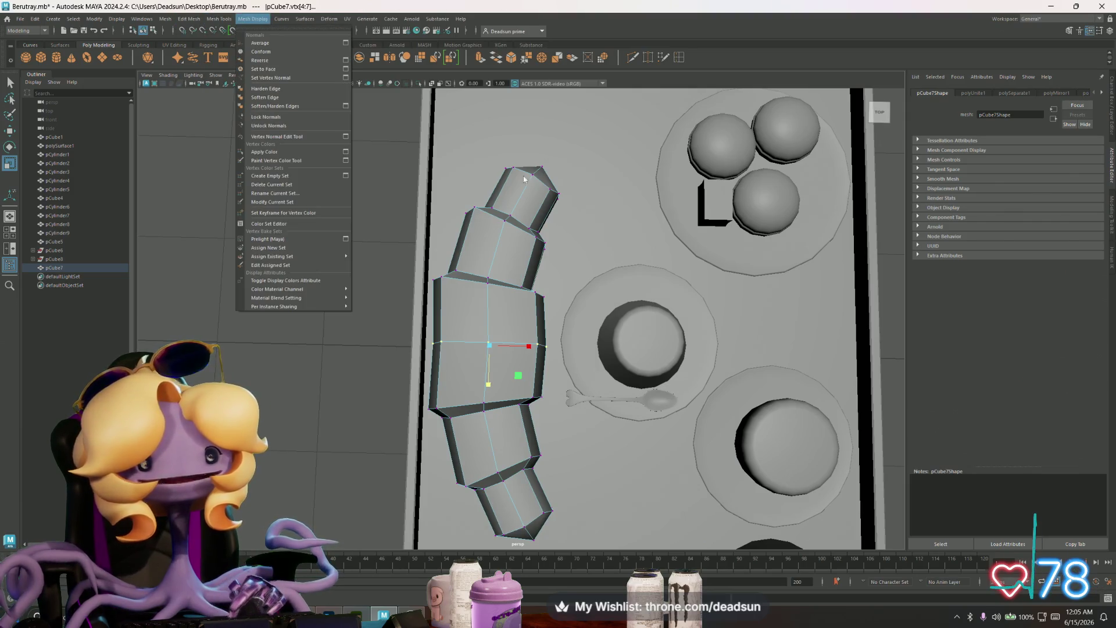
alt+drag(523, 179, 522, 66)
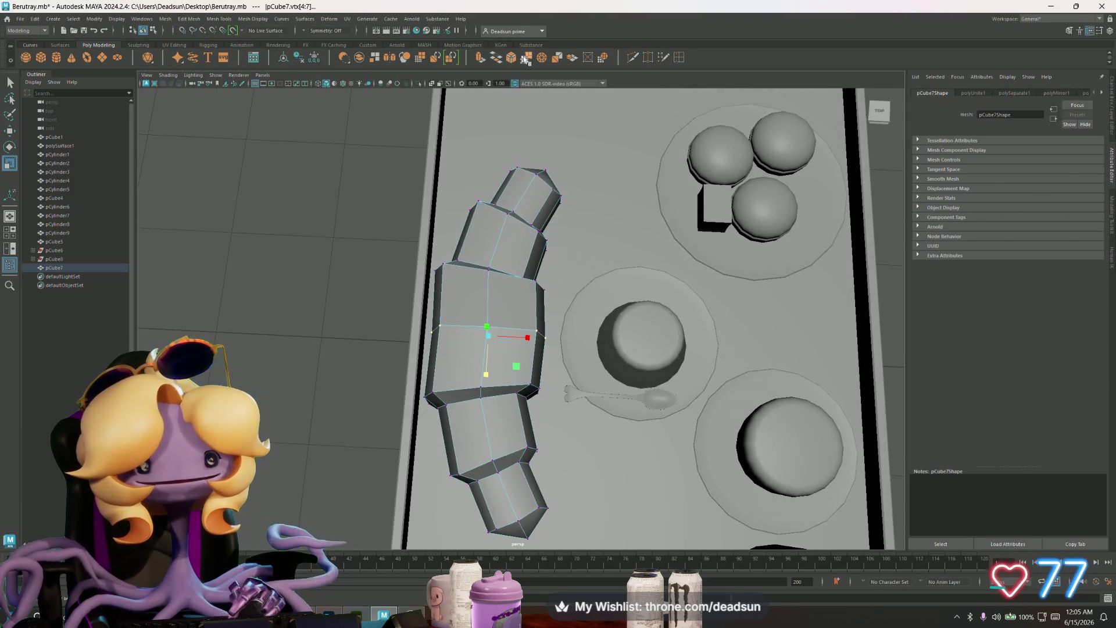
Step: Merge the seam vertices and push the middle-left vertex outward
click(525, 58)
alt+drag(442, 326, 426, 338)
key(w)
drag(462, 377, 470, 350)
alt+right_drag(483, 369, 454, 331)
Step: Scale the top and bottom vertex rows toward the middle and shift the end rings left
drag(586, 278, 585, 278)
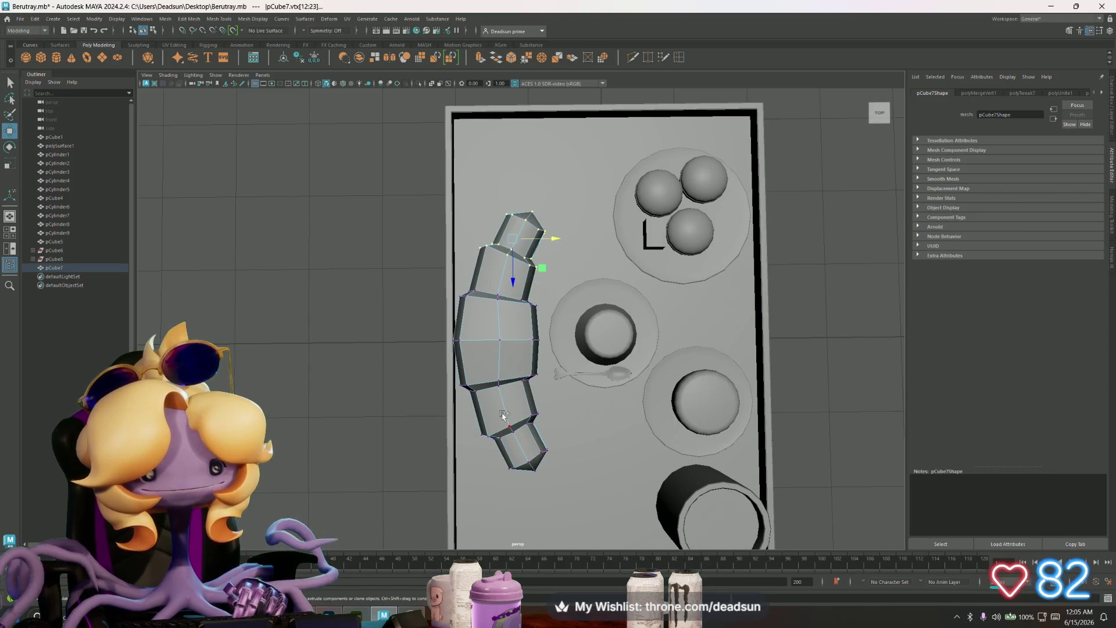
shift+drag(476, 403, 587, 500)
key(r)
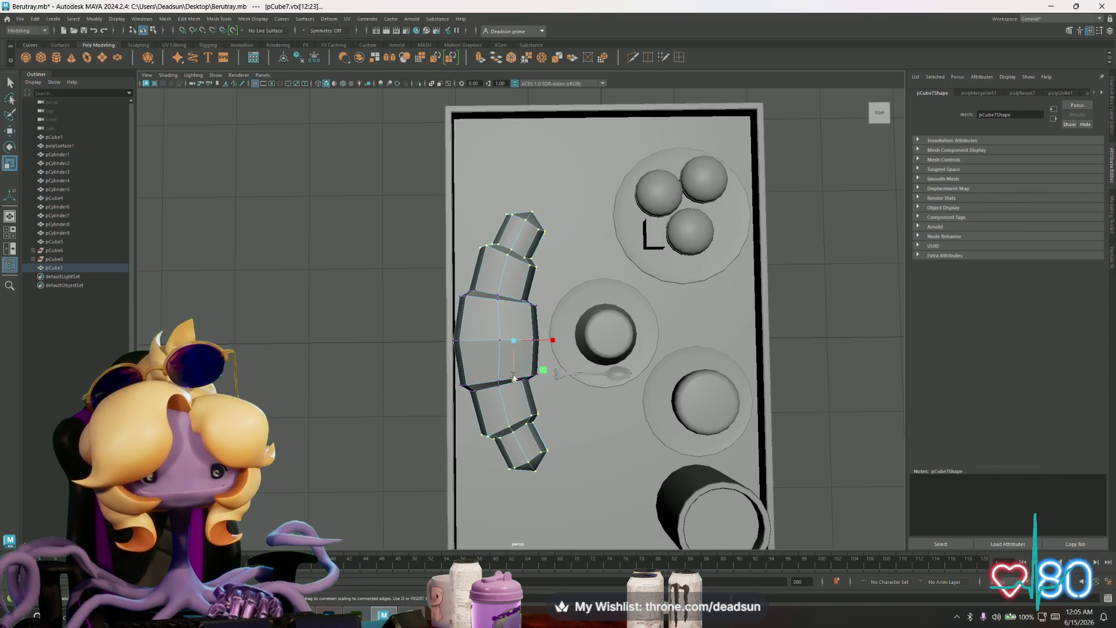
drag(513, 384, 507, 375)
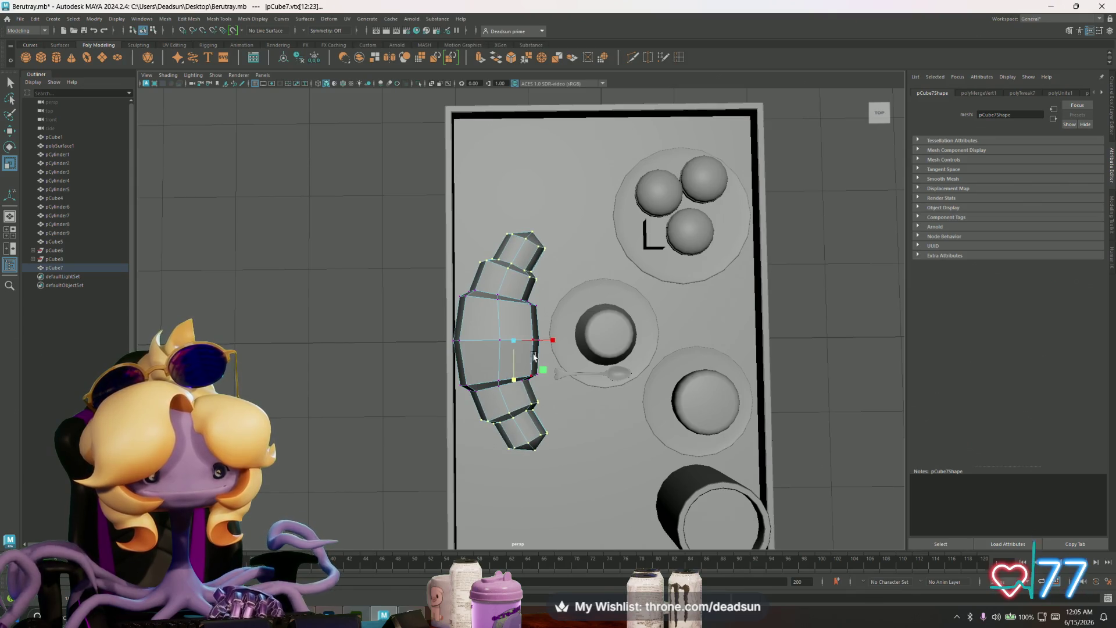
key(w)
drag(553, 341, 547, 340)
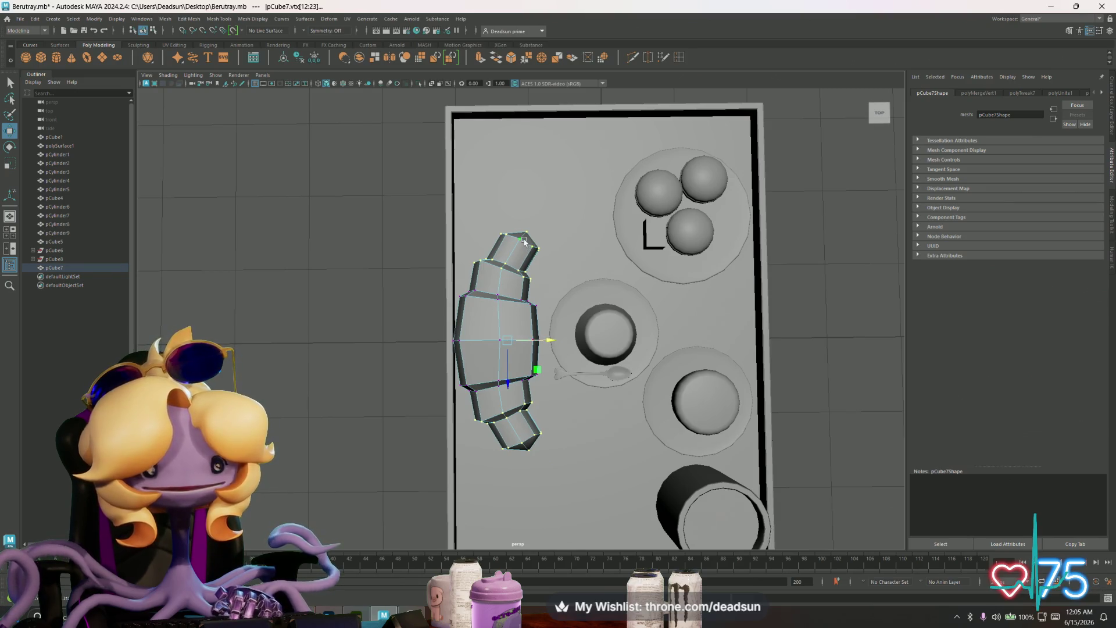
Step: Draw the right-side tip vertices closer together to taper the crescent
drag(526, 239, 558, 258)
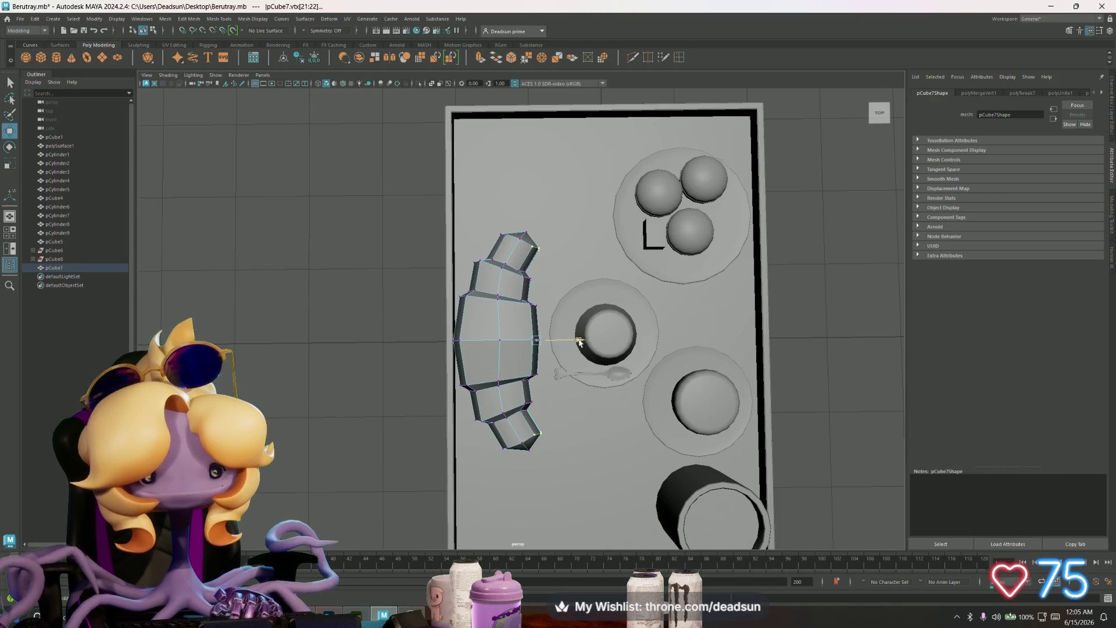
key(e)
key(r)
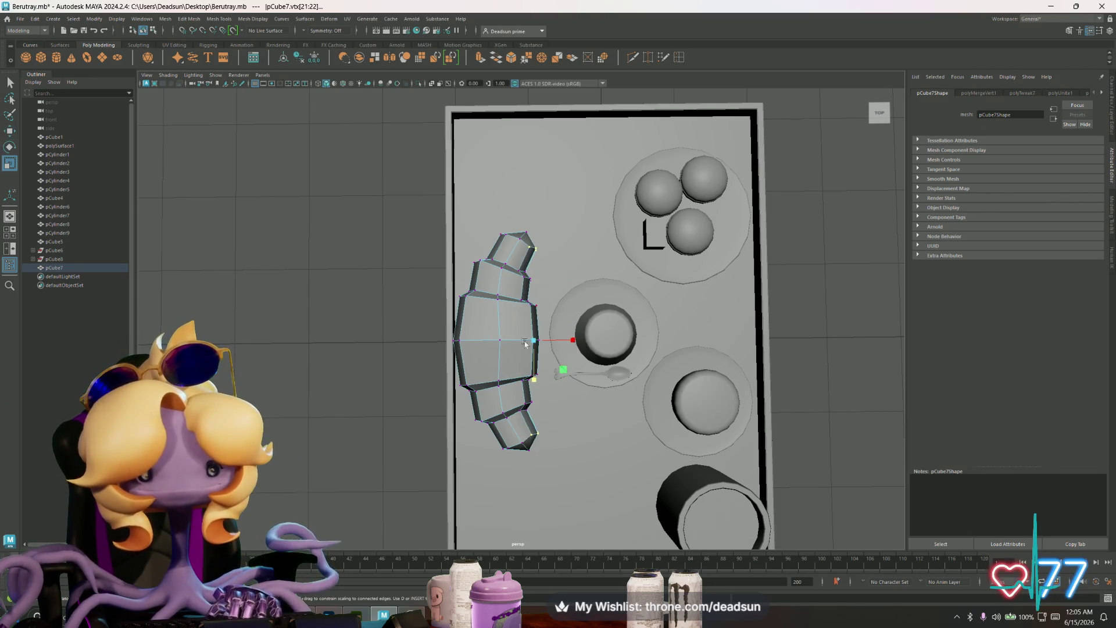
drag(531, 375, 531, 373)
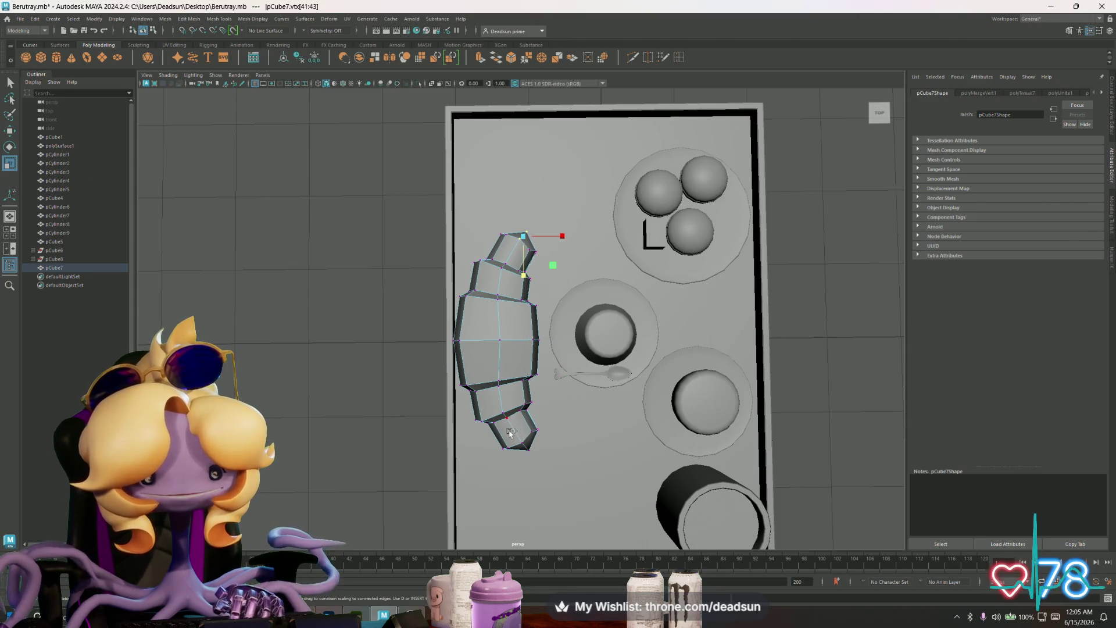
shift+drag(536, 460, 536, 459)
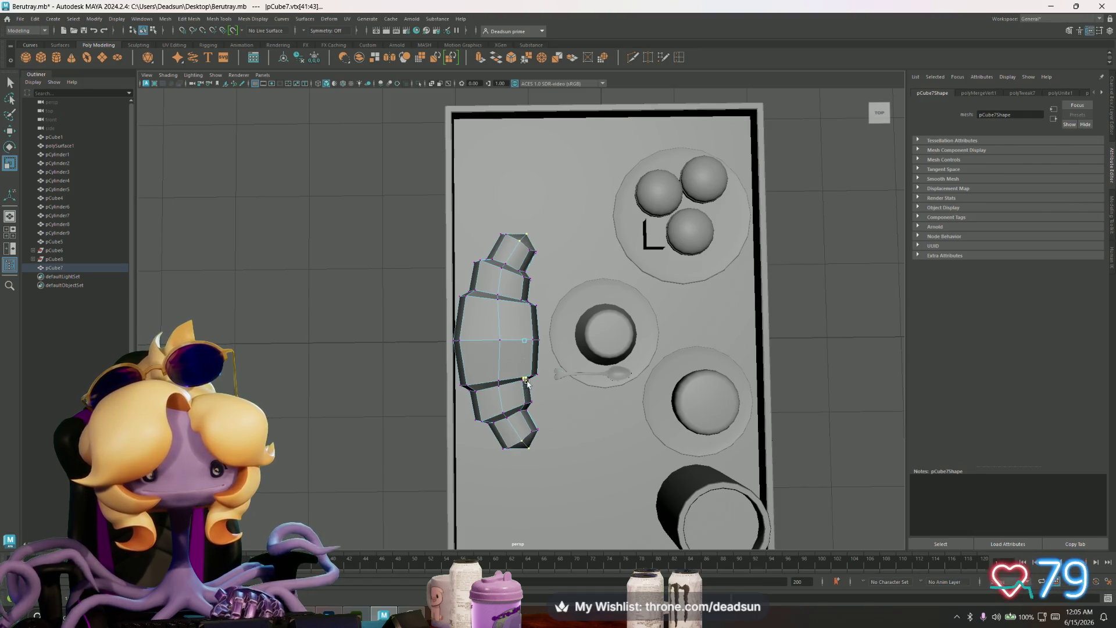
scroll(527, 382, down, 3)
mouse_move(527, 378)
alt+mouse_down()
mouse_move(472, 289)
mouse_move(511, 267)
alt+mouse_up()
right_drag(512, 268, 514, 270)
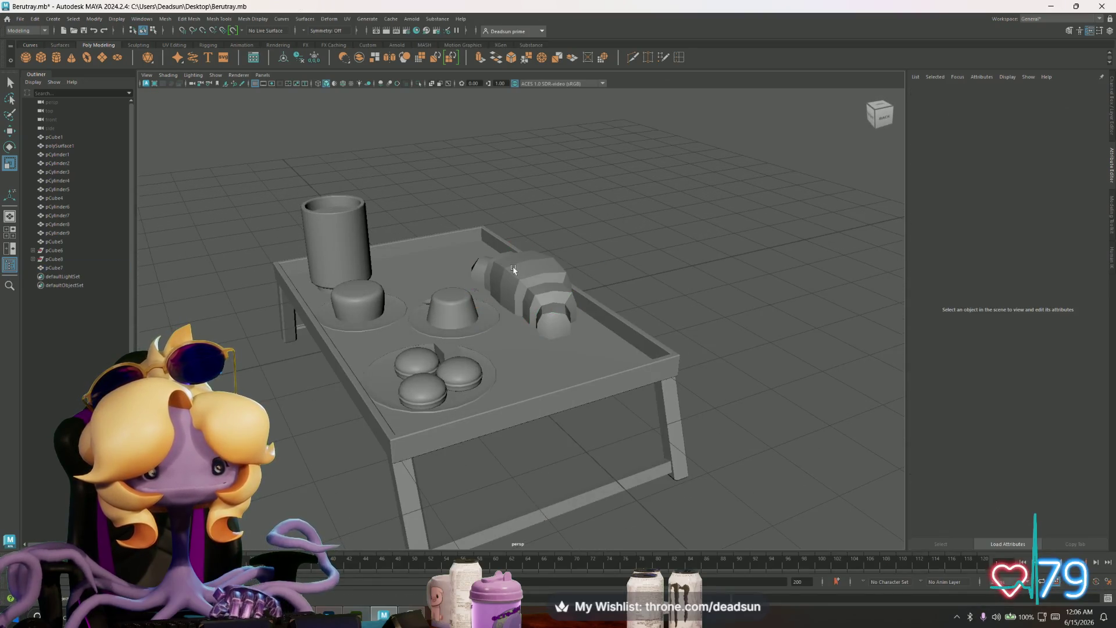
Step: Smooth the croissant and raise it onto the tray to a Y translate of 0.434
click(514, 269)
key(3)
click(756, 175)
click(880, 107)
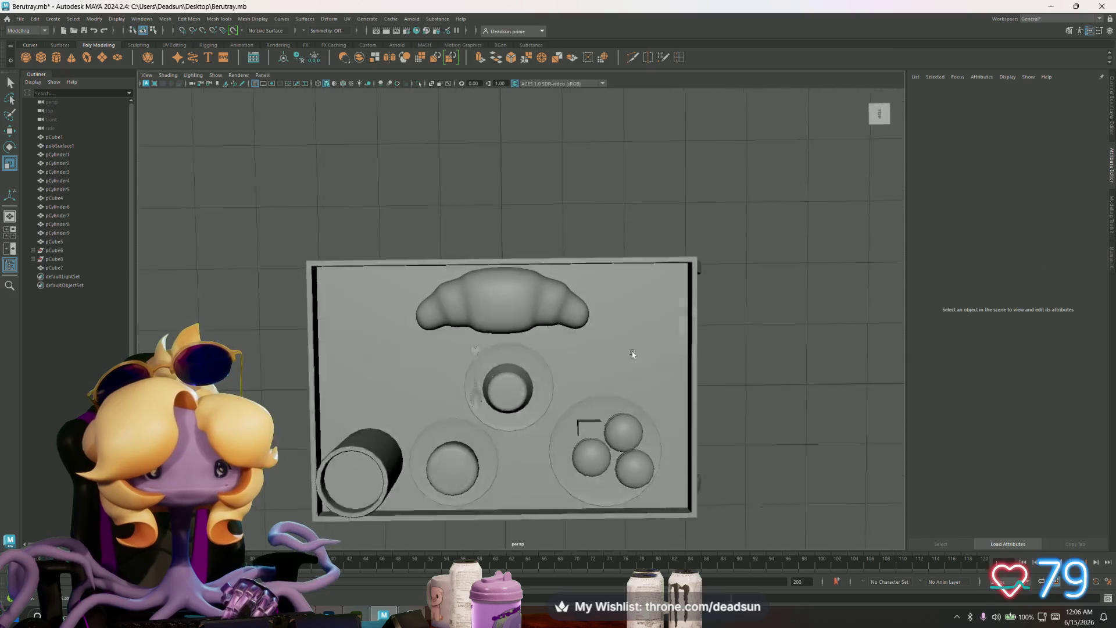
mouse_move(632, 354)
alt+mouse_down()
mouse_move(617, 302)
mouse_move(838, 399)
mouse_move(536, 289)
mouse_move(535, 269)
alt+mouse_up()
click(535, 289)
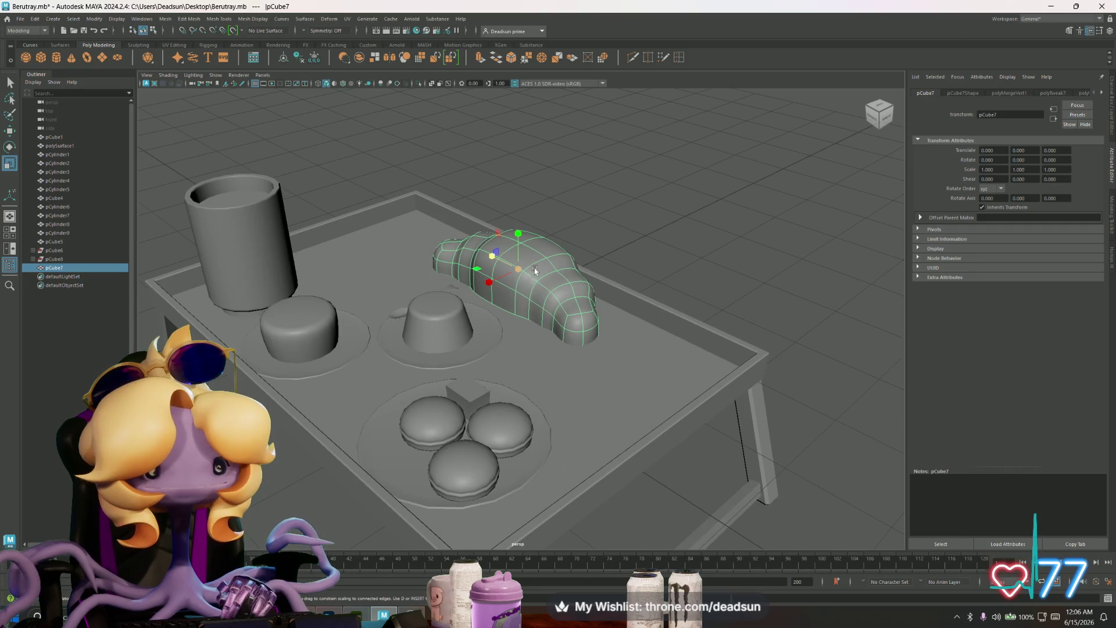
drag(516, 231, 518, 199)
scroll(507, 244, up, 3)
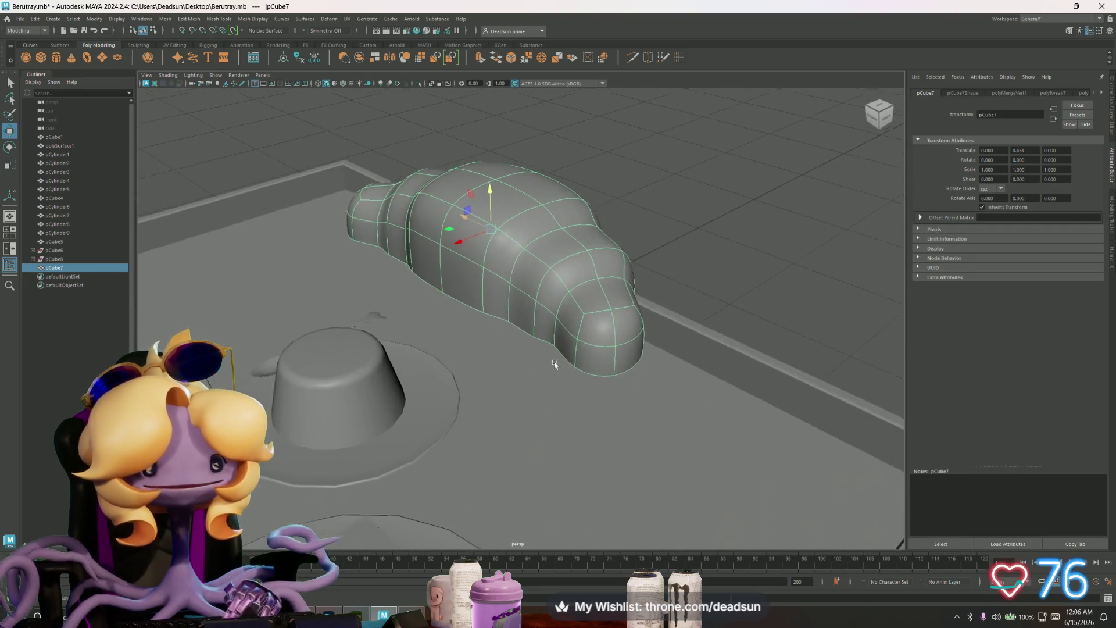
Step: Extrude an edge at the croissant's back end
mouse_move(483, 311)
right_down()
mouse_move(483, 285)
mouse_move(465, 317)
right_up()
click(462, 319)
alt+drag(463, 320, 452, 277)
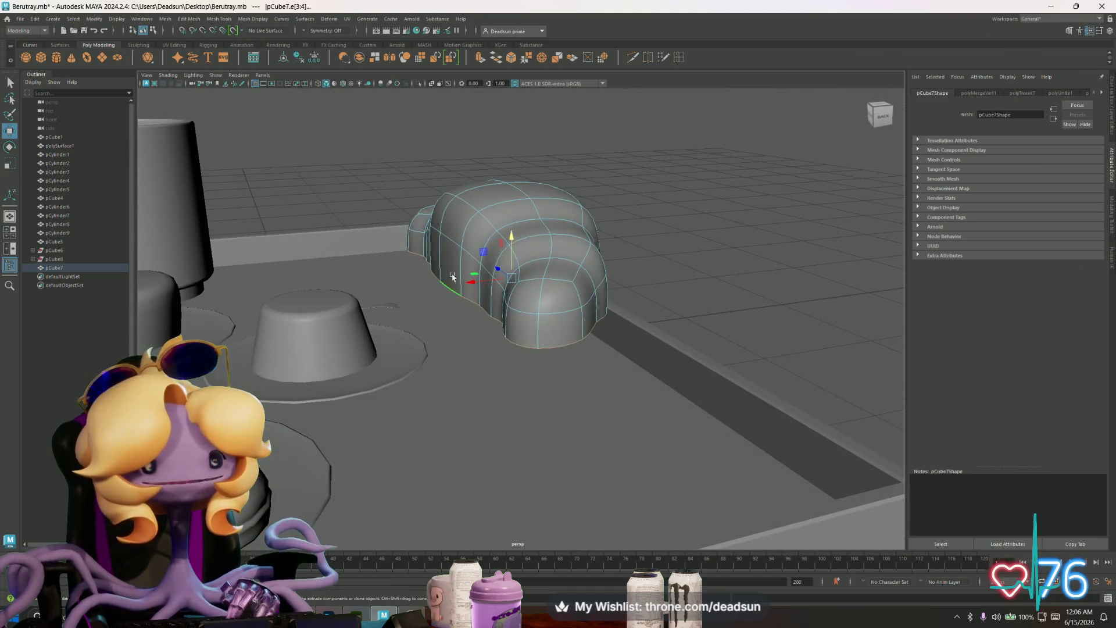
click(480, 59)
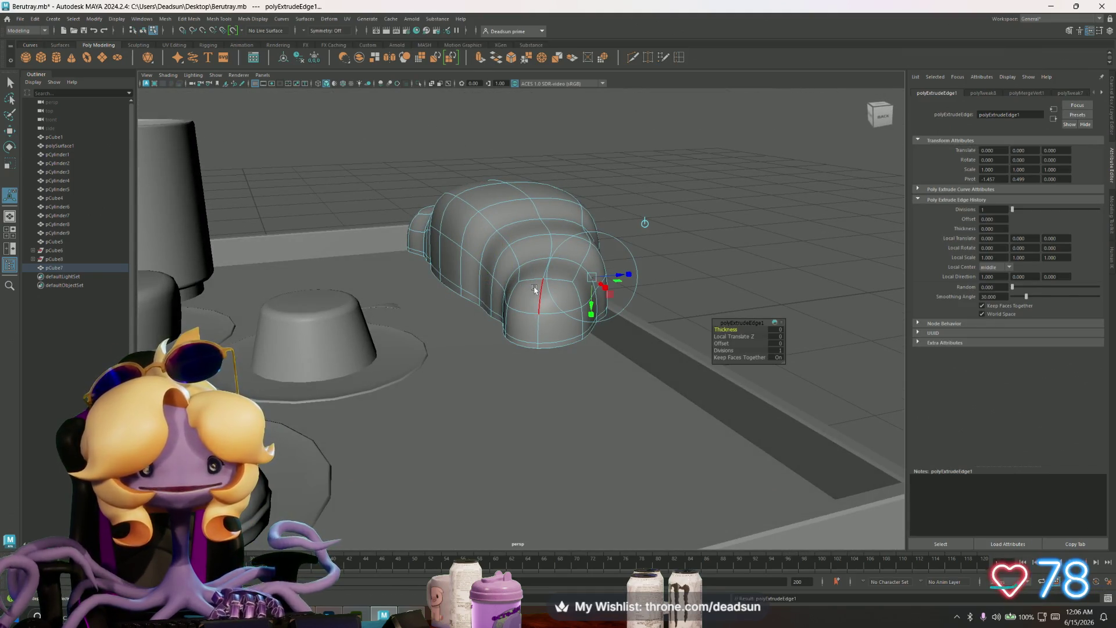
Step: Scale the back-end edge inward so its bottom lifts slightly, then check the croissant's underside
click(504, 283)
key(r)
mouse_move(514, 282)
mouse_down()
mouse_move(582, 303)
mouse_move(683, 309)
mouse_move(665, 320)
mouse_move(531, 294)
mouse_up()
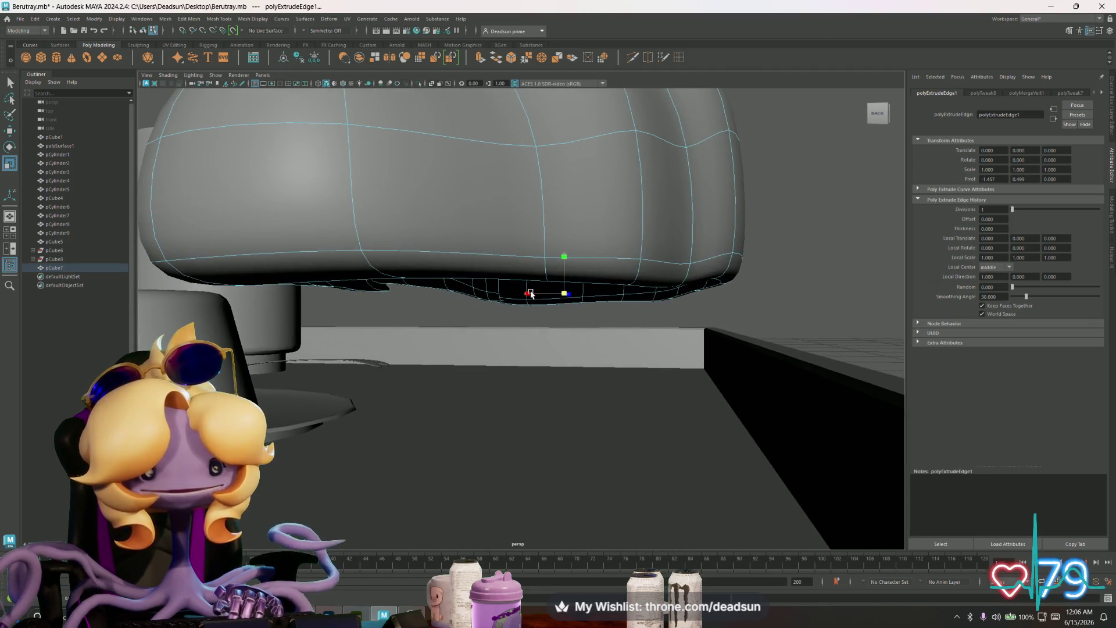
click(514, 257)
mouse_move(560, 254)
alt+mouse_down()
mouse_move(568, 240)
mouse_move(550, 295)
mouse_move(551, 267)
mouse_move(568, 294)
mouse_move(668, 317)
alt+mouse_up()
alt+right_drag(668, 316, 431, 284)
alt+drag(431, 285, 470, 248)
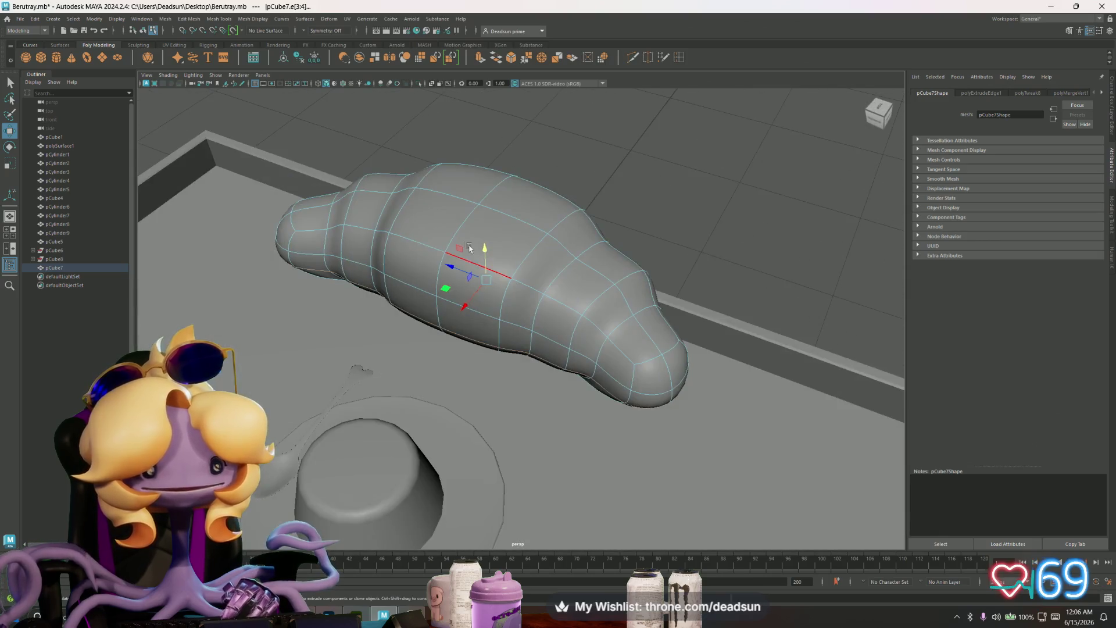
Step: In vertex mode, zoom in close on the croissant from a low end-on view
key(F9)
click(480, 200)
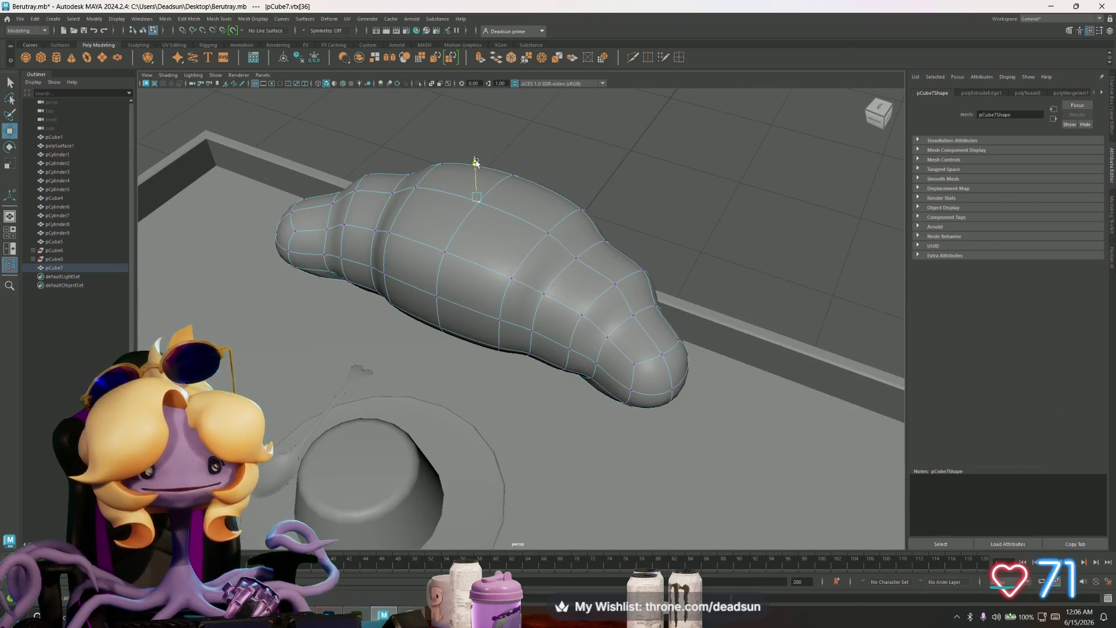
mouse_move(476, 163)
alt+mouse_down()
mouse_move(473, 249)
mouse_move(393, 232)
mouse_move(548, 273)
mouse_move(516, 267)
mouse_move(535, 269)
mouse_move(511, 237)
mouse_move(491, 279)
mouse_move(489, 259)
mouse_move(468, 244)
mouse_move(456, 317)
mouse_move(492, 355)
alt+mouse_up()
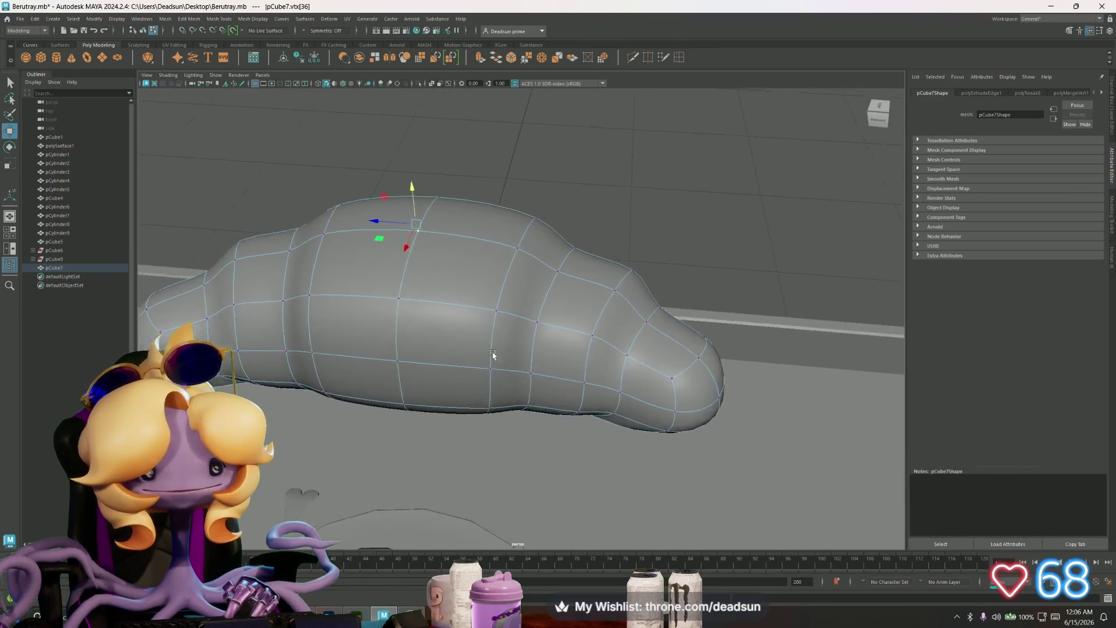
alt+right_drag(493, 355, 572, 333)
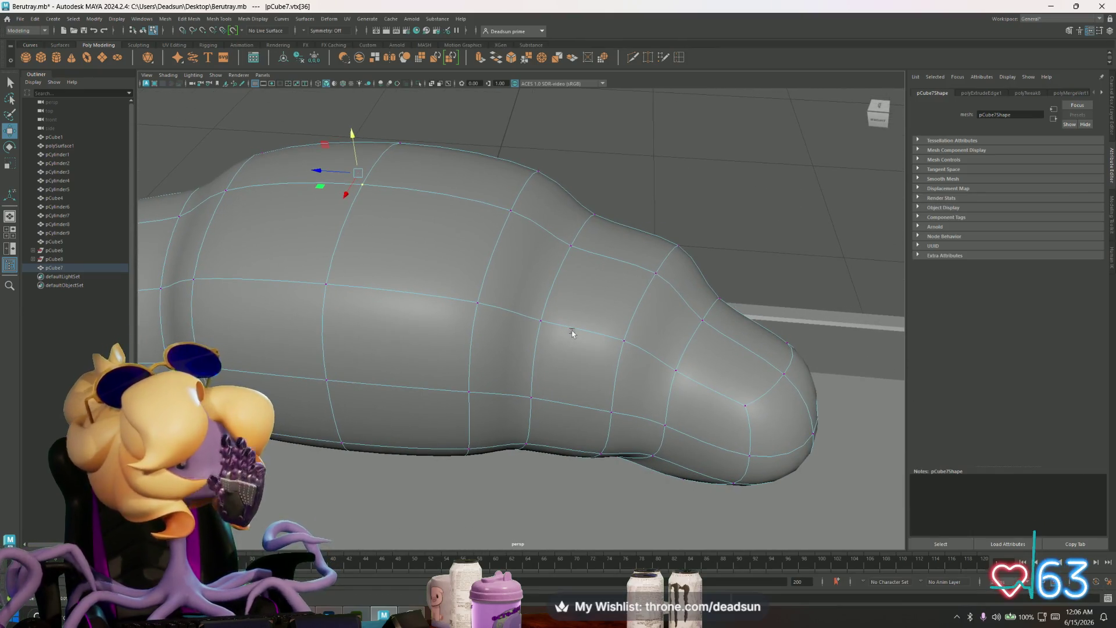
alt+middle_drag(572, 333, 571, 328)
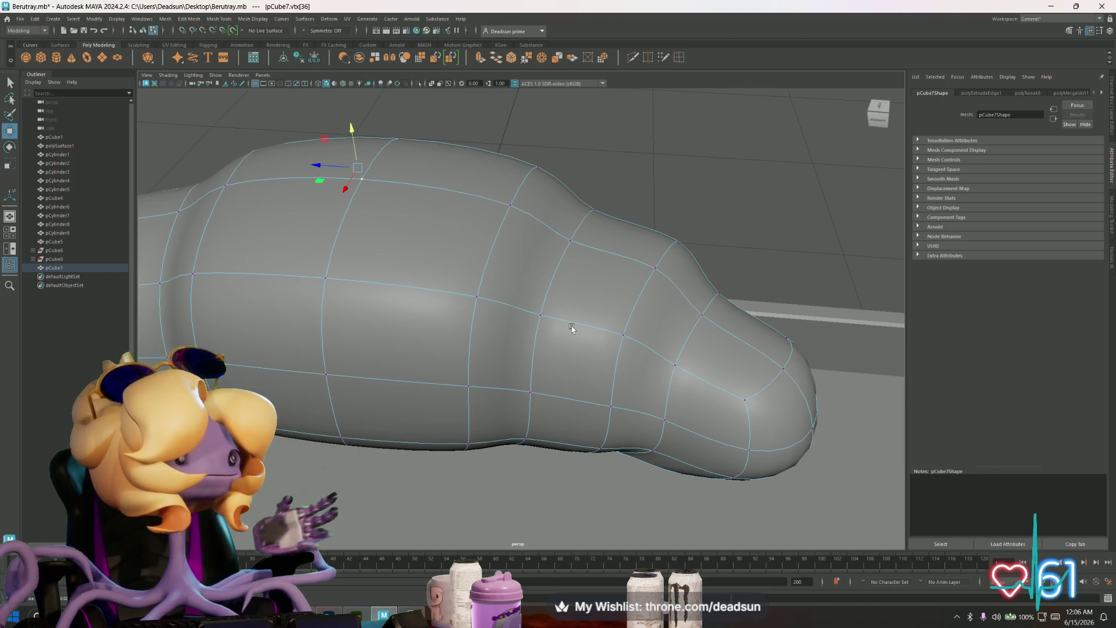
alt+middle_drag(571, 327, 581, 312)
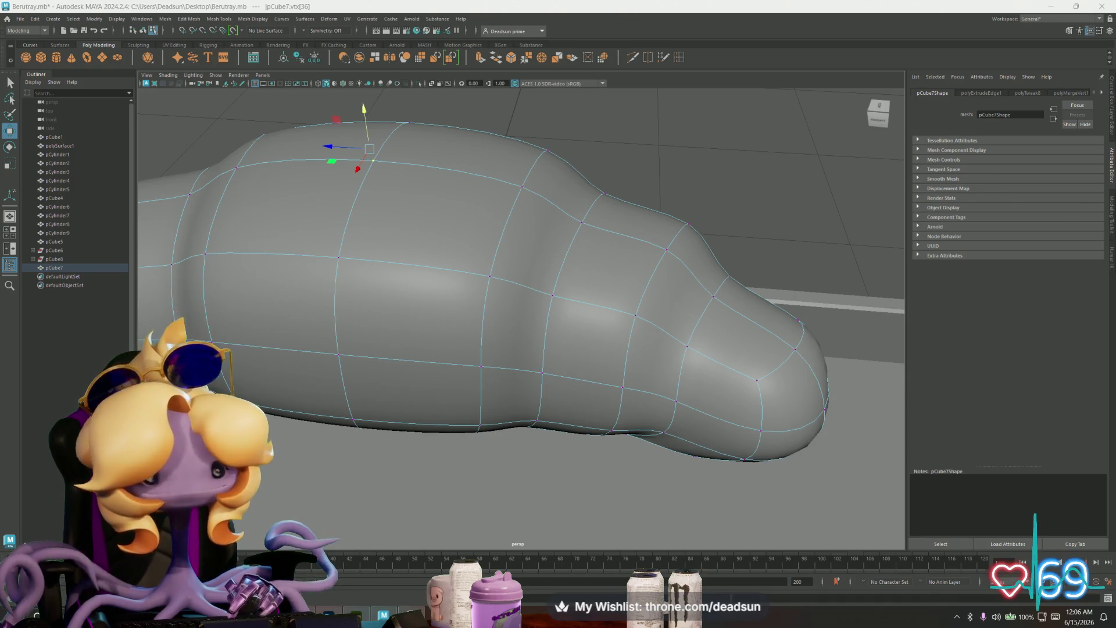
Step: From a low side view, switch to Scale and select the croissant's lower edge loop
scroll(514, 379, down, 5)
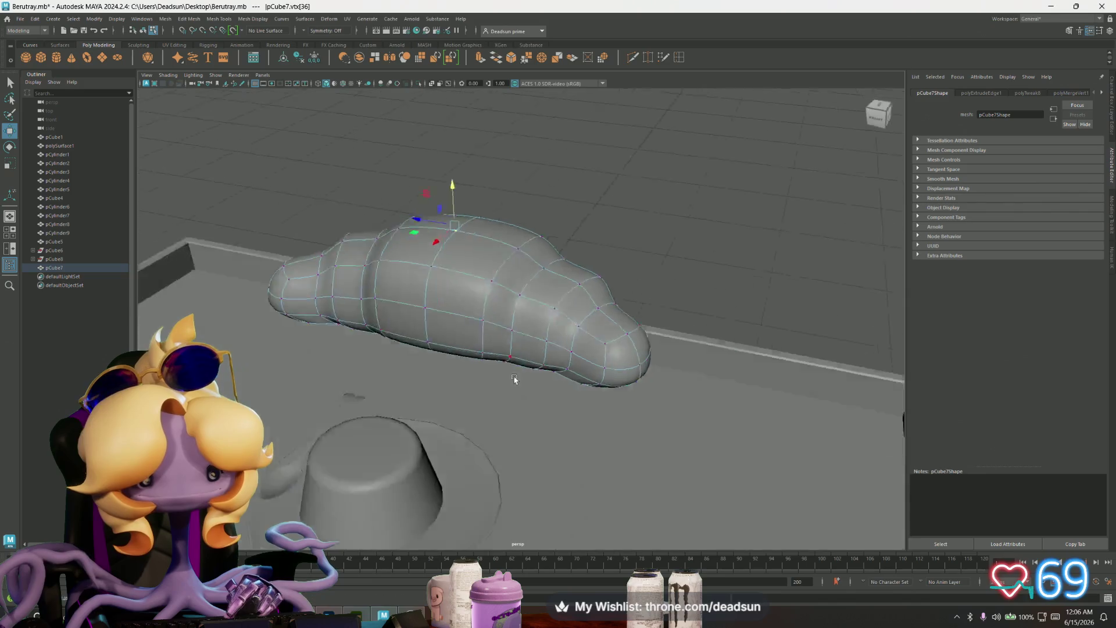
mouse_move(514, 379)
alt+mouse_down()
mouse_move(368, 369)
mouse_move(330, 354)
mouse_move(359, 352)
alt+mouse_up()
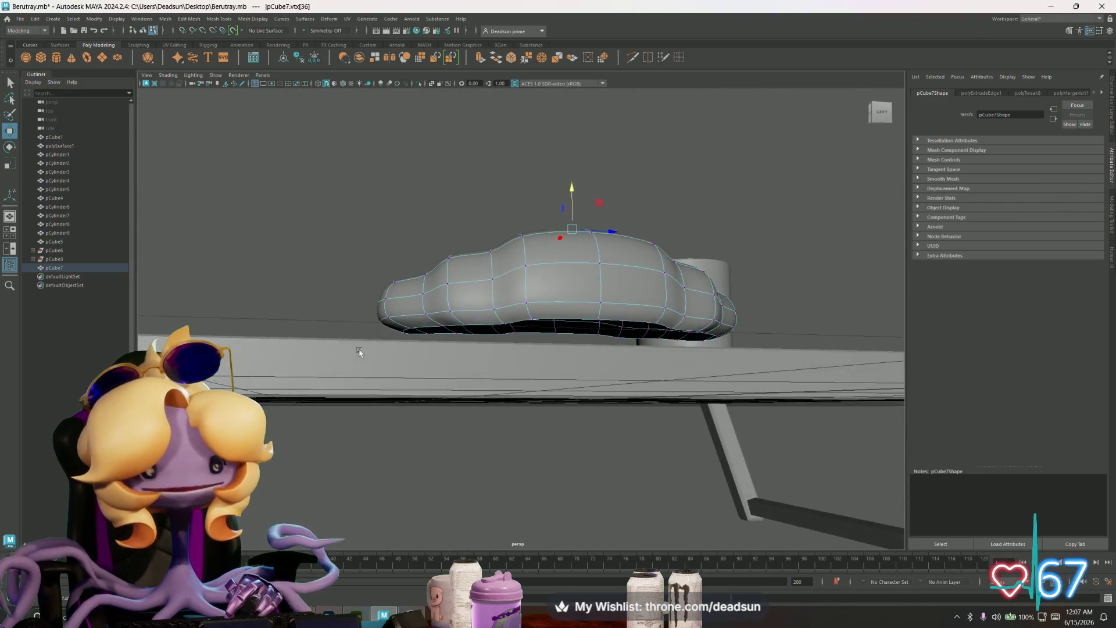
scroll(512, 332, up, 5)
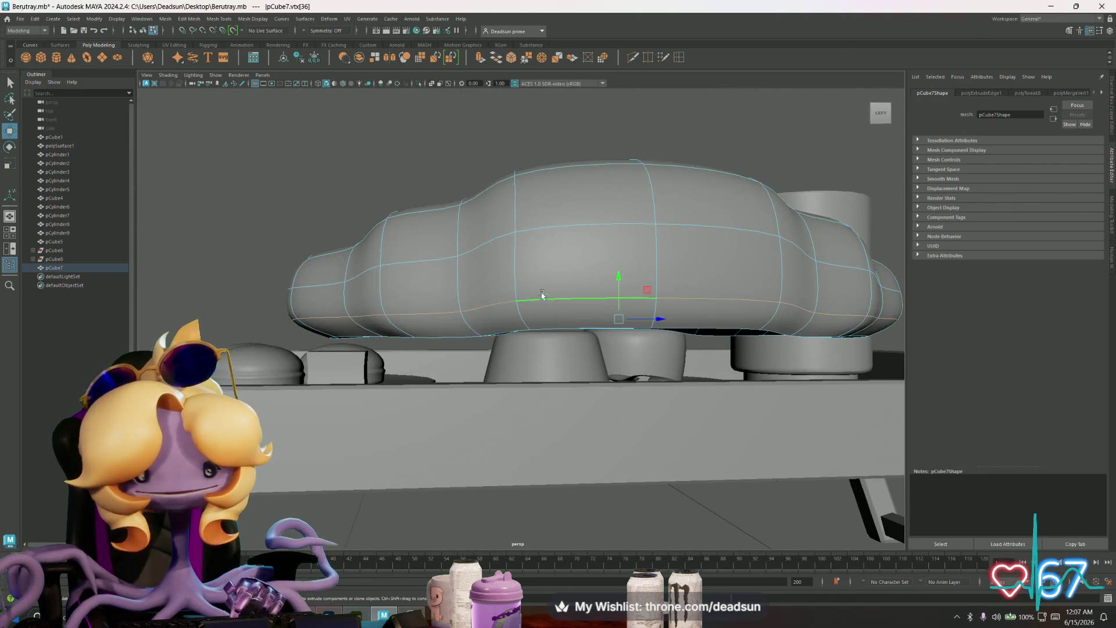
key(r)
double_click(620, 301)
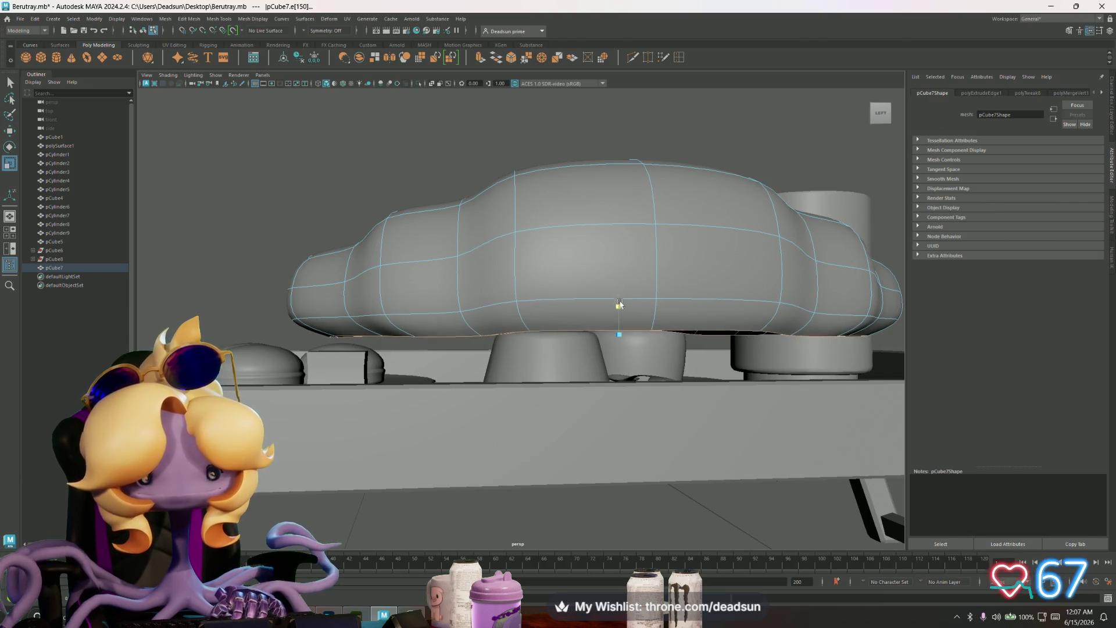
Step: Turn off smooth preview to show the croissant as its blocky low-poly cage
scroll(620, 304, down, 3)
mouse_move(578, 324)
alt+mouse_down()
mouse_move(494, 378)
mouse_move(518, 392)
mouse_move(514, 367)
alt+mouse_up()
key(1)
alt+drag(502, 288, 456, 314)
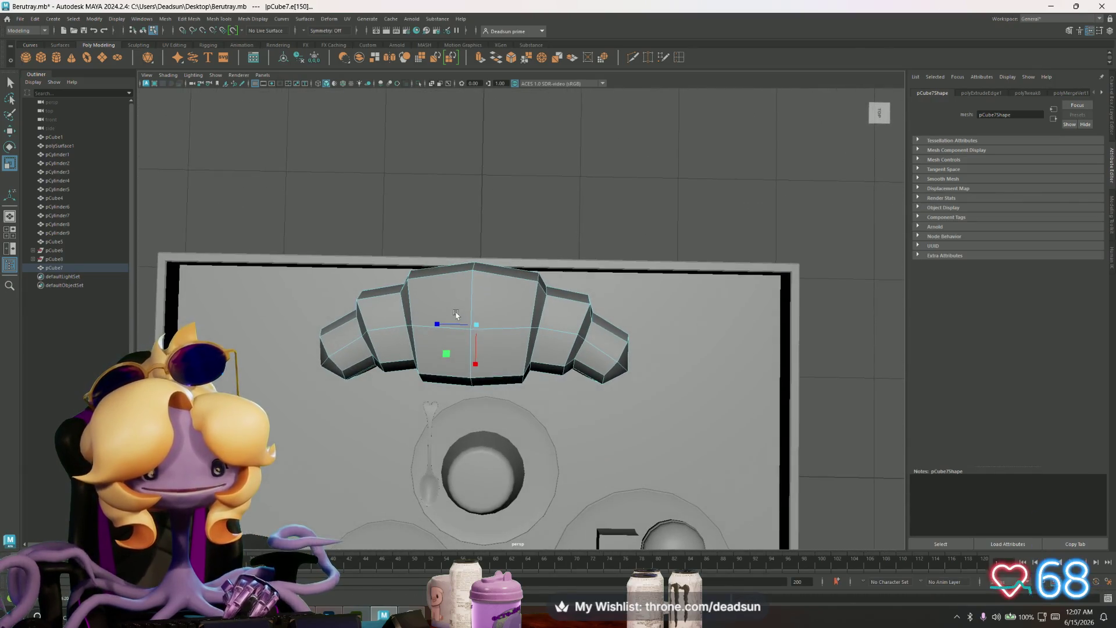
Step: In vertex mode, select the croissant's centre vertex with the Move tool
key(F9)
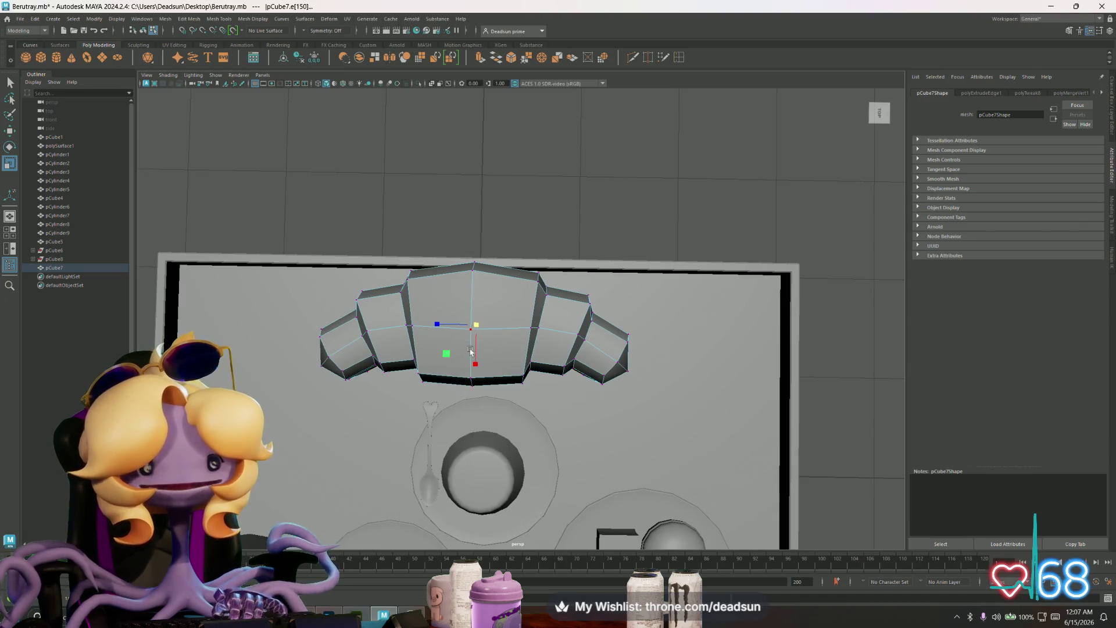
click(404, 329)
click(470, 329)
key(w)
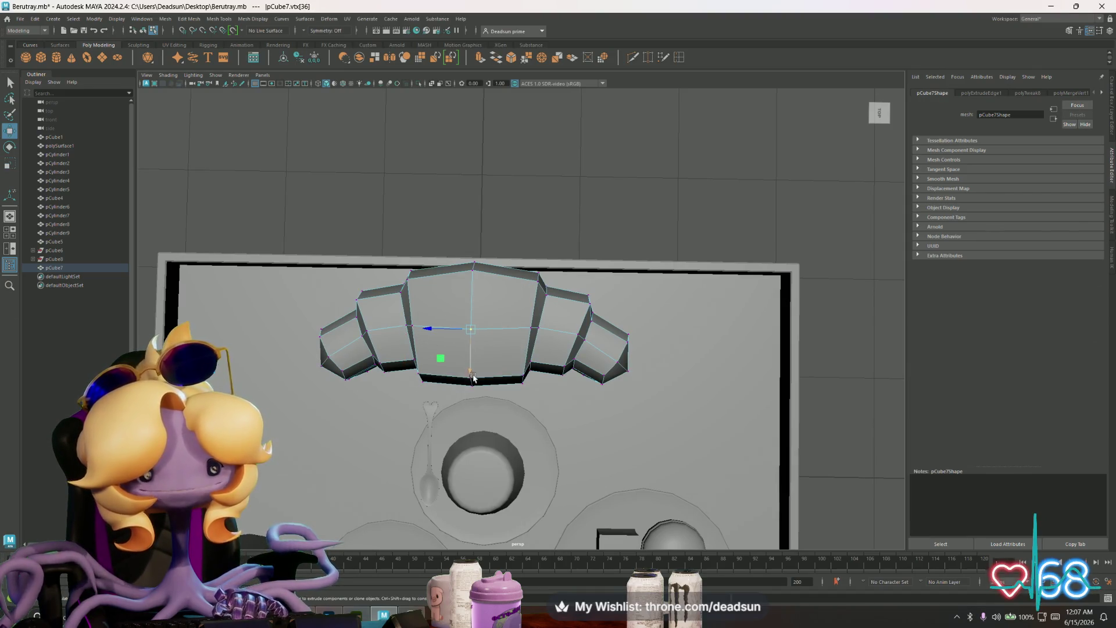
scroll(509, 378, down, 3)
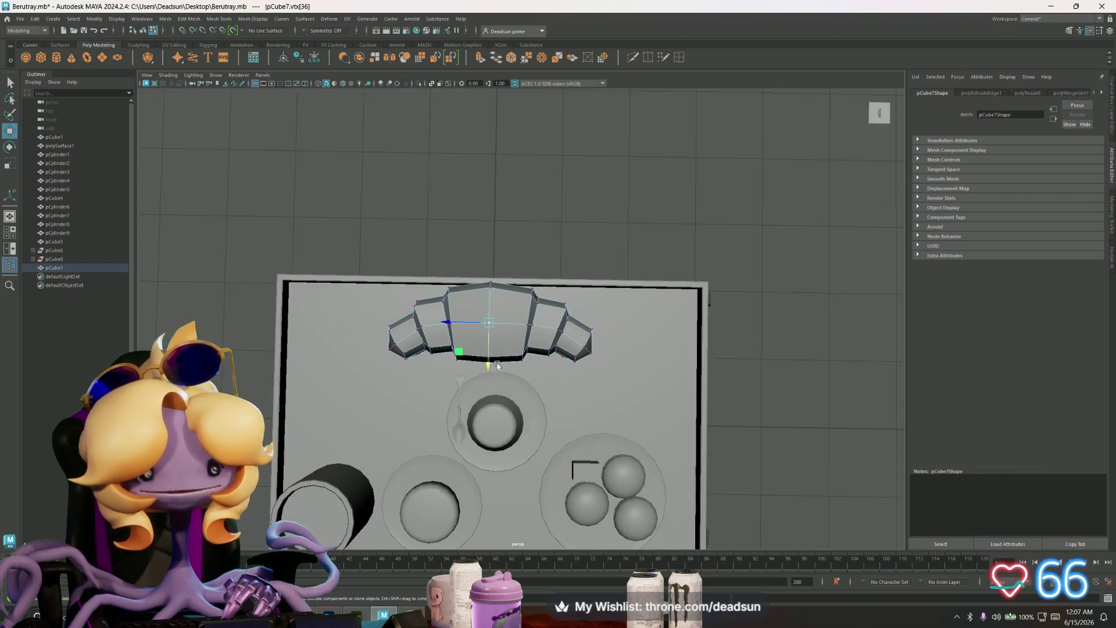
alt+drag(510, 378, 465, 343)
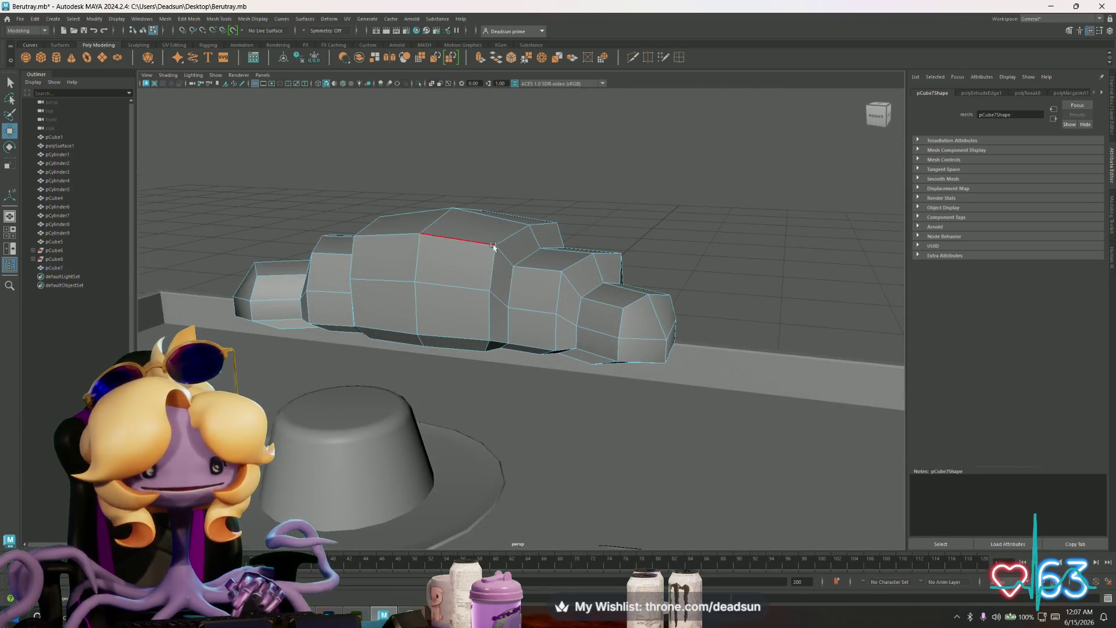
Step: Select edges e[0:2] from a lower side view and open the Edit Mesh menu
click(494, 251)
scroll(447, 336, up, 2)
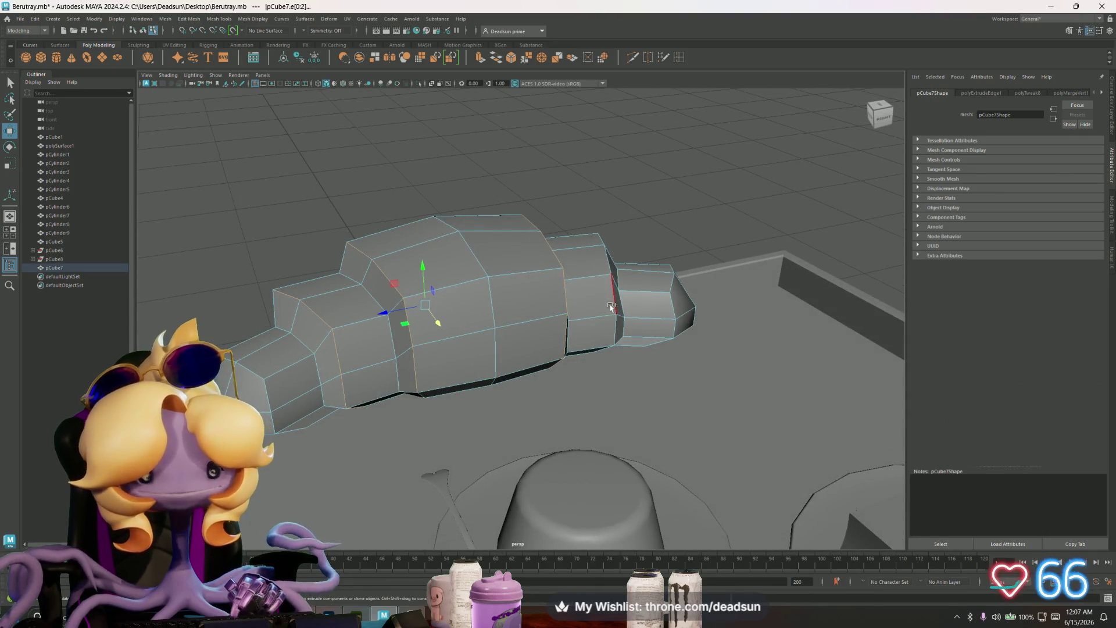
mouse_move(619, 302)
alt+mouse_down()
mouse_move(643, 326)
mouse_move(628, 346)
mouse_move(570, 337)
alt+mouse_up()
click(167, 19)
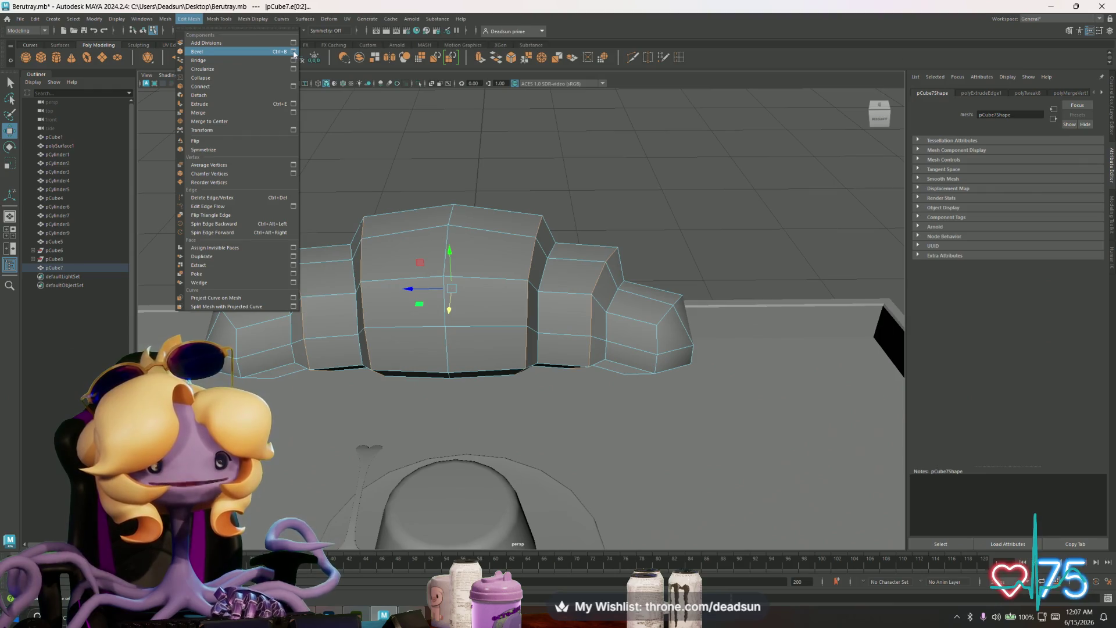
Step: Bevel the selected croissant edges with fraction 0.531 and 1 segment, then inspect the chamfer closely
click(294, 51)
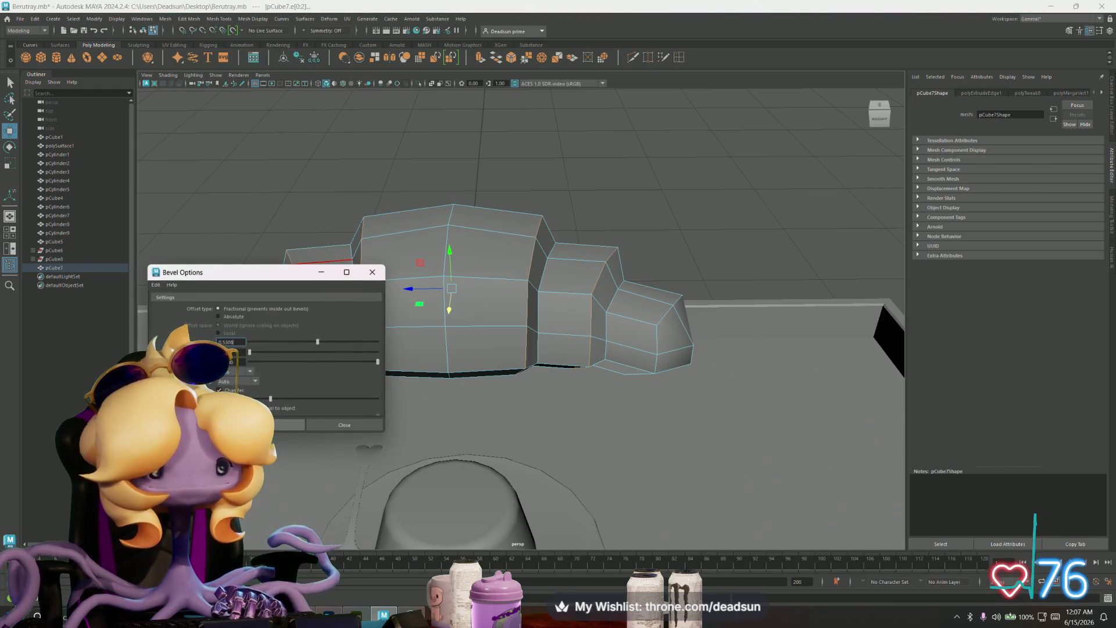
click(285, 425)
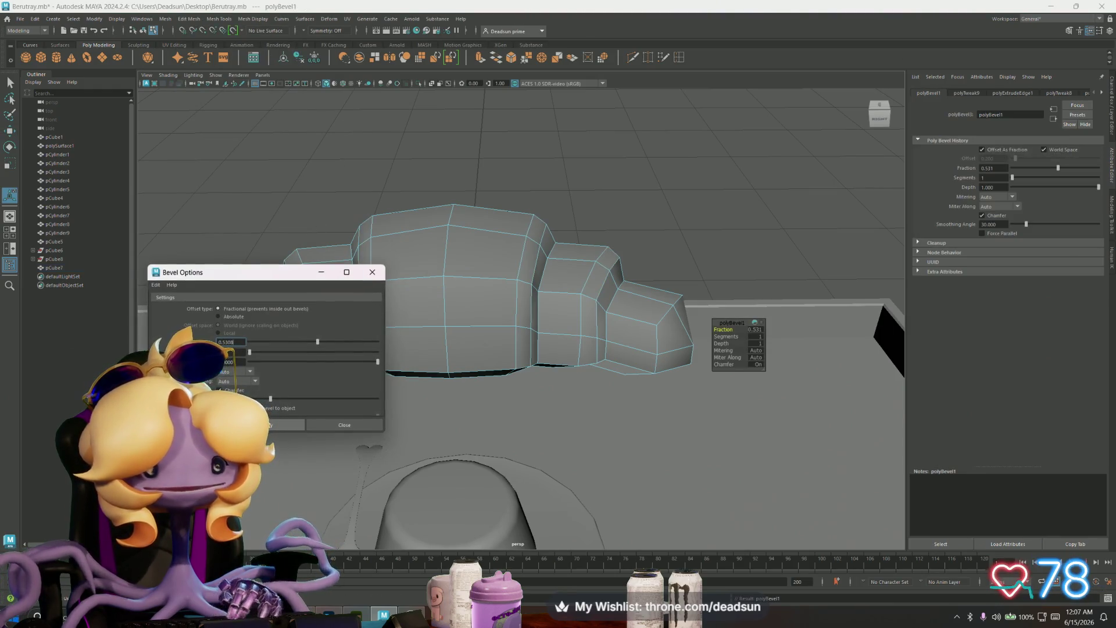
click(372, 271)
mouse_move(372, 279)
alt+mouse_down()
mouse_move(362, 356)
mouse_move(395, 372)
alt+mouse_up()
alt+middle_drag(396, 372, 458, 392)
alt+right_drag(459, 393, 553, 424)
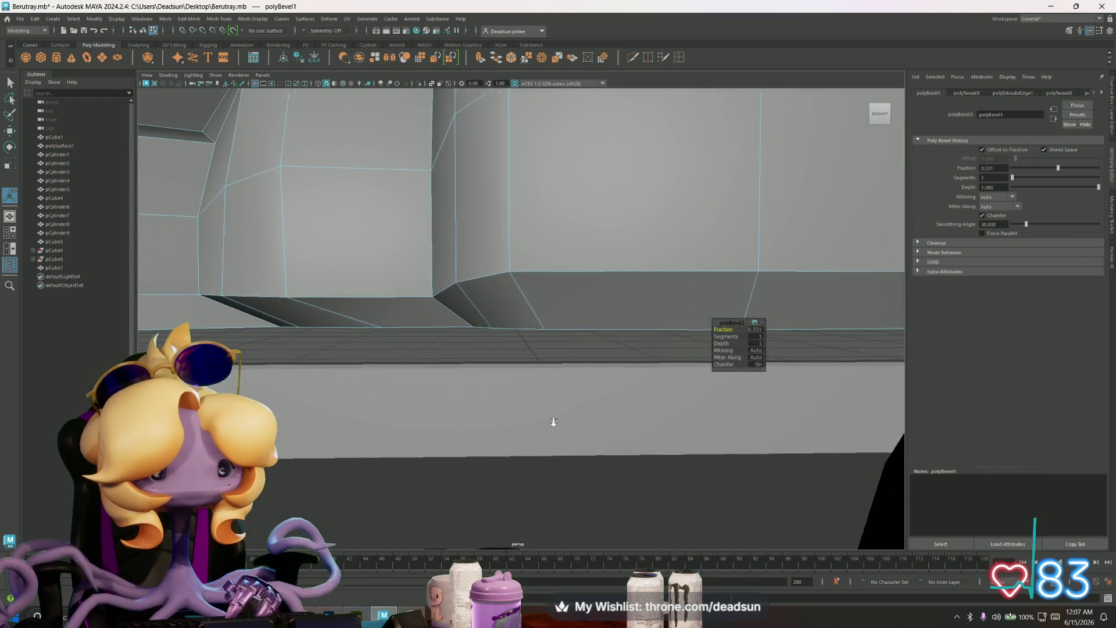
mouse_move(553, 424)
alt+mouse_down()
mouse_move(374, 393)
mouse_move(344, 405)
mouse_move(441, 369)
mouse_move(299, 302)
mouse_move(277, 259)
mouse_move(354, 306)
mouse_move(519, 330)
alt+mouse_up()
Step: Select the croissant's underside edge loops and scale them to reshape the bottom
key(q)
click(236, 220)
double_click(217, 251)
mouse_move(719, 310)
alt+mouse_down()
mouse_move(511, 320)
mouse_move(530, 378)
mouse_move(466, 378)
mouse_move(563, 399)
mouse_move(408, 381)
mouse_move(411, 364)
mouse_move(511, 369)
mouse_move(527, 355)
mouse_move(496, 346)
mouse_move(479, 391)
mouse_move(491, 354)
mouse_move(540, 397)
mouse_move(552, 381)
mouse_move(654, 389)
mouse_move(617, 341)
alt+mouse_up()
double_click(517, 321)
key(r)
right_drag(617, 340, 606, 337)
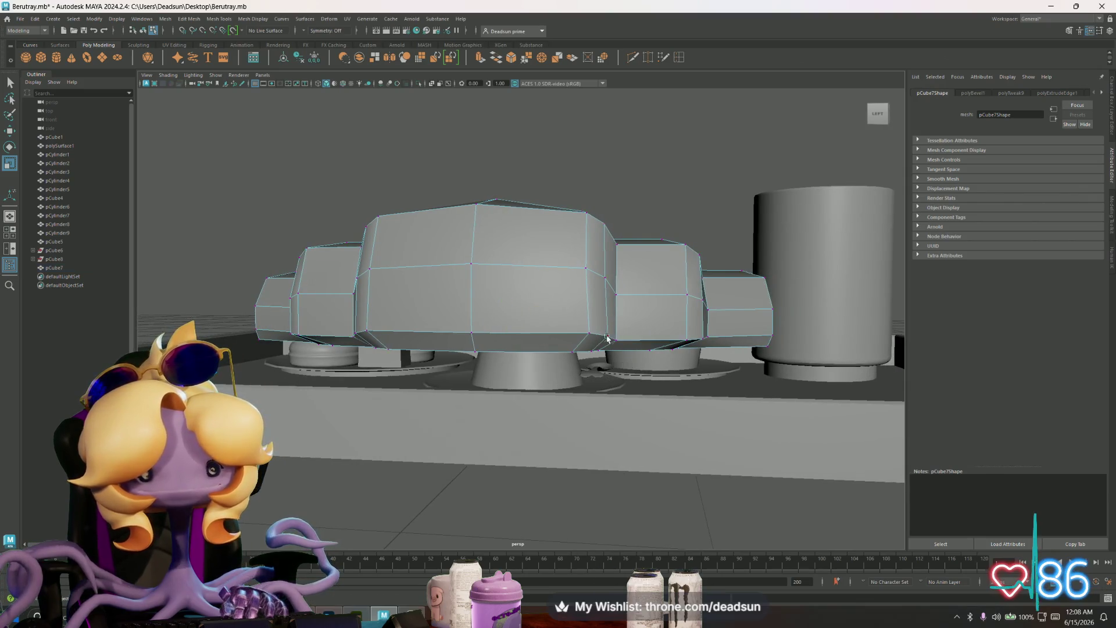
Step: Raise two vertices near the croissant's bottom slightly along Y, then reselect the whole croissant
click(617, 341)
alt+drag(357, 351, 392, 356)
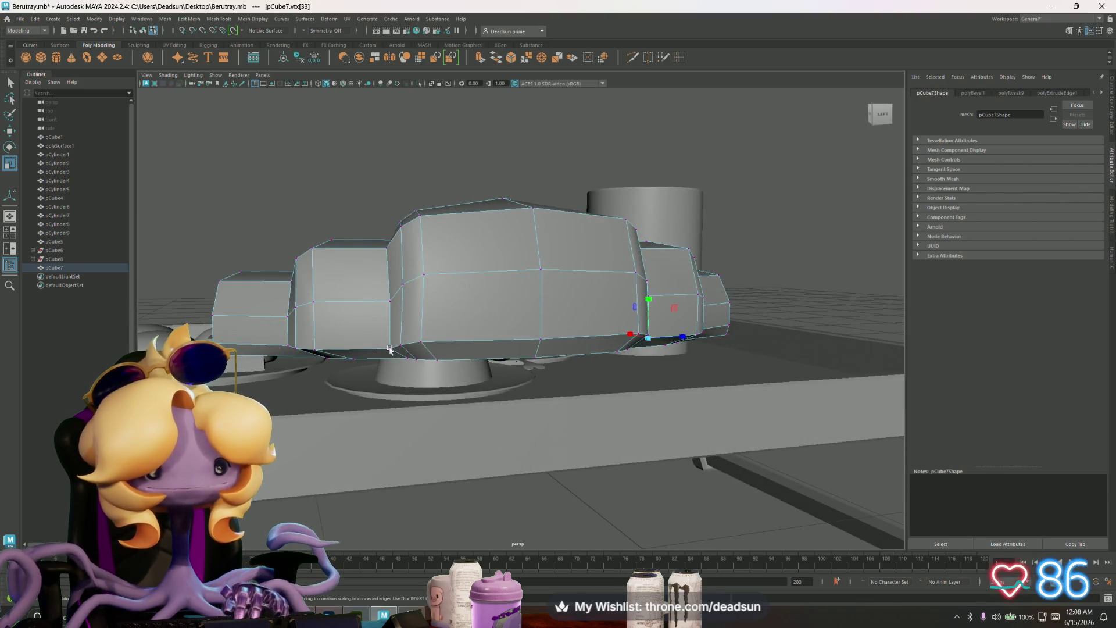
key(w)
click(388, 347)
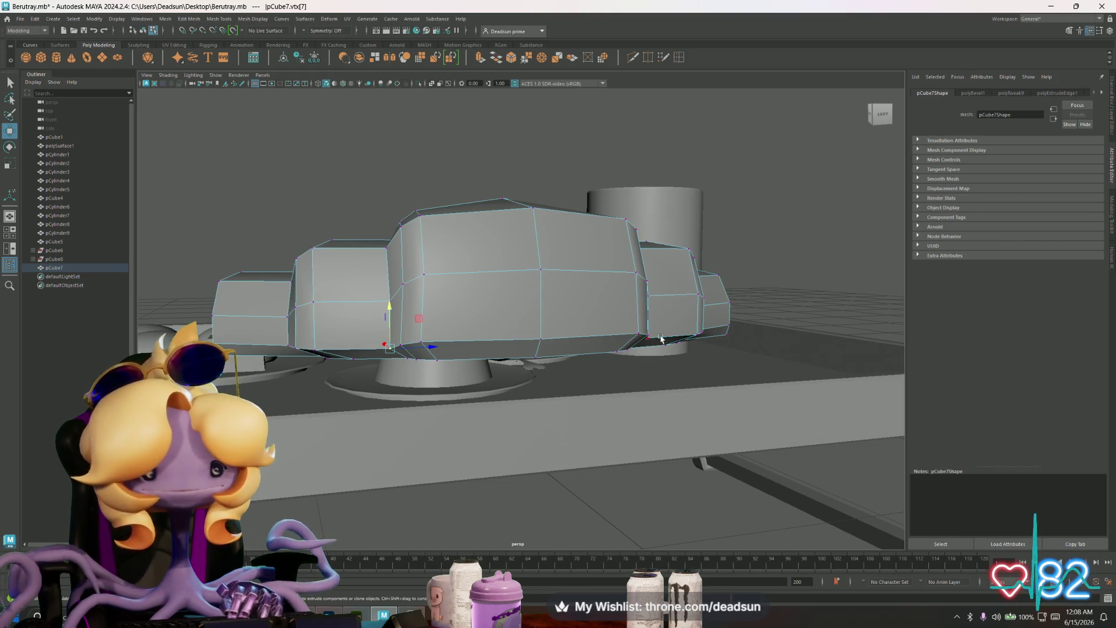
alt+drag(661, 339, 599, 341)
shift+click(574, 353)
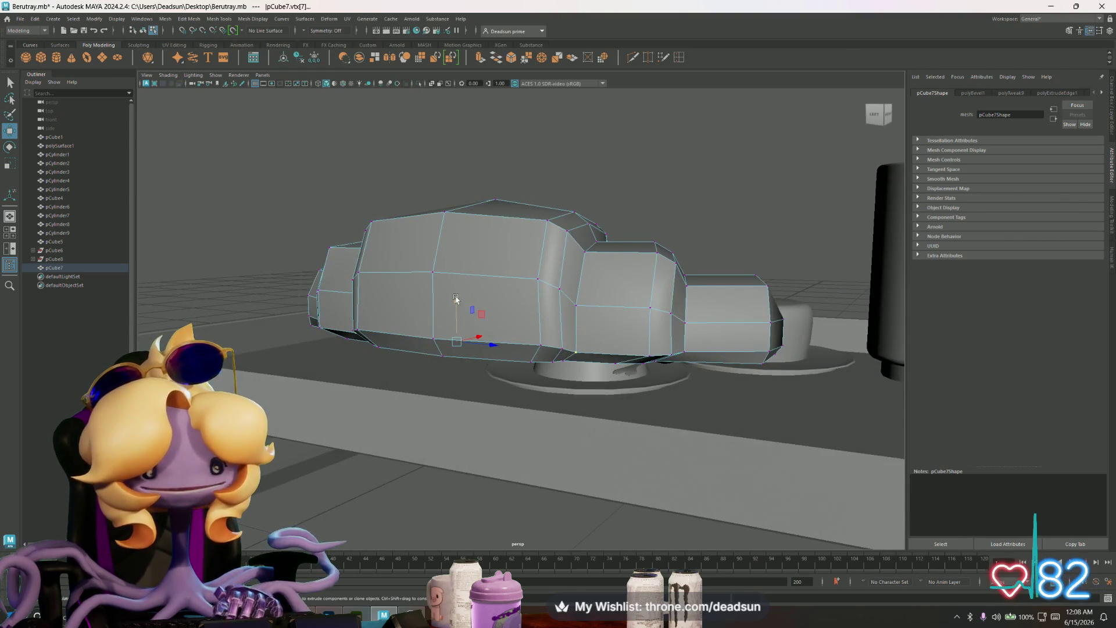
drag(456, 299, 457, 298)
mouse_move(548, 361)
alt+mouse_down()
mouse_move(424, 379)
mouse_move(482, 326)
mouse_move(419, 261)
mouse_move(362, 230)
alt+mouse_up()
click(311, 224)
click(494, 303)
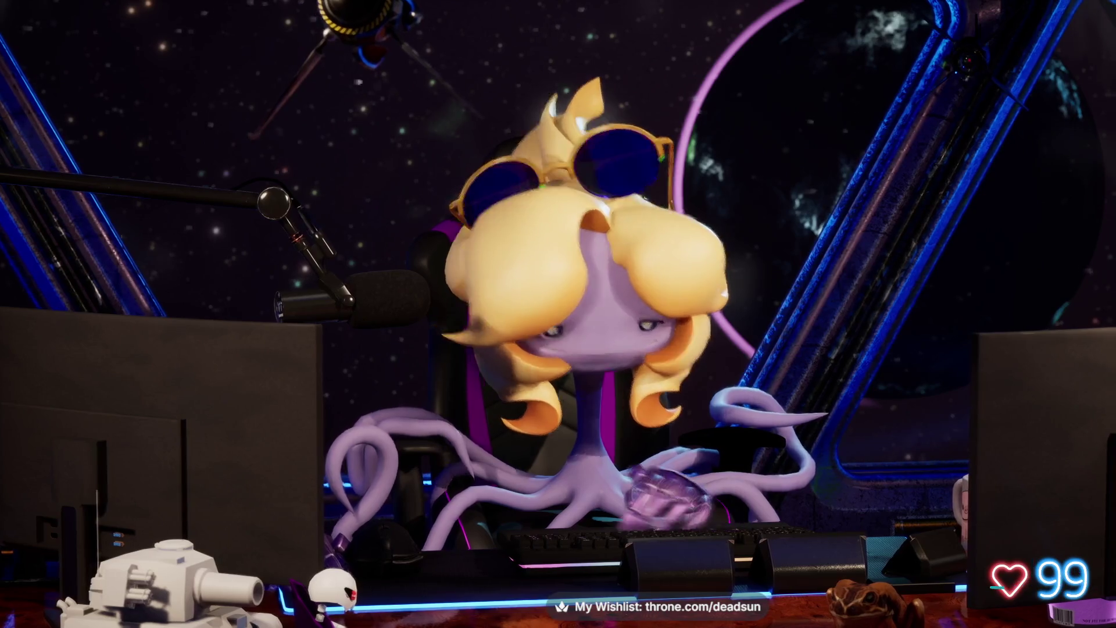
Step: Rotate the croissant about 31° in Y and move it back to Translate Z 1.582
key(f)
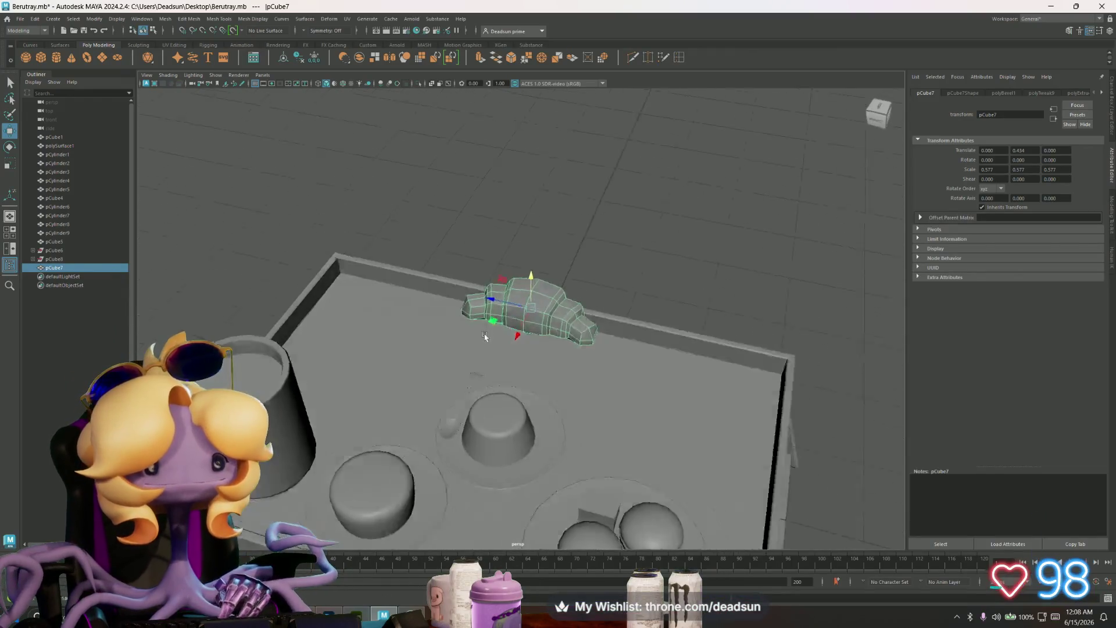
alt+drag(498, 316, 527, 330)
key(e)
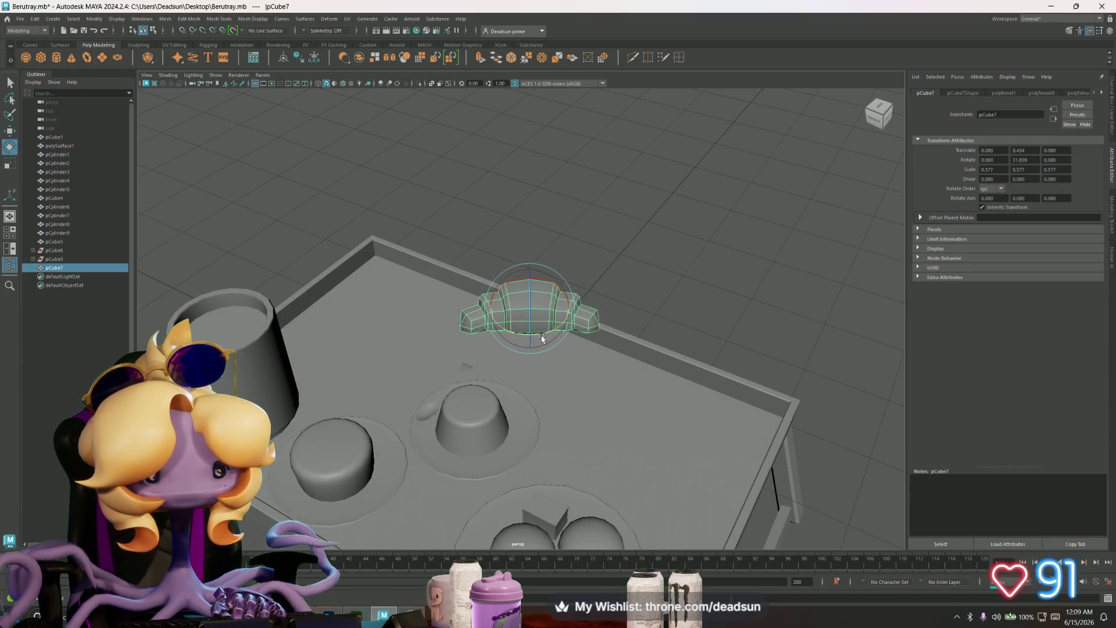
key(w)
mouse_move(493, 299)
mouse_down()
mouse_move(382, 251)
mouse_move(432, 300)
mouse_up()
Step: Reselect the croissant and marquee-select all of its edges
click(657, 281)
mouse_move(657, 281)
alt+mouse_down()
mouse_move(765, 281)
mouse_move(461, 312)
alt+mouse_up()
click(431, 313)
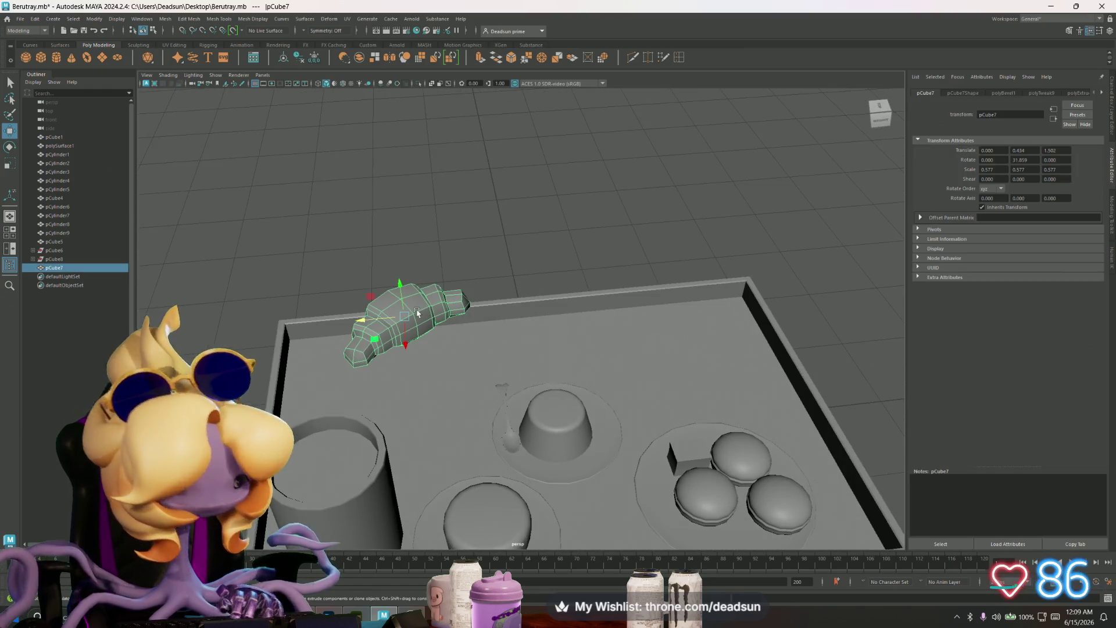
scroll(417, 313, up, 3)
right_drag(377, 296, 375, 273)
click(329, 309)
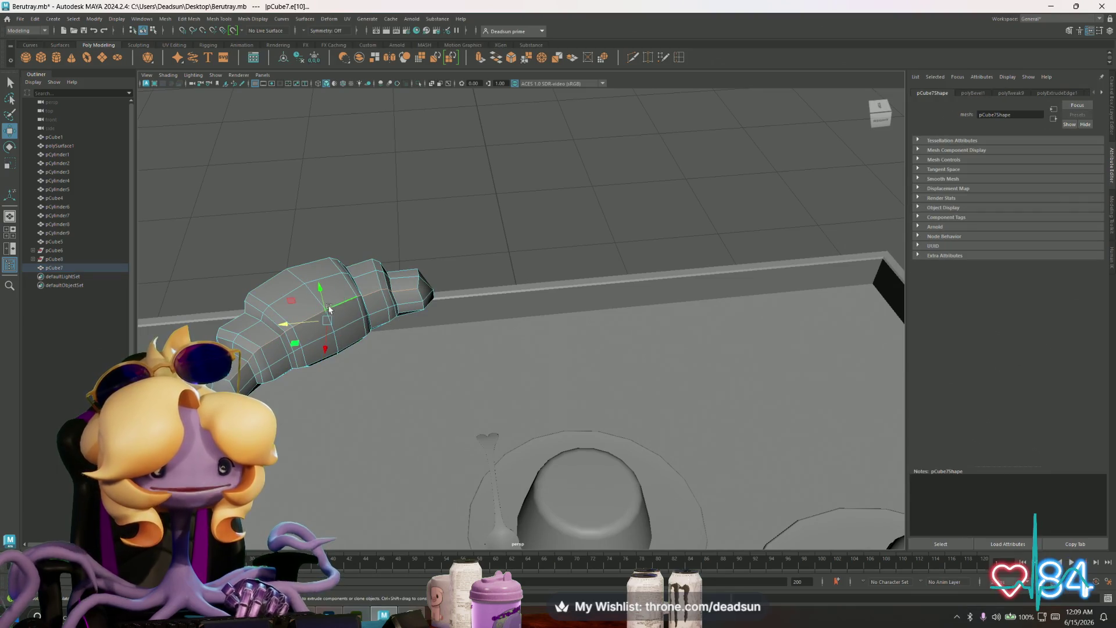
drag(181, 218, 523, 445)
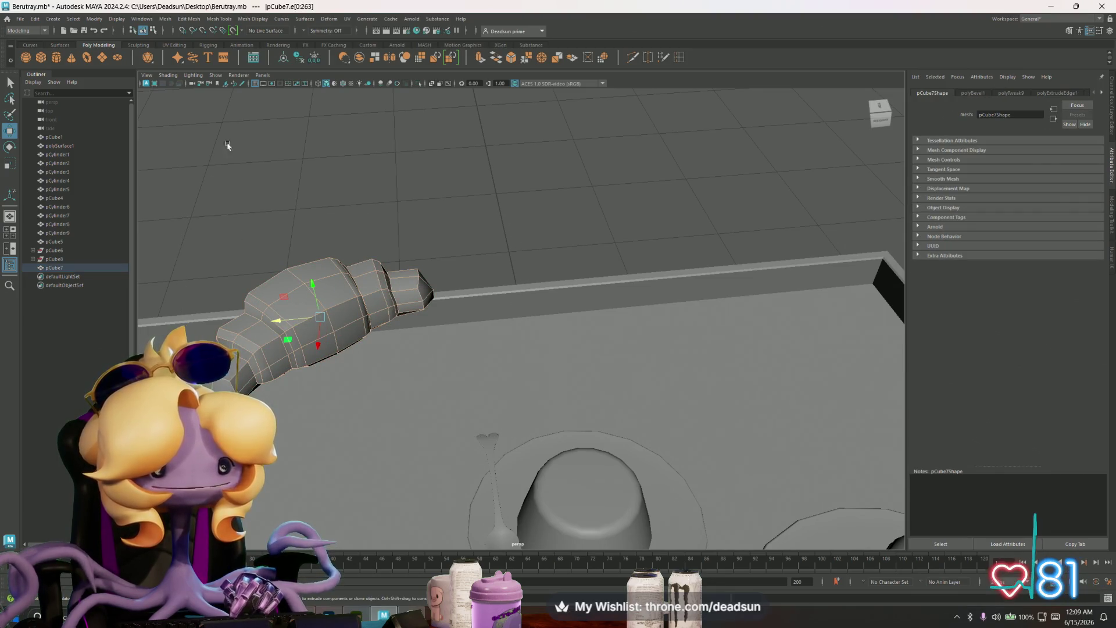
click(192, 16)
click(210, 18)
click(215, 18)
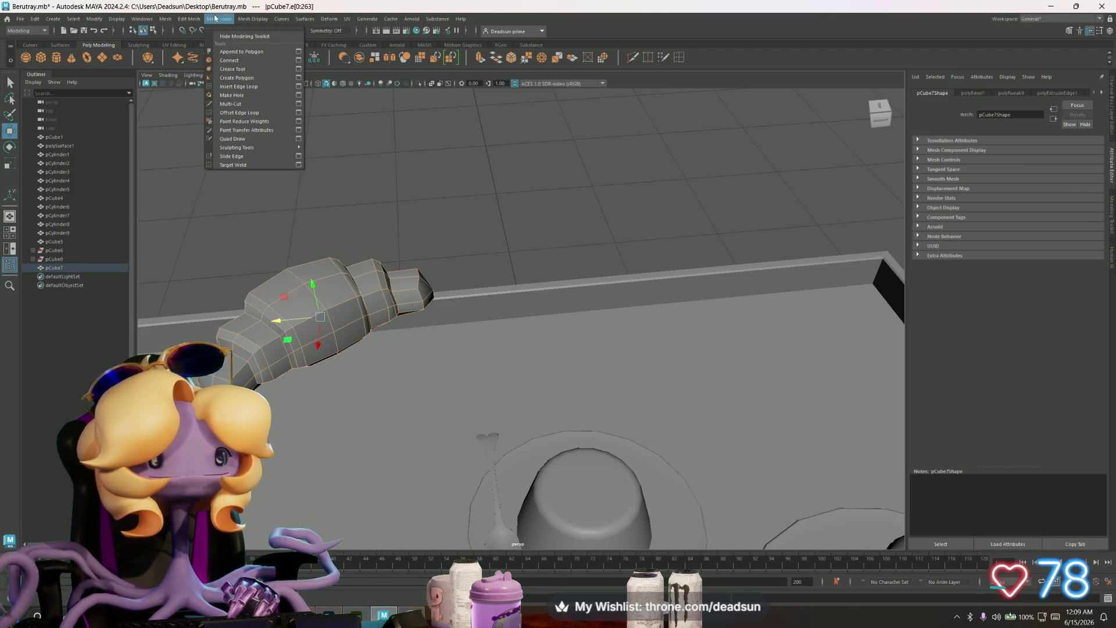
Step: Soften all of the croissant's edges so its blocks shade smoothly
mouse_move(184, 25)
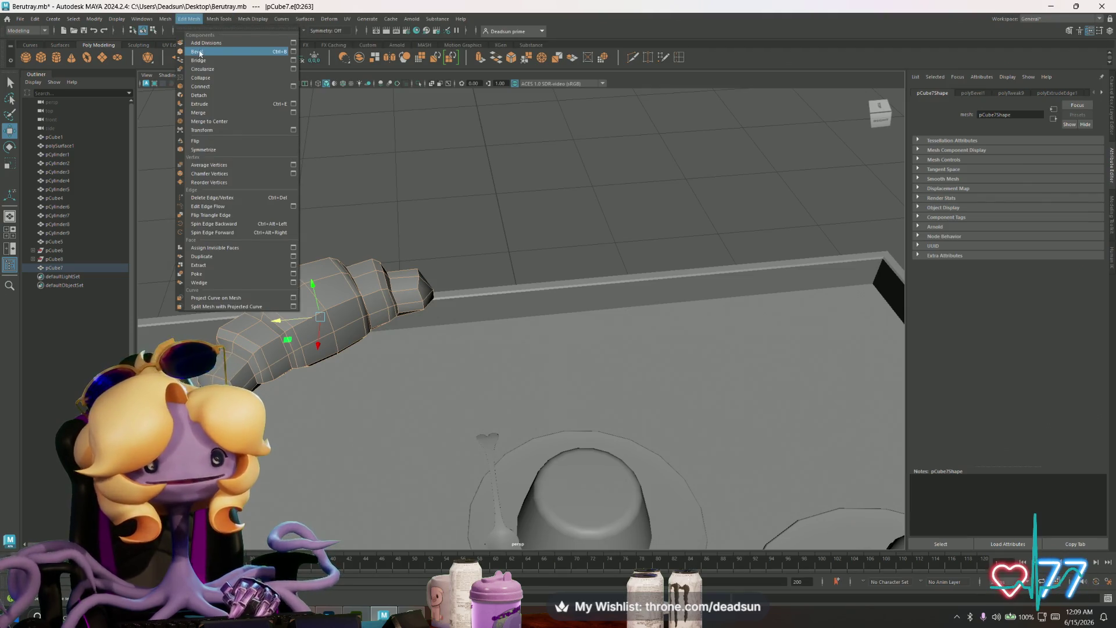
mouse_move(218, 18)
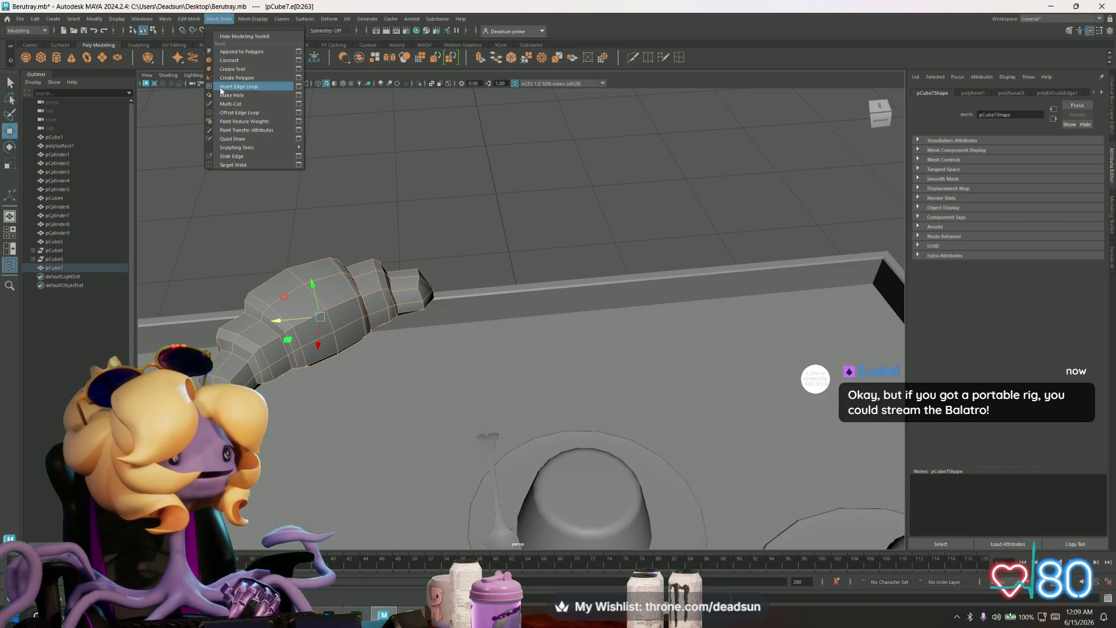
mouse_move(253, 19)
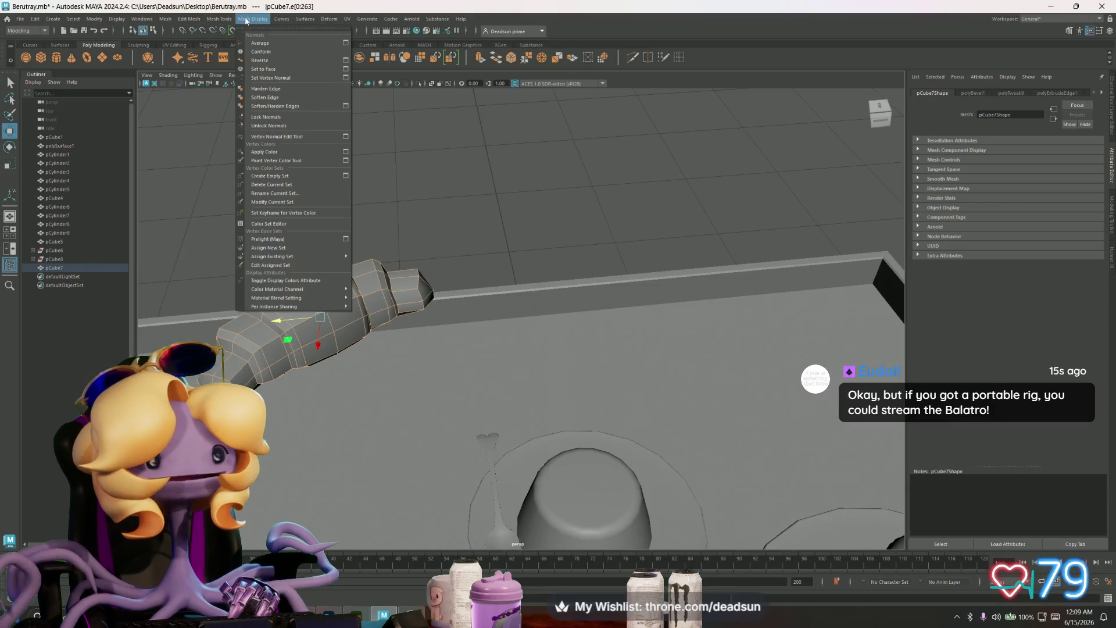
click(269, 100)
Step: Return to object mode, zoom in and select pCube7, then activate the Multi-Cut tool
click(349, 167)
scroll(348, 175, down, 5)
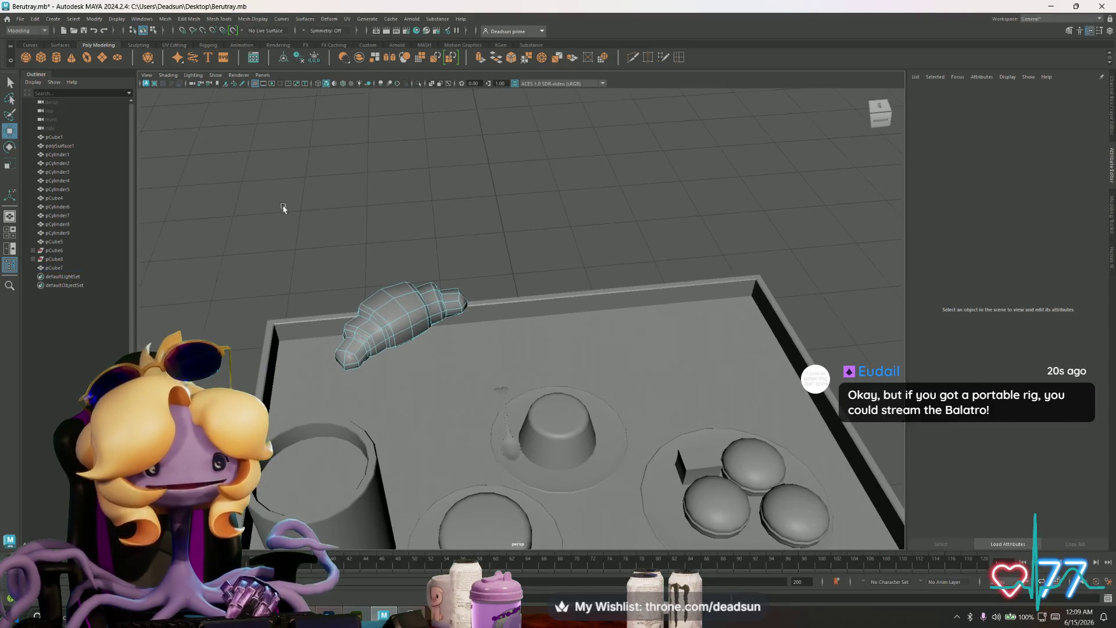
right_click(399, 296)
click(423, 281)
alt+drag(422, 282, 485, 264)
scroll(486, 265, up, 4)
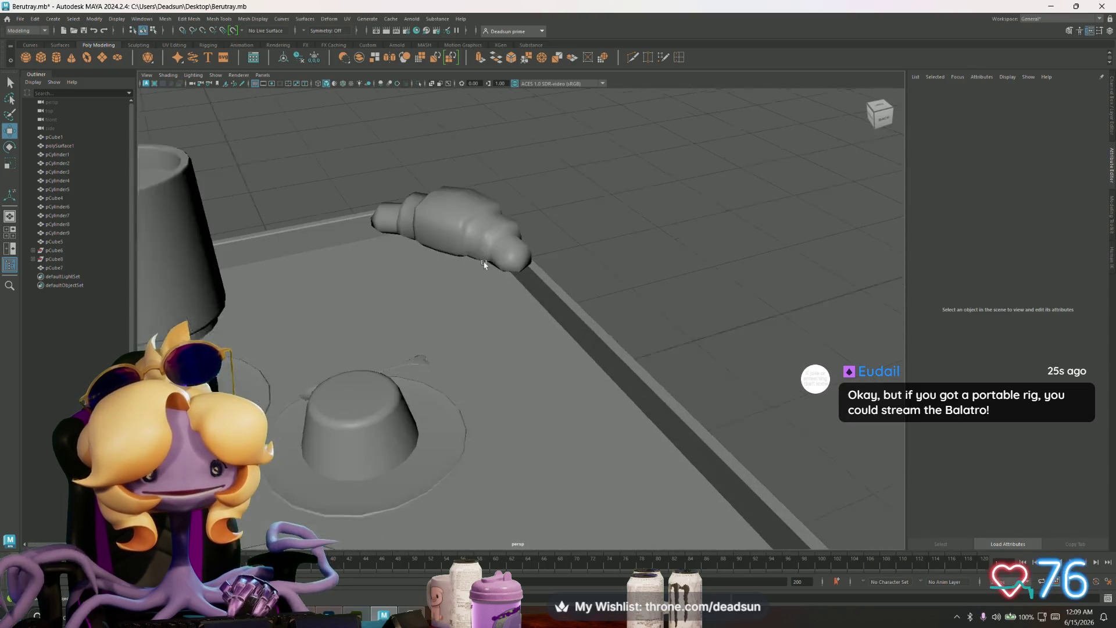
click(506, 279)
scroll(528, 287, up, 2)
scroll(528, 288, up, 2)
mouse_move(529, 291)
alt+mouse_down()
mouse_move(637, 321)
mouse_move(594, 173)
alt+mouse_up()
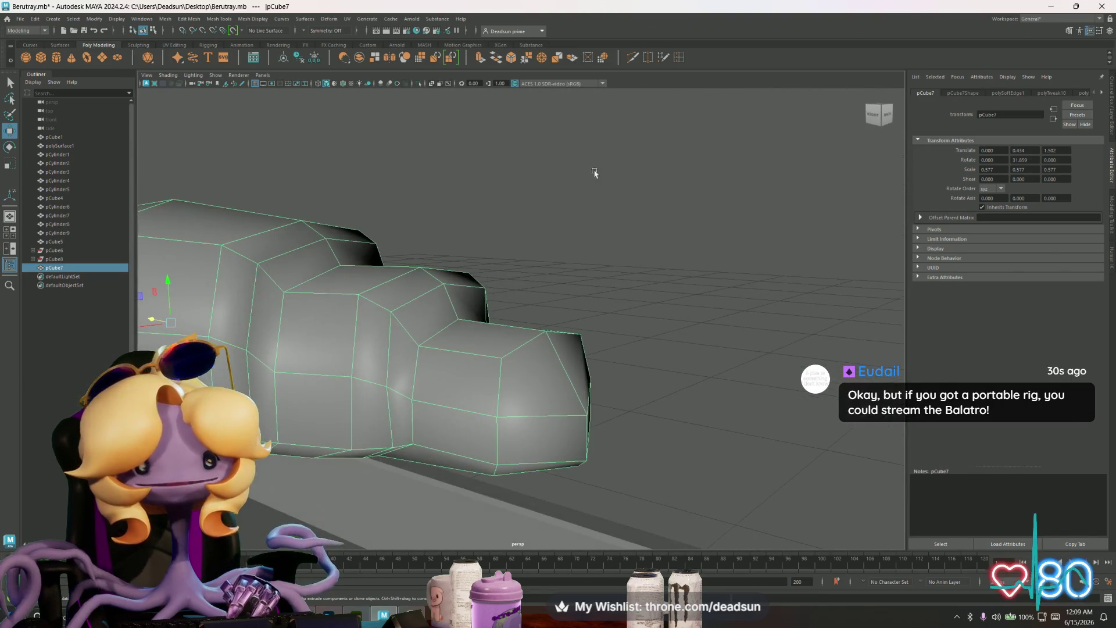
click(632, 58)
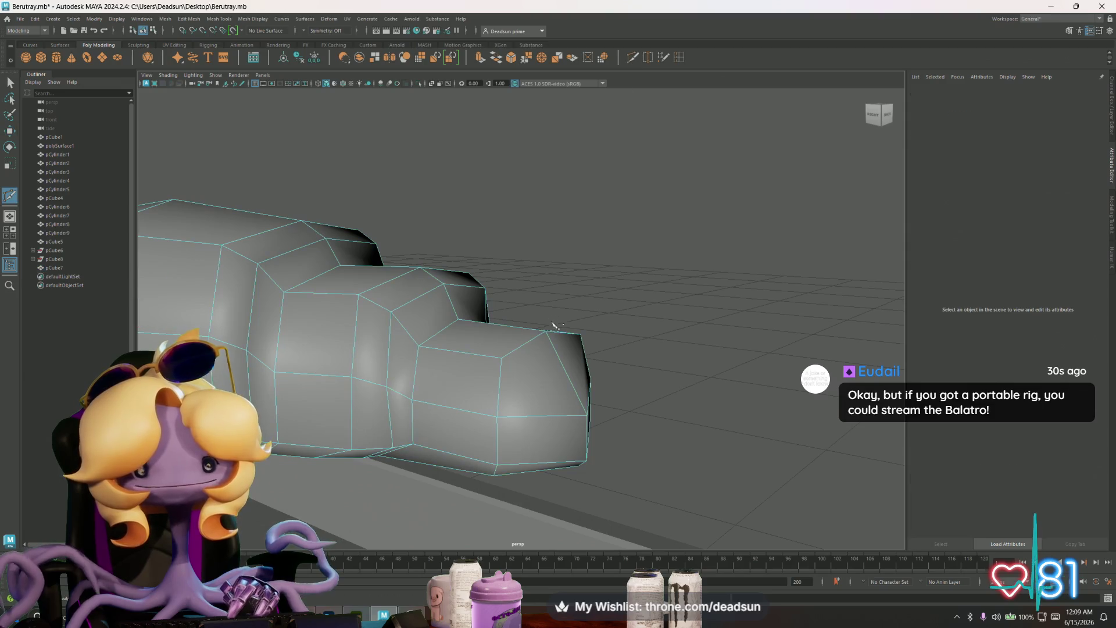
Step: Cut a new edge across the croissant's end face starting from its bottom edge
click(680, 59)
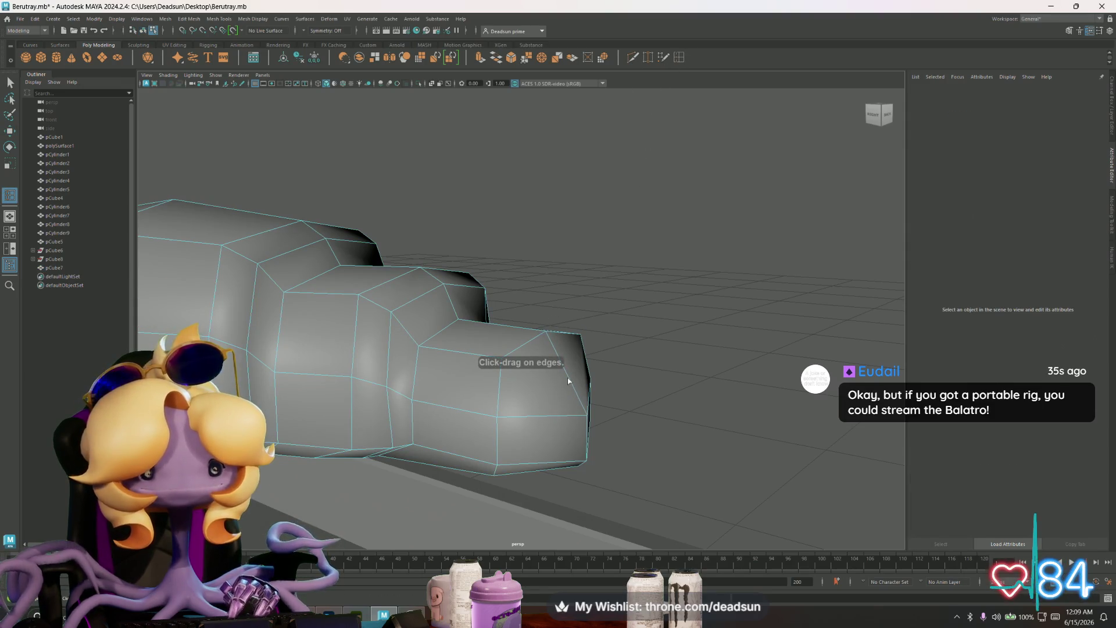
click(631, 58)
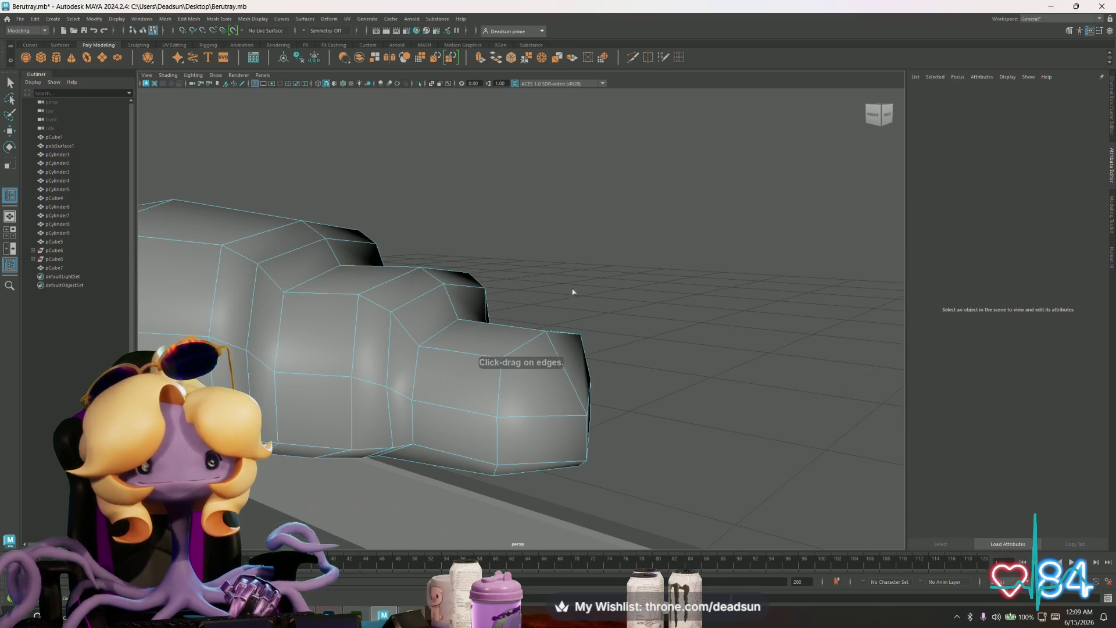
click(543, 416)
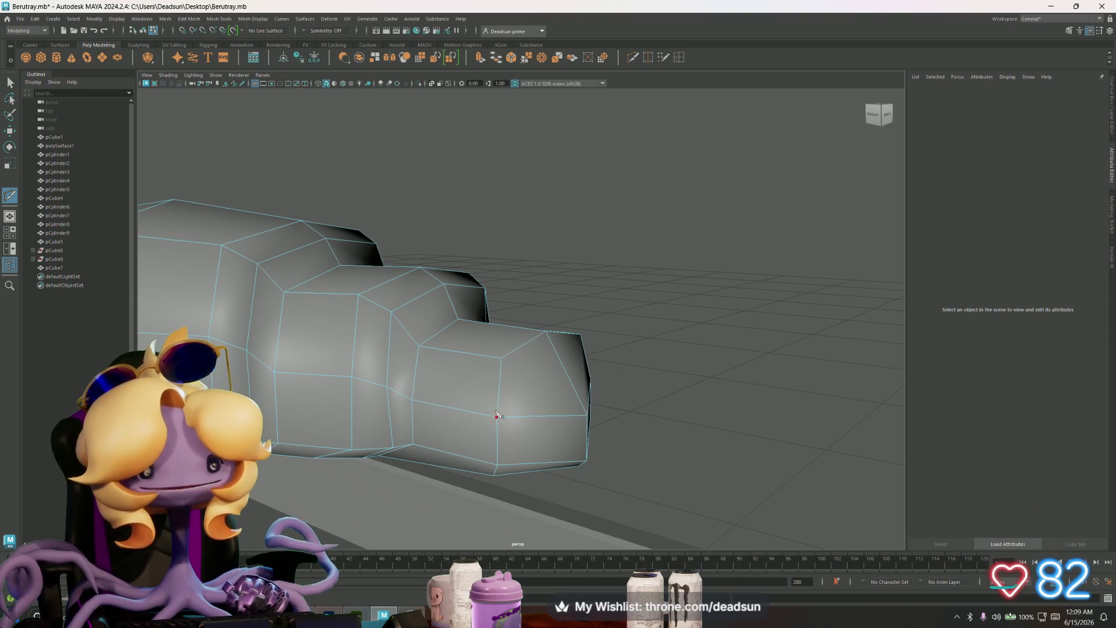
click(542, 416)
click(568, 374)
mouse_move(568, 373)
alt+mouse_down()
mouse_move(574, 406)
mouse_move(480, 412)
mouse_move(470, 402)
mouse_move(461, 419)
mouse_move(466, 407)
mouse_move(505, 408)
mouse_move(491, 403)
mouse_move(523, 407)
alt+mouse_up()
click(488, 409)
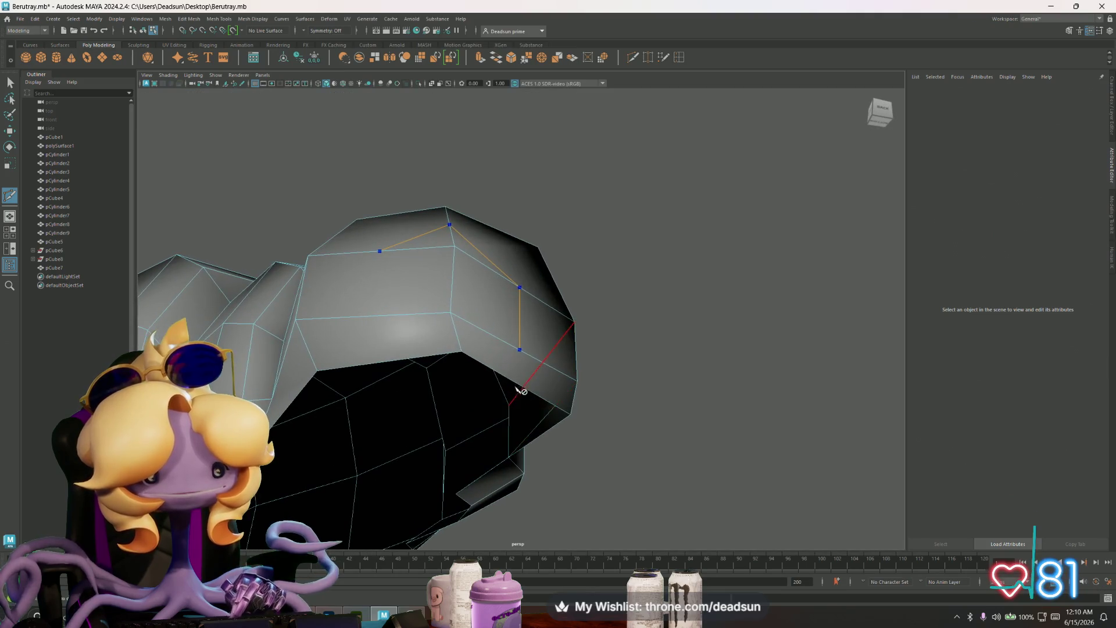
key(Return)
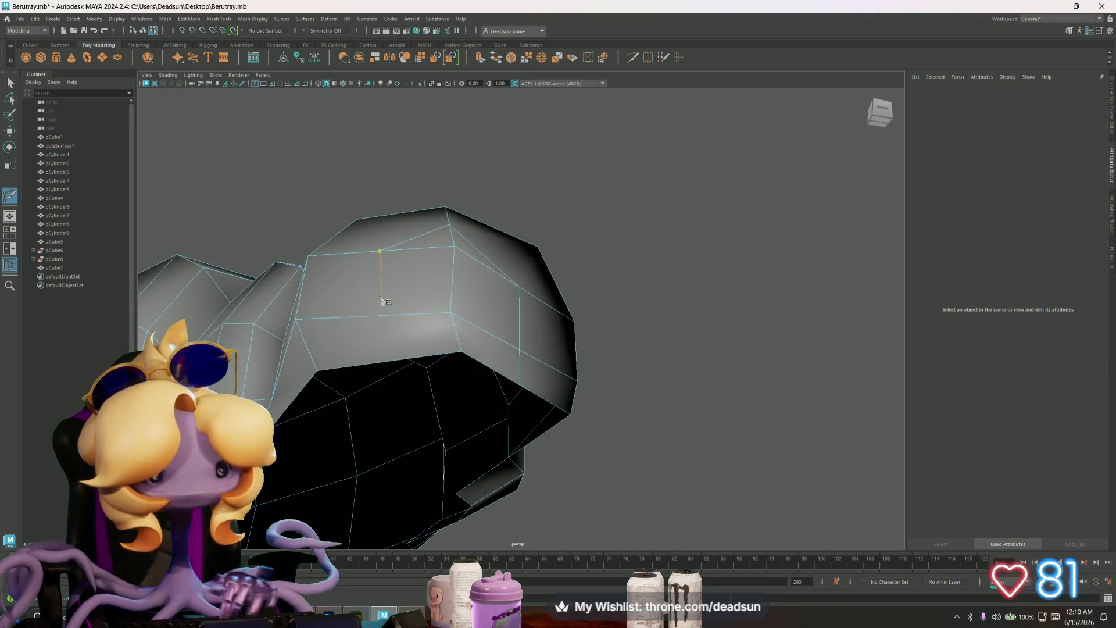
Step: Add a vertical cut from the top edge through the middle to the bottom edge
click(380, 251)
click(371, 316)
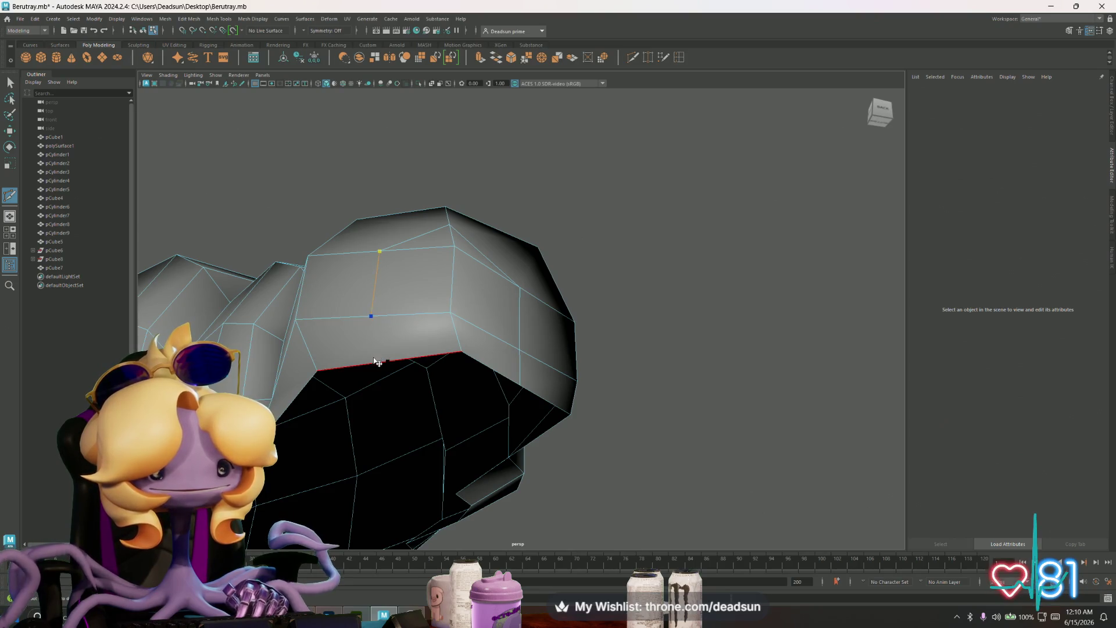
click(378, 363)
key(Return)
Step: Cut another edge across the end face, over its top and down the far side to the bottom
alt+drag(387, 425, 370, 451)
mouse_move(453, 464)
alt+mouse_down()
mouse_move(326, 453)
mouse_move(337, 452)
alt+mouse_up()
click(403, 317)
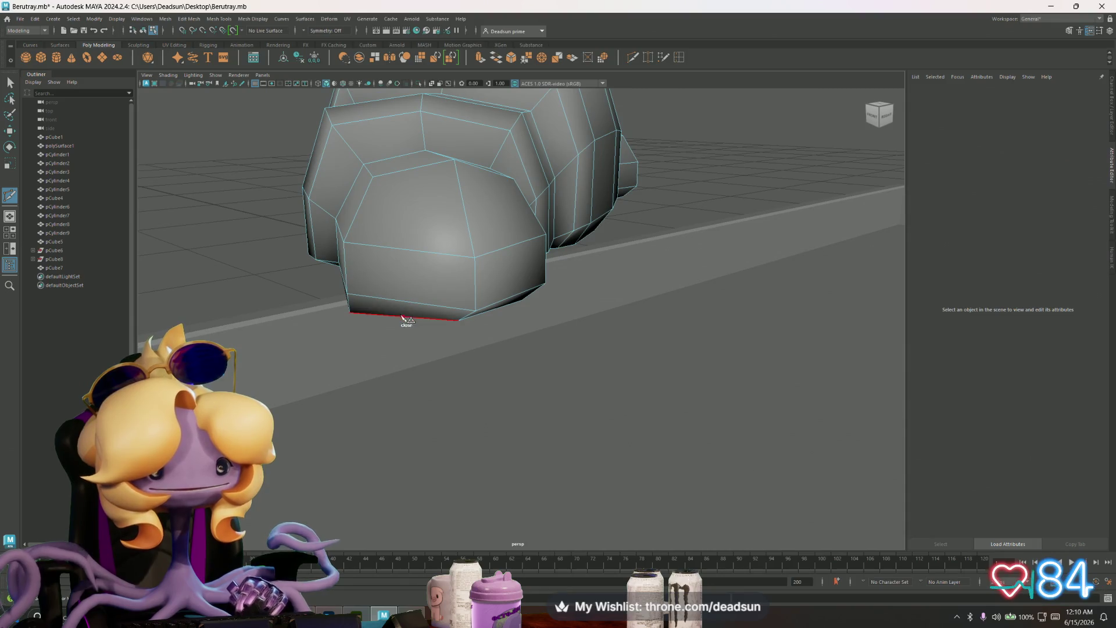
click(411, 302)
click(408, 250)
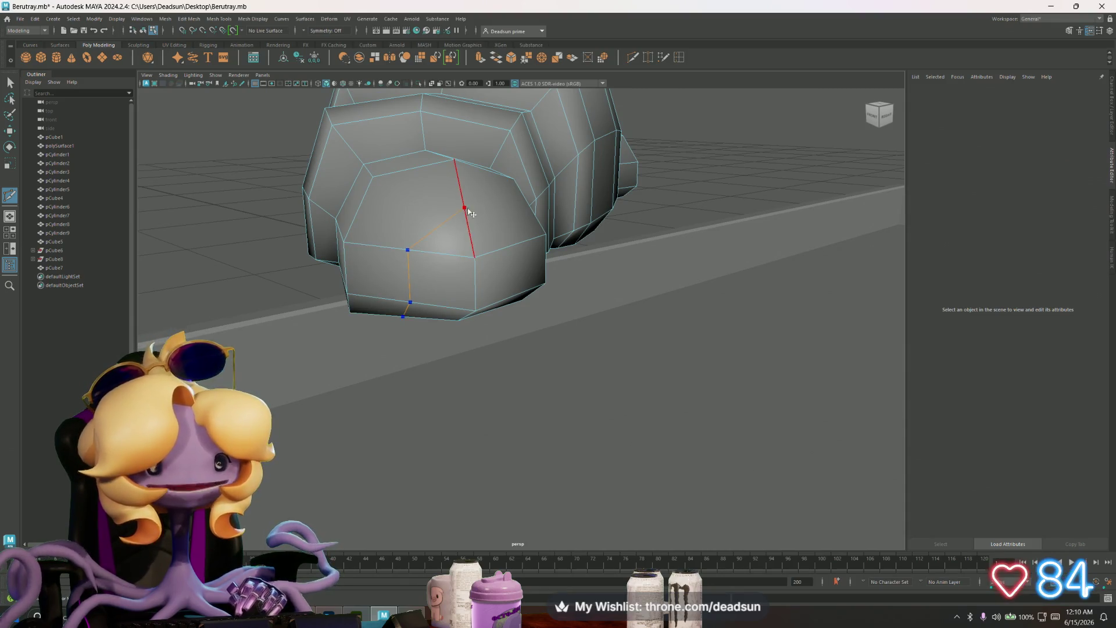
click(464, 207)
click(512, 245)
alt+drag(549, 319, 511, 319)
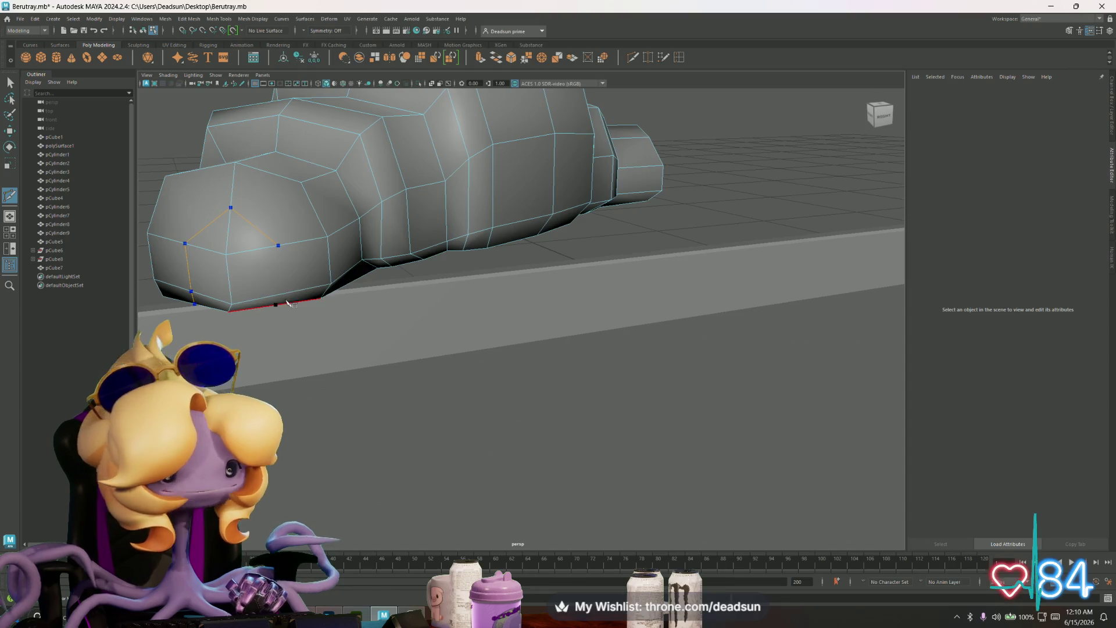
click(283, 279)
alt+drag(286, 314, 274, 279)
click(272, 262)
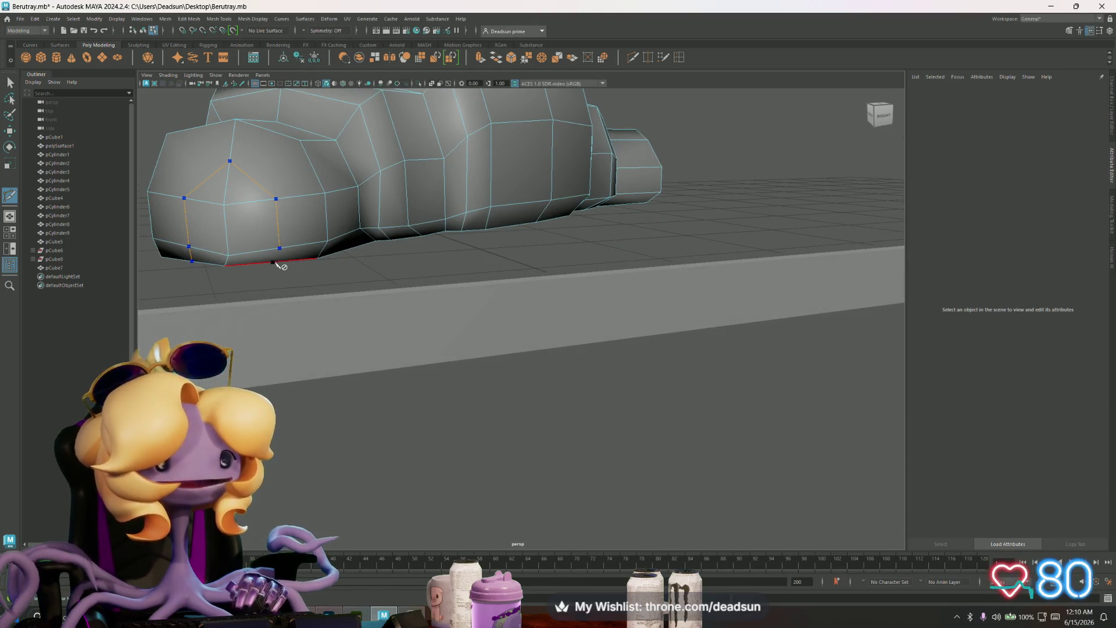
key(Return)
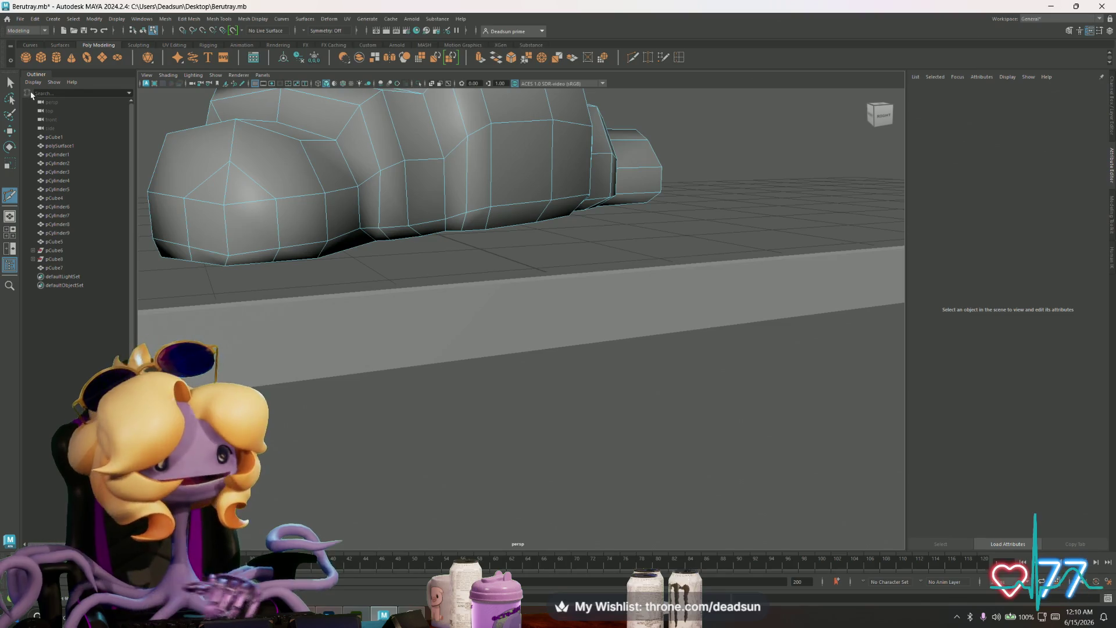
Step: In vertex mode, select vertices on the croissant's cut end
click(10, 82)
key(F9)
click(184, 198)
shift+click(189, 246)
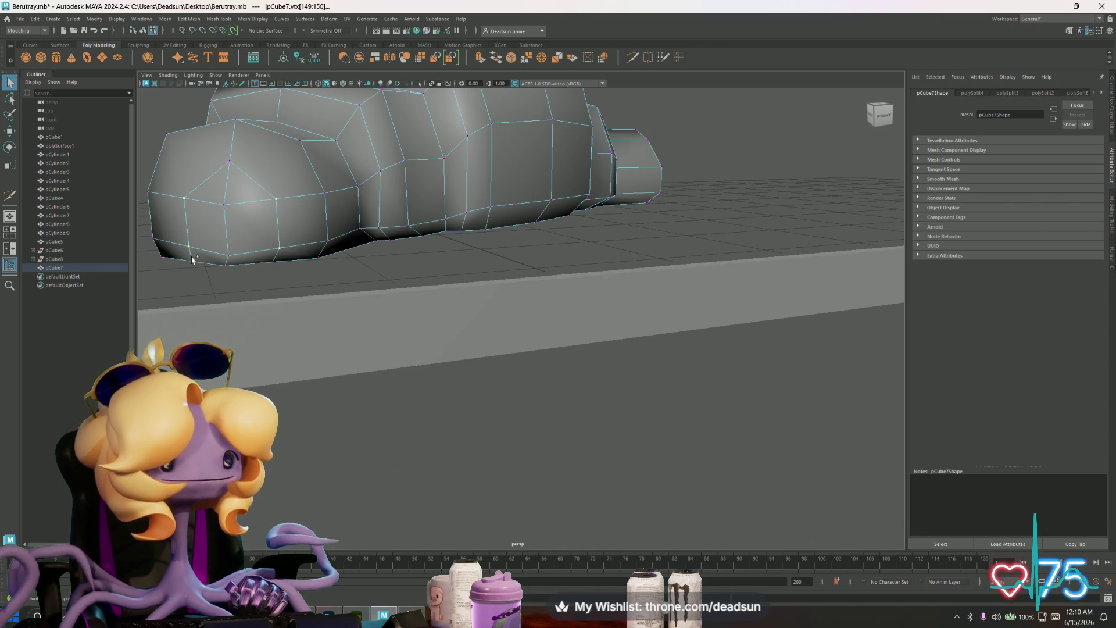
mouse_move(415, 221)
alt+mouse_down()
mouse_move(304, 242)
mouse_move(495, 277)
alt+mouse_up()
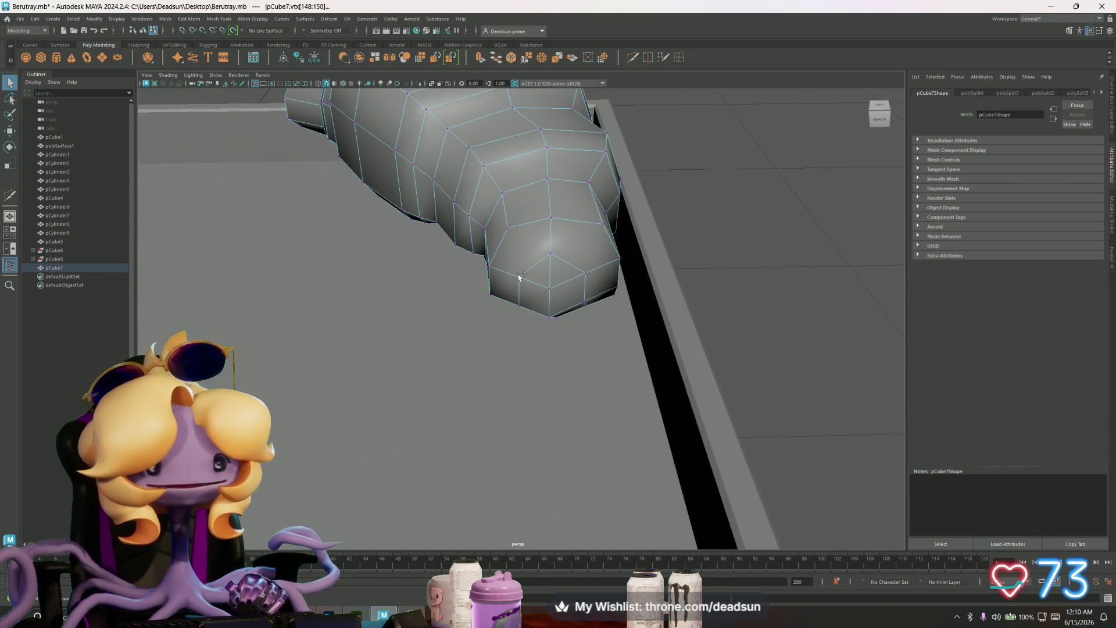
click(519, 277)
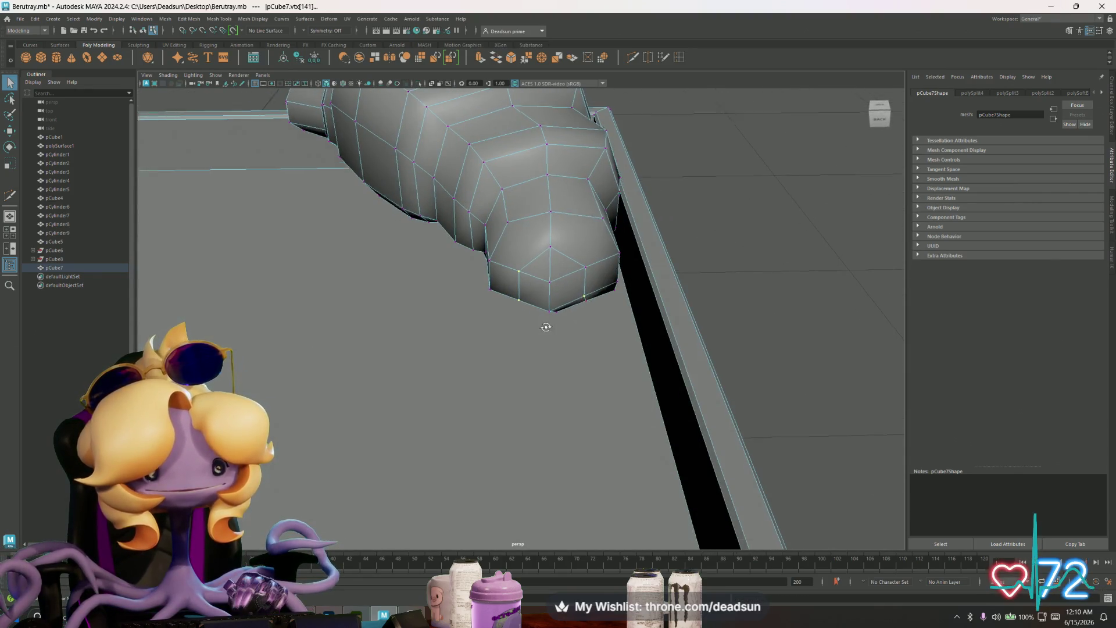
Step: Select a vertex on the croissant's side and switch between the Move and Scale tools
alt+drag(546, 327, 555, 296)
mouse_move(579, 195)
alt+mouse_down()
mouse_move(535, 211)
mouse_move(461, 322)
mouse_move(499, 356)
mouse_move(456, 369)
mouse_move(471, 357)
mouse_move(481, 366)
mouse_move(394, 319)
alt+mouse_up()
mouse_move(393, 319)
alt+right_down()
mouse_move(357, 359)
mouse_move(366, 372)
alt+right_up()
mouse_move(366, 373)
alt+mouse_down()
mouse_move(339, 369)
mouse_move(358, 376)
alt+mouse_up()
click(535, 325)
key(w)
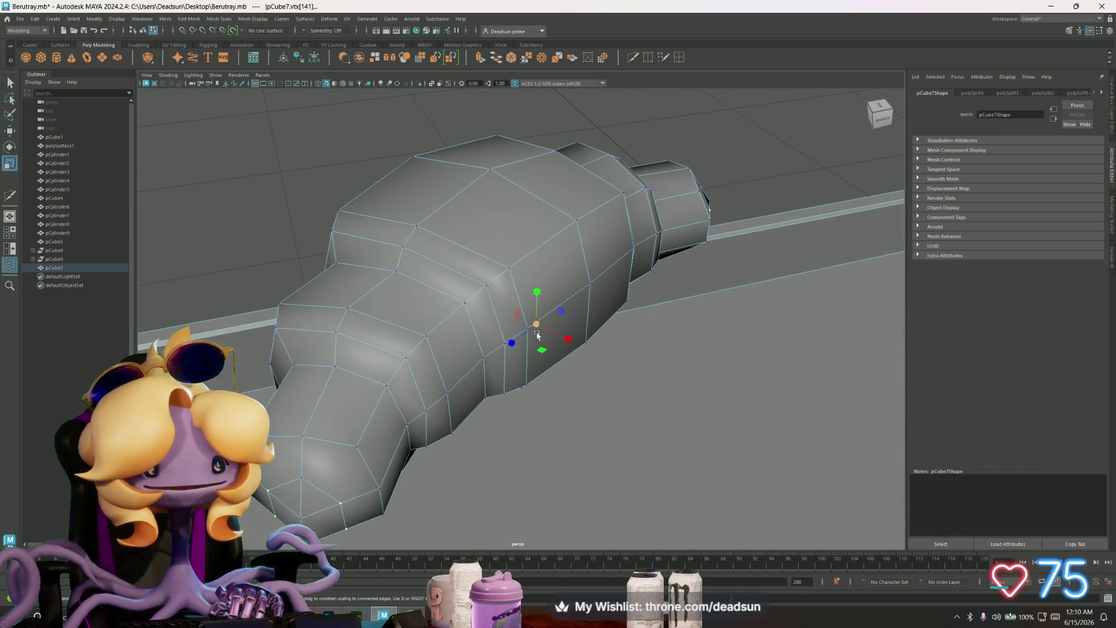
key(r)
Step: Select another side vertex and inspect it from a side view with Move and Scale
mouse_move(399, 369)
alt+mouse_down()
mouse_move(516, 379)
mouse_move(455, 374)
mouse_move(750, 344)
alt+mouse_up()
click(456, 257)
key(w)
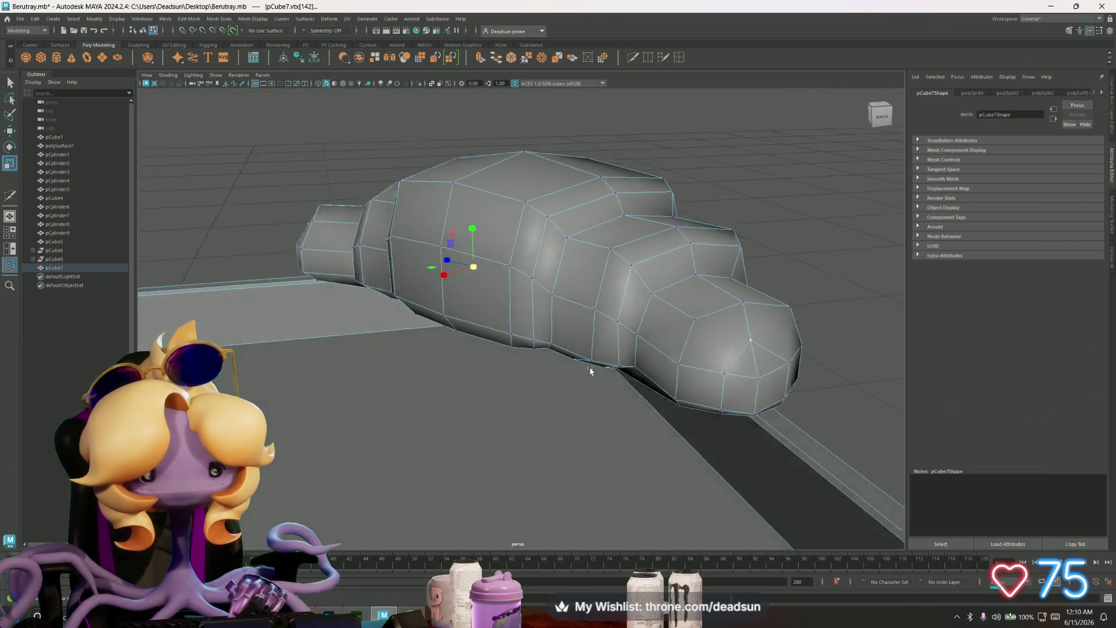
alt+drag(588, 368, 661, 366)
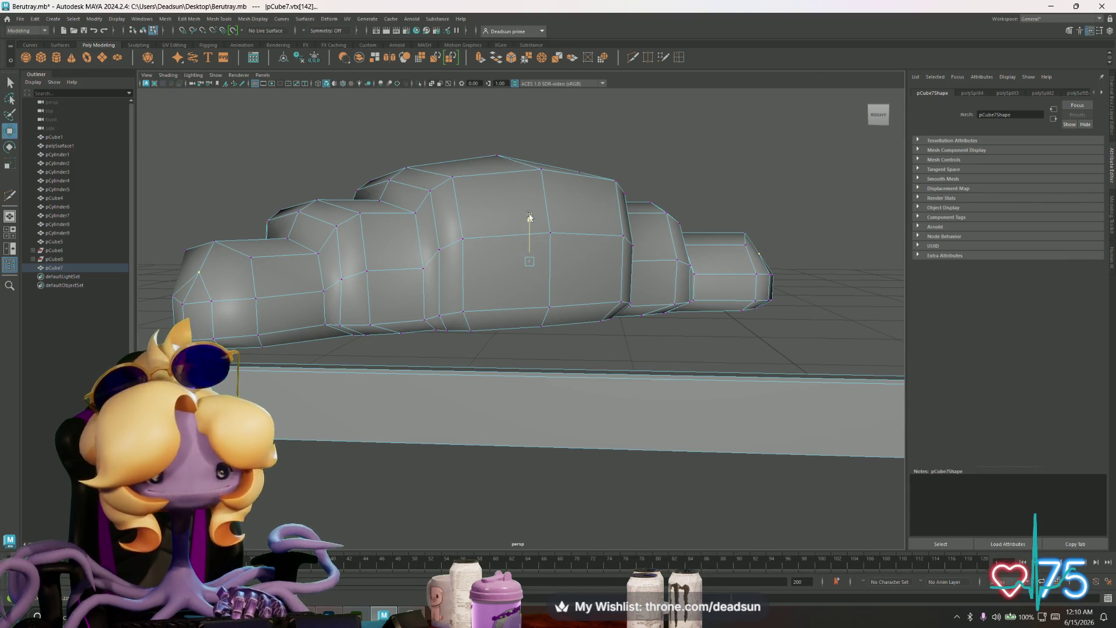
key(r)
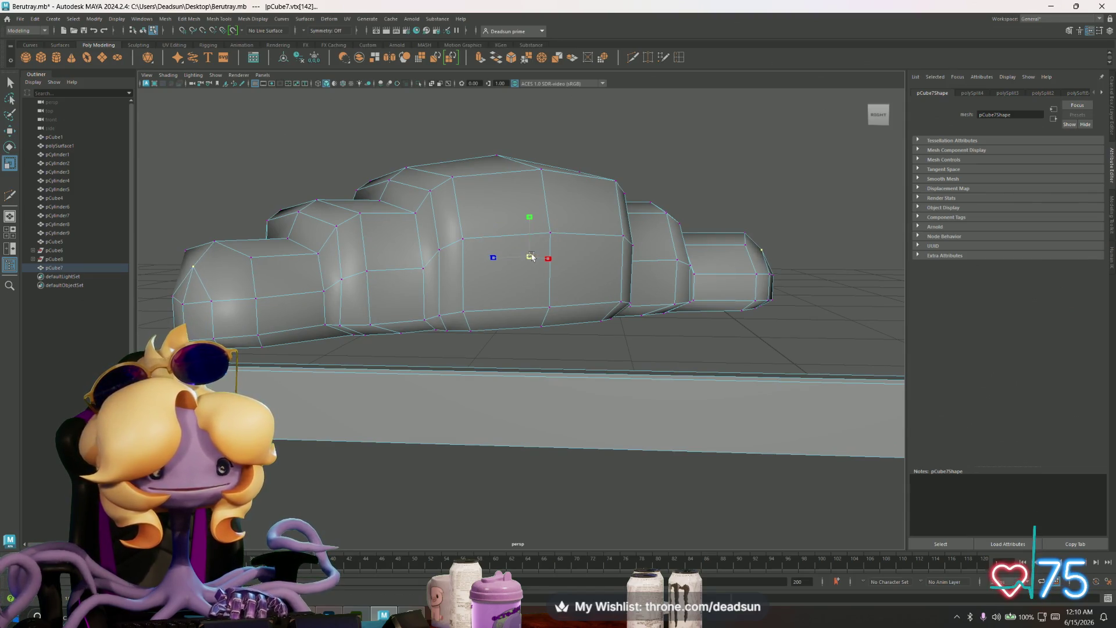
alt+drag(332, 309, 368, 316)
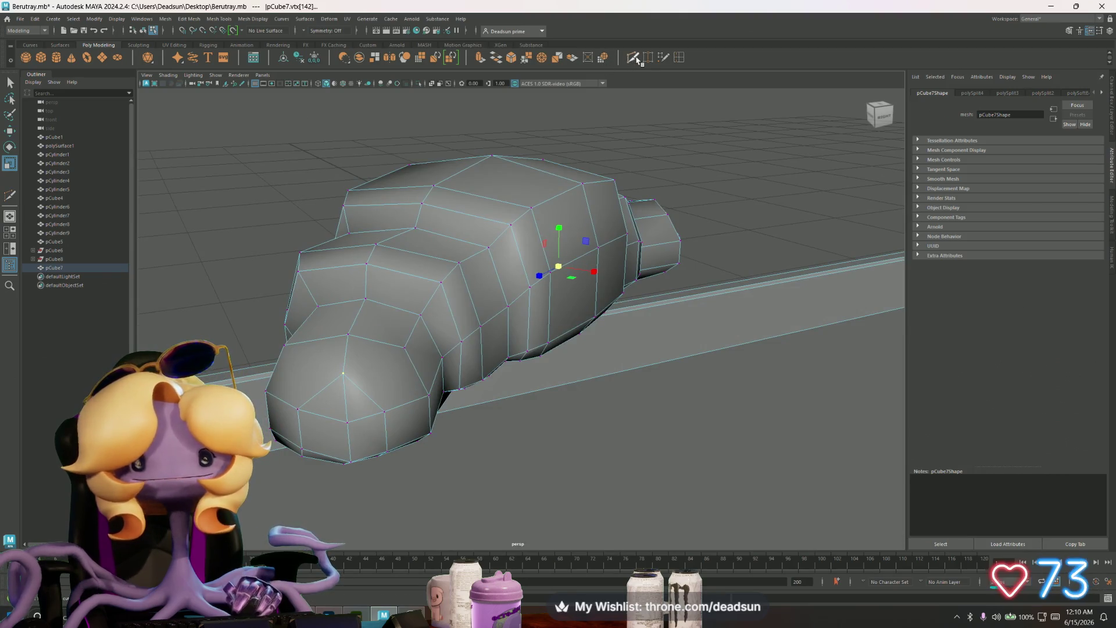
Step: Multi-Cut two edge paths around the croissant's end, one from the front vertex and one at the back
key(y)
click(343, 373)
click(404, 347)
key(Return)
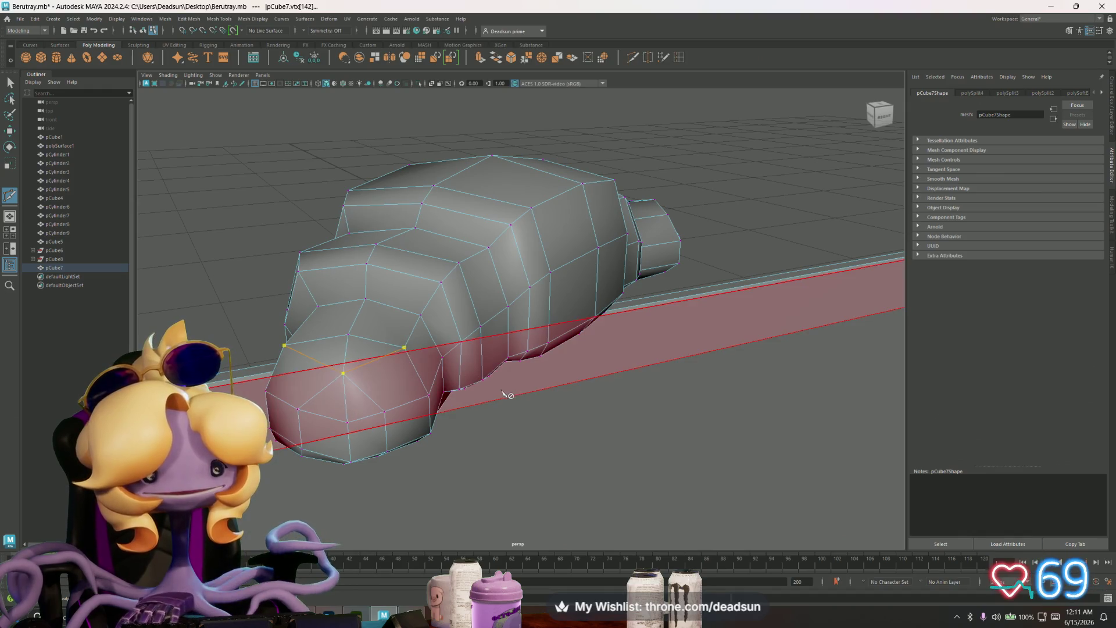
alt+drag(505, 385, 431, 372)
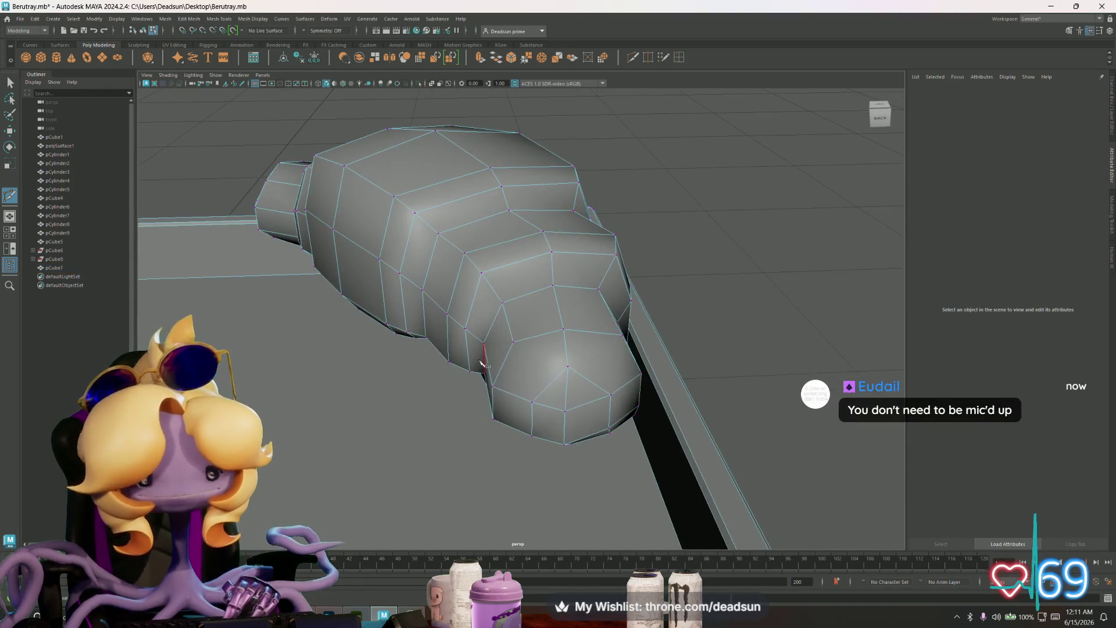
click(568, 366)
click(605, 330)
mouse_move(605, 329)
alt+mouse_down()
mouse_move(578, 372)
mouse_move(369, 364)
mouse_move(399, 392)
alt+mouse_up()
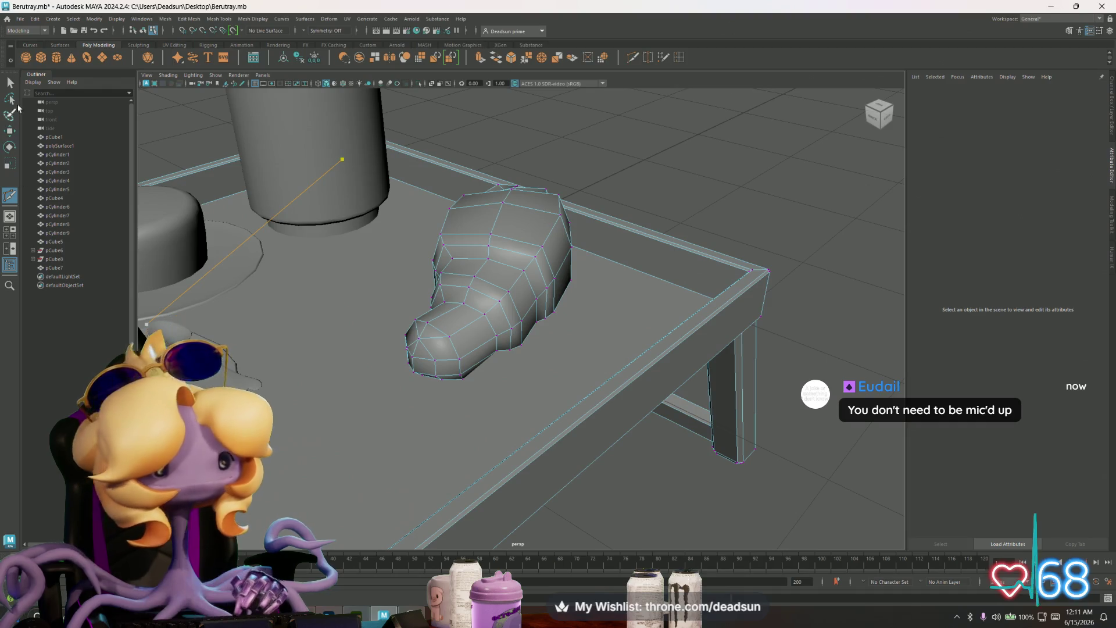
Step: Leave the cut tool and return the croissant to Object Mode, shown smoothed
key(q)
mouse_move(591, 418)
alt+mouse_down()
mouse_move(579, 421)
mouse_move(599, 419)
mouse_move(672, 461)
mouse_move(668, 473)
mouse_move(618, 469)
alt+mouse_up()
right_drag(493, 306, 516, 297)
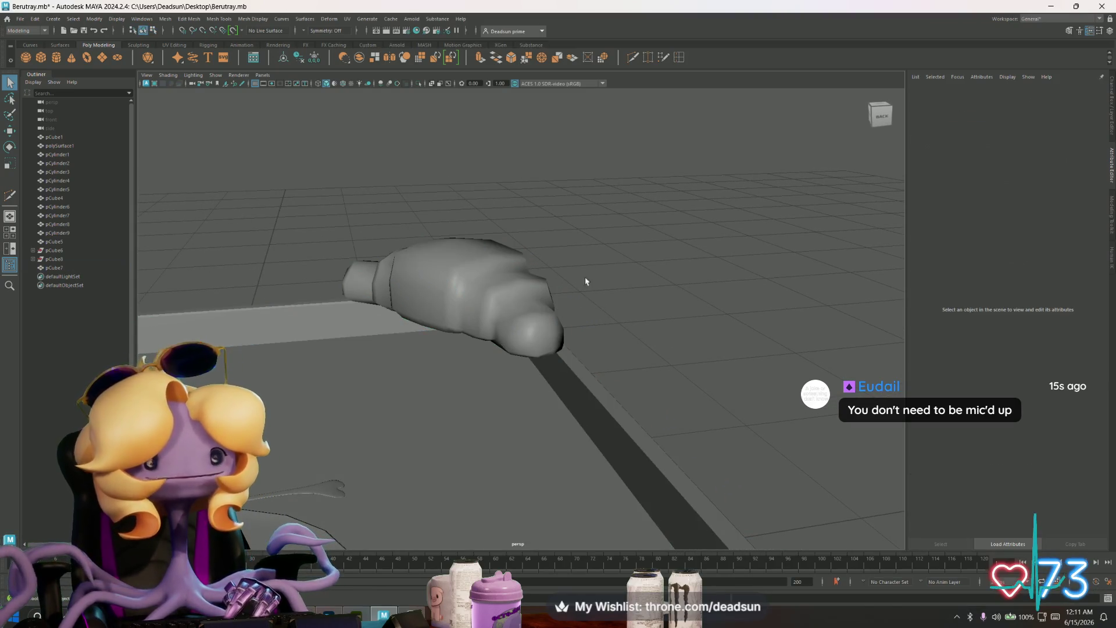
mouse_move(588, 274)
mouse_down()
mouse_move(461, 374)
mouse_move(418, 367)
mouse_move(466, 399)
mouse_move(563, 400)
mouse_move(587, 386)
mouse_move(461, 394)
mouse_move(434, 413)
mouse_up()
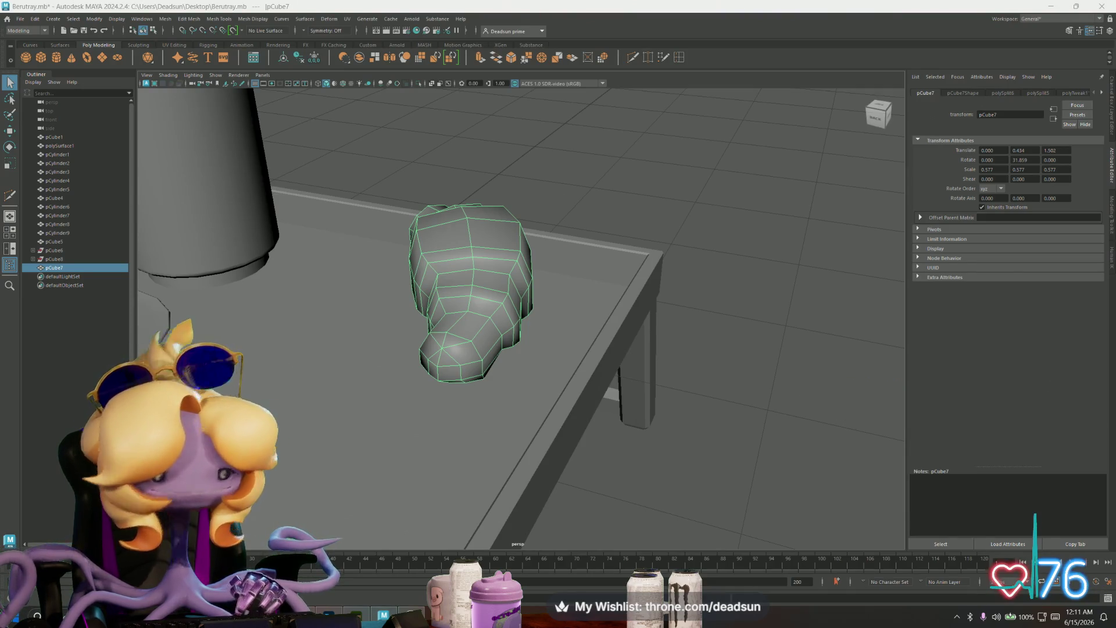
Step: Soft-select the croissant's middle vertices and move them to bend it into a curve
key(F9)
mouse_move(424, 256)
alt+mouse_down()
mouse_move(405, 326)
mouse_move(437, 247)
mouse_move(584, 282)
mouse_move(512, 295)
alt+mouse_up()
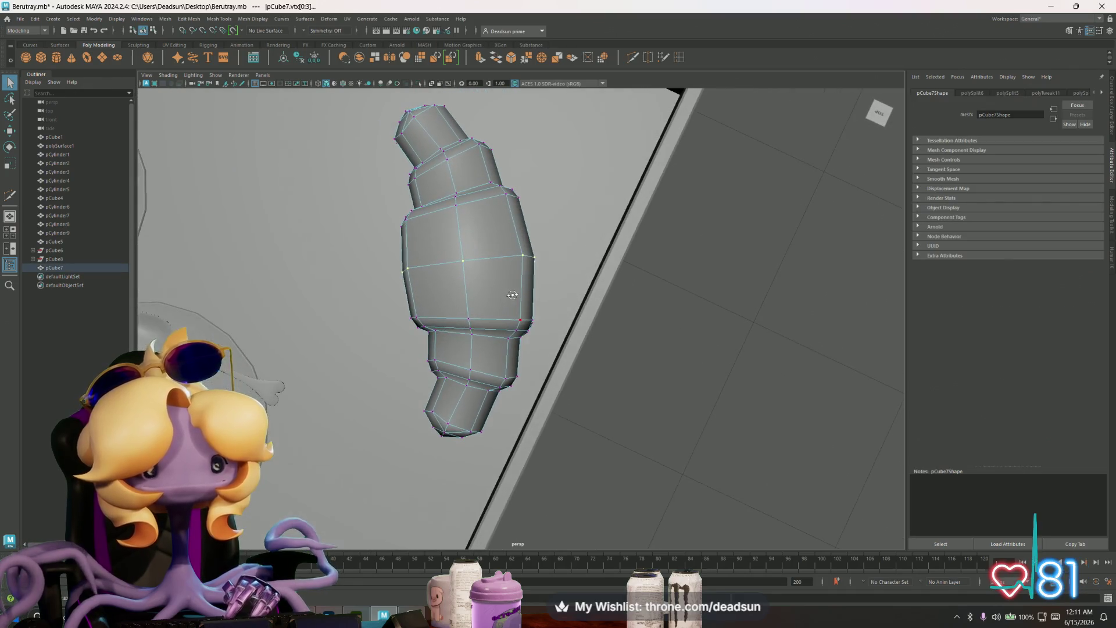
key(b)
mouse_move(489, 254)
mouse_down()
mouse_move(673, 250)
mouse_move(662, 266)
mouse_up()
key(w)
mouse_move(466, 265)
mouse_down()
mouse_move(483, 266)
mouse_move(383, 304)
mouse_up()
Step: Return to object mode, clear the selection and reframe an angled view of the tray
scroll(383, 304, down, 5)
right_drag(498, 294, 573, 294)
scroll(573, 295, down, 5)
mouse_move(477, 345)
alt+mouse_down()
mouse_move(441, 326)
mouse_move(518, 300)
mouse_move(623, 294)
mouse_move(628, 279)
mouse_move(581, 308)
mouse_move(584, 332)
mouse_move(580, 291)
mouse_move(618, 289)
mouse_move(481, 289)
alt+mouse_up()
scroll(481, 332, up, 5)
scroll(483, 317, up, 3)
scroll(569, 320, up, 3)
scroll(585, 331, down, 3)
Step: Select the croissant and toggle its smooth preview, leaving it shown unsmoothed
click(482, 289)
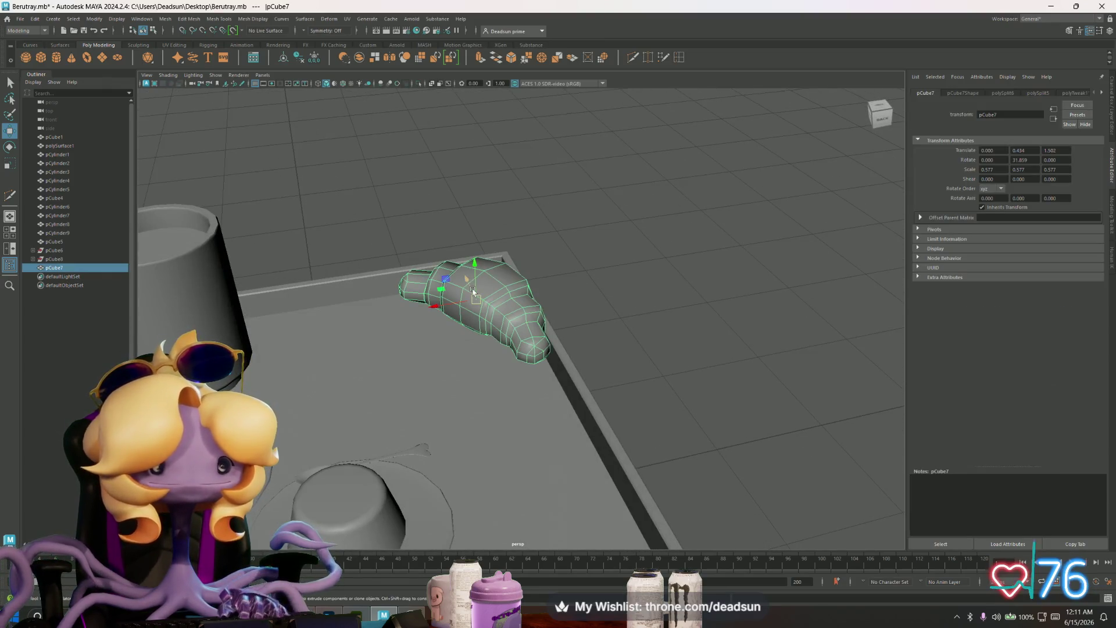
key(1)
key(3)
click(563, 266)
mouse_move(564, 267)
alt+mouse_down()
mouse_move(483, 310)
mouse_move(441, 302)
mouse_move(474, 279)
mouse_move(481, 317)
mouse_move(460, 348)
alt+mouse_up()
click(483, 310)
key(1)
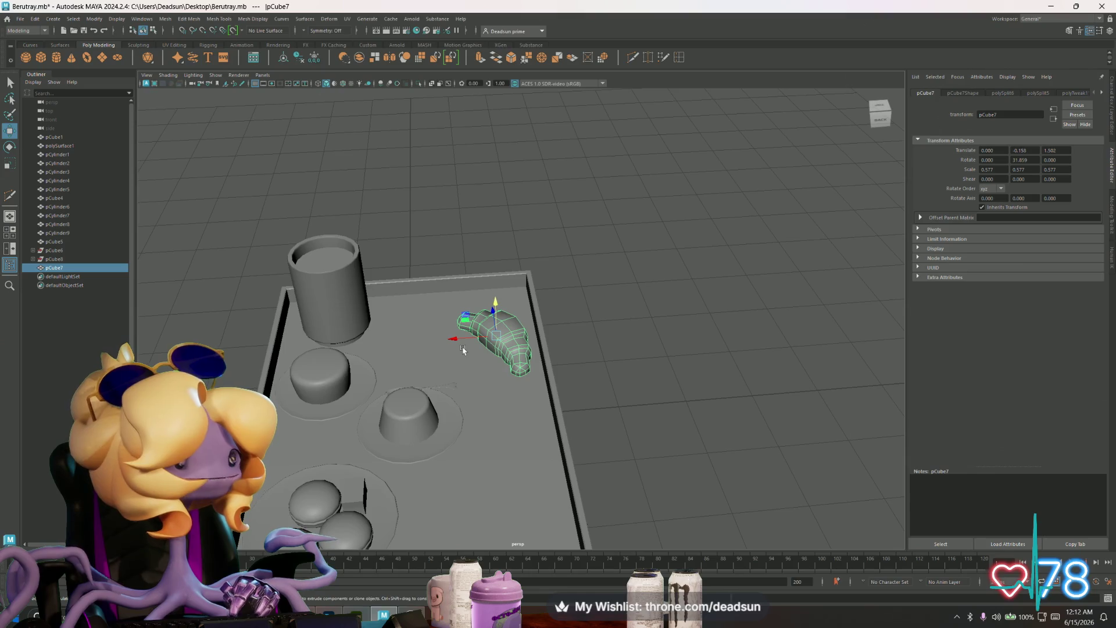
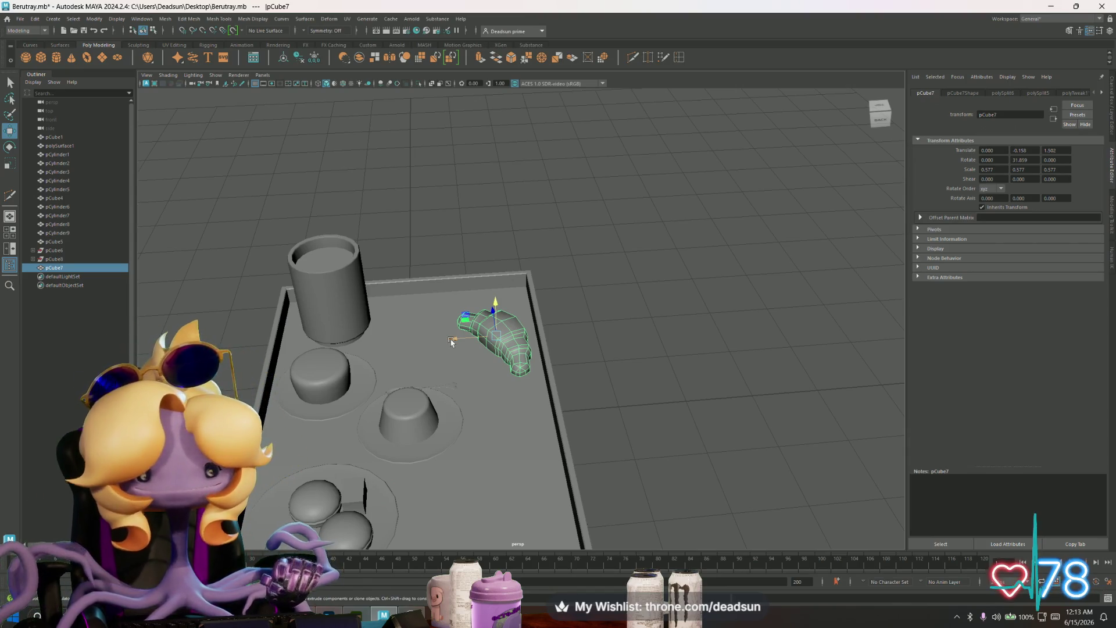
Step: Select the croissant on the tray and slide it toward the tray's right edge
alt+drag(422, 390, 354, 360)
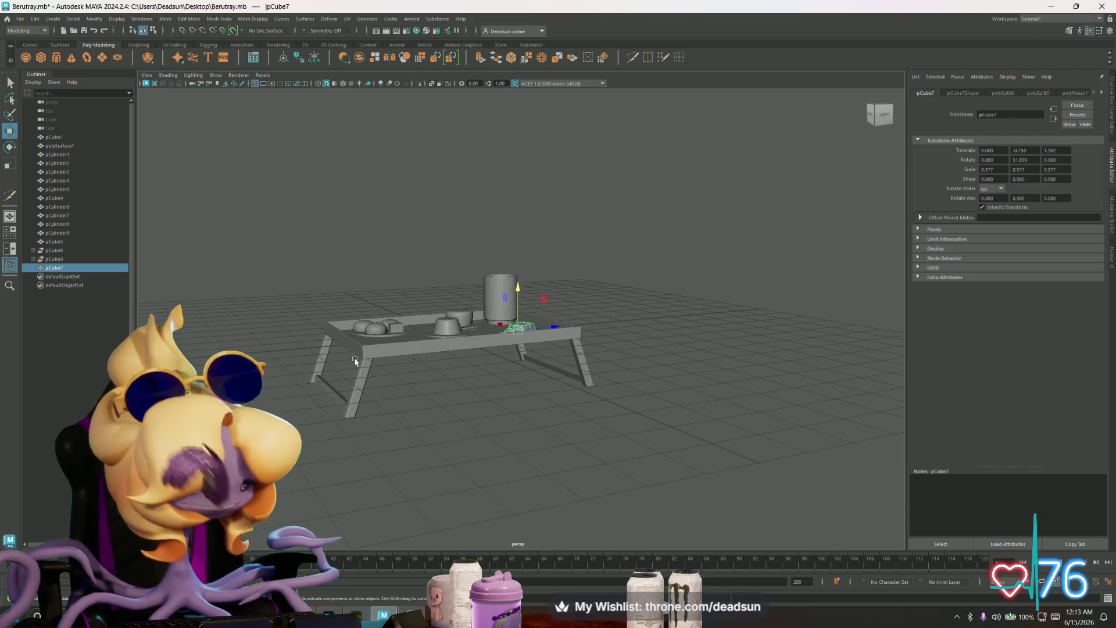
mouse_move(354, 360)
alt+mouse_down()
mouse_move(407, 386)
mouse_move(414, 423)
alt+mouse_up()
click(446, 436)
alt+drag(480, 403, 498, 361)
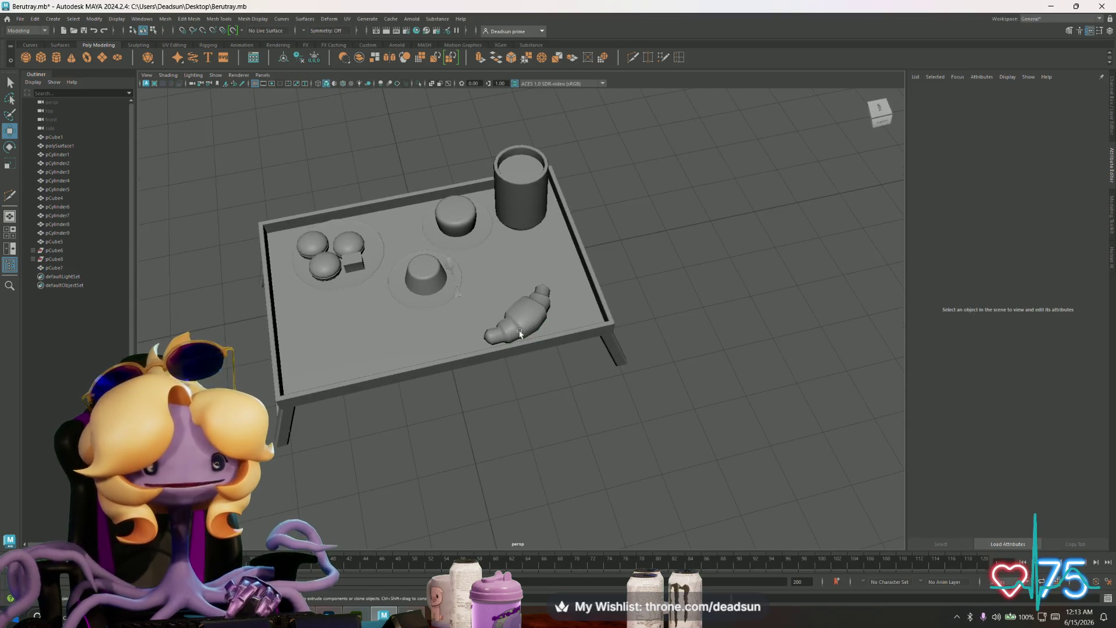
click(517, 334)
scroll(474, 397, up, 3)
scroll(474, 397, up, 3)
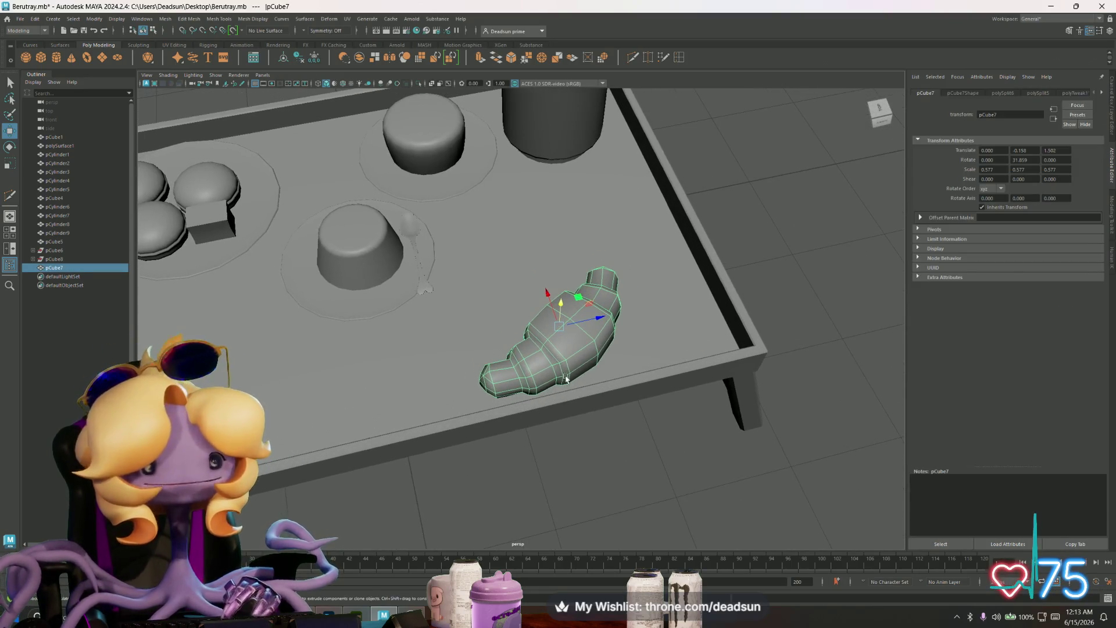
mouse_move(579, 322)
mouse_down()
mouse_move(662, 307)
mouse_move(639, 363)
mouse_up()
key(e)
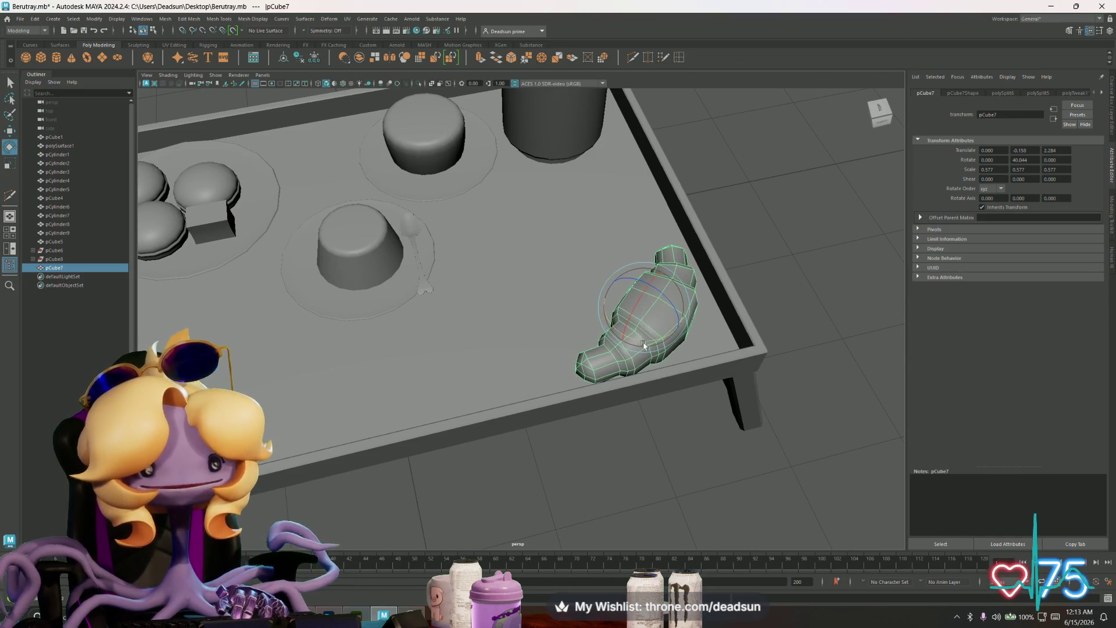
mouse_move(557, 457)
alt+mouse_down()
mouse_move(576, 452)
mouse_move(553, 458)
alt+mouse_up()
key(w)
middle_drag(597, 391, 586, 397)
key(ctrl+z)
key(ctrl+z)
key(ctrl+z)
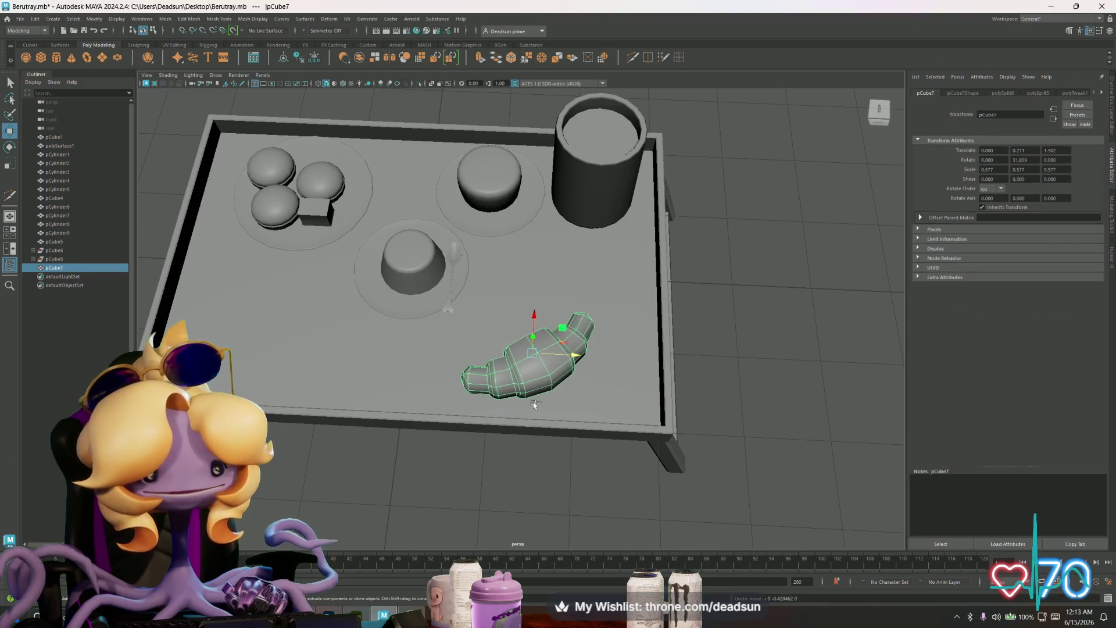
key(e)
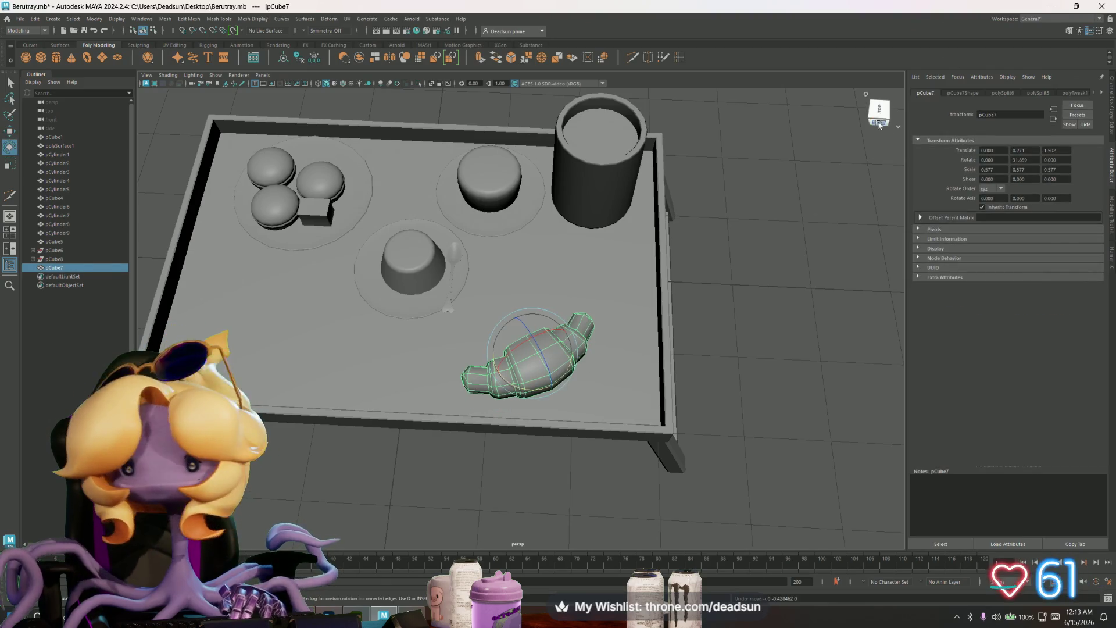
Step: Set the croissant's Rotate Y, Translate Y and Translate Z to 0 in the Attribute Editor
click(968, 92)
click(925, 93)
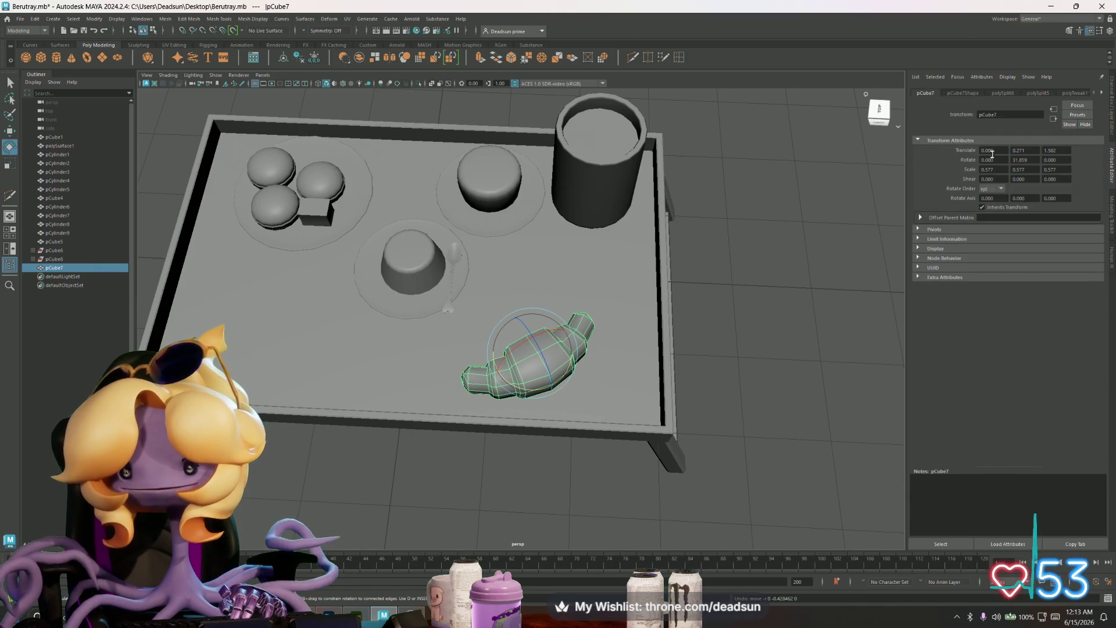
drag(1031, 163, 1000, 159)
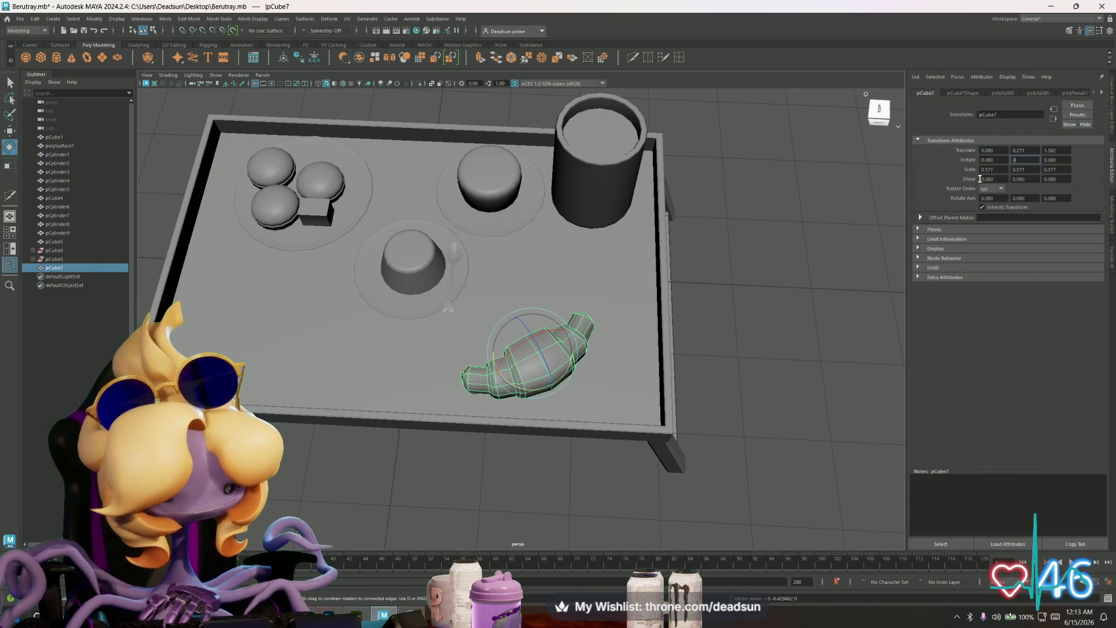
text(.000)
key(Return)
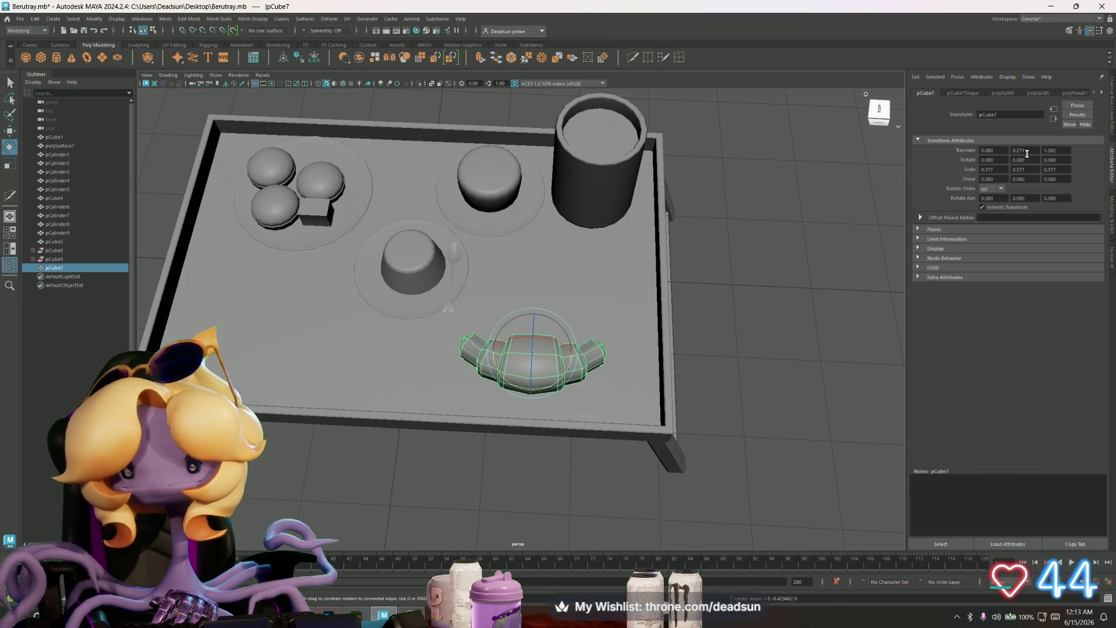
text(0)
text(8.000)
key(Return)
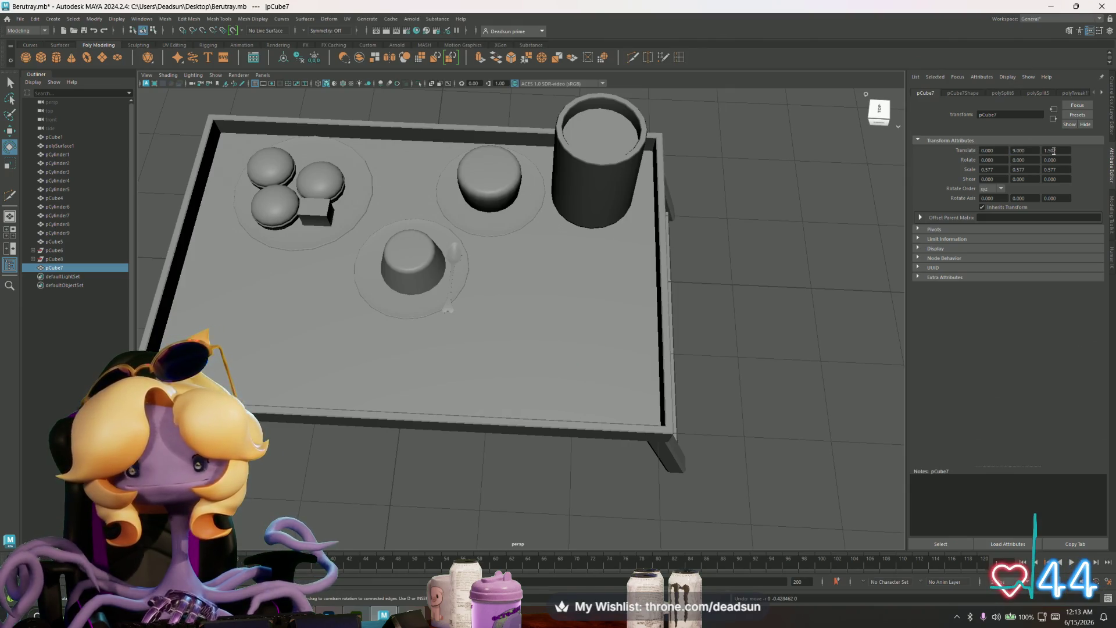
key(ctrl+z)
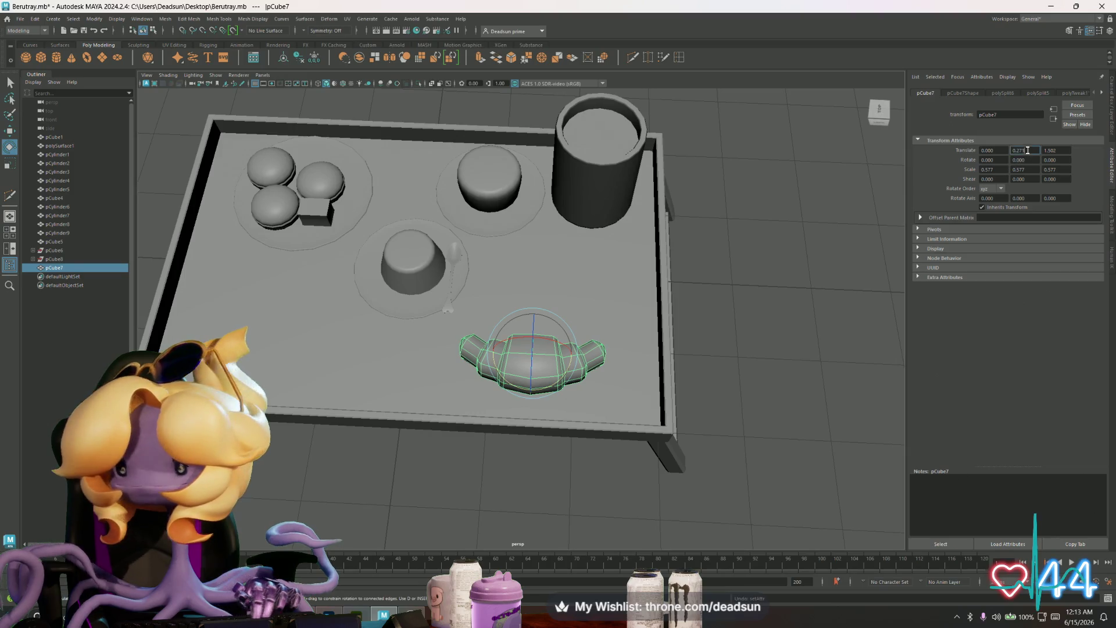
text(0)
key(Return)
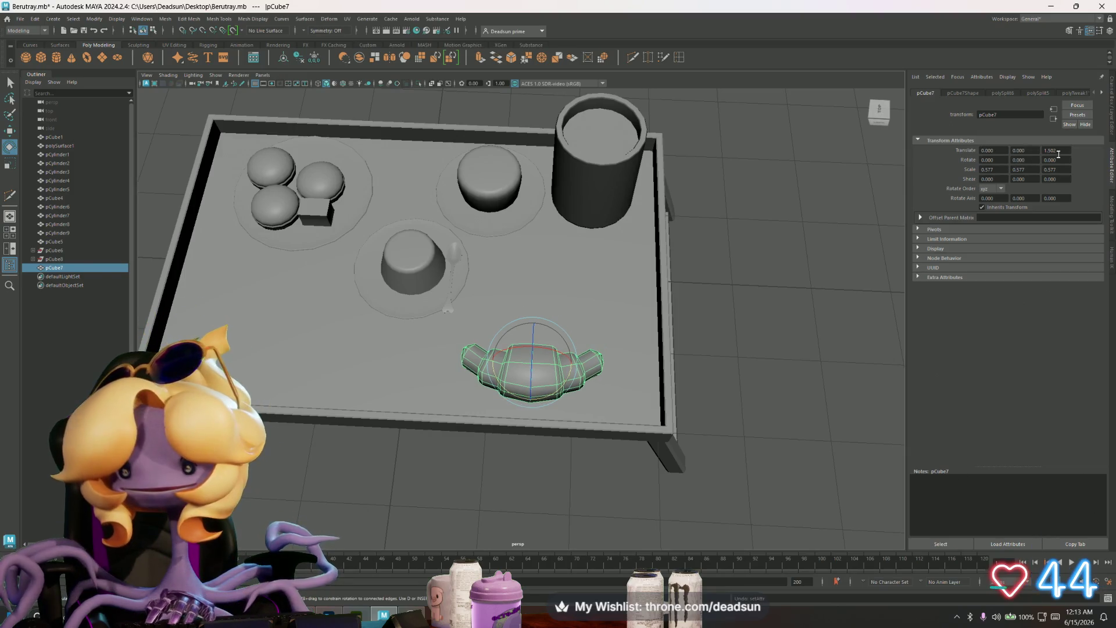
text(0)
key(Return)
click(774, 314)
mouse_move(775, 314)
alt+mouse_down()
mouse_move(516, 424)
mouse_move(573, 419)
mouse_move(600, 441)
mouse_move(605, 429)
mouse_move(541, 451)
alt+mouse_up()
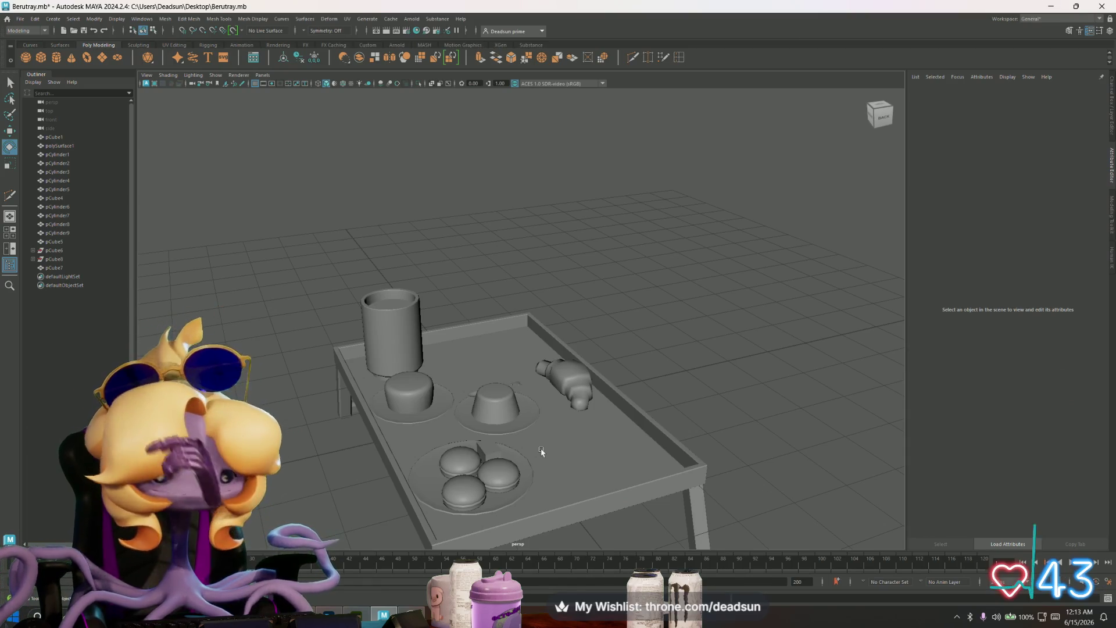
Step: Select the small block pCube4 beside the macarons on the plate
mouse_move(468, 430)
alt+mouse_down()
mouse_move(453, 448)
mouse_move(473, 461)
mouse_move(616, 425)
mouse_move(487, 457)
mouse_move(543, 423)
mouse_move(506, 404)
mouse_move(668, 439)
mouse_move(681, 458)
alt+mouse_up()
scroll(621, 424, up, 3)
alt+right_drag(681, 459, 643, 479)
mouse_move(643, 478)
alt+mouse_down()
mouse_move(571, 439)
mouse_move(535, 443)
mouse_move(511, 466)
alt+mouse_up()
mouse_move(512, 466)
alt+right_down()
mouse_move(550, 434)
mouse_move(539, 473)
alt+right_up()
mouse_move(538, 474)
alt+mouse_down()
mouse_move(523, 444)
mouse_move(476, 443)
mouse_move(451, 382)
alt+mouse_up()
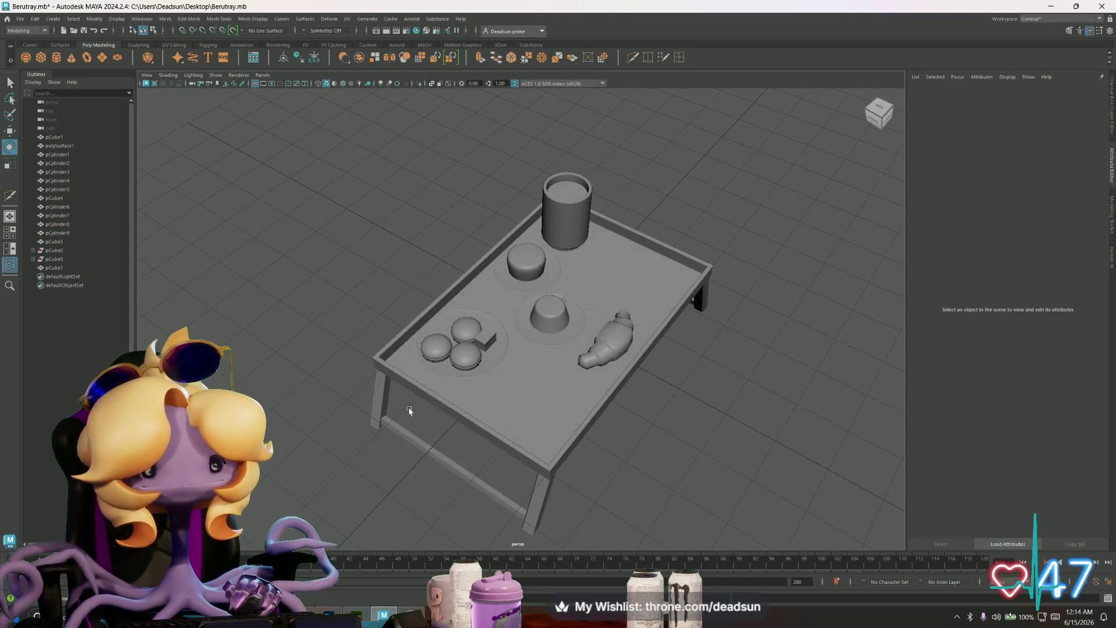
click(485, 348)
mouse_move(485, 348)
alt+right_down()
mouse_move(449, 498)
mouse_move(442, 490)
alt+right_up()
Step: Duplicate the block, move the copy left and toward the viewer, and turn it about 25 degrees
key(ctrl+d)
key(w)
drag(427, 384, 308, 376)
drag(370, 337, 350, 356)
key(e)
mouse_move(309, 418)
mouse_down()
mouse_move(336, 391)
mouse_move(329, 385)
mouse_up()
scroll(300, 345, down, 5)
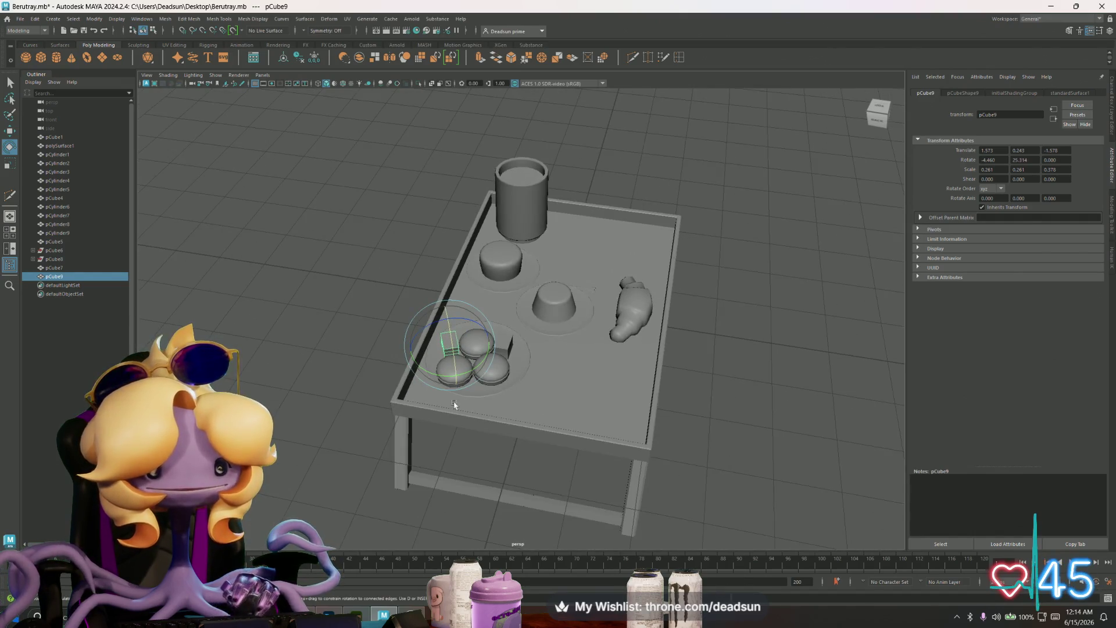
click(330, 407)
mouse_move(413, 456)
alt+mouse_down()
mouse_move(304, 442)
mouse_move(339, 447)
alt+mouse_up()
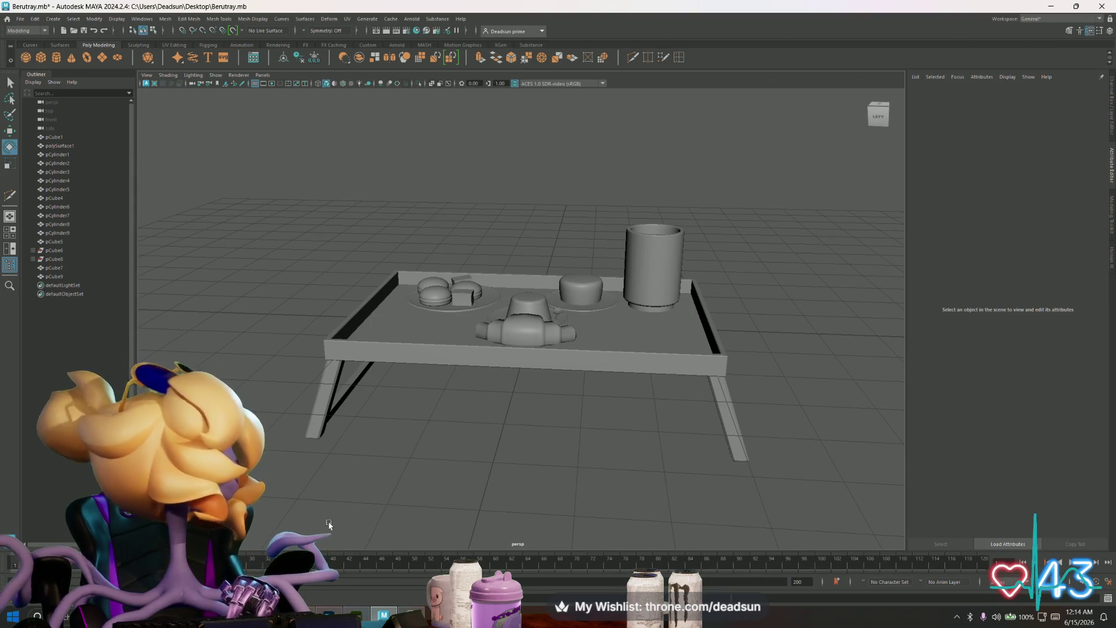
mouse_move(330, 518)
alt+mouse_down()
mouse_move(382, 498)
mouse_move(523, 521)
mouse_move(565, 513)
mouse_move(468, 506)
mouse_move(446, 490)
mouse_move(423, 511)
mouse_move(564, 513)
mouse_move(498, 516)
mouse_move(535, 508)
mouse_move(523, 482)
mouse_move(392, 451)
mouse_move(489, 451)
mouse_move(428, 472)
mouse_move(291, 458)
mouse_move(399, 458)
alt+mouse_up()
scroll(289, 454, down, 5)
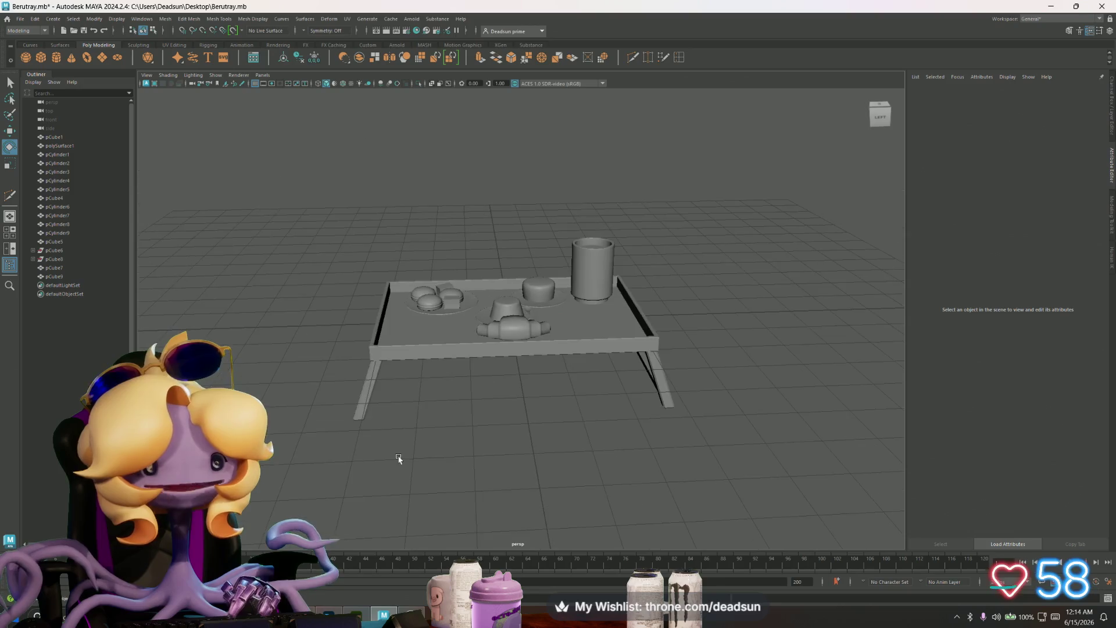
Step: Remove leftover scene data with Edit > Delete by Type and save the scene
click(36, 22)
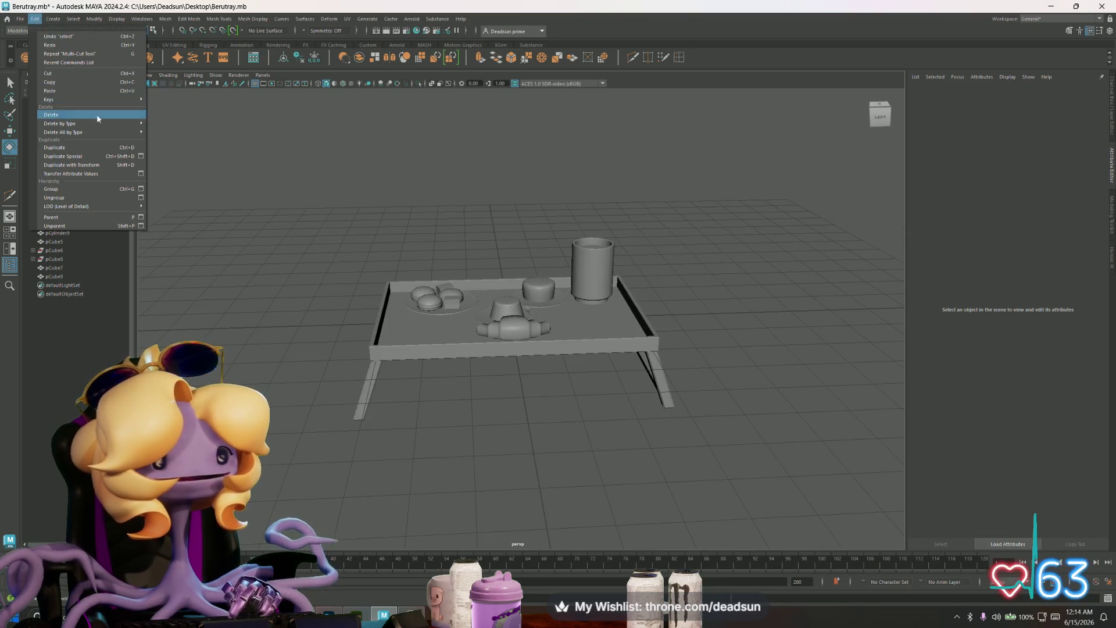
click(186, 134)
click(17, 22)
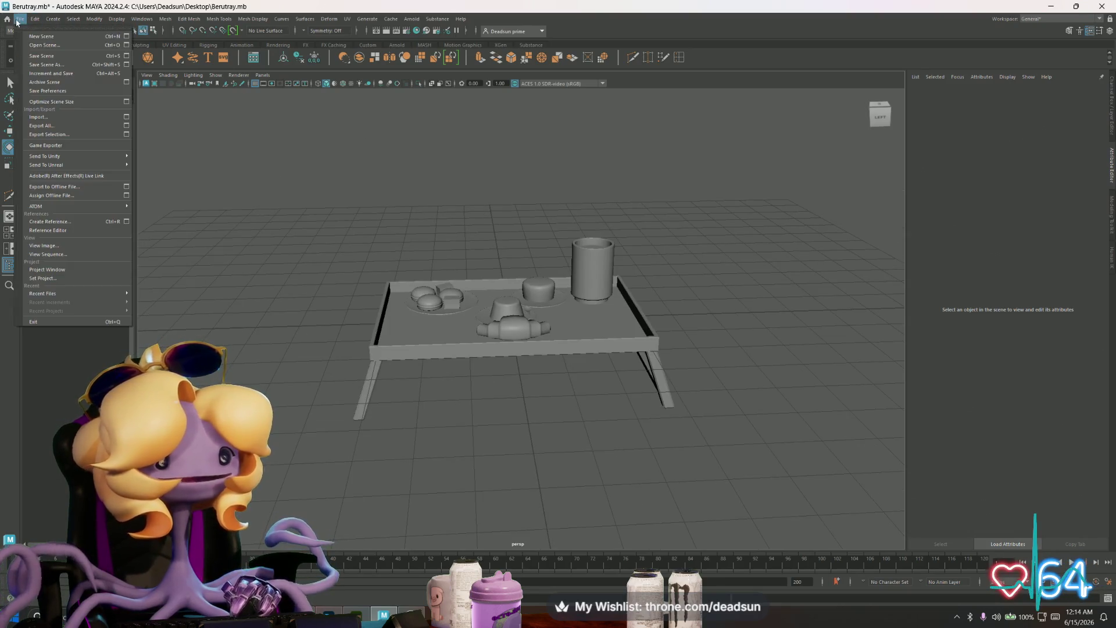
click(41, 56)
Step: Select the tray, table legs and a macaron to check them
mouse_move(324, 194)
alt+mouse_down()
mouse_move(455, 362)
mouse_move(461, 348)
mouse_move(580, 420)
alt+mouse_up()
click(456, 362)
click(569, 420)
alt+drag(507, 440, 469, 479)
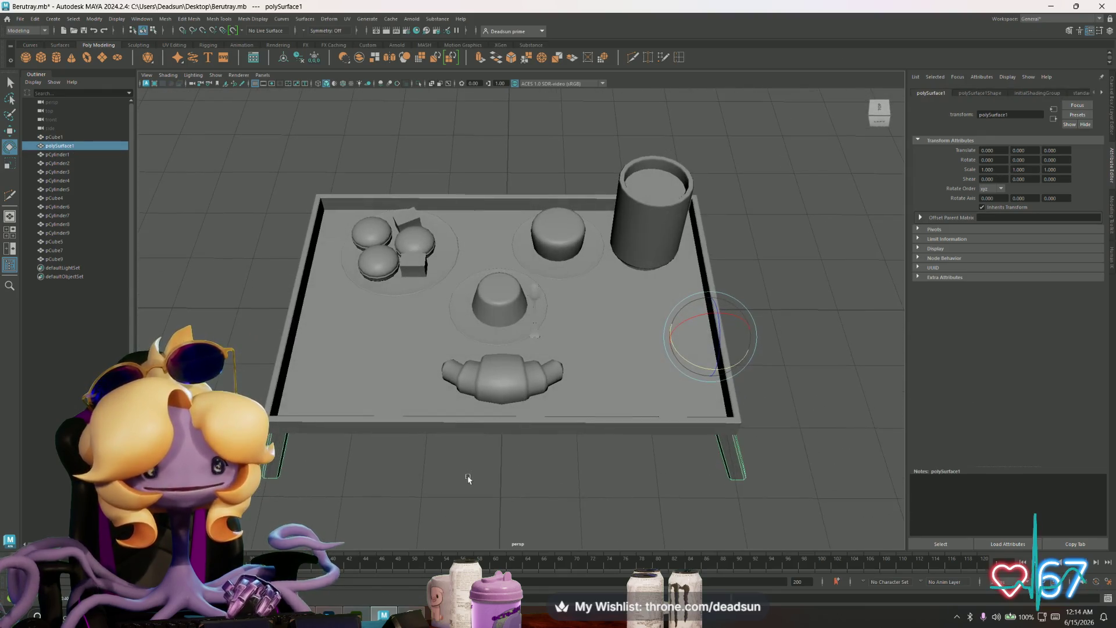
click(438, 432)
scroll(372, 309, up, 2)
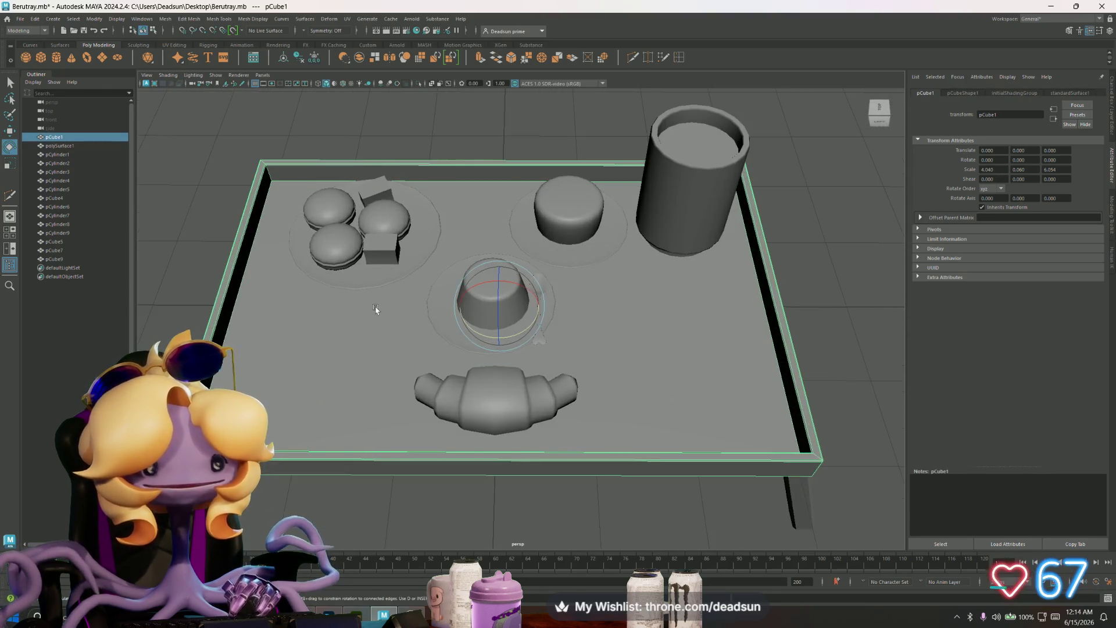
alt+drag(358, 347, 348, 299)
click(346, 290)
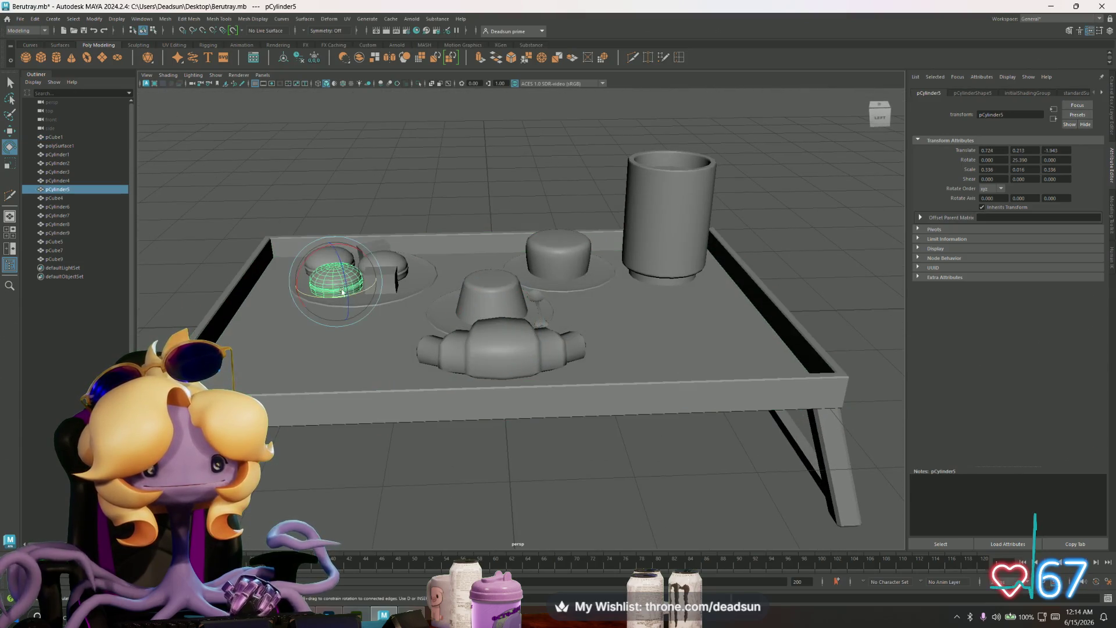
click(292, 260)
mouse_move(291, 260)
alt+mouse_down()
mouse_move(519, 257)
mouse_move(345, 266)
mouse_move(337, 244)
mouse_move(323, 319)
mouse_move(502, 274)
alt+mouse_up()
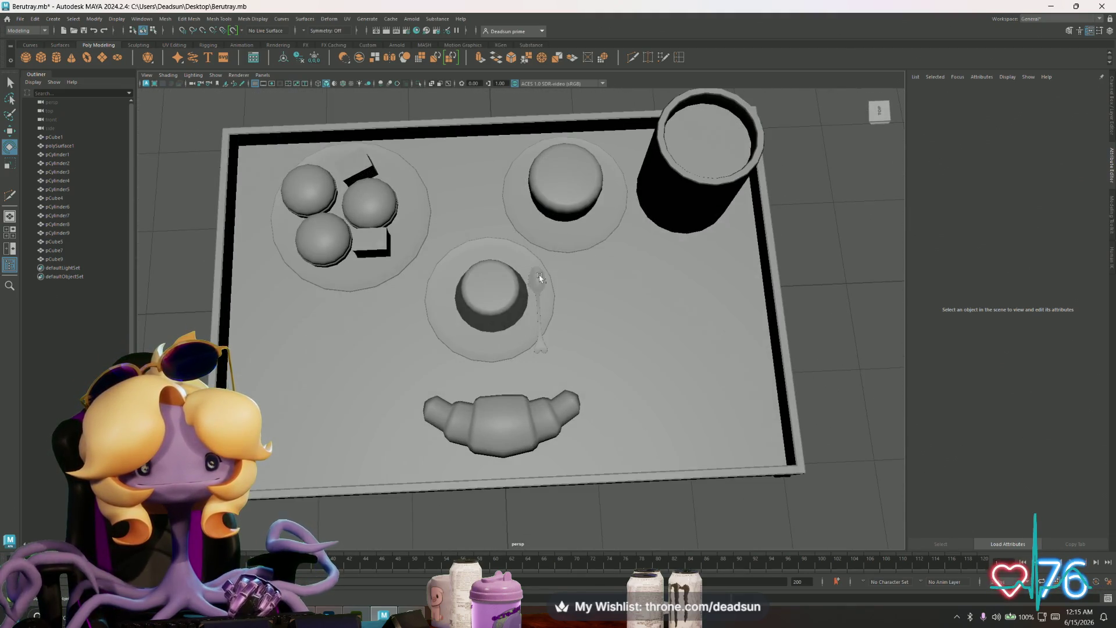
Step: Select the spoon beside the cup and compare its low-poly and smoothed previews
click(539, 278)
scroll(552, 314, up, 5)
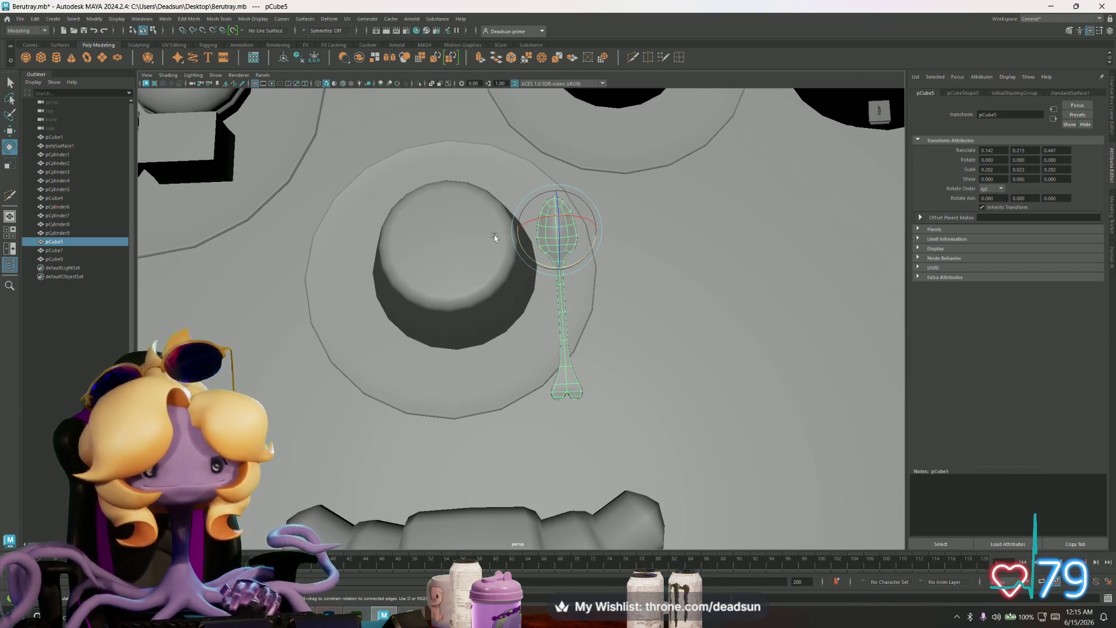
key(1)
mouse_move(556, 330)
alt+mouse_down()
mouse_move(610, 372)
mouse_move(663, 386)
mouse_move(423, 342)
alt+mouse_up()
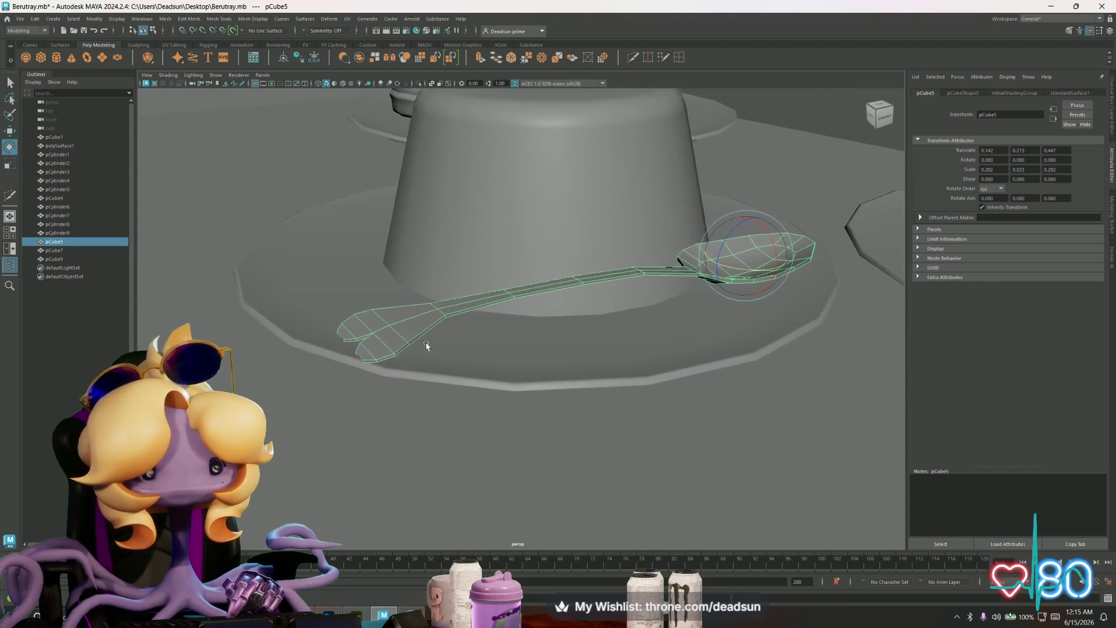
alt+right_drag(423, 343, 467, 361)
key(3)
key(1)
key(3)
key(1)
mouse_move(359, 344)
alt+mouse_down()
mouse_move(332, 374)
mouse_move(558, 392)
mouse_move(496, 270)
mouse_move(531, 323)
alt+mouse_up()
Step: Raise the spoon's bottom-end vertices slightly, then return to object mode and deselect
mouse_move(565, 363)
right_down()
mouse_move(568, 353)
mouse_move(535, 351)
right_up()
alt+drag(526, 364, 500, 373)
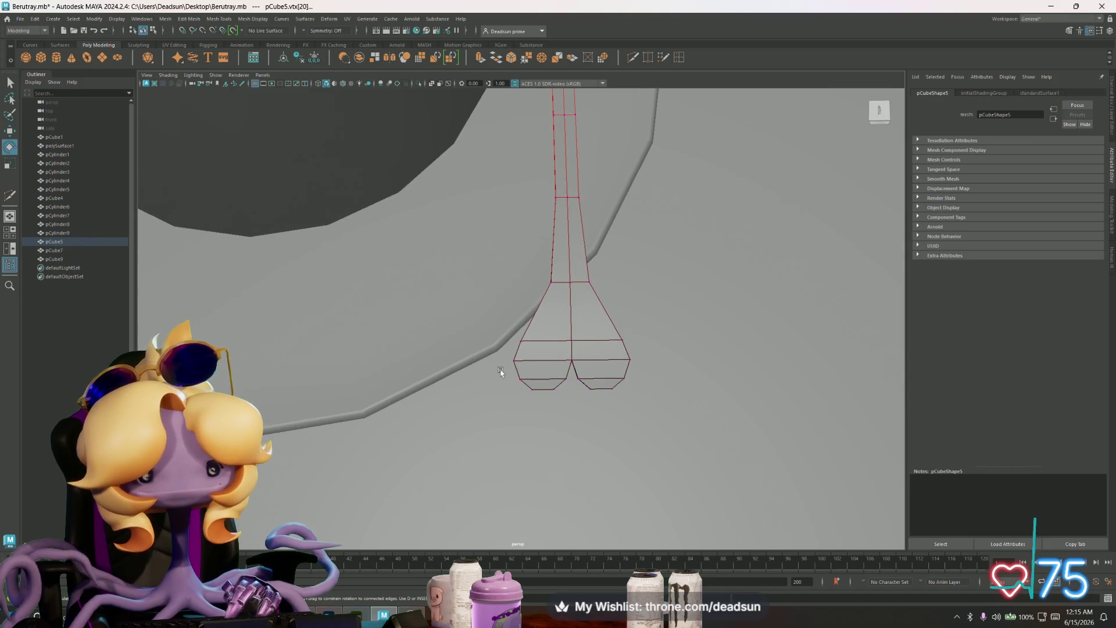
drag(664, 421, 644, 416)
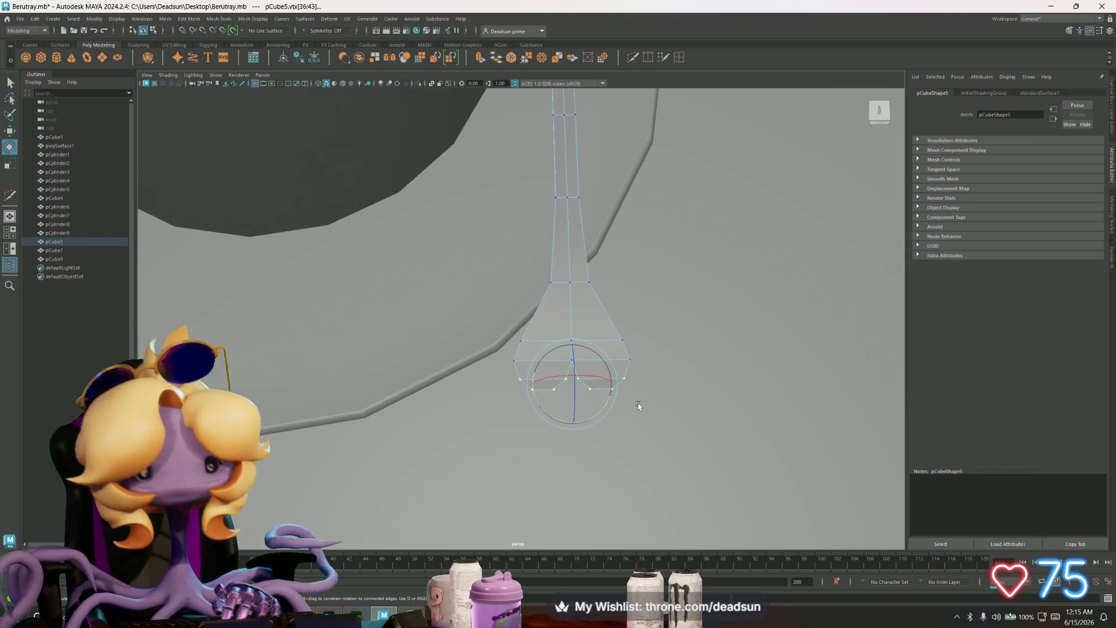
key(w)
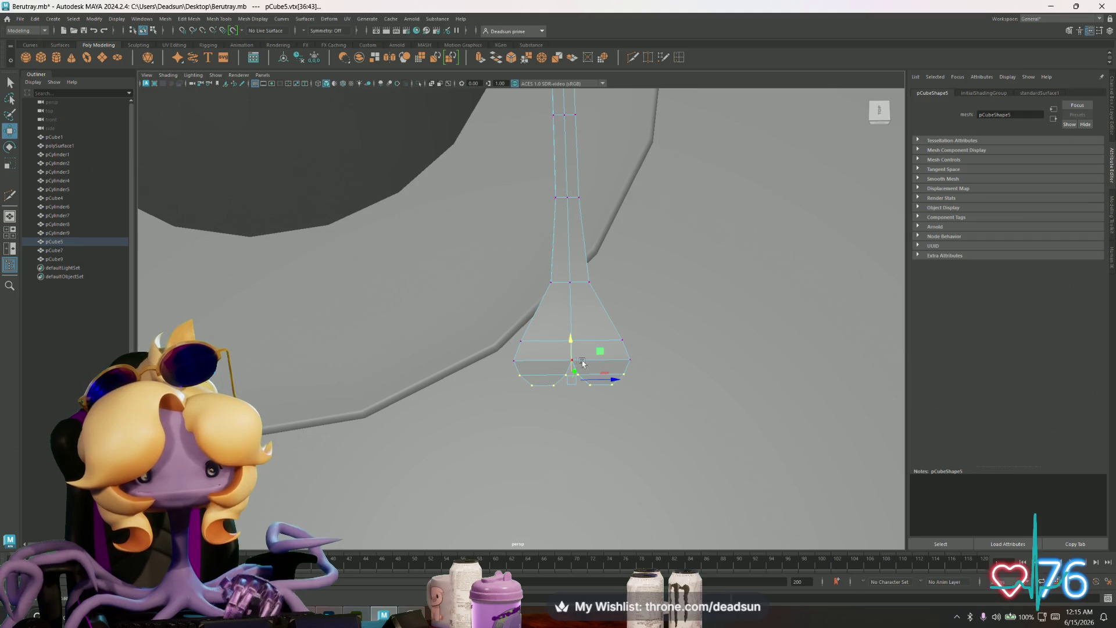
key(f)
alt+drag(593, 379, 486, 326)
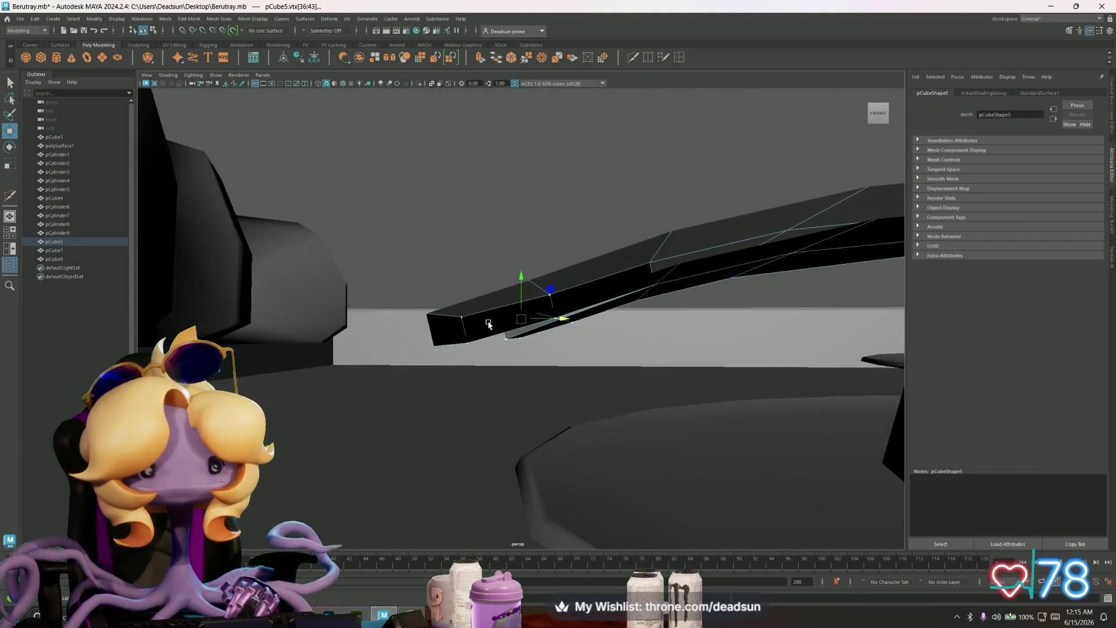
drag(521, 277, 521, 272)
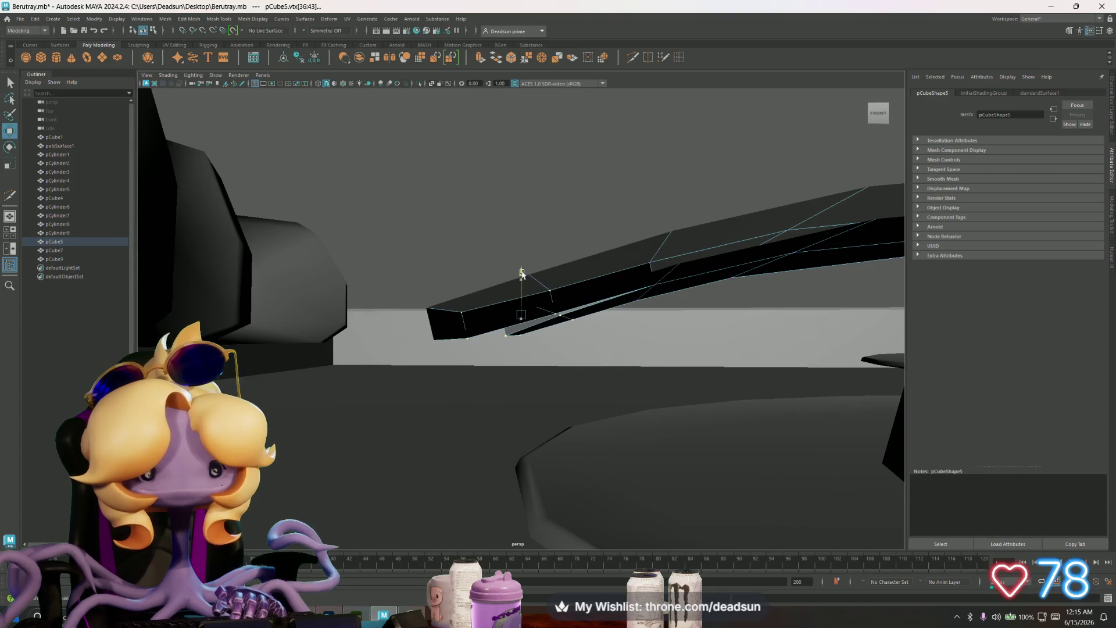
key(e)
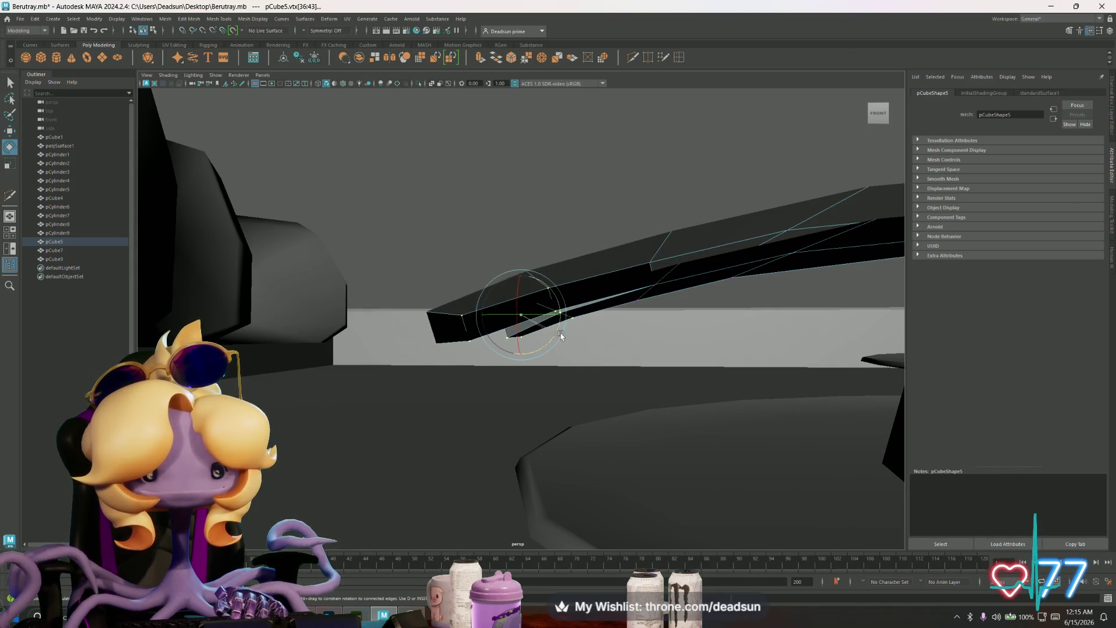
mouse_move(616, 359)
alt+mouse_down()
mouse_move(444, 344)
mouse_move(742, 386)
mouse_move(537, 275)
alt+mouse_up()
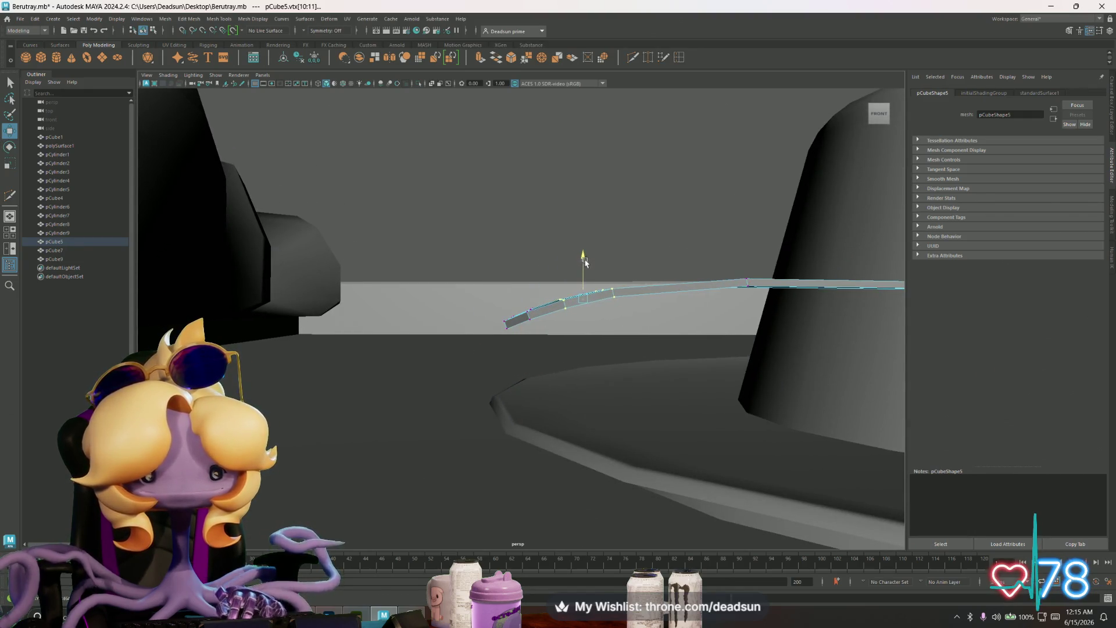
mouse_move(591, 268)
alt+mouse_down()
mouse_move(558, 291)
mouse_move(730, 282)
mouse_move(501, 178)
mouse_move(466, 291)
alt+mouse_up()
key(F8)
click(500, 177)
scroll(501, 177, down, 3)
scroll(447, 332, up, 4)
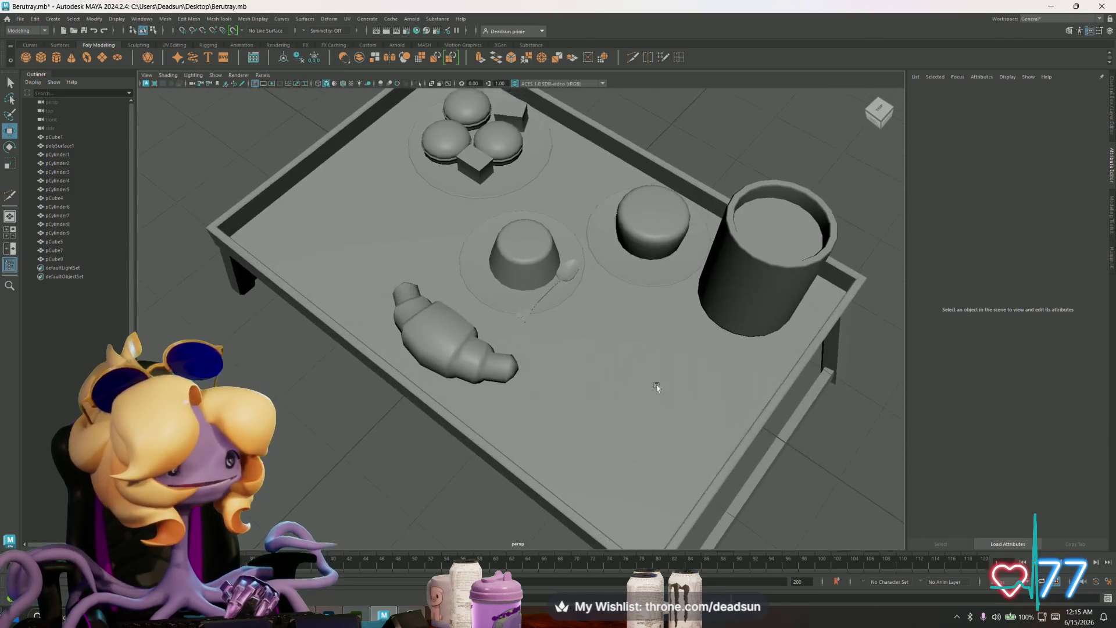
Step: Review the table from several angles and save Berutray.mb
scroll(447, 332, down, 3)
mouse_move(447, 332)
alt+mouse_down()
mouse_move(511, 349)
mouse_move(442, 314)
mouse_move(418, 327)
mouse_move(464, 374)
mouse_move(500, 390)
mouse_move(423, 372)
mouse_move(421, 386)
alt+mouse_up()
scroll(463, 374, down, 4)
scroll(517, 404, up, 4)
scroll(423, 372, down, 3)
scroll(415, 389, up, 3)
scroll(415, 389, down, 3)
scroll(414, 375, up, 3)
scroll(414, 375, down, 3)
scroll(423, 387, up, 4)
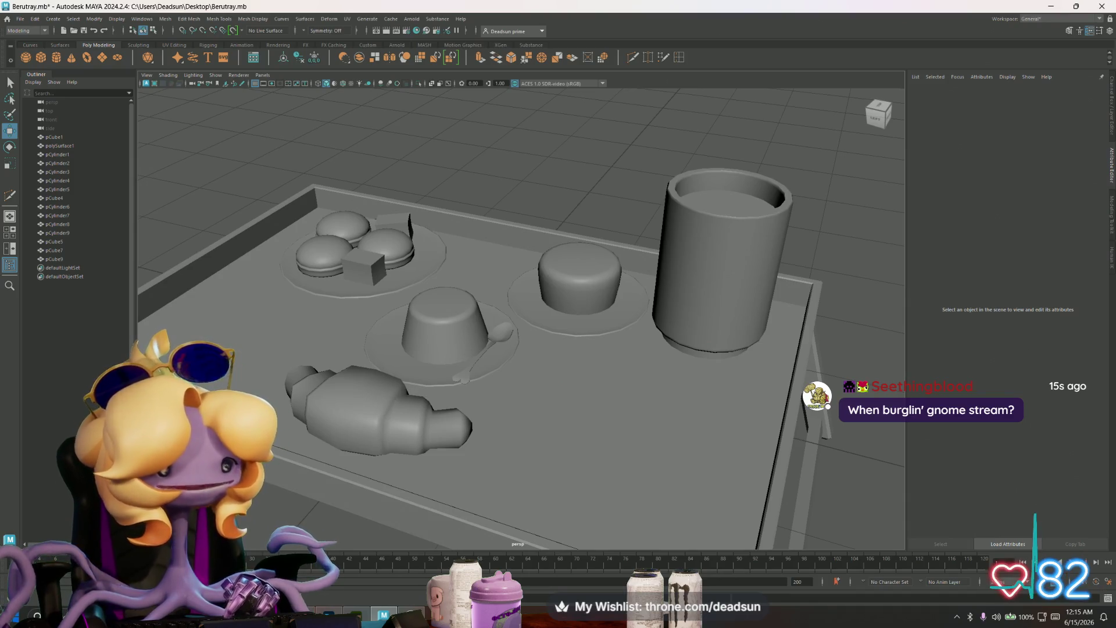
mouse_move(478, 315)
alt+mouse_down()
mouse_move(409, 282)
mouse_move(395, 240)
alt+mouse_up()
scroll(449, 289, down, 2)
scroll(391, 267, down, 2)
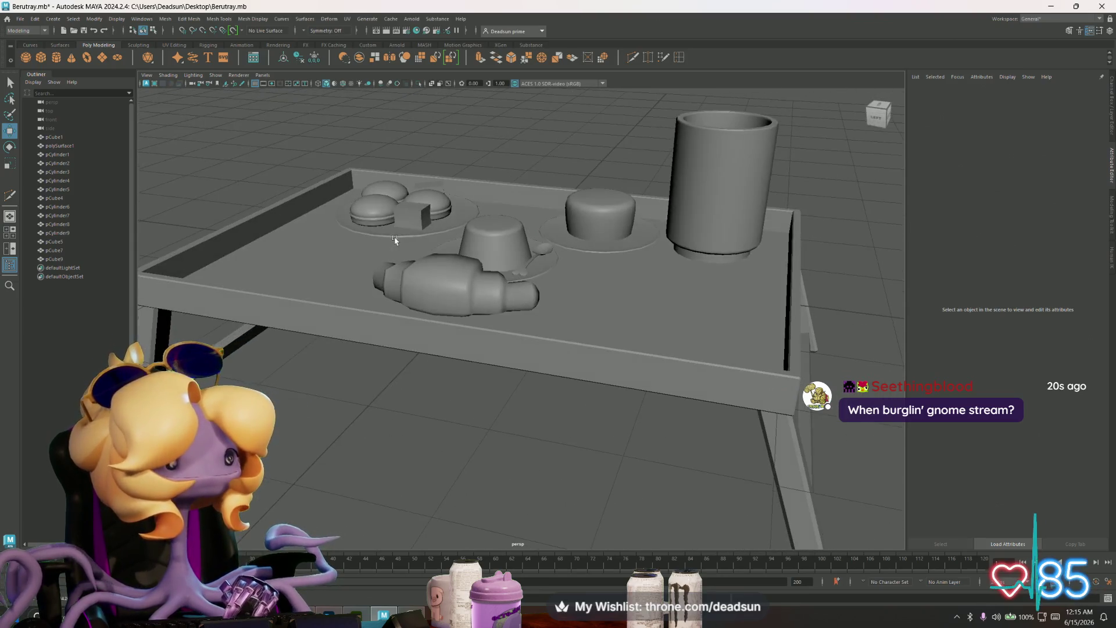
click(17, 18)
click(41, 57)
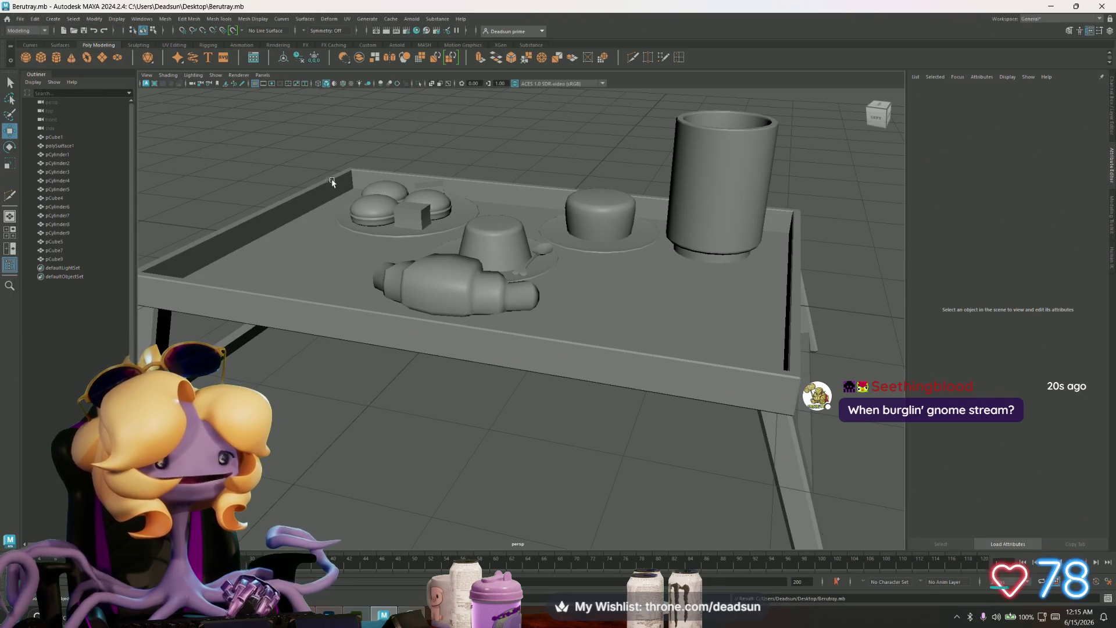
Step: Inspect the cup and croissant from new angles, then save Berutray.mb again
scroll(318, 232, down, 3)
mouse_move(320, 236)
alt+mouse_down()
mouse_move(312, 247)
mouse_move(549, 235)
mouse_move(480, 242)
alt+mouse_up()
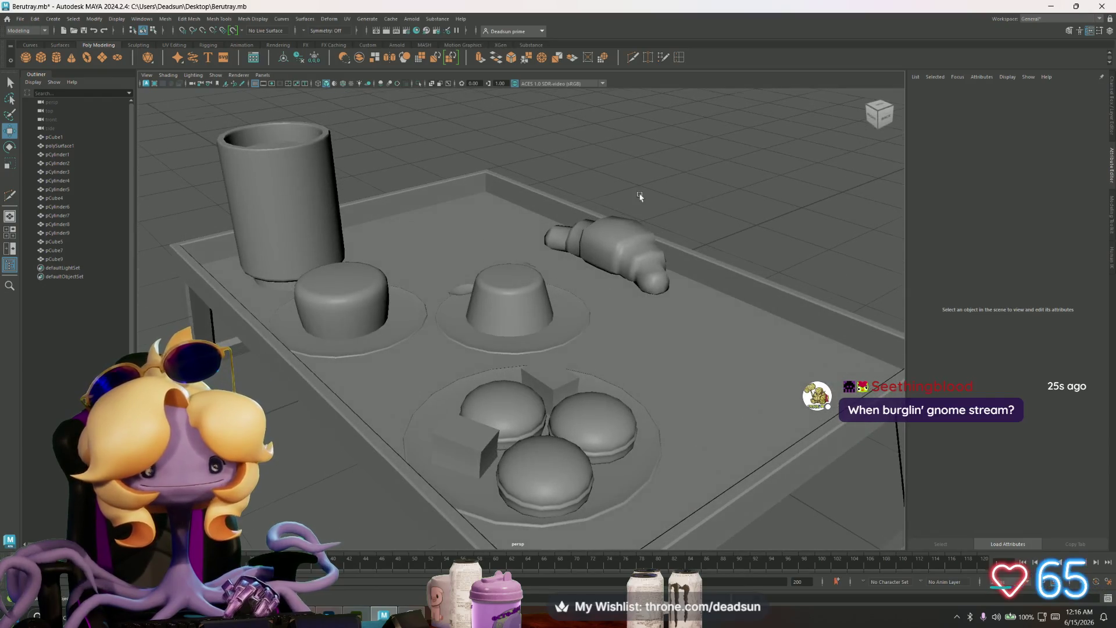
scroll(625, 203, up, 2)
scroll(687, 221, down, 2)
mouse_move(688, 222)
alt+mouse_down()
mouse_move(669, 192)
mouse_move(653, 229)
alt+mouse_up()
click(615, 252)
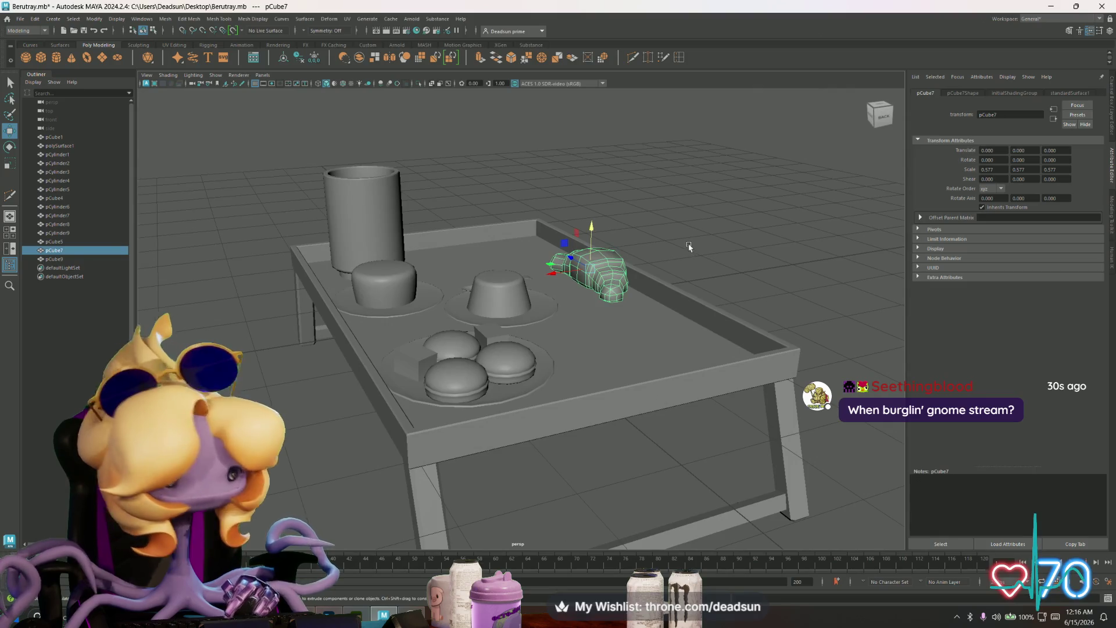
click(689, 247)
alt+drag(596, 256, 594, 266)
click(19, 18)
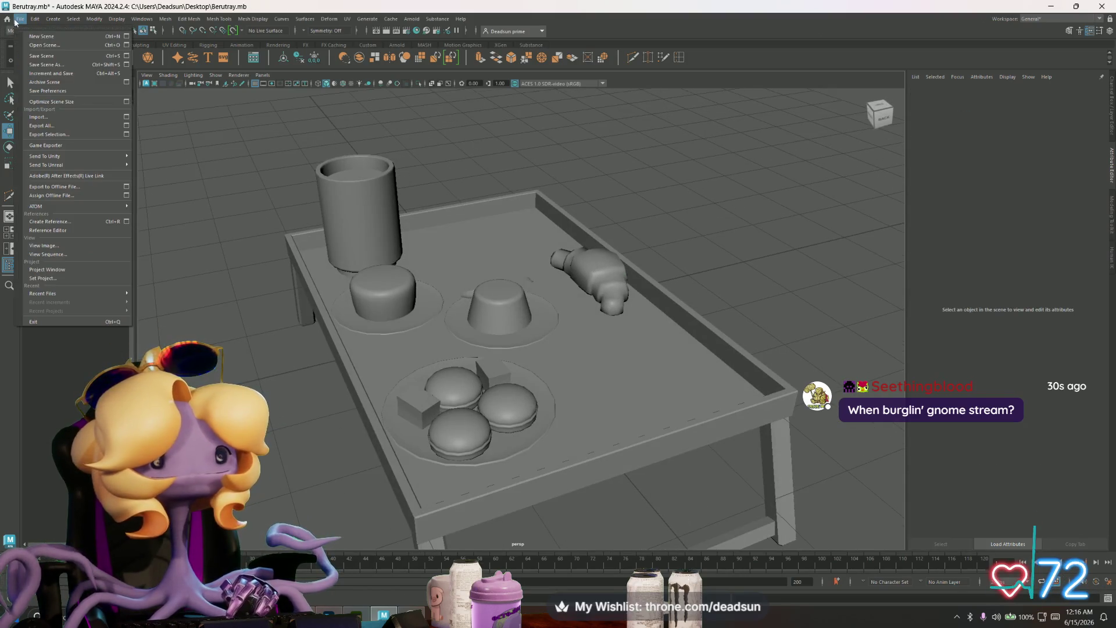
click(54, 58)
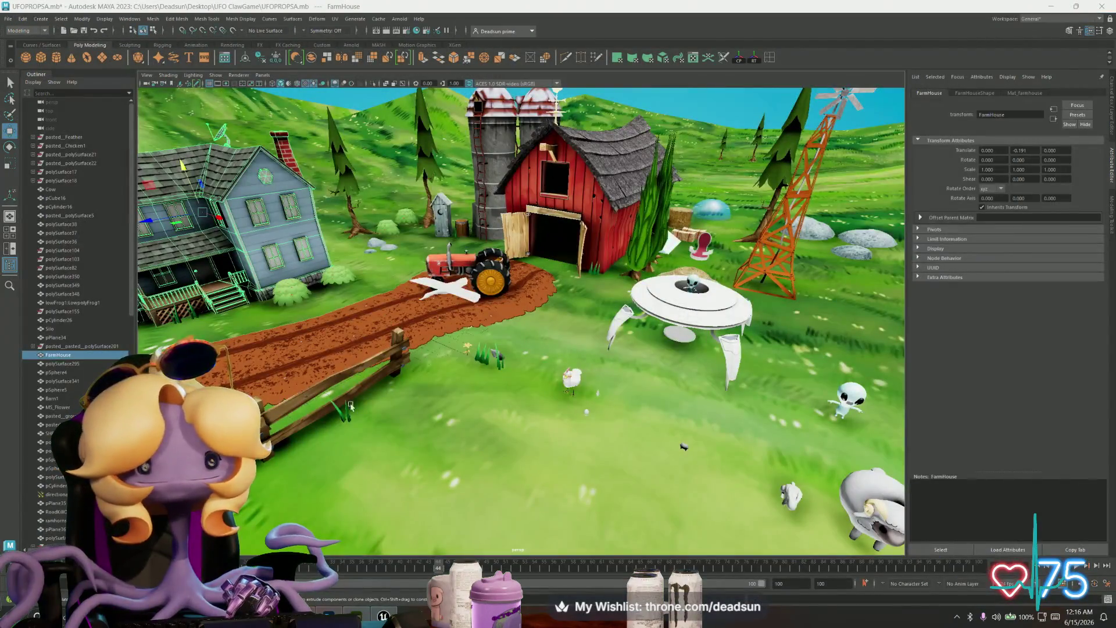
Step: Select and frame the chicken, orbiting around the chicken, feather and egg
scroll(505, 404, down, 3)
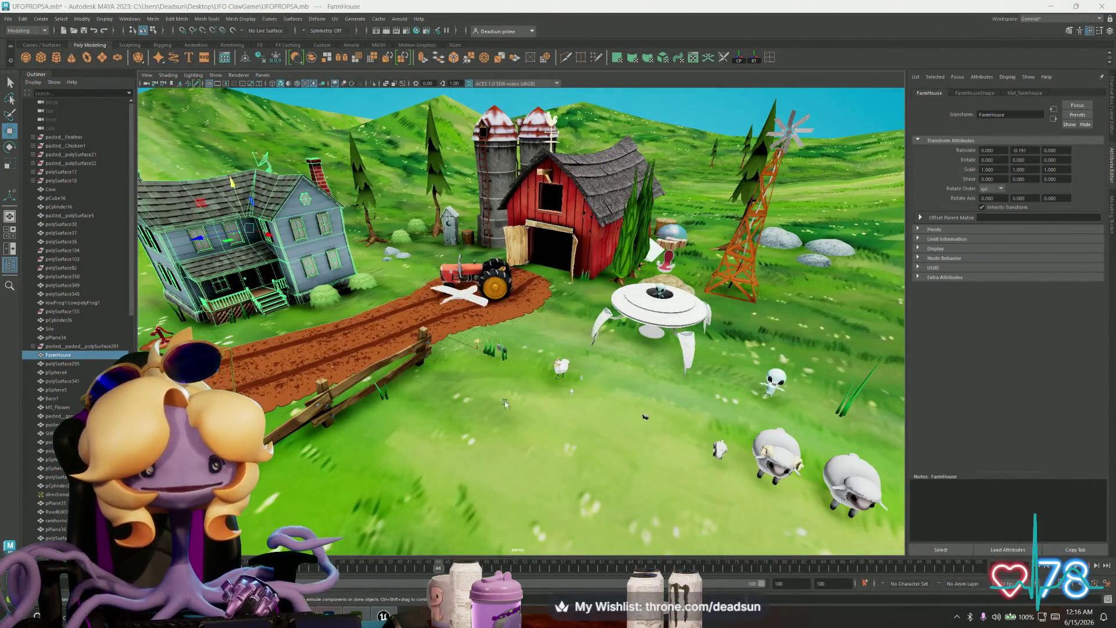
alt+drag(505, 403, 443, 364)
click(532, 331)
key(f)
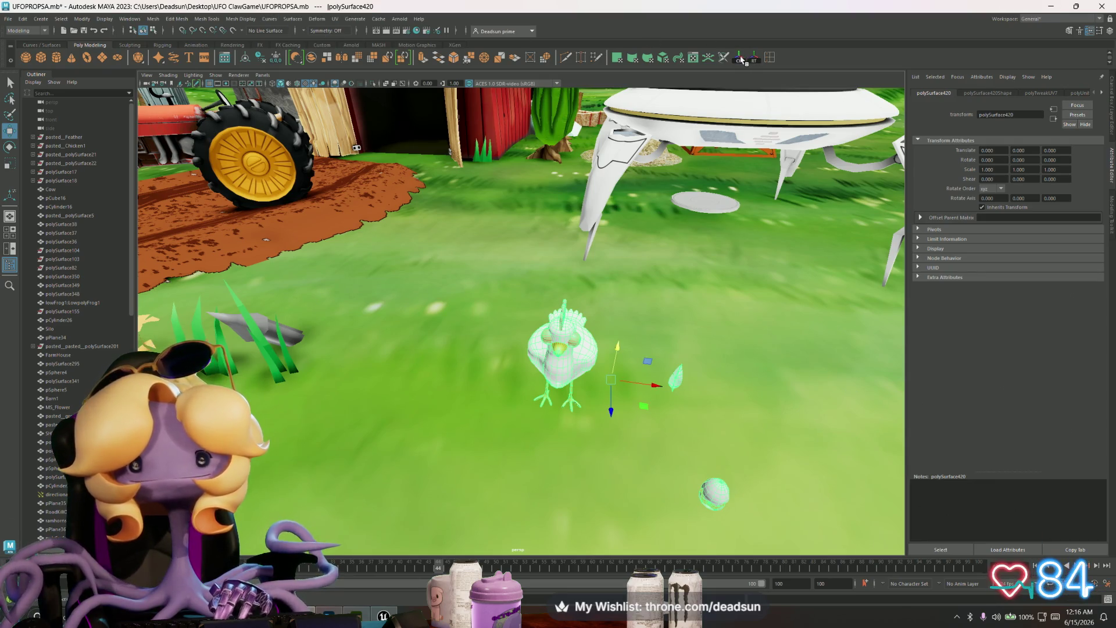
alt+drag(571, 296, 566, 293)
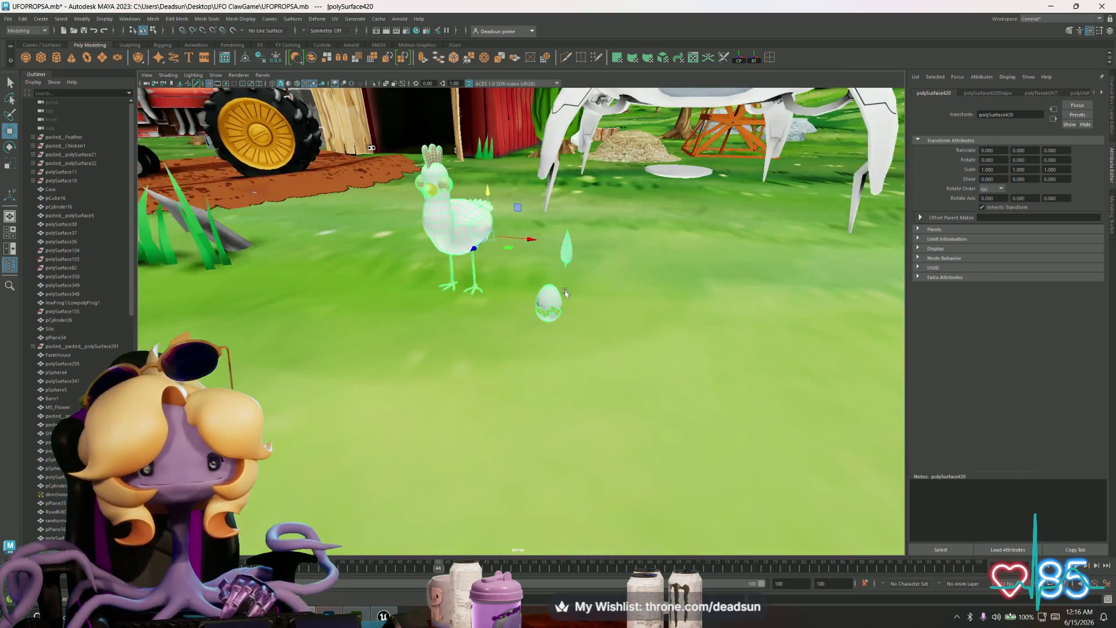
alt+drag(462, 263, 468, 266)
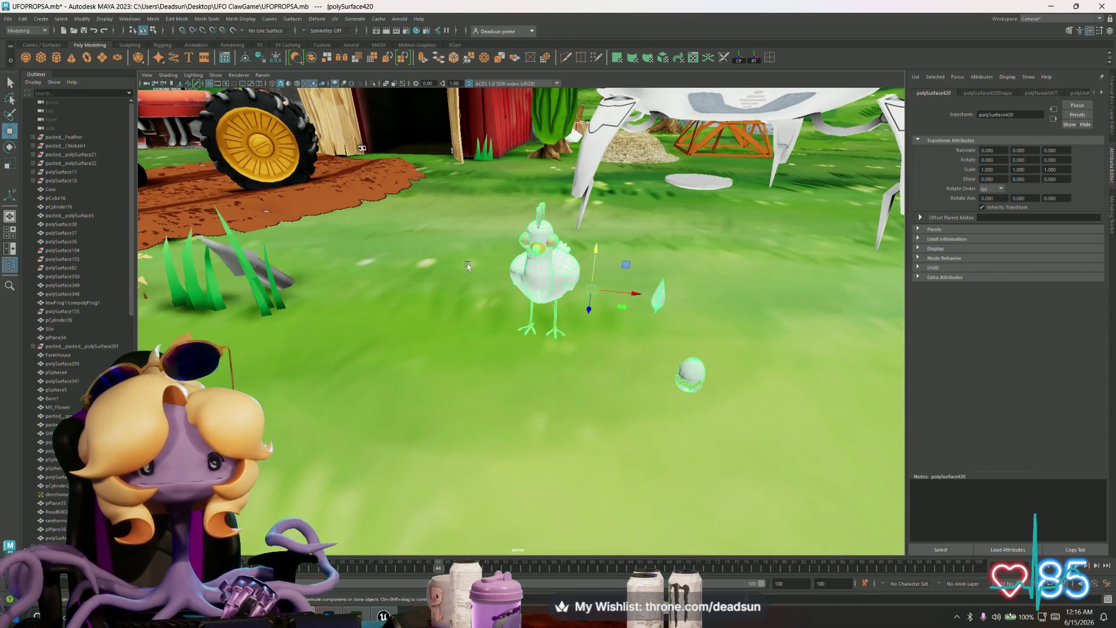
Step: Save UFOPROPSA.mb and switch over to Substance Painter
click(8, 19)
click(40, 57)
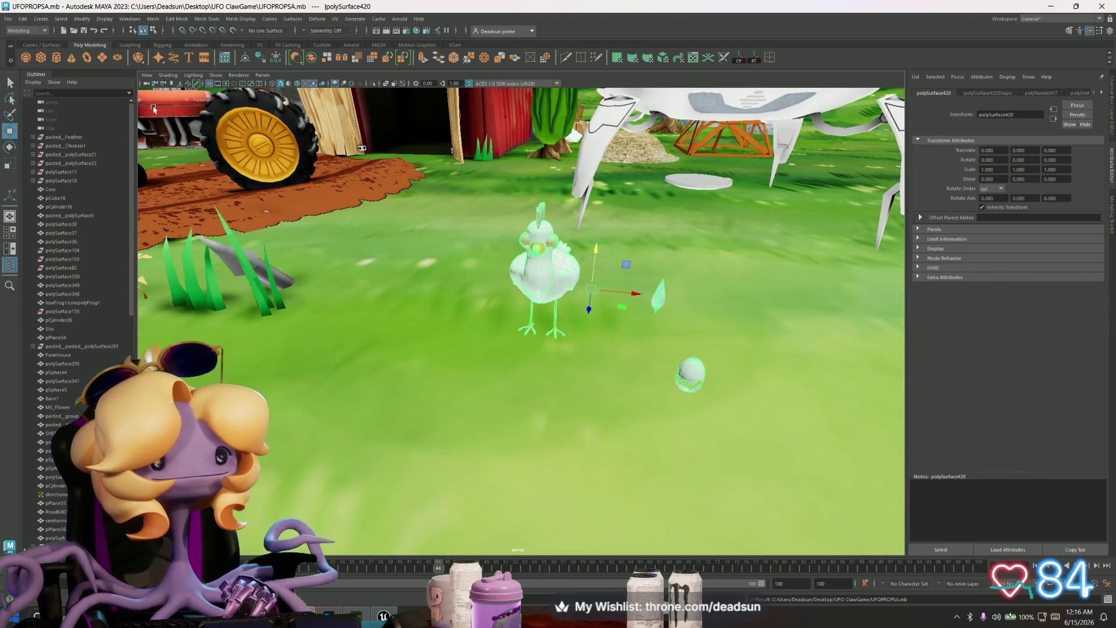
key(alt+Tab)
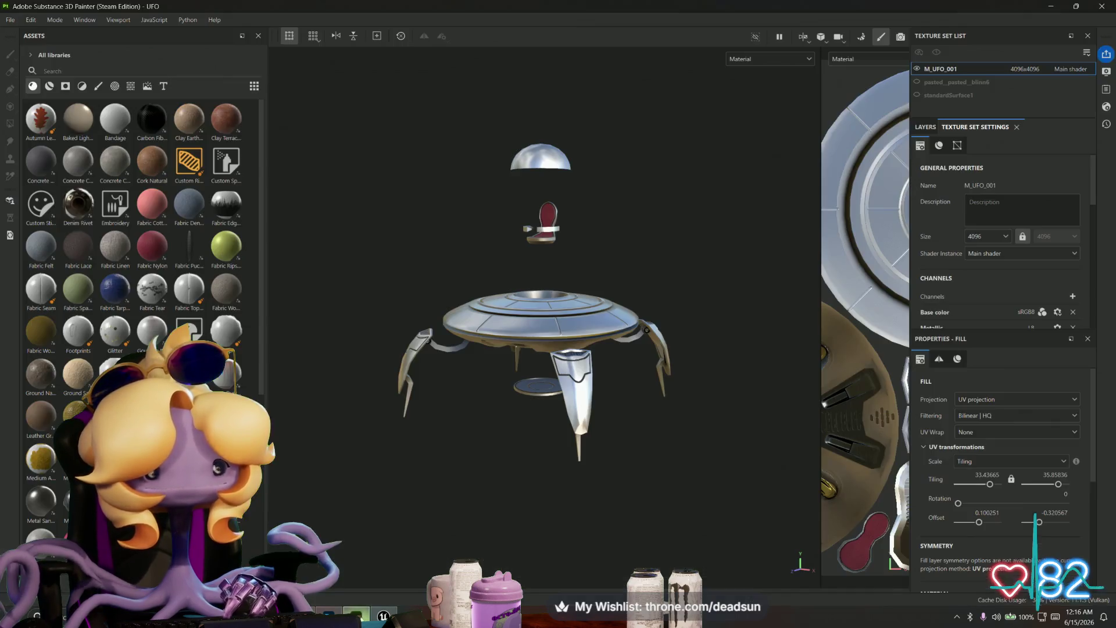
Step: Create a new project with Chicken.fbx from the Models folder, without saving the UFO project
mouse_move(514, 492)
alt+mouse_down()
mouse_move(494, 200)
mouse_move(407, 267)
alt+mouse_up()
click(8, 19)
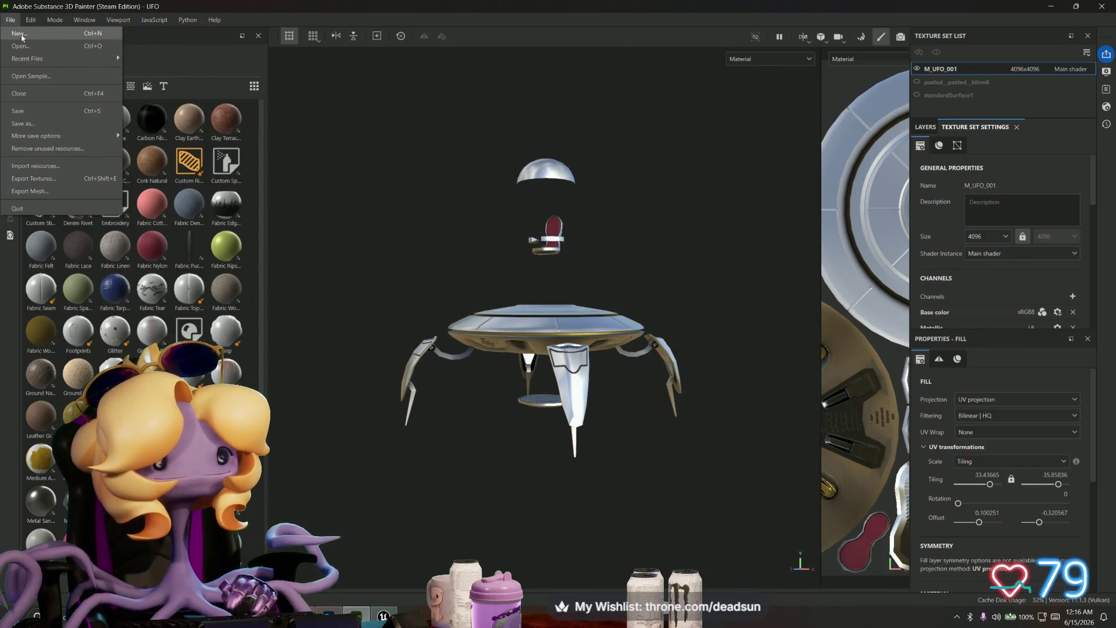
click(27, 36)
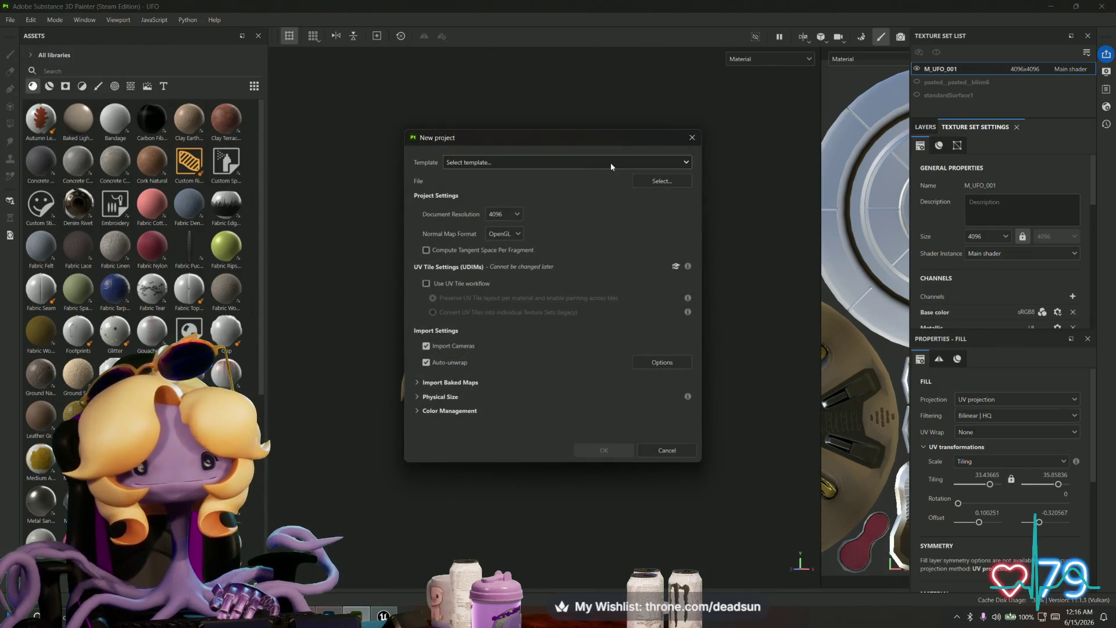
click(654, 180)
click(552, 232)
key(c)
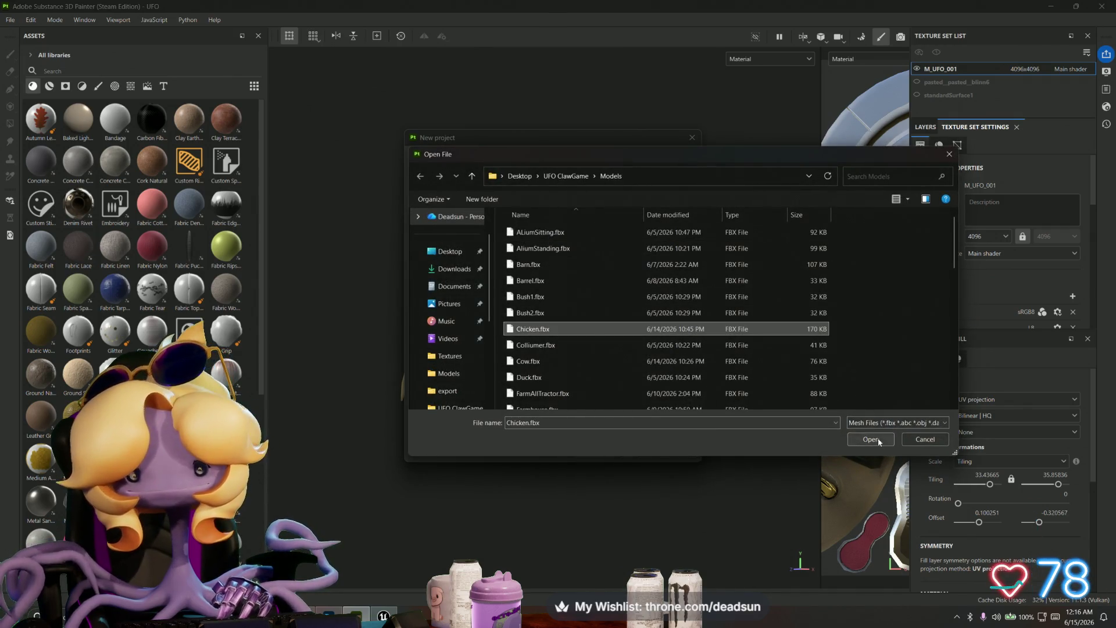
click(871, 439)
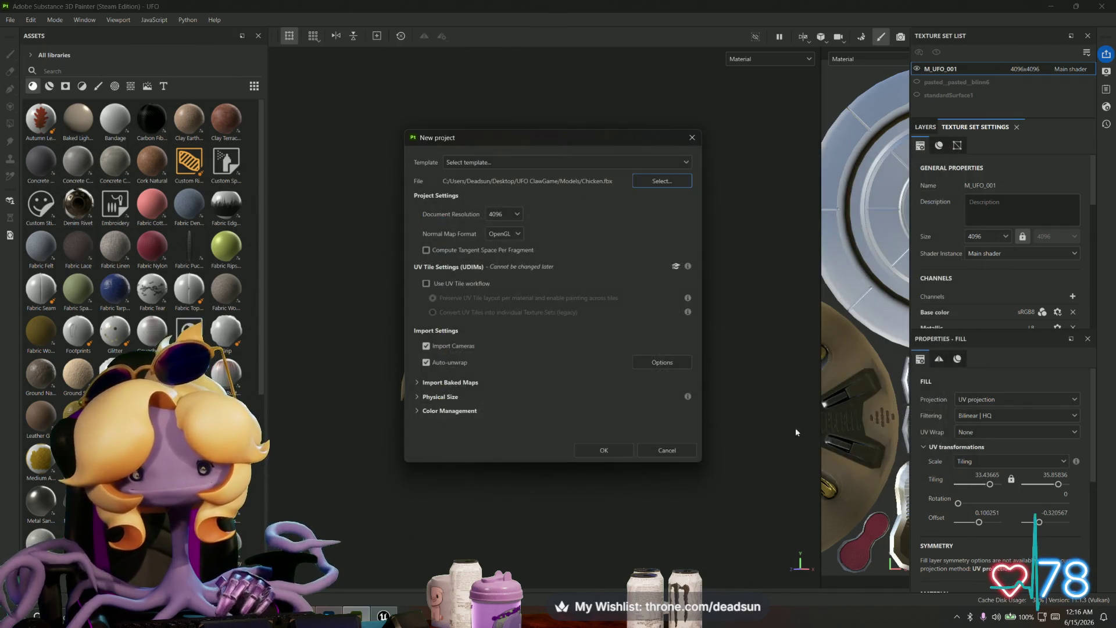
click(604, 448)
click(516, 321)
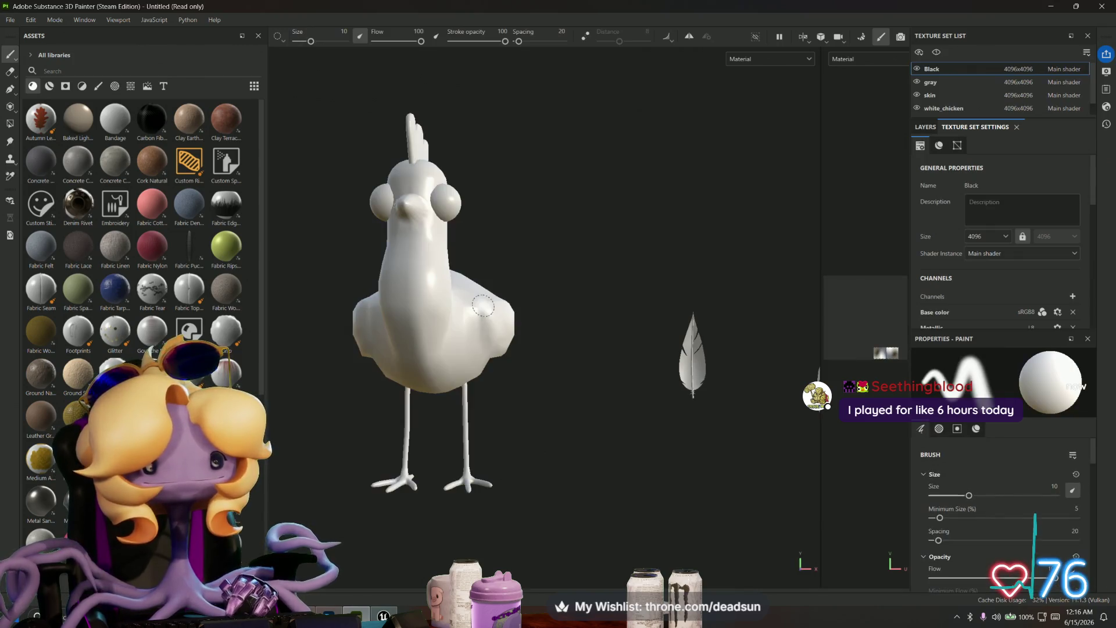
Step: Orbit the loaded chicken to view it from a three-quarter angle and another side
mouse_move(465, 391)
alt+mouse_down()
mouse_move(405, 388)
mouse_move(715, 391)
alt+mouse_up()
alt+drag(728, 372, 701, 373)
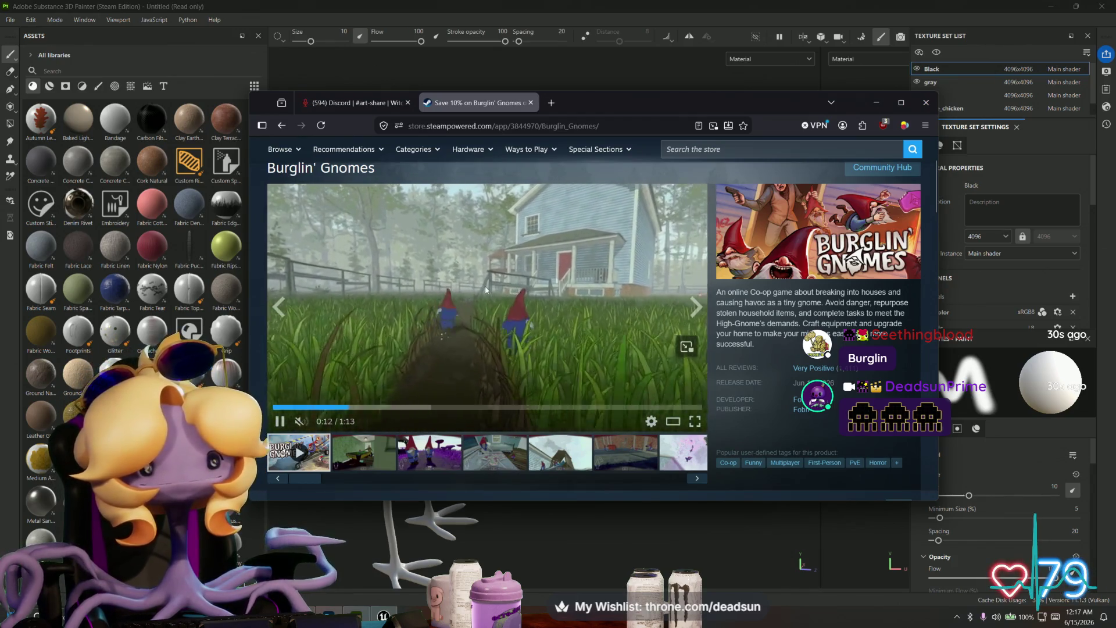
scroll(486, 289, down, 5)
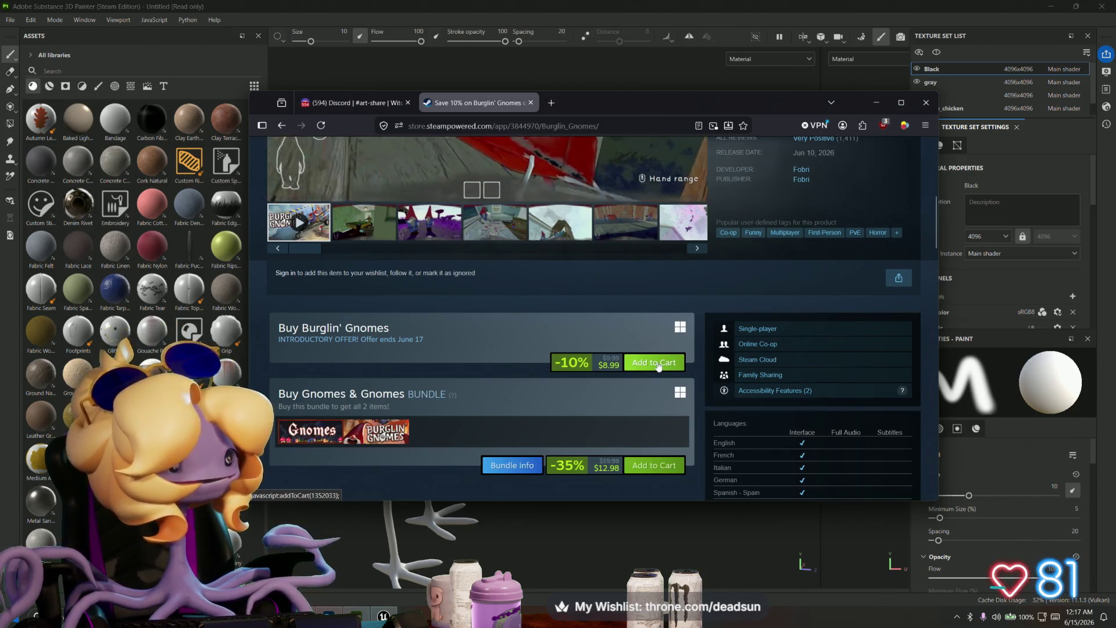
scroll(616, 339, up, 5)
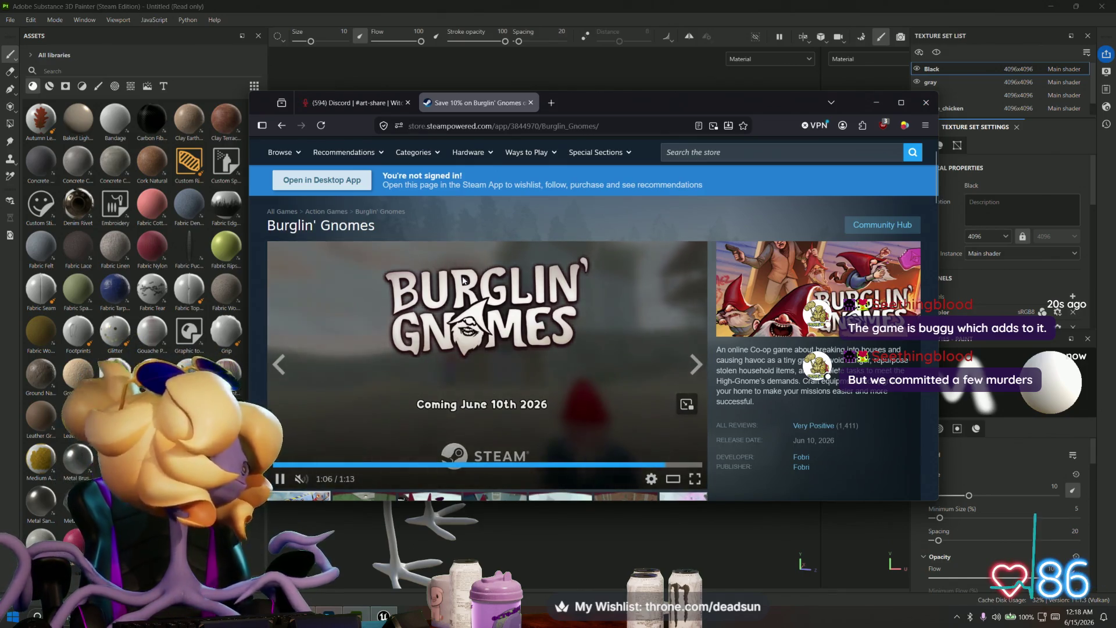
Step: Scroll through the Discord #art-share channel, then return to Substance Painter
click(373, 103)
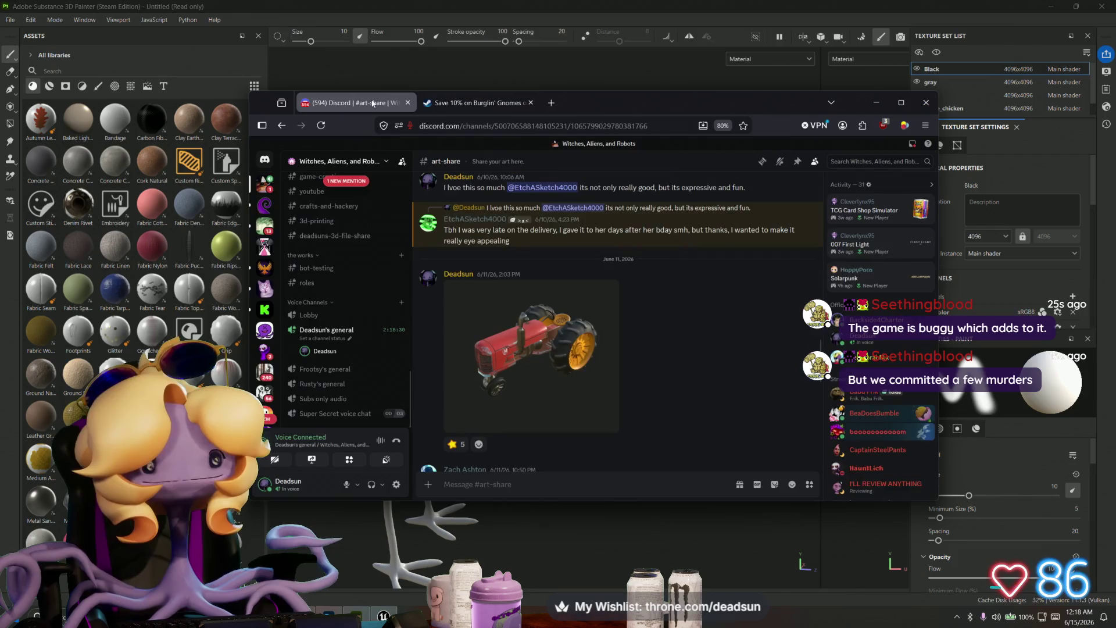
scroll(551, 386, down, 5)
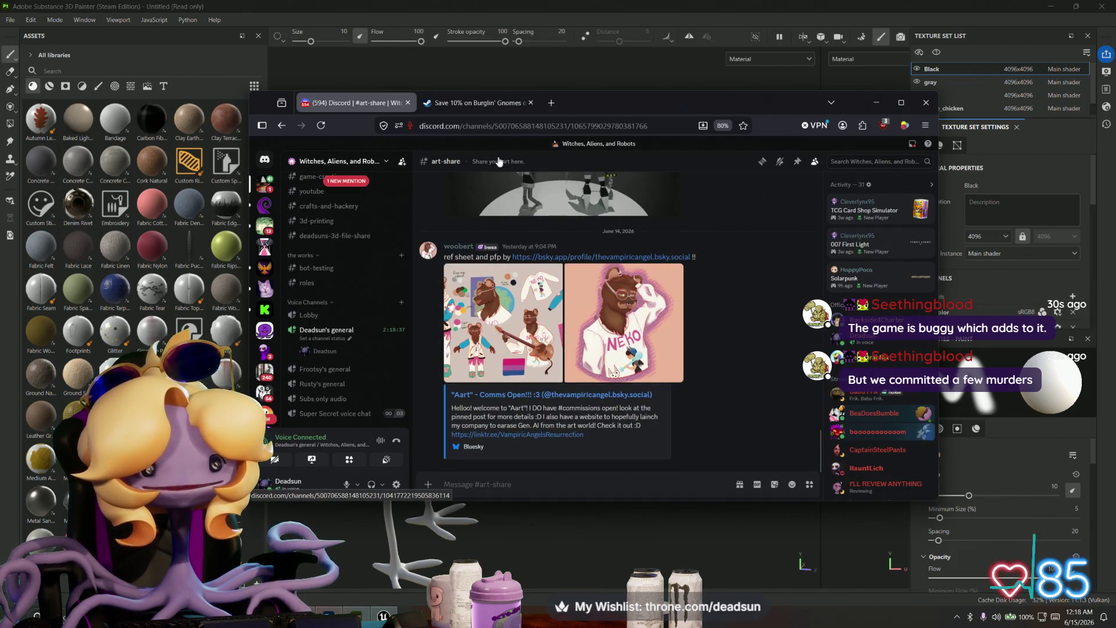
key(alt+Tab)
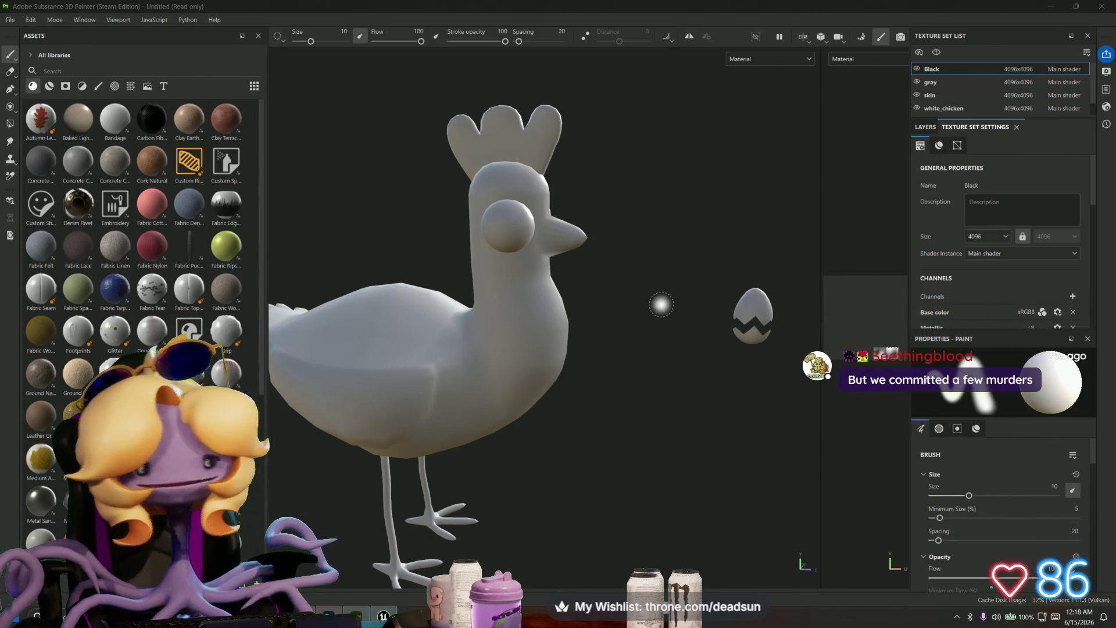
Step: Orbit to a front view of the chicken and show its Layers tab with Layer 1
mouse_move(648, 458)
alt+mouse_down()
mouse_move(553, 448)
mouse_move(526, 459)
mouse_move(563, 468)
mouse_move(574, 456)
mouse_move(523, 456)
alt+mouse_up()
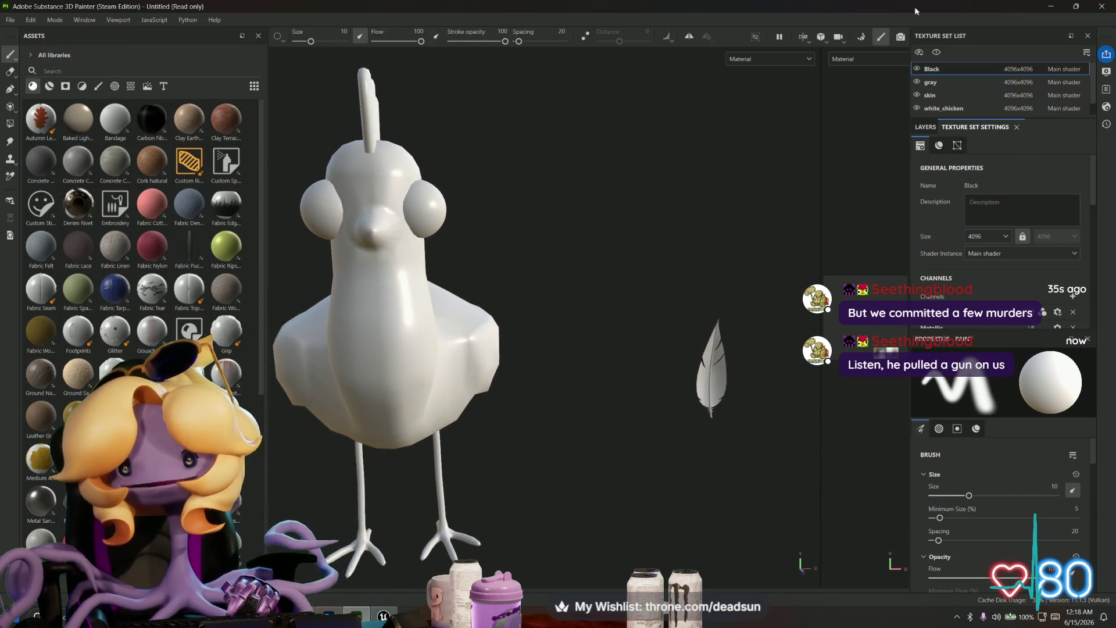
click(924, 127)
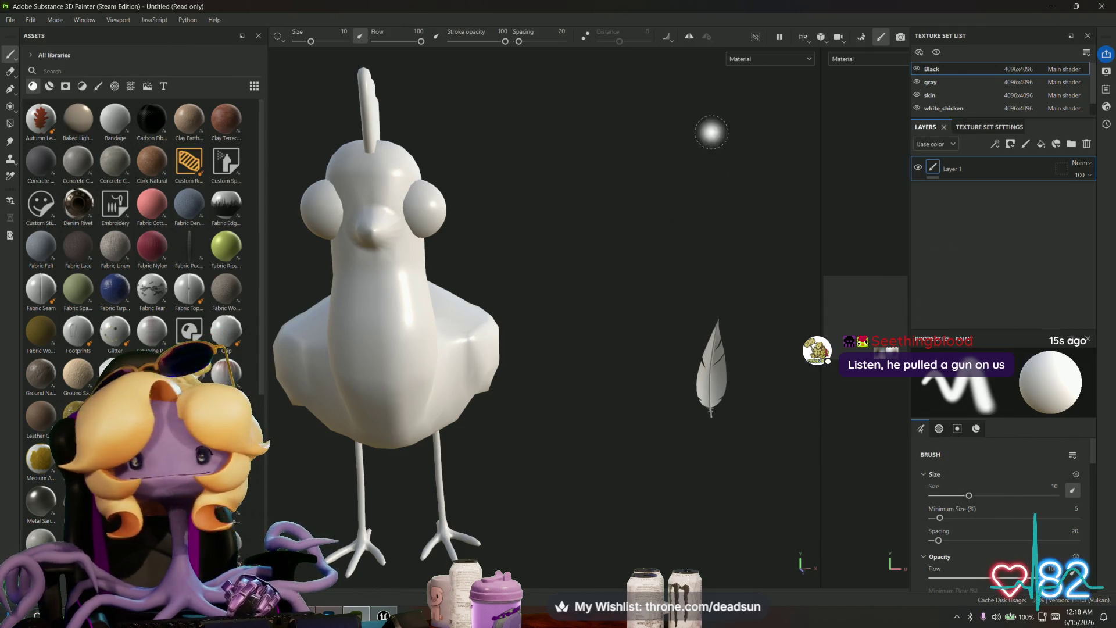
key(alt+Tab)
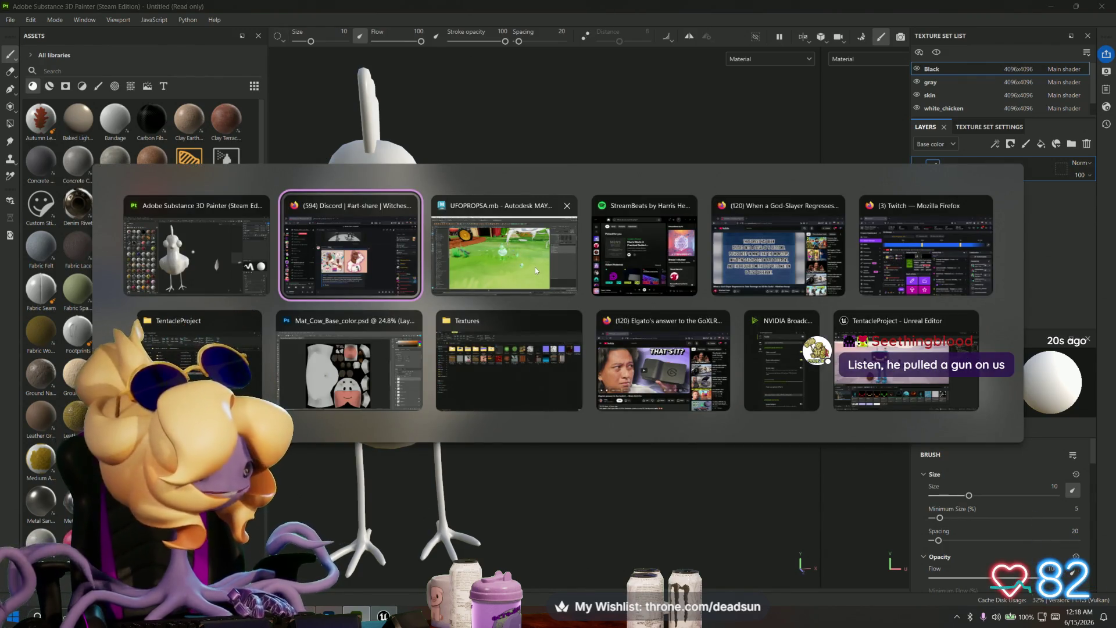
Step: In Maya, assign the existing white lambert2 material to the chicken
key(Escape)
key(alt+Tab)
click(536, 260)
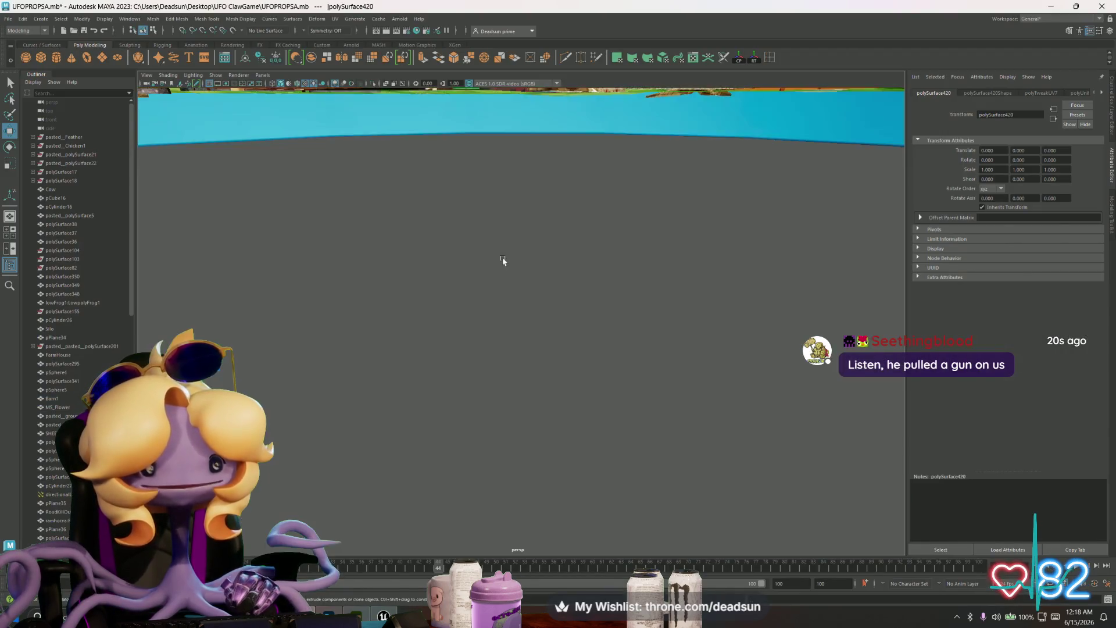
mouse_move(504, 261)
alt+mouse_down()
mouse_move(524, 279)
mouse_move(546, 266)
alt+mouse_up()
alt+right_drag(546, 267, 403, 216)
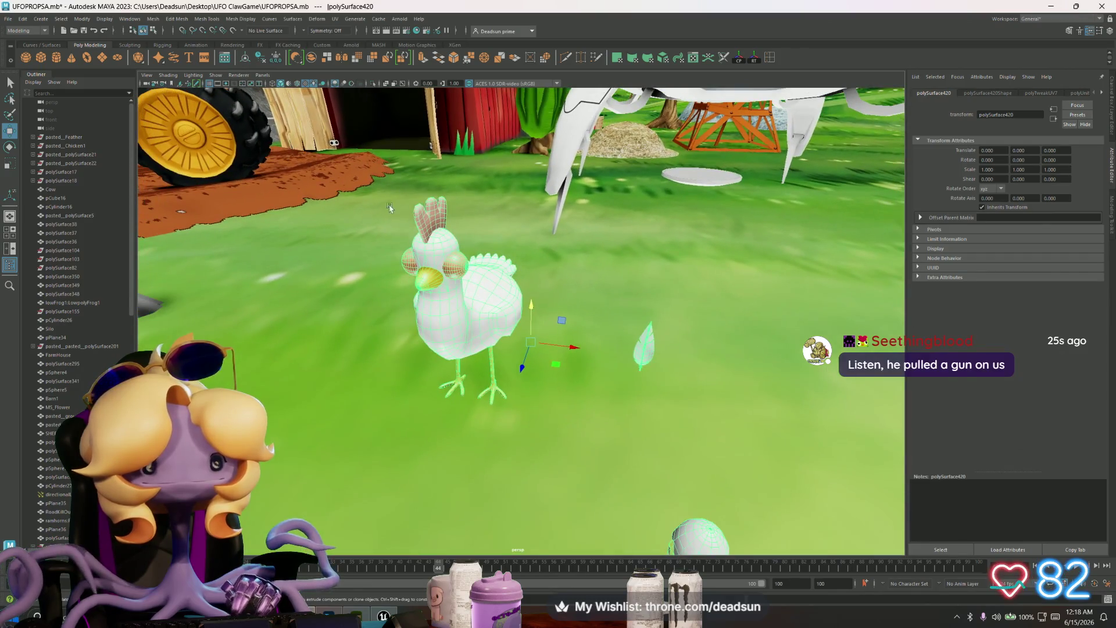
right_click(443, 310)
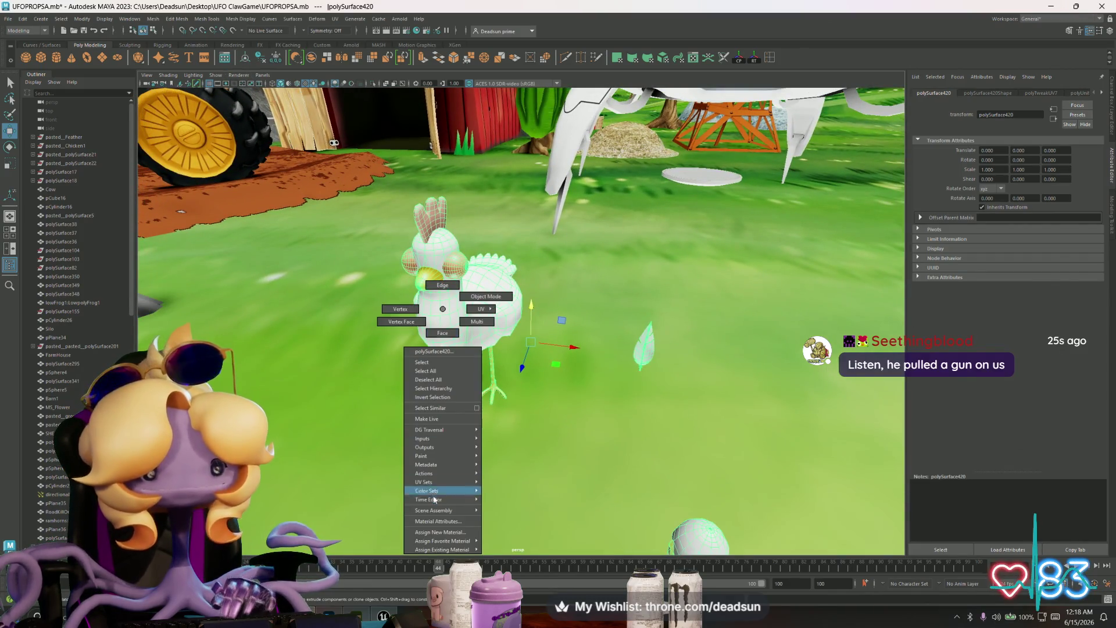
mouse_move(459, 549)
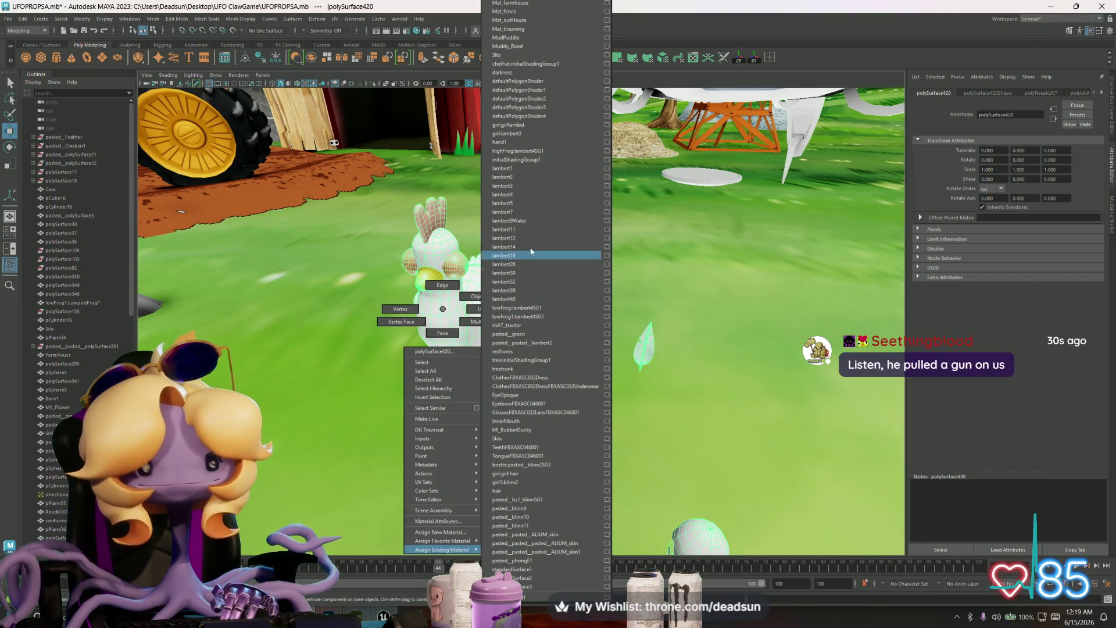
click(533, 177)
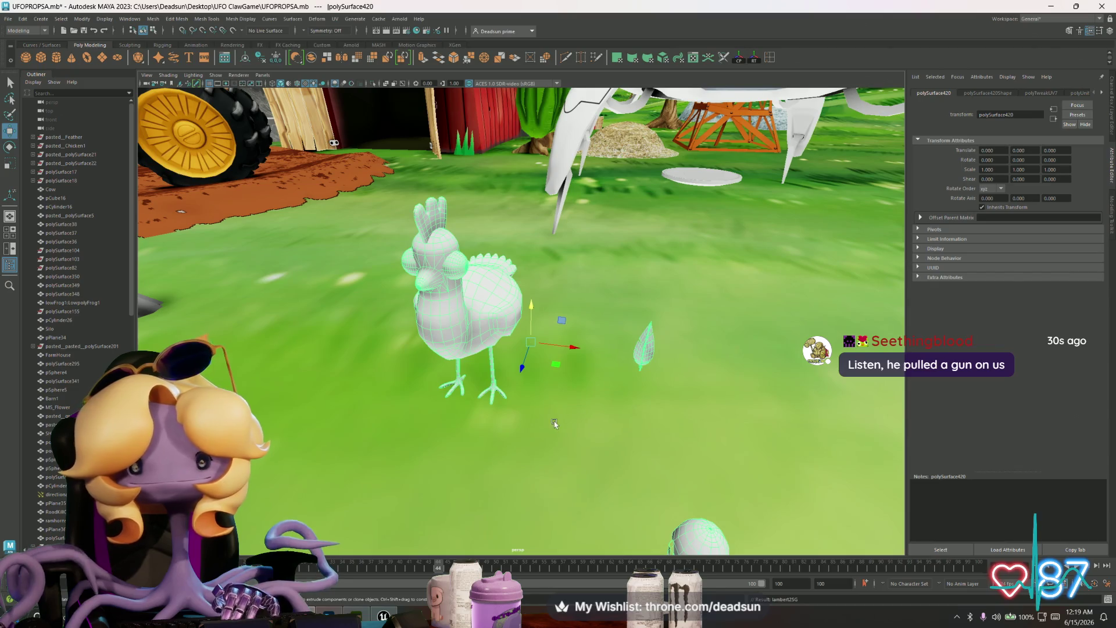
Step: Delete the chicken's construction history and view its M_chicken material attributes
double_click(1024, 116)
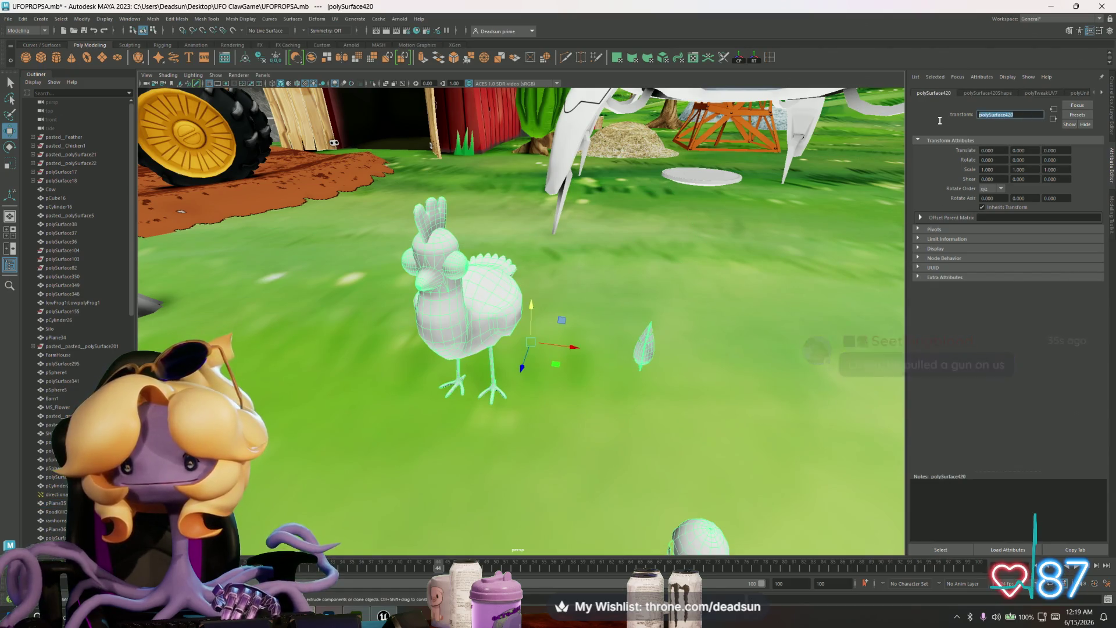
click(22, 19)
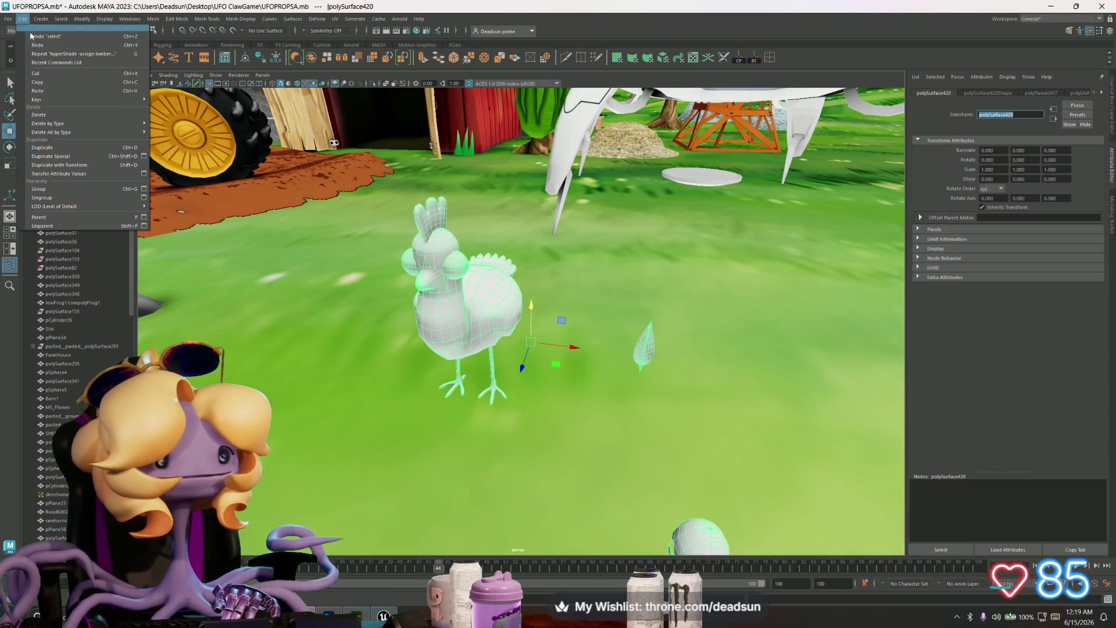
mouse_move(87, 132)
click(186, 137)
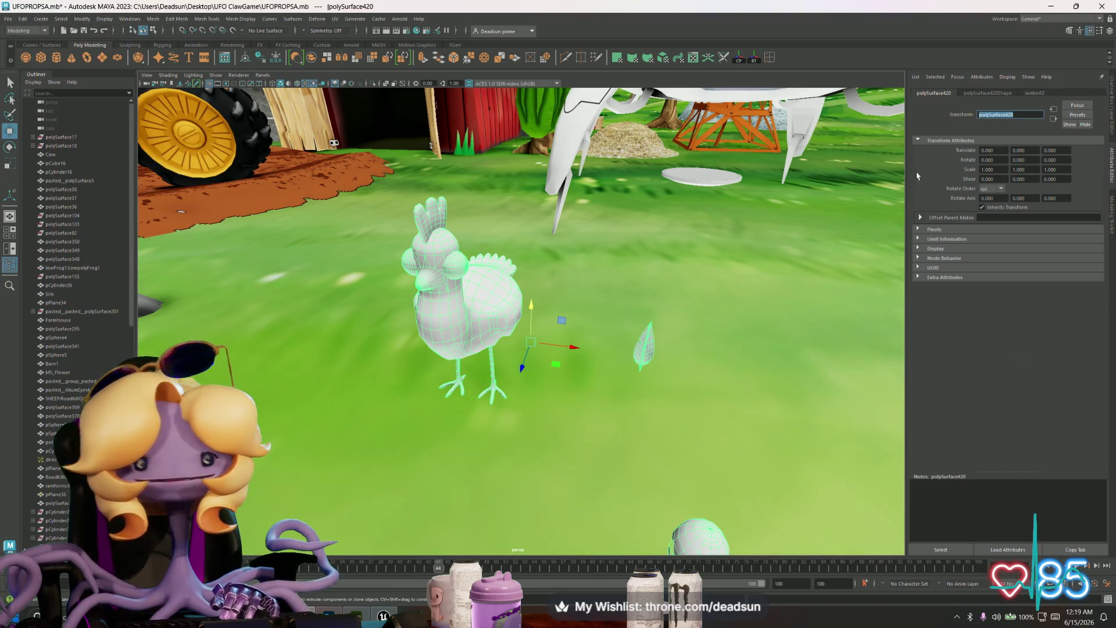
click(1035, 93)
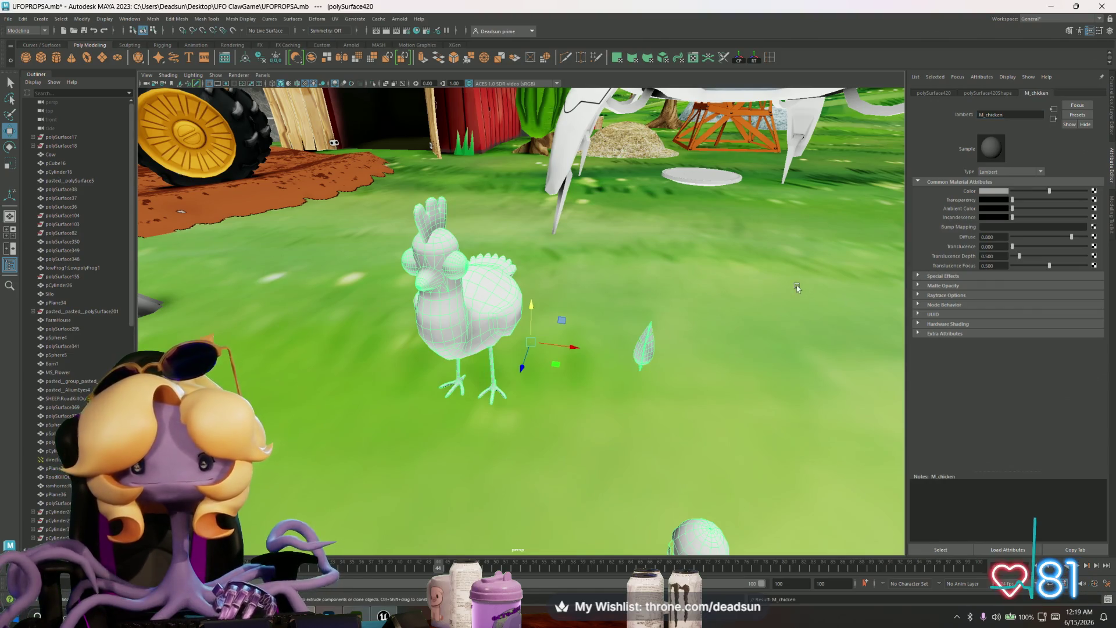
Step: Export the selected chicken over the existing Chicken.fbx and confirm the replace
click(10, 19)
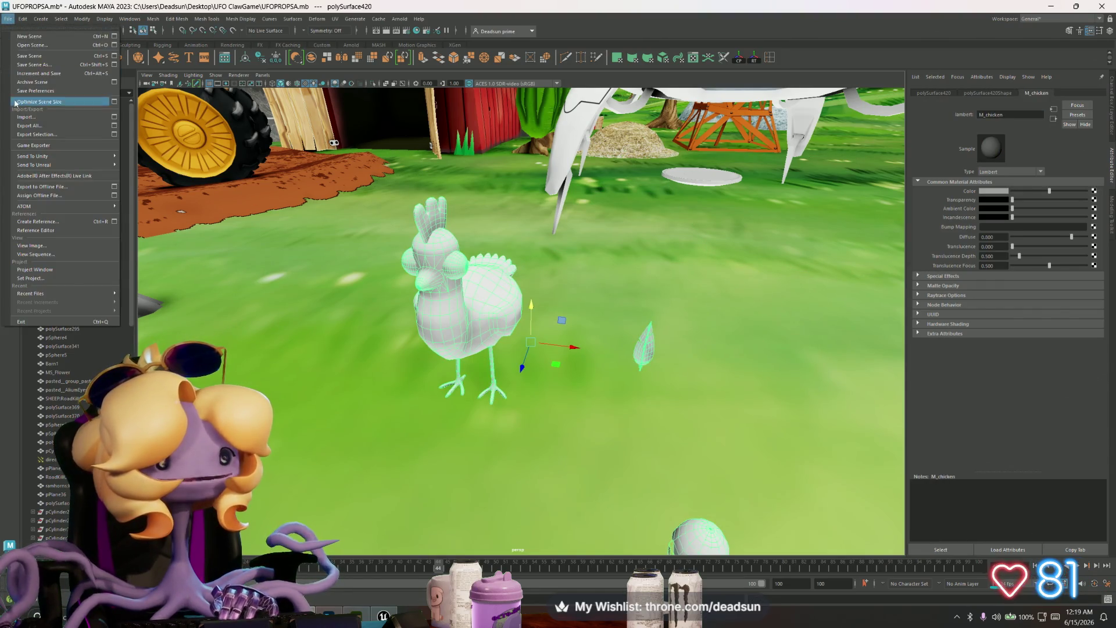
click(36, 137)
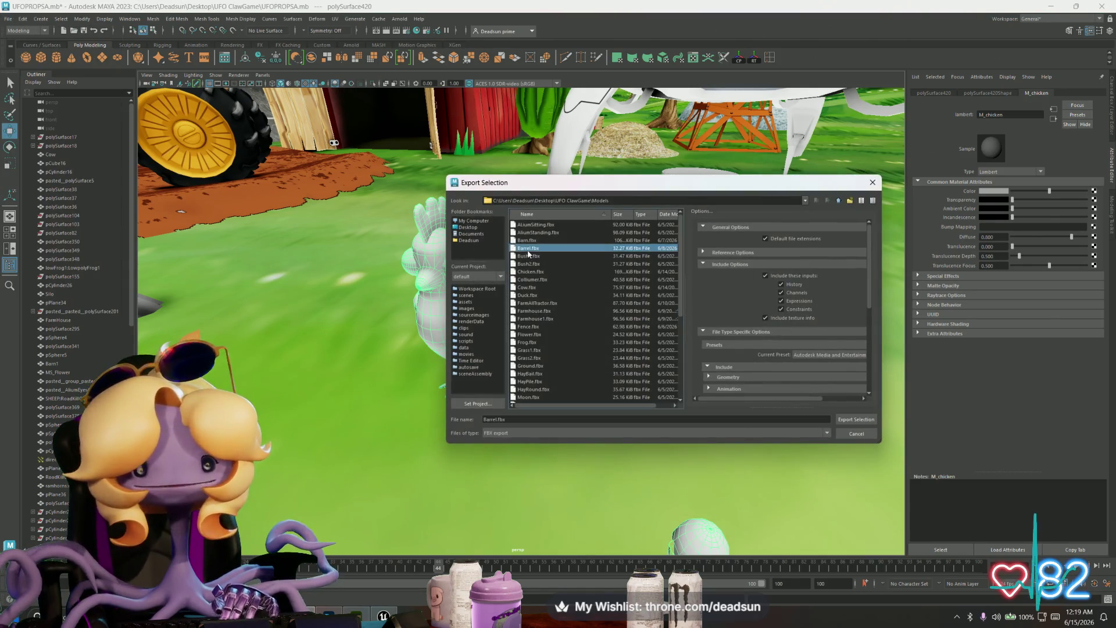
click(559, 272)
click(856, 419)
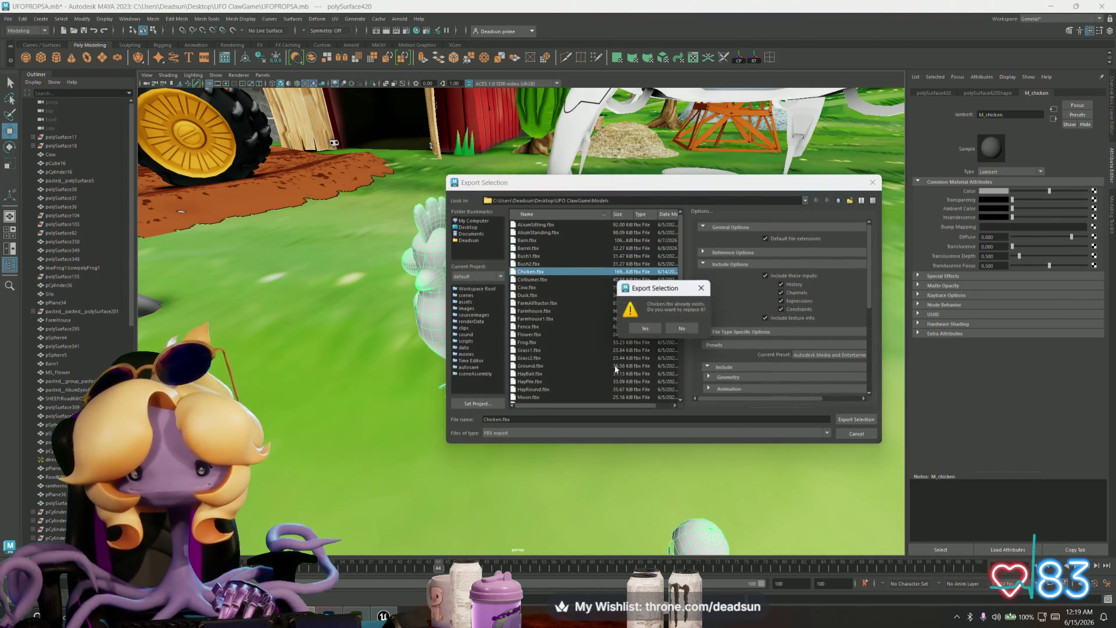
click(646, 330)
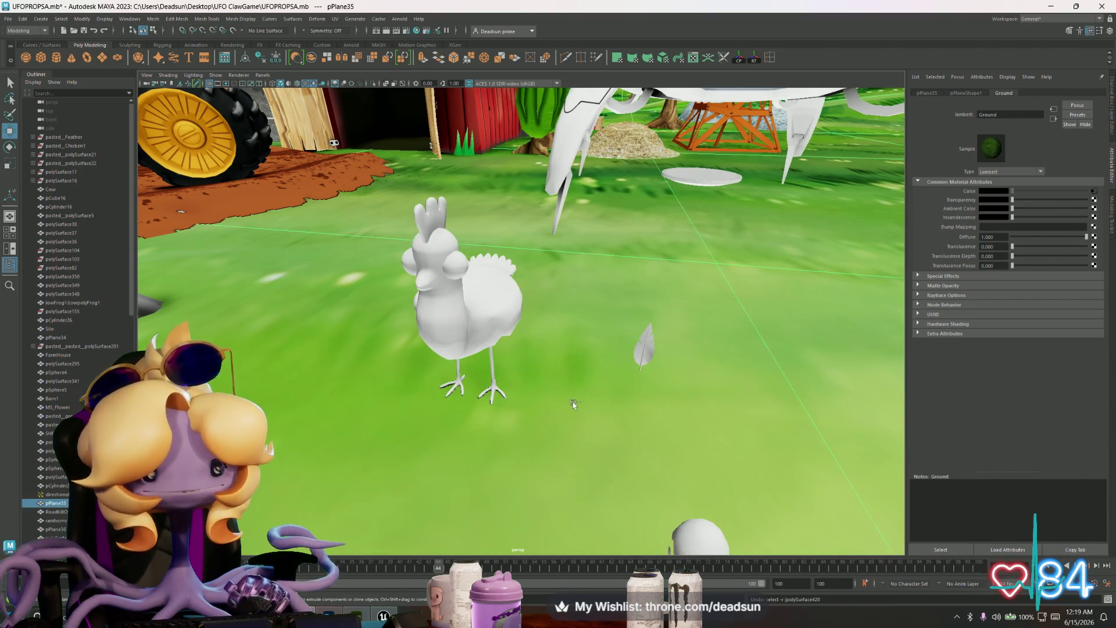
Step: Back in Substance Painter, reimport the updated chicken mesh
key(alt+Tab)
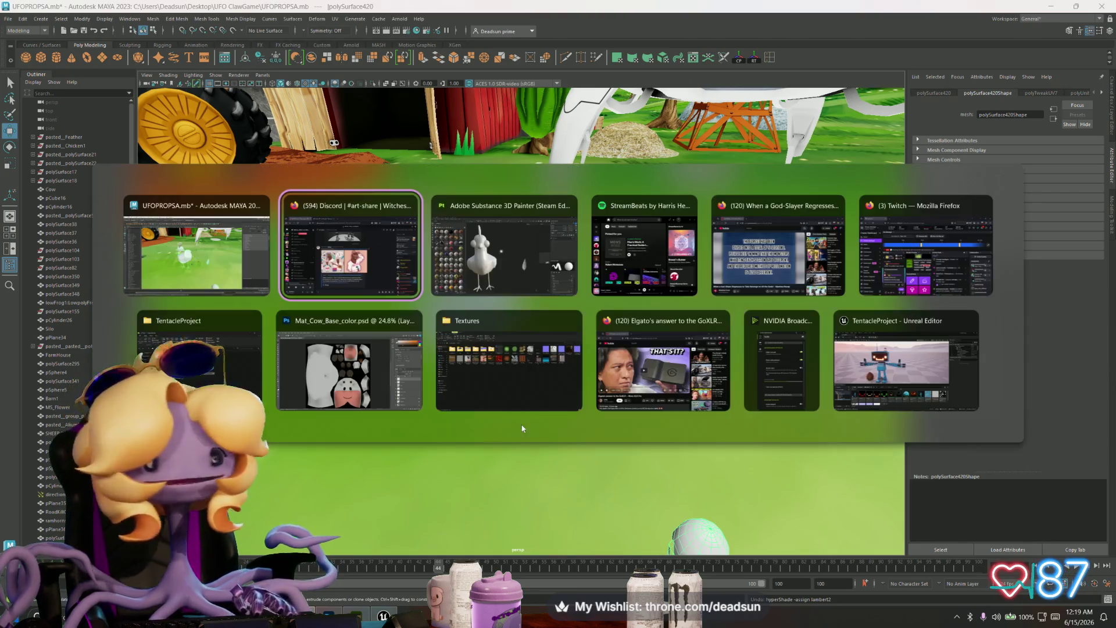
key(alt+Tab)
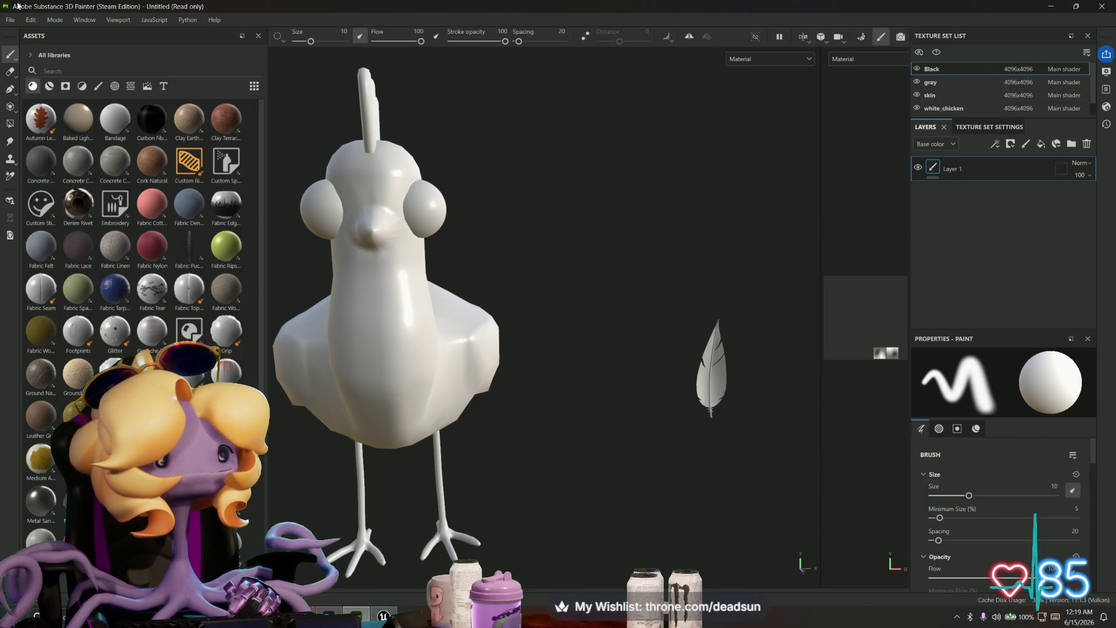
click(27, 22)
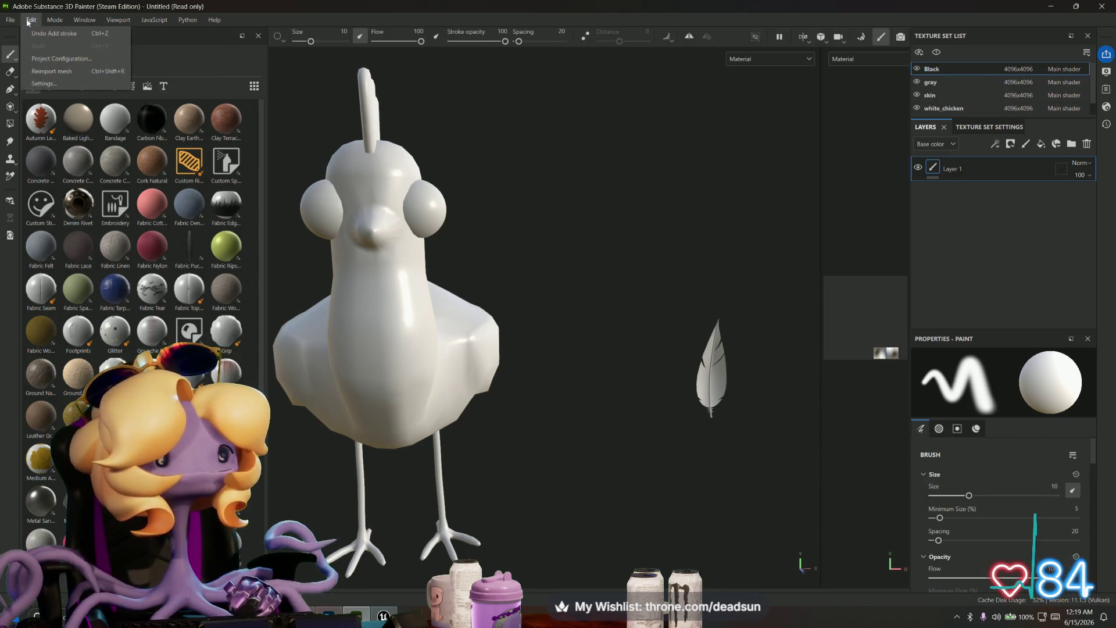
click(69, 73)
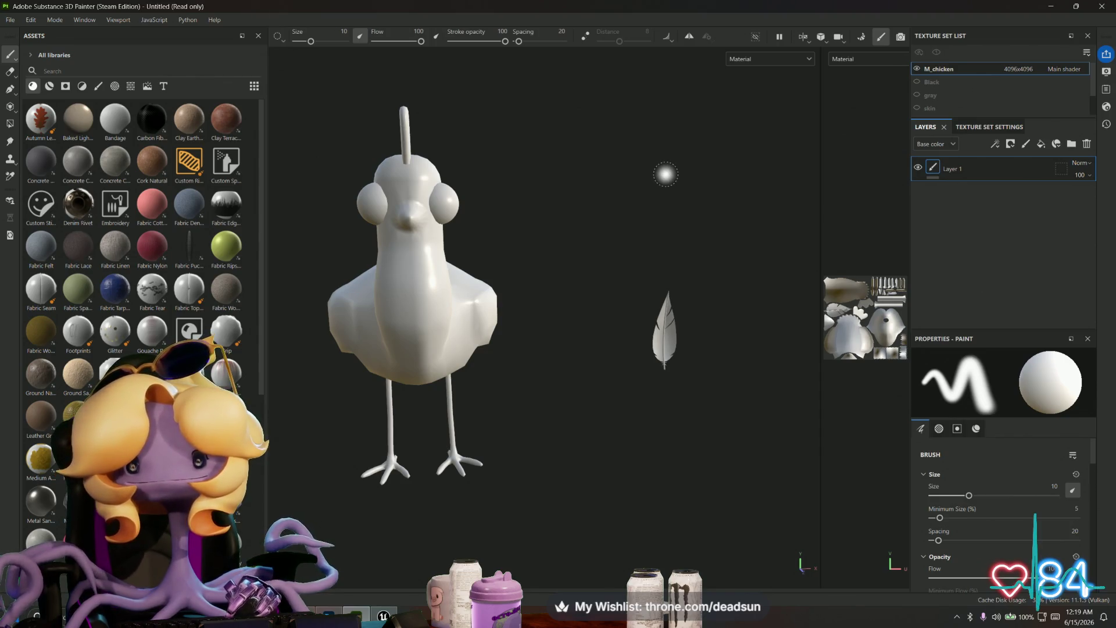
Step: Start a new project from Chicken.fbx, discarding changes to the previous project
click(16, 20)
click(24, 33)
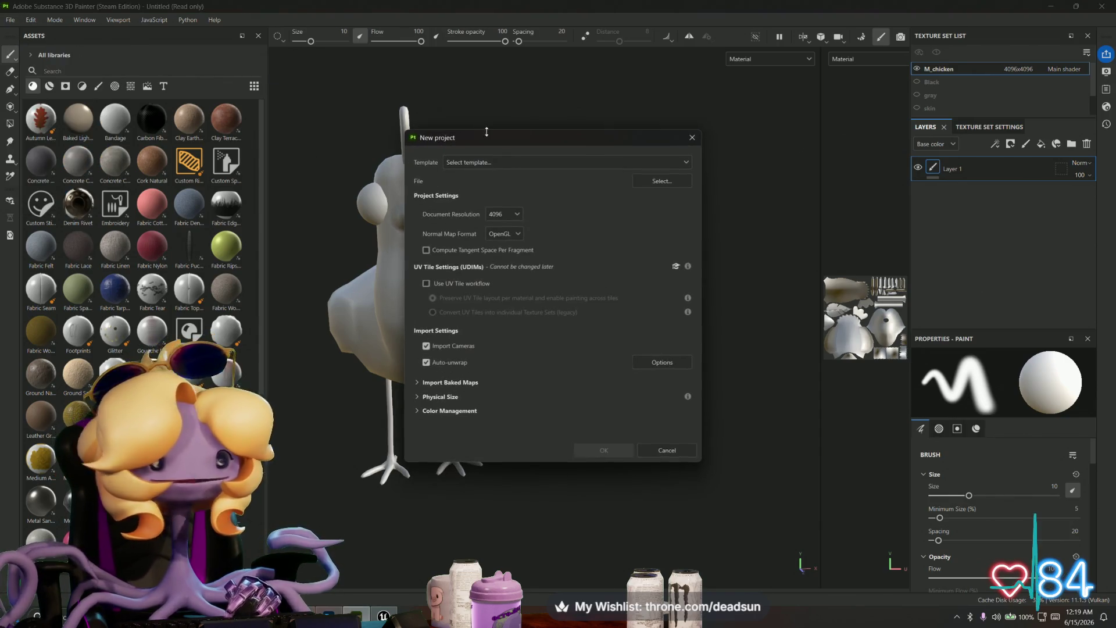
click(653, 179)
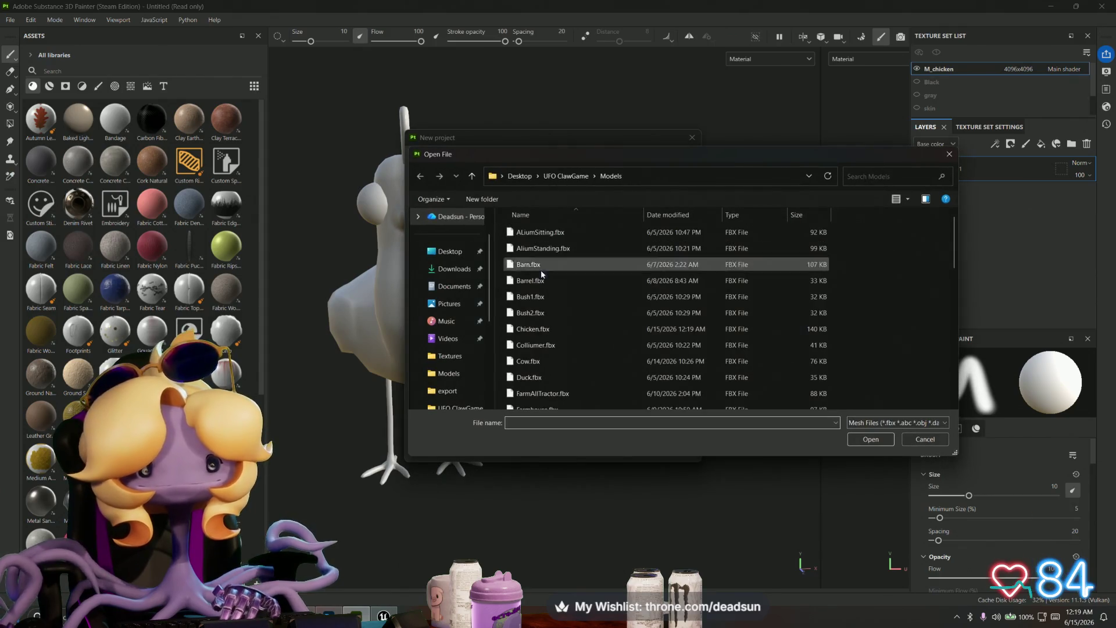
click(534, 330)
click(871, 440)
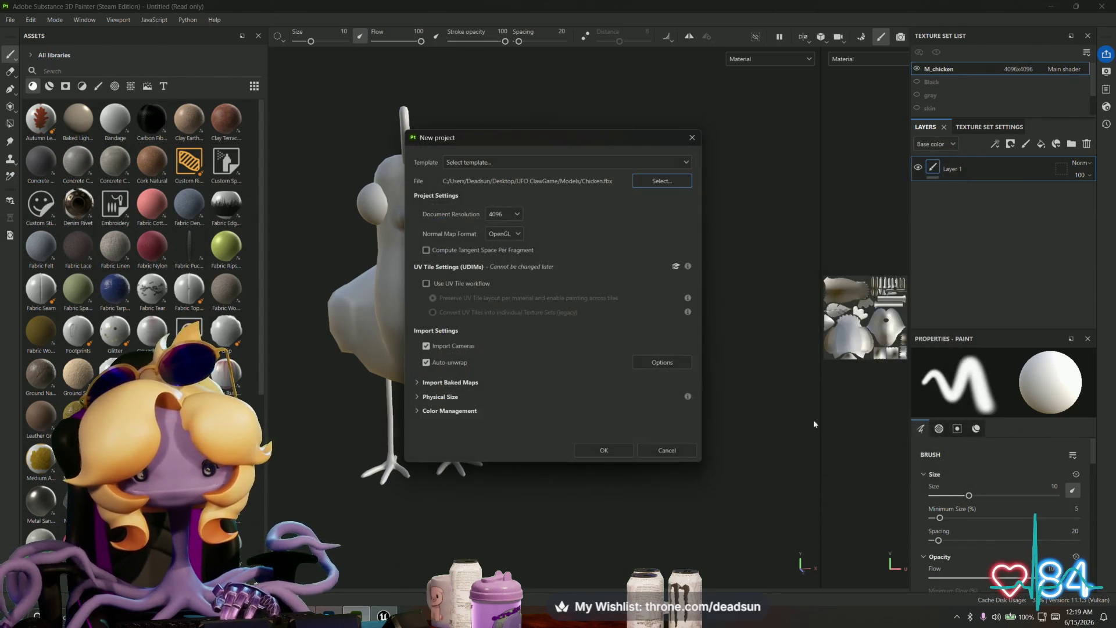
click(601, 451)
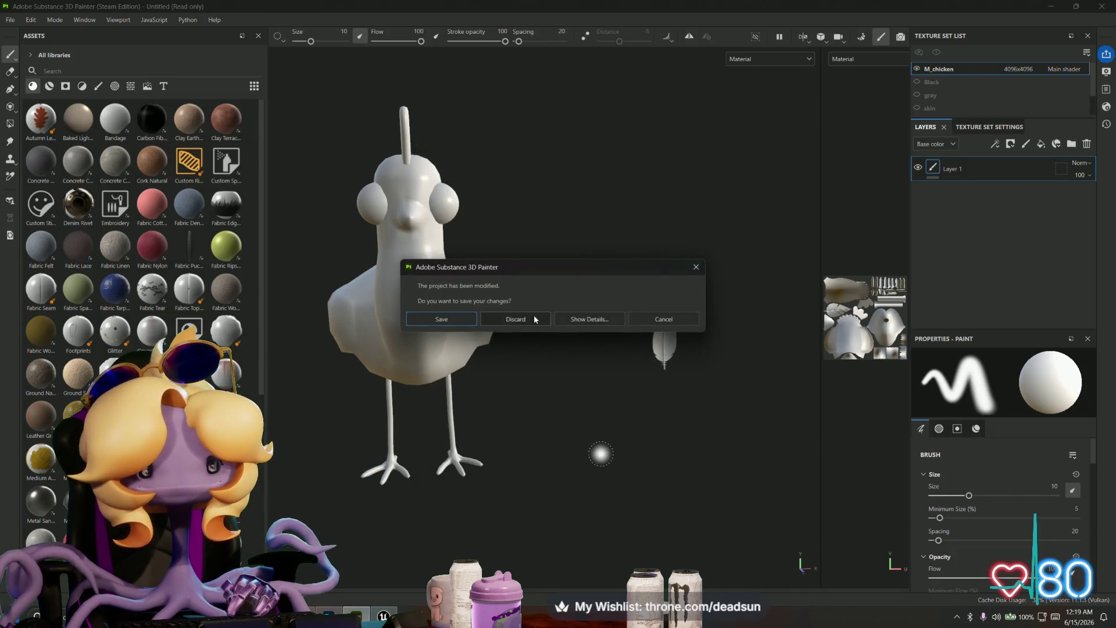
click(538, 319)
Step: Inspect the new chicken and switch to Baking mode to bake its mesh maps
mouse_move(581, 394)
alt+mouse_down()
mouse_move(433, 391)
mouse_move(602, 424)
mouse_move(735, 428)
mouse_move(639, 412)
mouse_move(755, 410)
alt+mouse_up()
scroll(654, 376, up, 3)
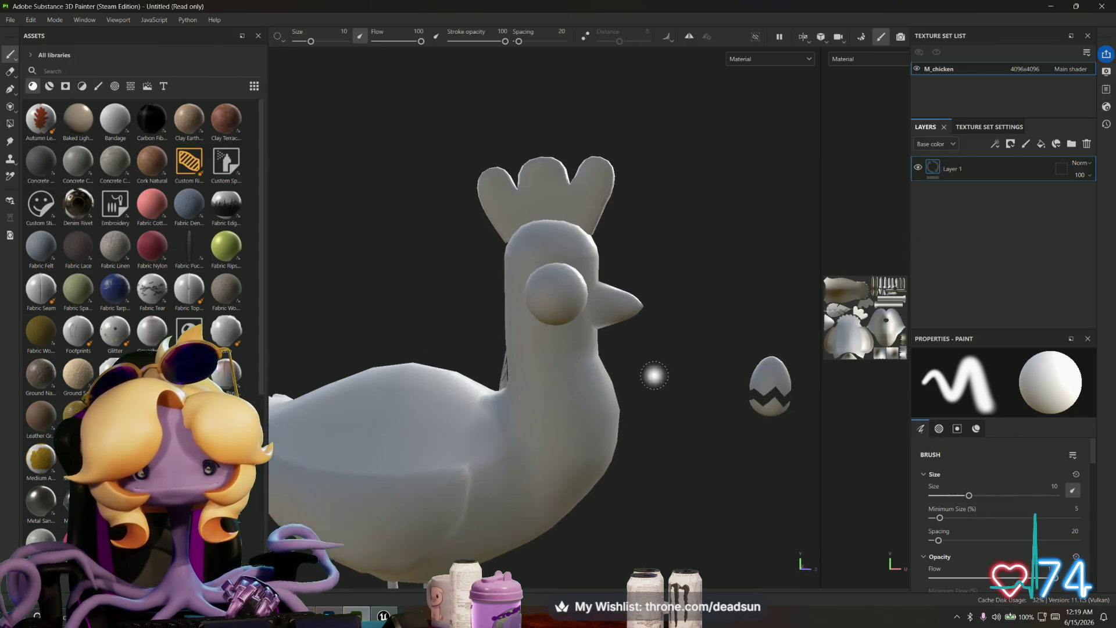
scroll(654, 376, up, 3)
mouse_move(674, 384)
alt+mouse_down()
mouse_move(688, 393)
mouse_move(688, 418)
mouse_move(643, 361)
mouse_move(653, 371)
mouse_move(639, 373)
alt+mouse_up()
scroll(688, 406, up, 1)
scroll(687, 407, down, 4)
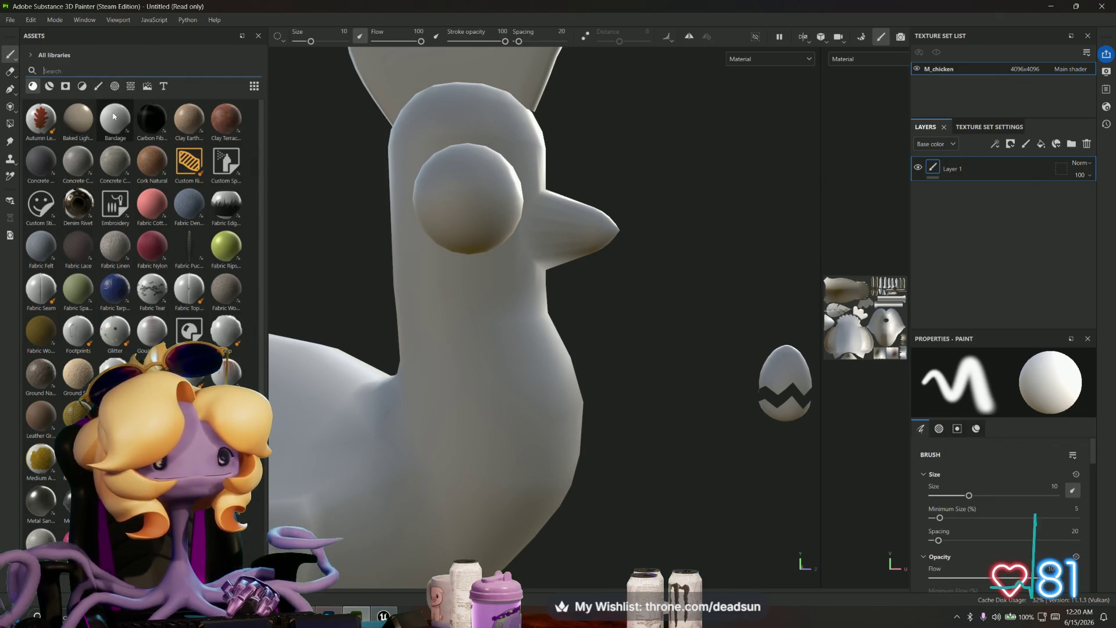
mouse_move(79, 120)
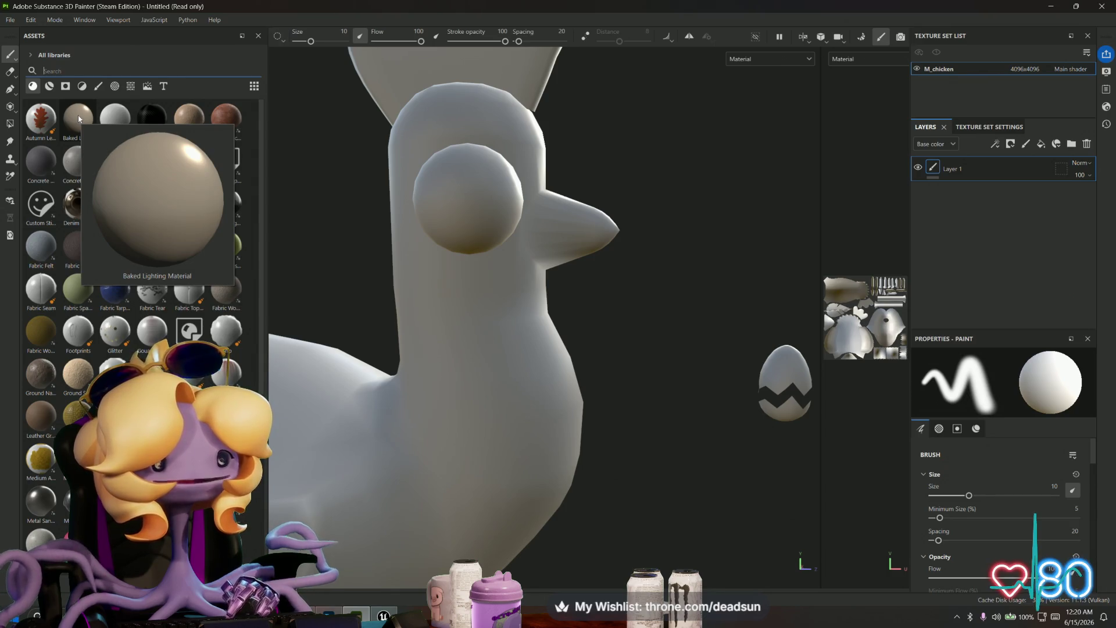
click(861, 37)
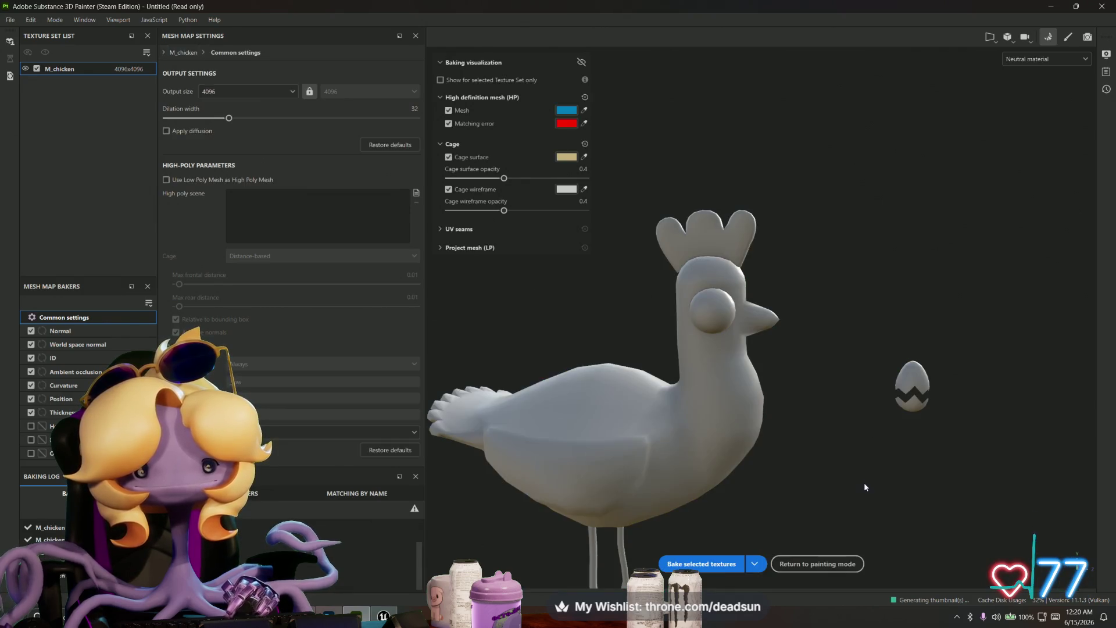
Step: Check the baked chicken, then return to Maya's UFOPROPSA.mb barnyard view of the chicken
mouse_move(865, 487)
alt+mouse_down()
mouse_move(506, 473)
mouse_move(620, 452)
mouse_move(907, 459)
alt+mouse_up()
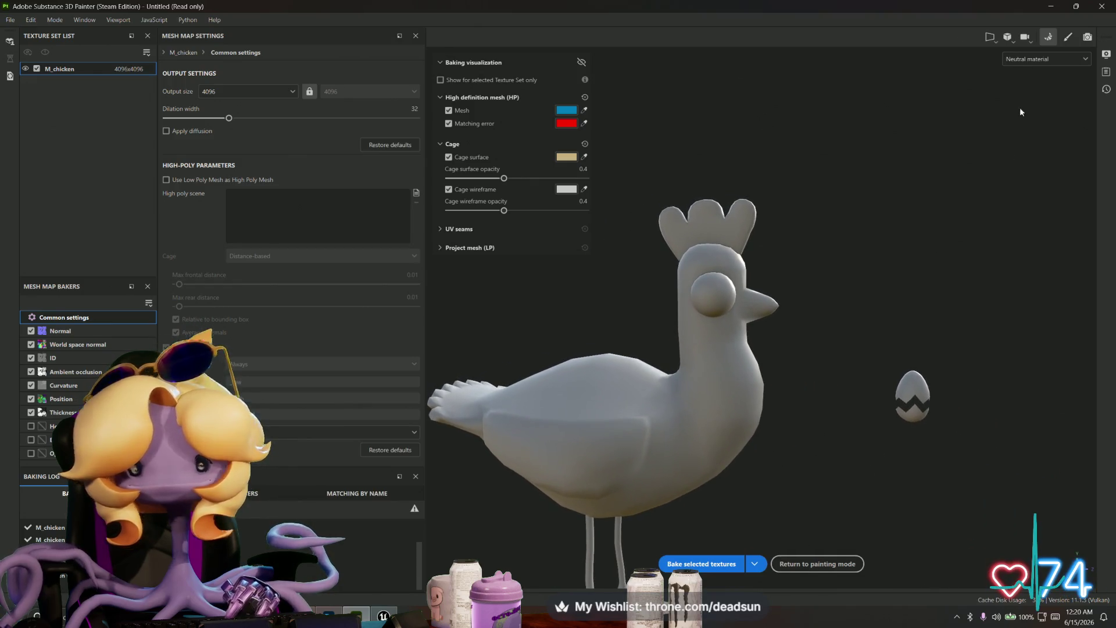
key(alt+Tab)
scroll(408, 290, up, 5)
mouse_move(408, 290)
alt+mouse_down()
mouse_move(436, 294)
mouse_move(396, 298)
mouse_move(494, 305)
mouse_move(470, 331)
alt+mouse_up()
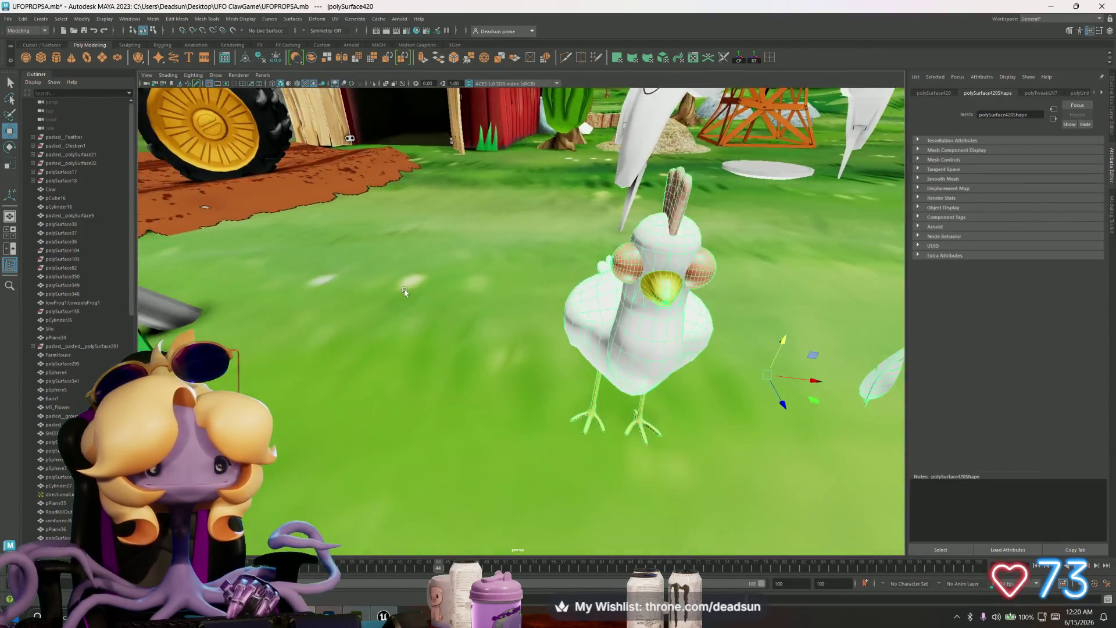
Step: Select the beak edges and soften them for smoother shading
scroll(469, 331, up, 5)
right_drag(389, 366, 343, 366)
click(339, 399)
click(340, 399)
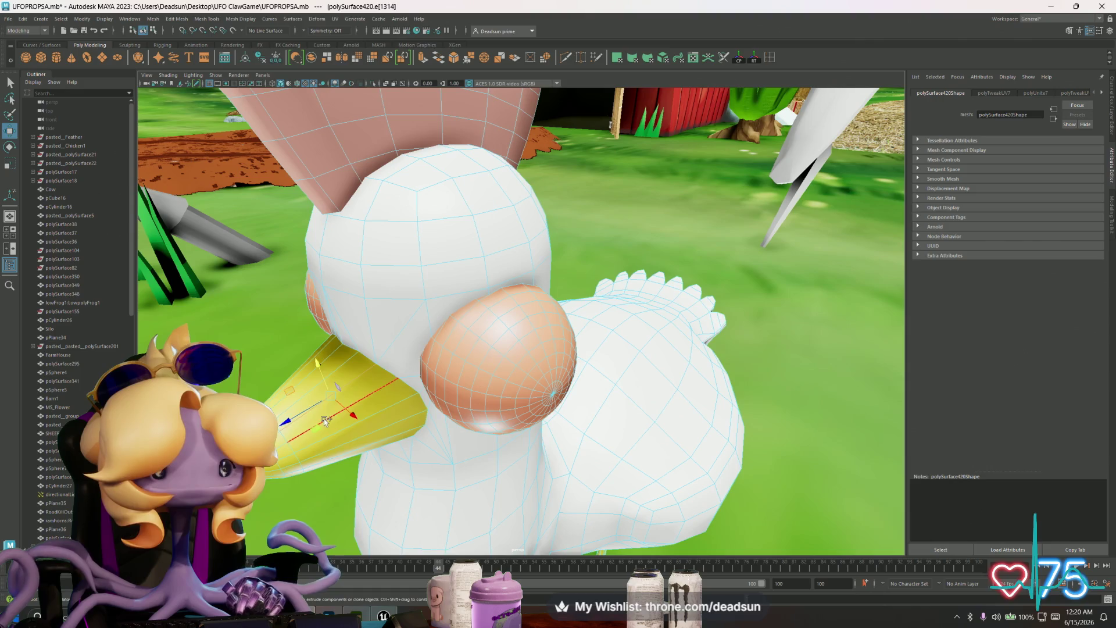
shift+click(324, 419)
key(f)
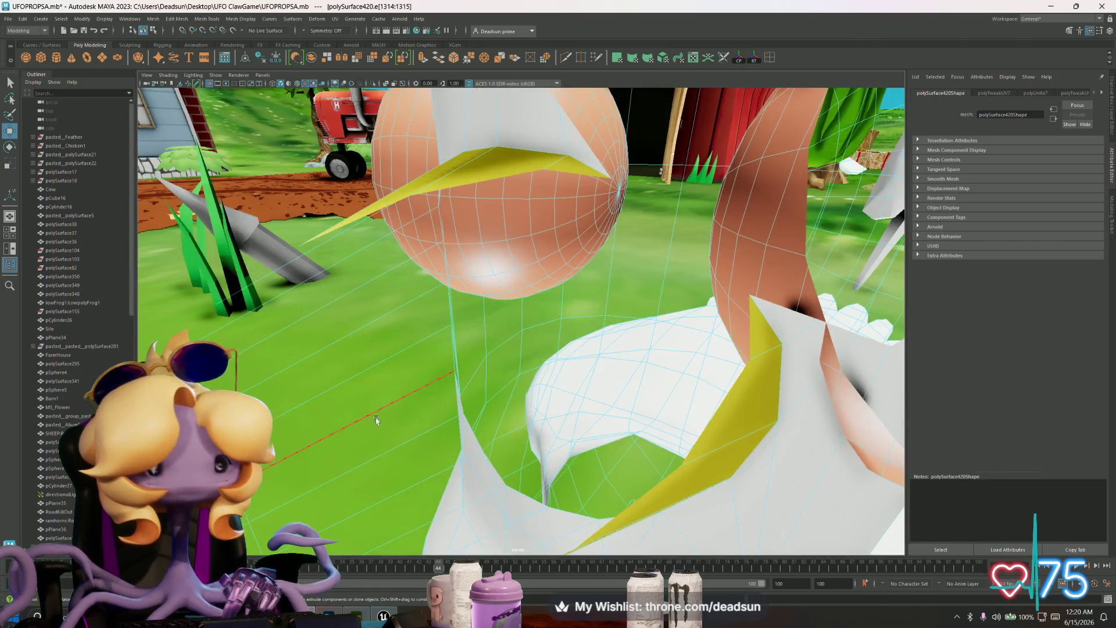
scroll(376, 420, down, 5)
scroll(368, 422, up, 5)
mouse_move(368, 422)
alt+mouse_down()
mouse_move(321, 387)
mouse_move(329, 354)
alt+mouse_up()
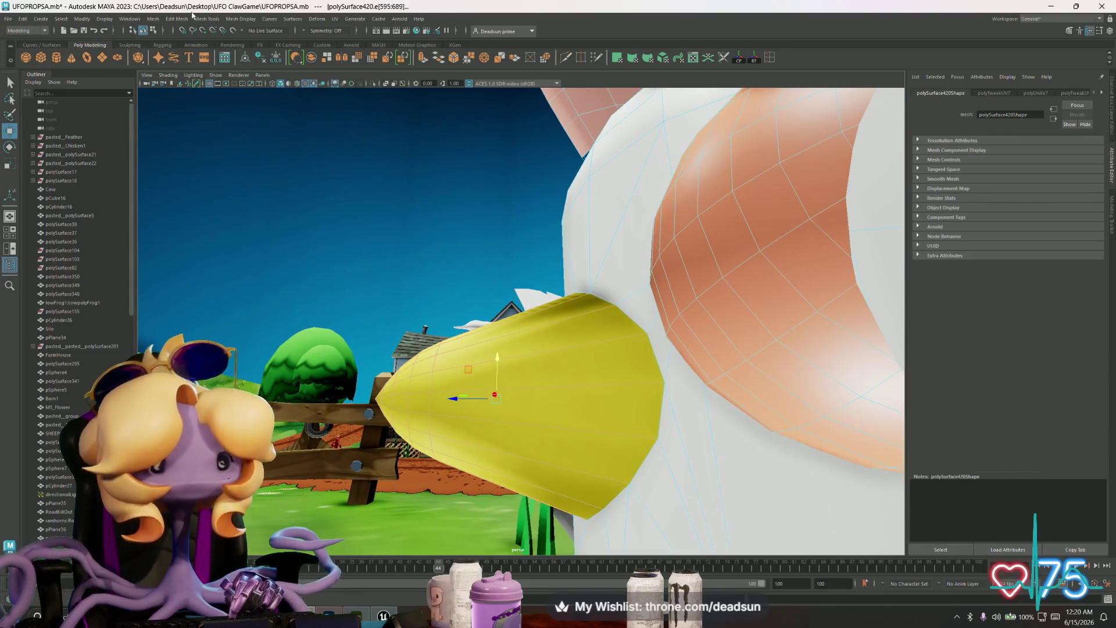
click(204, 18)
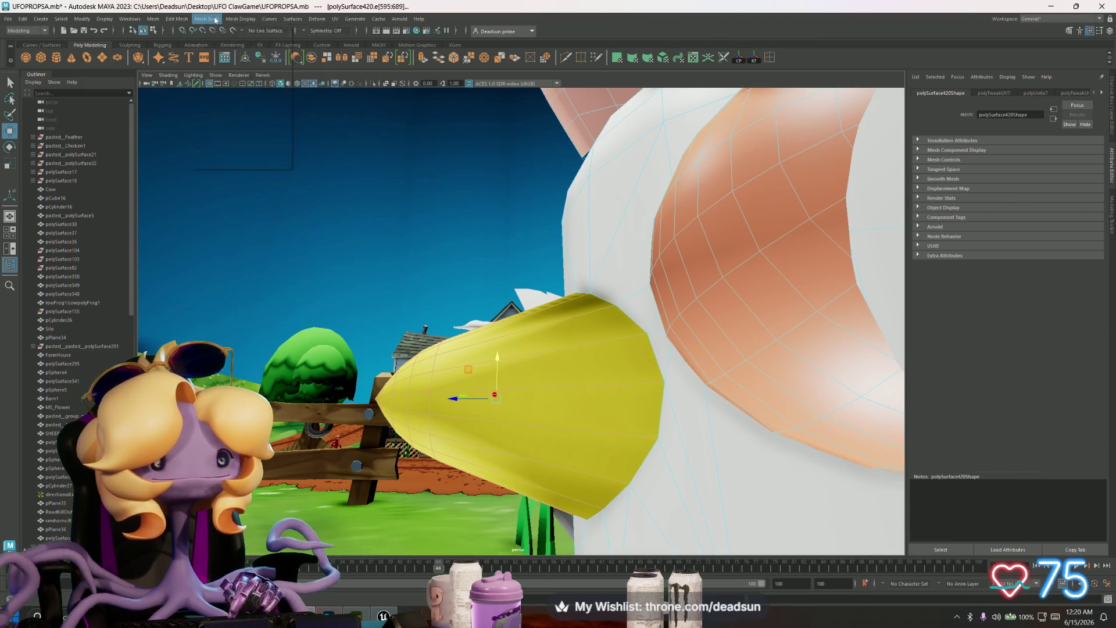
click(253, 97)
Step: Select the chicken model and unlock its vertex normals
alt+drag(382, 264, 483, 326)
right_drag(482, 325, 437, 356)
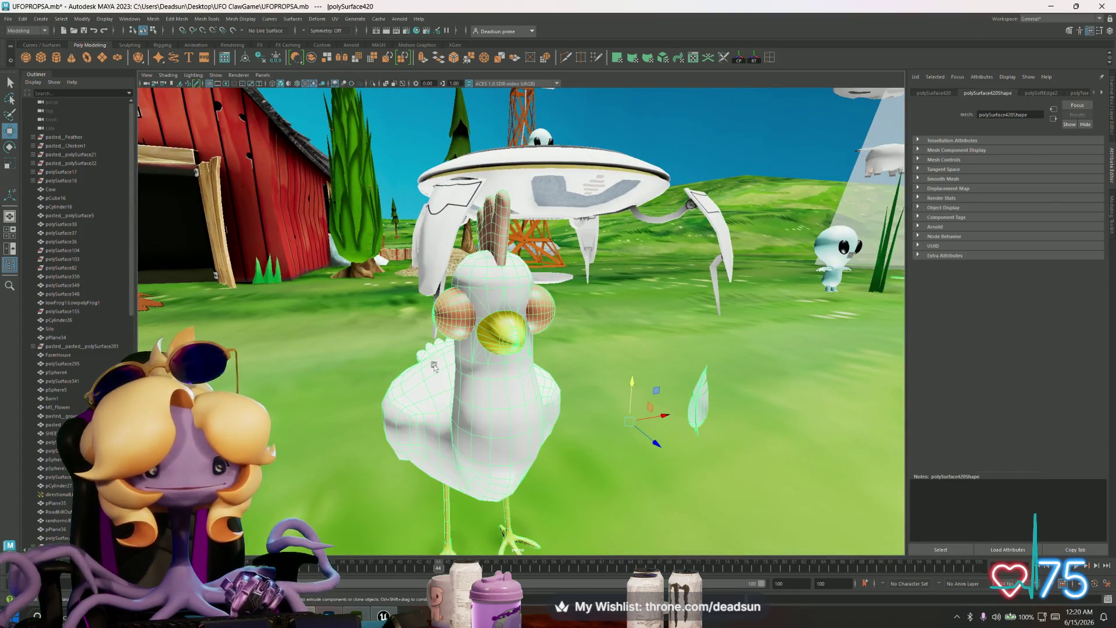
mouse_move(419, 429)
alt+mouse_down()
mouse_move(543, 449)
mouse_move(573, 430)
alt+mouse_up()
click(543, 449)
key(bracketleft)
click(489, 407)
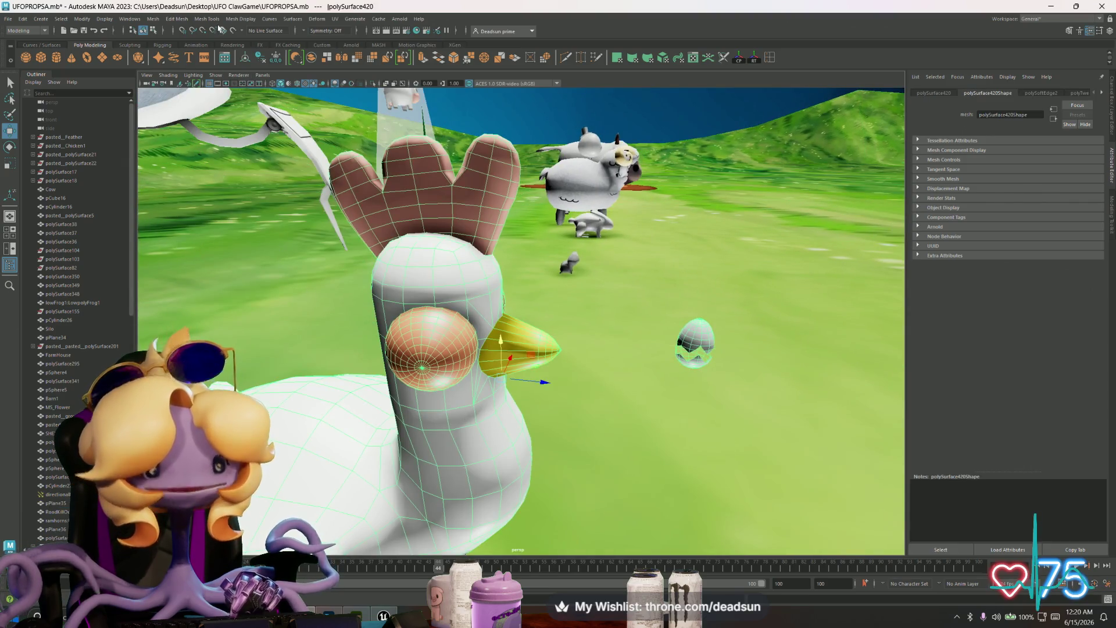
click(241, 19)
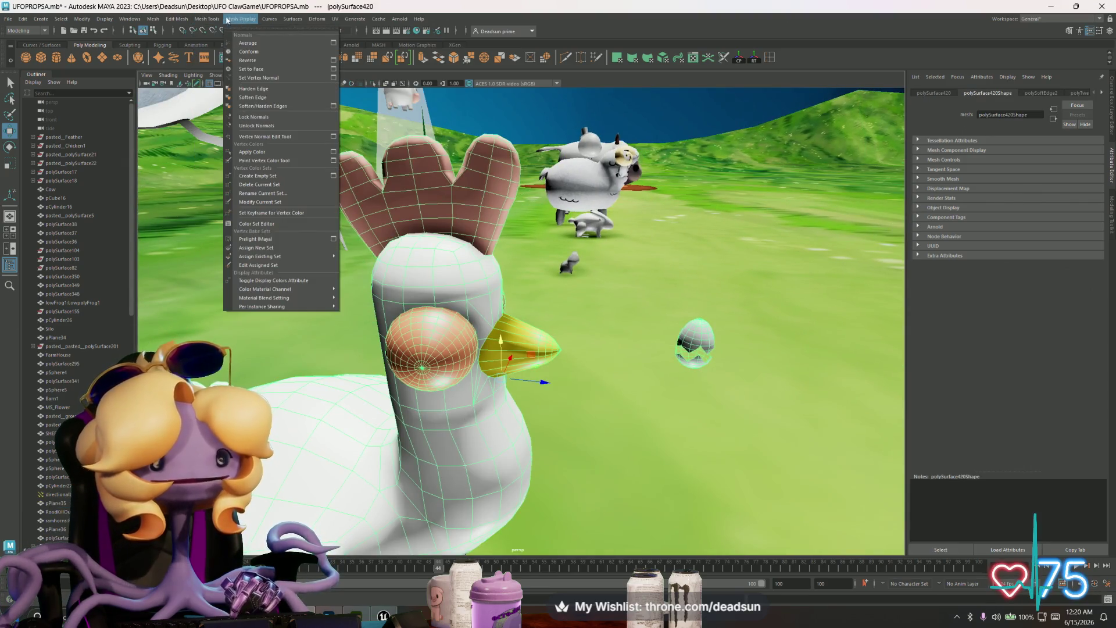
click(263, 126)
Step: Select the beak faces and apply Harden Edge to them
alt+drag(489, 338, 640, 353)
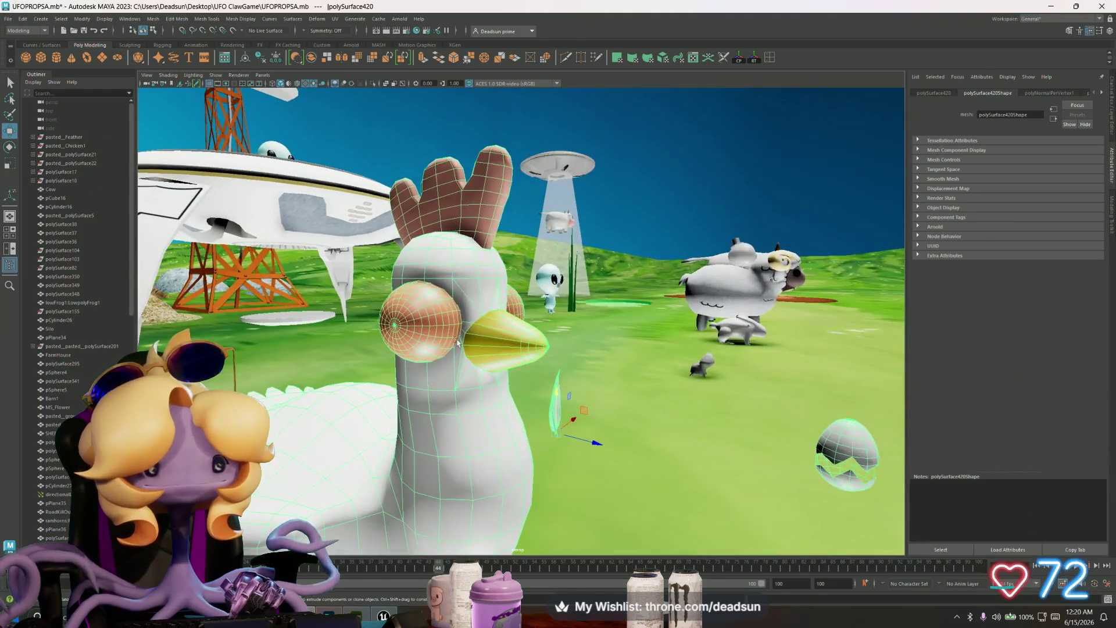
click(651, 355)
alt+drag(508, 409, 527, 410)
click(468, 412)
right_drag(468, 413, 469, 373)
click(529, 358)
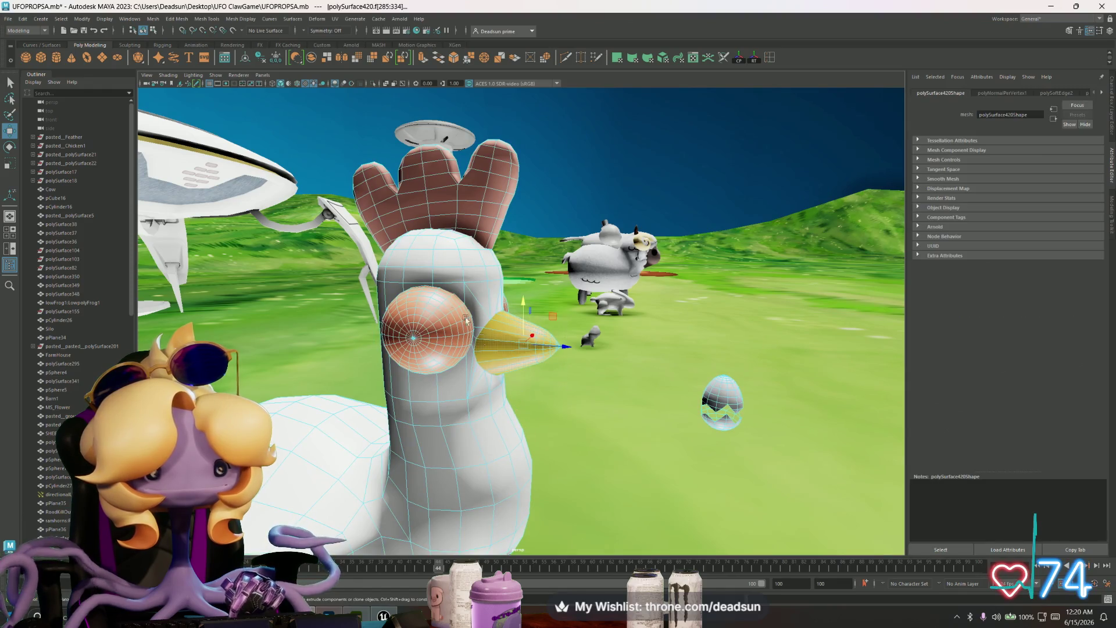
click(250, 24)
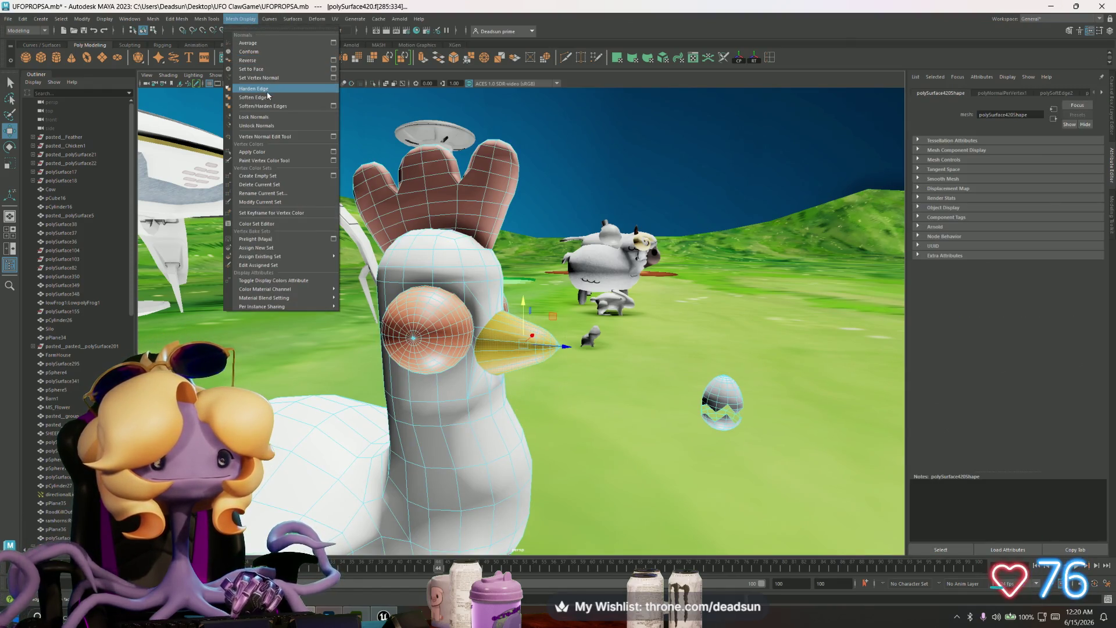
click(478, 342)
Step: Reopen the Mesh Display menu and return to whole-object selection mode
mouse_move(478, 342)
right_down()
mouse_move(486, 323)
mouse_move(512, 317)
right_up()
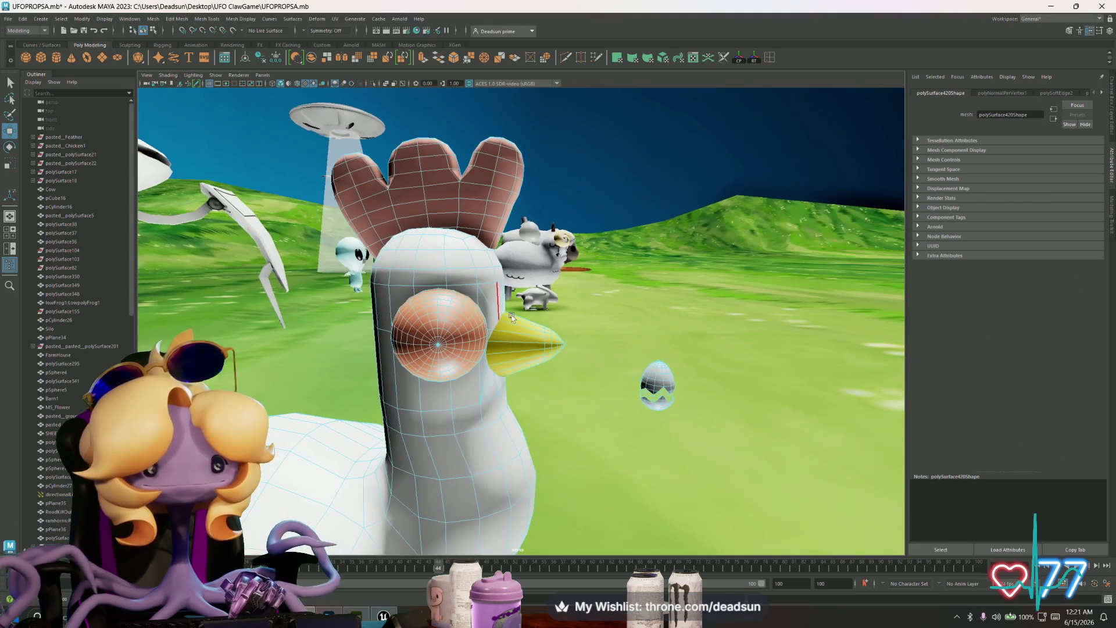
click(238, 18)
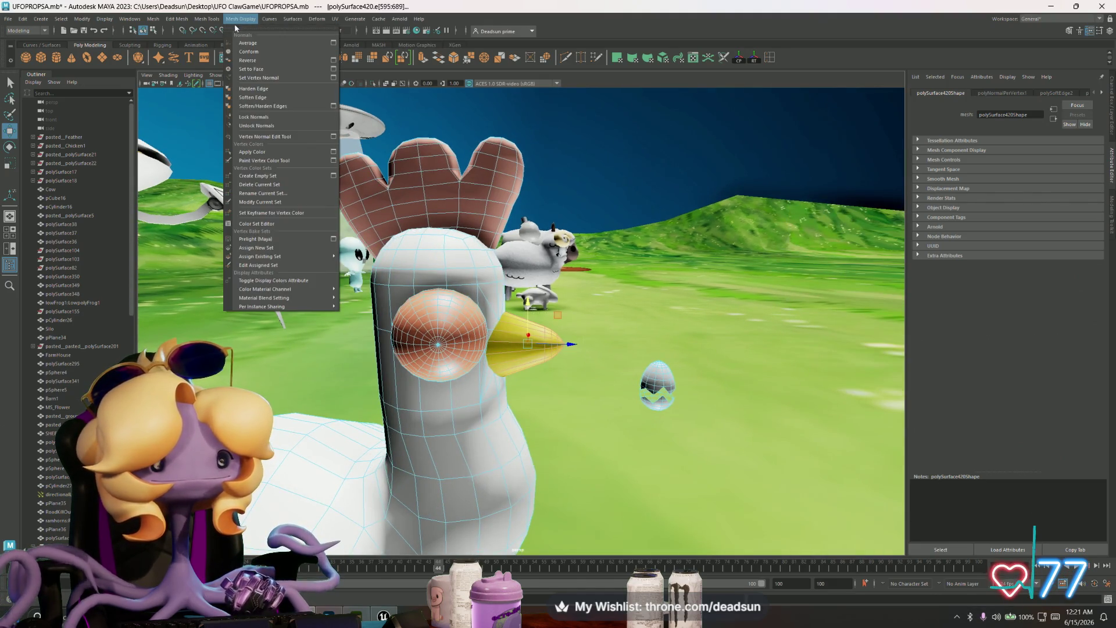
right_drag(451, 274, 469, 263)
alt+drag(469, 262, 355, 283)
Step: In Substance Painter, leave Baking mode and return to painting the chicken
key(alt+Tab)
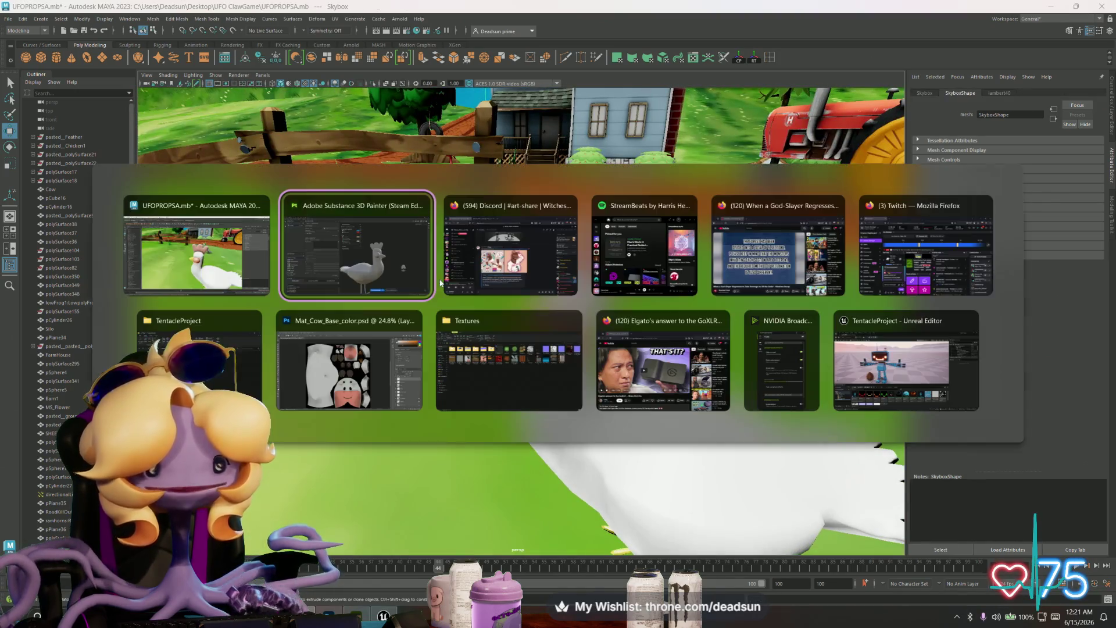
mouse_move(508, 322)
alt+mouse_down()
mouse_move(451, 312)
mouse_move(386, 326)
mouse_move(568, 388)
mouse_move(788, 357)
alt+mouse_up()
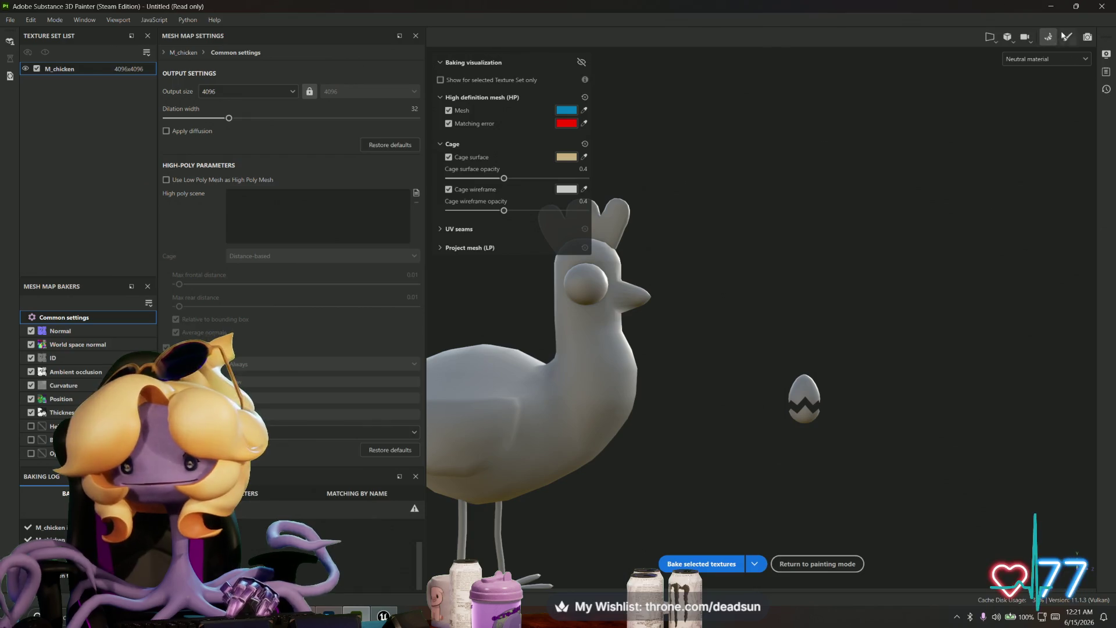
key(ctrl+shift+b)
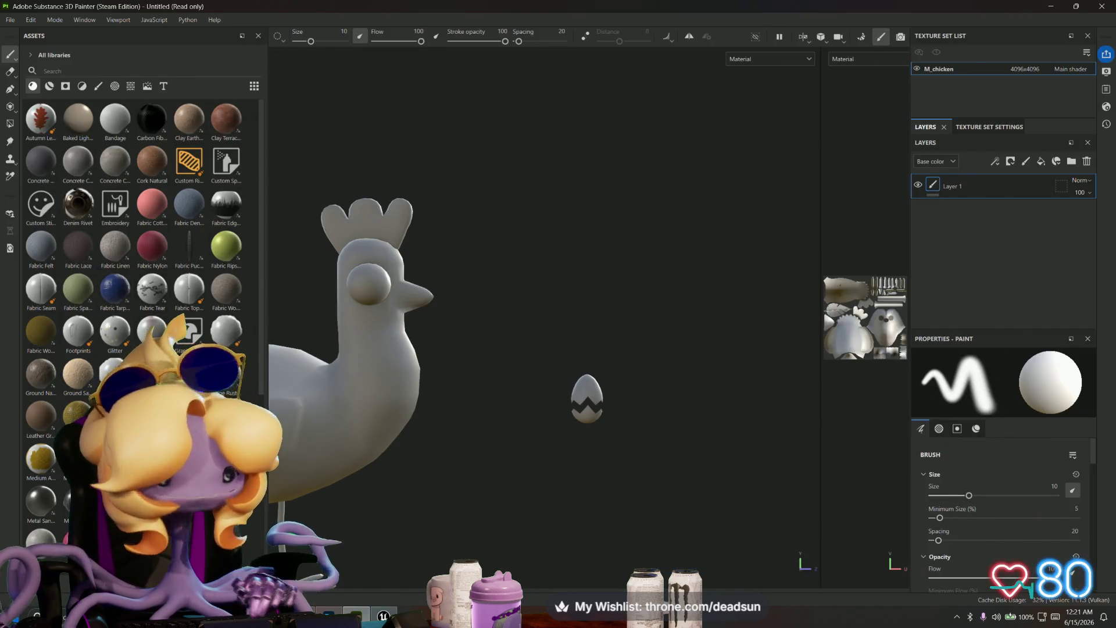
scroll(187, 281, down, 5)
scroll(175, 204, up, 3)
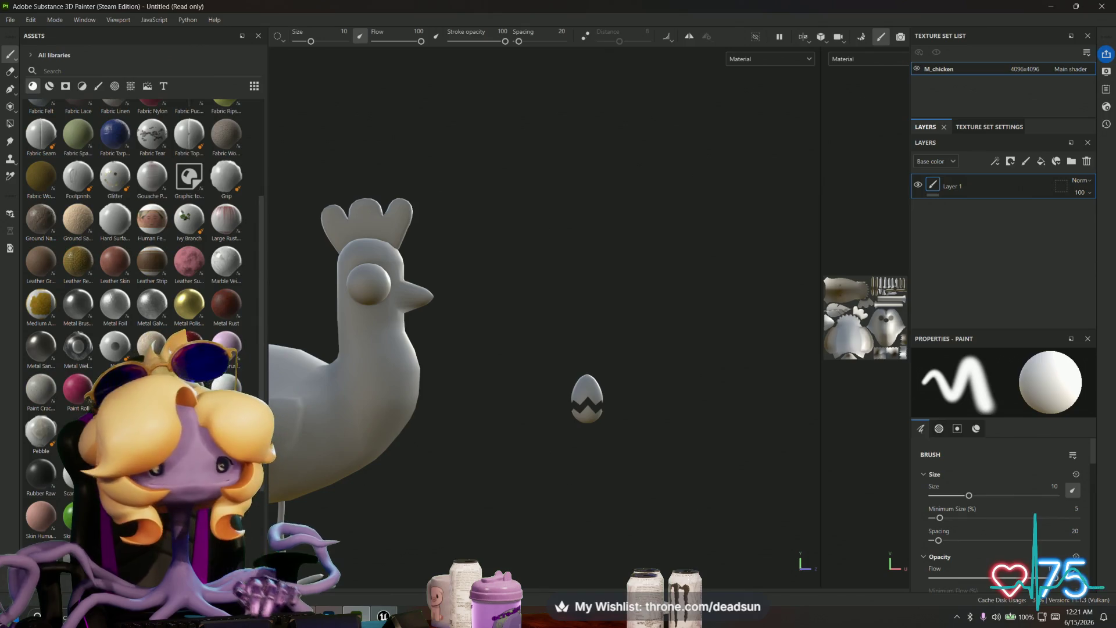
alt+middle_drag(500, 336, 588, 349)
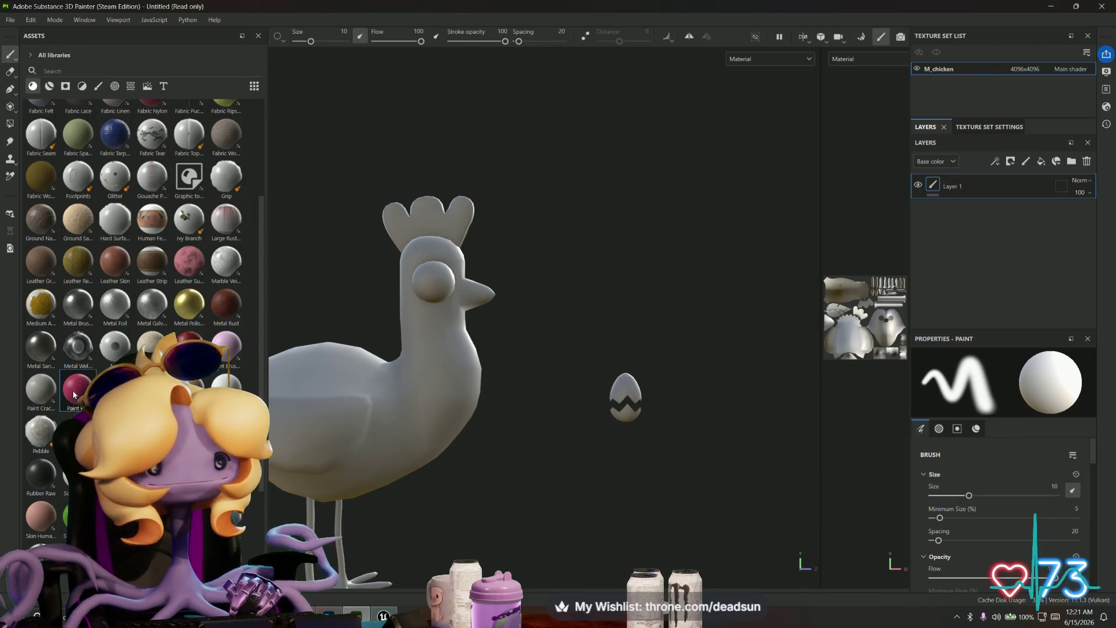
Step: Fill the chicken with the pink Paint Roller material as a new layer
click(72, 396)
mouse_move(71, 396)
mouse_down()
mouse_move(697, 320)
mouse_move(972, 244)
mouse_up()
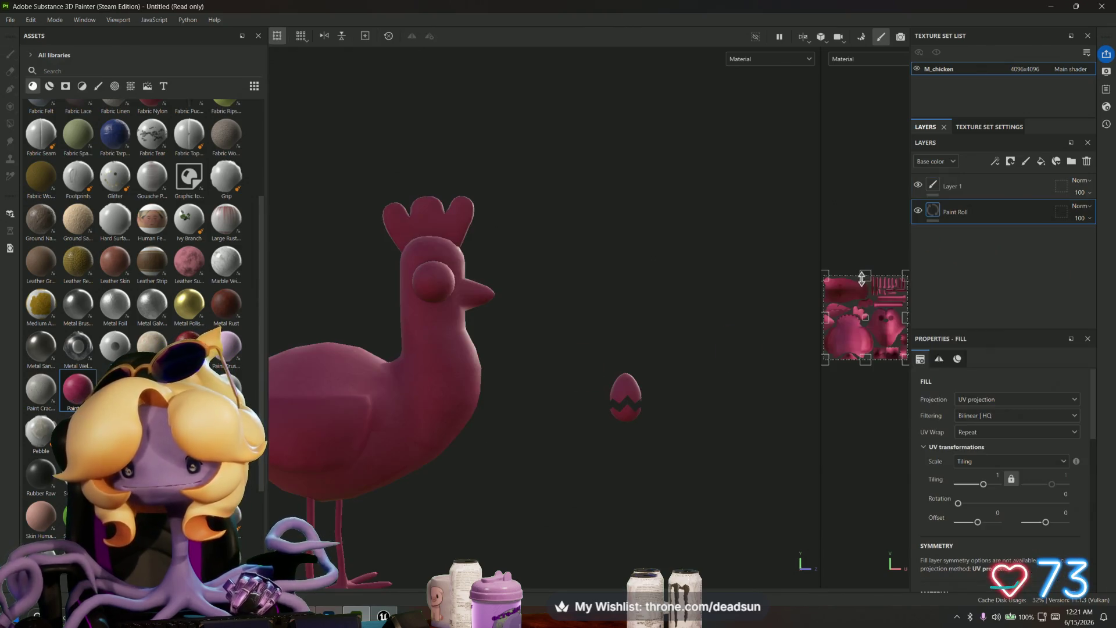
mouse_move(615, 260)
alt+mouse_down()
mouse_move(308, 304)
mouse_move(378, 221)
alt+mouse_up()
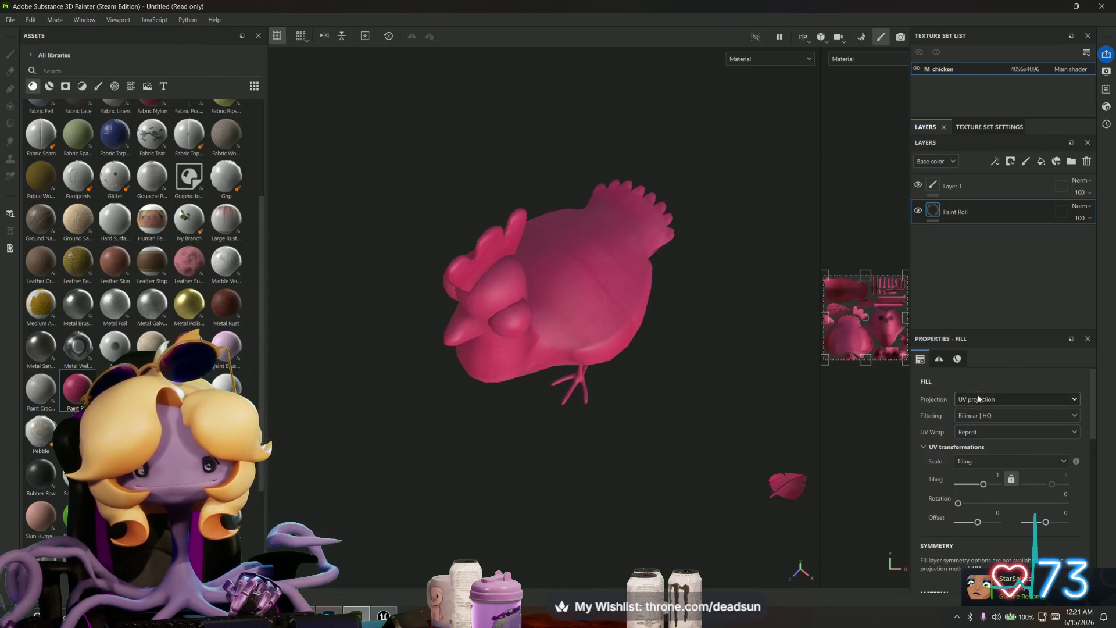
mouse_move(821, 383)
mouse_down()
mouse_move(565, 390)
mouse_move(601, 389)
mouse_up()
mouse_move(559, 424)
alt+mouse_down()
mouse_move(466, 361)
mouse_move(466, 281)
mouse_move(535, 295)
mouse_move(448, 336)
alt+mouse_up()
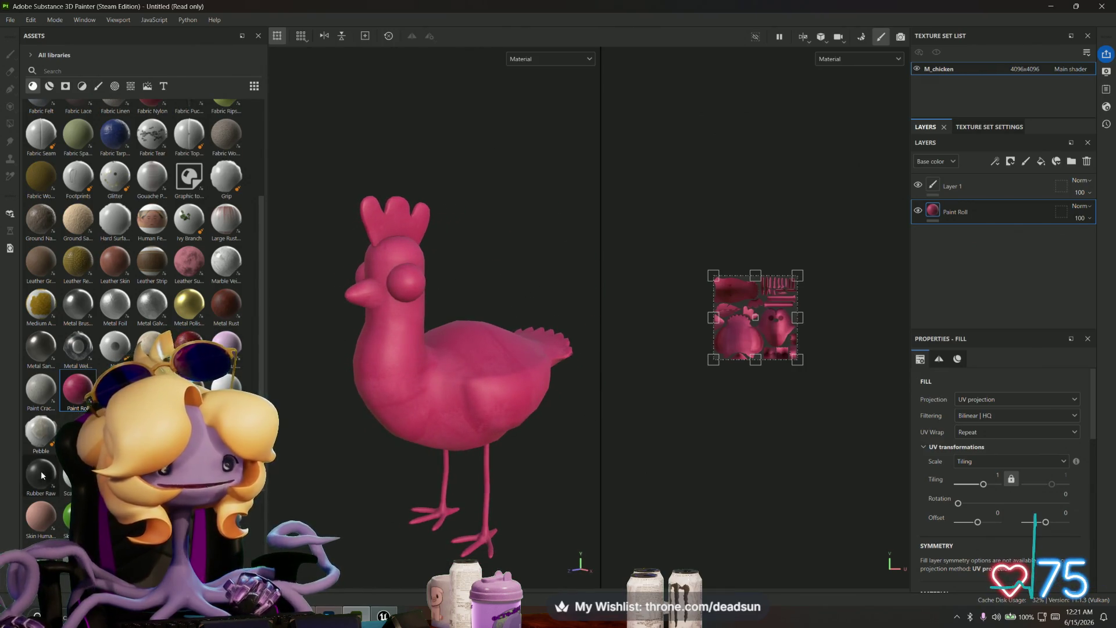
Step: Search the assets for 'plast' and add a Plastic Composite fill layer
scroll(116, 174, up, 3)
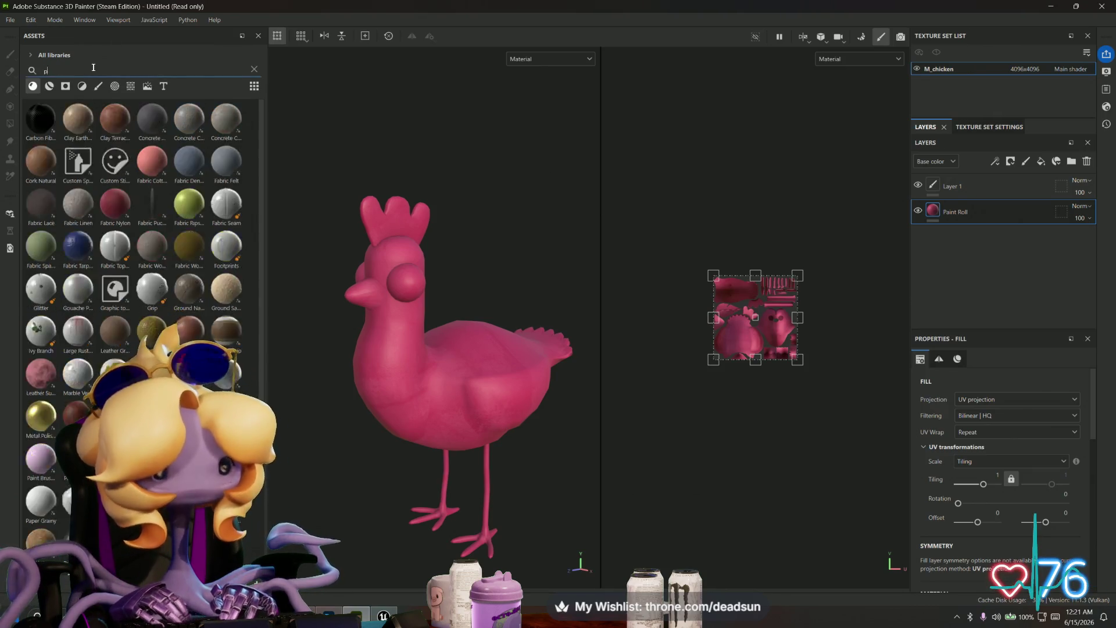
text(plast)
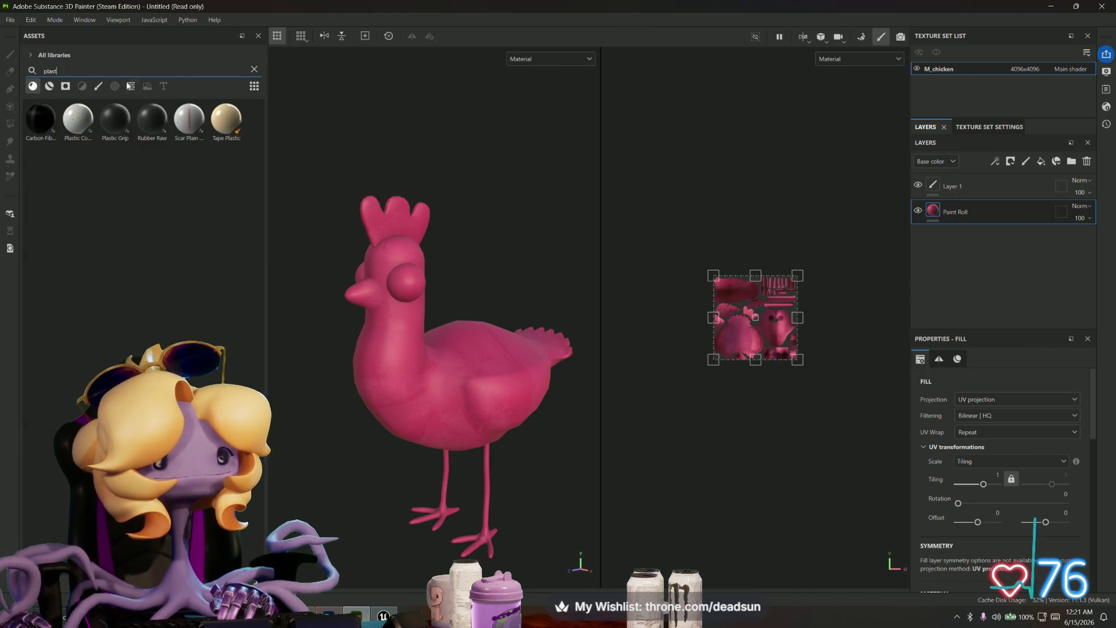
mouse_move(82, 118)
mouse_down()
mouse_move(971, 243)
mouse_move(966, 206)
mouse_up()
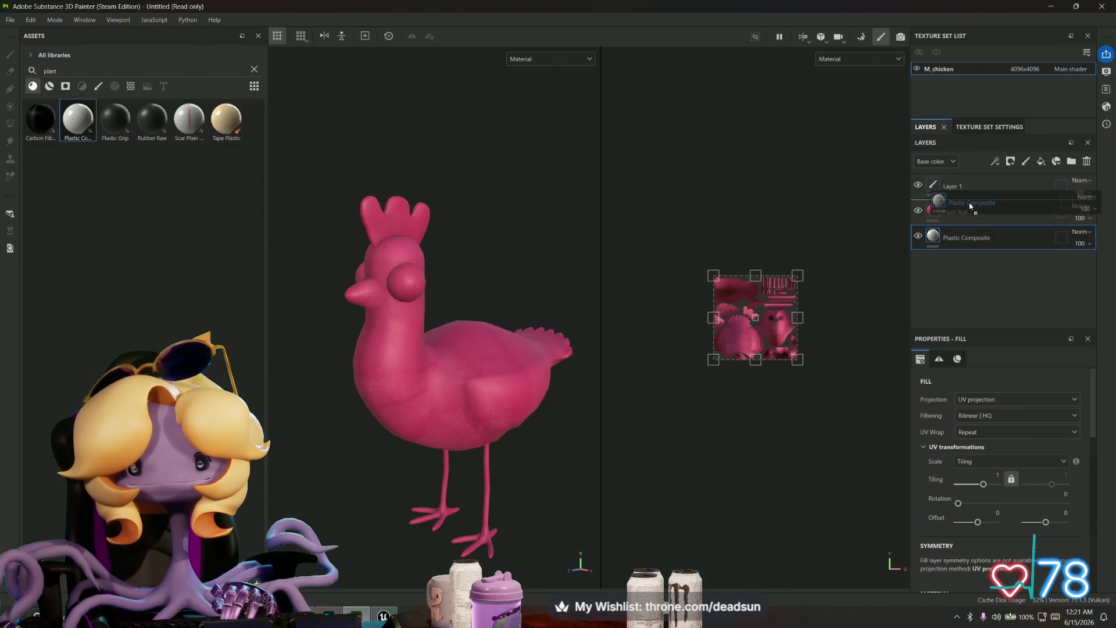
Step: Give the Plastic Composite layer a black mask and polygon-fill both eyes
right_click(935, 212)
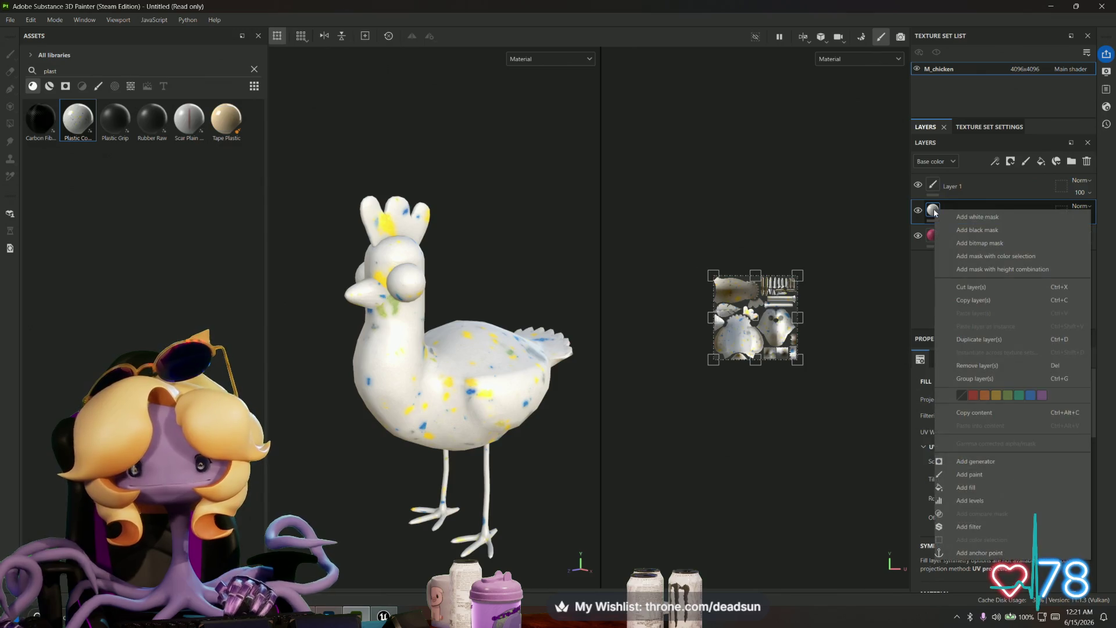
click(981, 231)
mouse_move(441, 252)
alt+mouse_down()
mouse_move(563, 252)
mouse_move(489, 224)
mouse_move(451, 249)
alt+mouse_up()
click(9, 123)
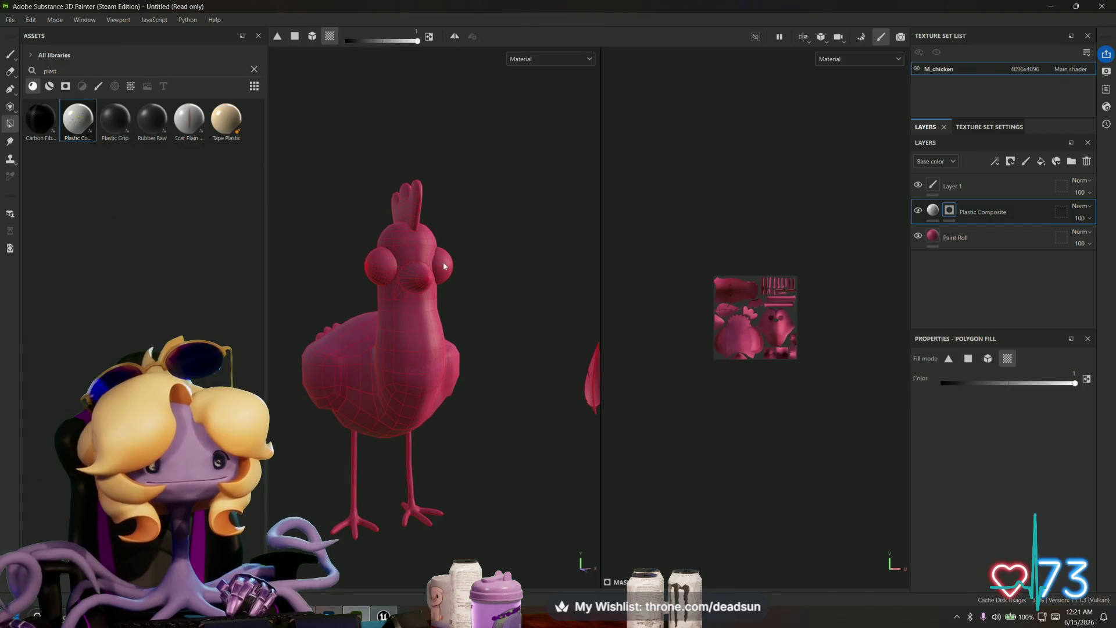
click(443, 266)
click(378, 262)
Step: Inspect the filled eyes, then delete the Plastic Composite and Paint Roll layers
mouse_move(378, 261)
alt+mouse_down()
mouse_move(416, 312)
mouse_move(776, 313)
mouse_move(430, 280)
alt+mouse_up()
scroll(430, 279, up, 6)
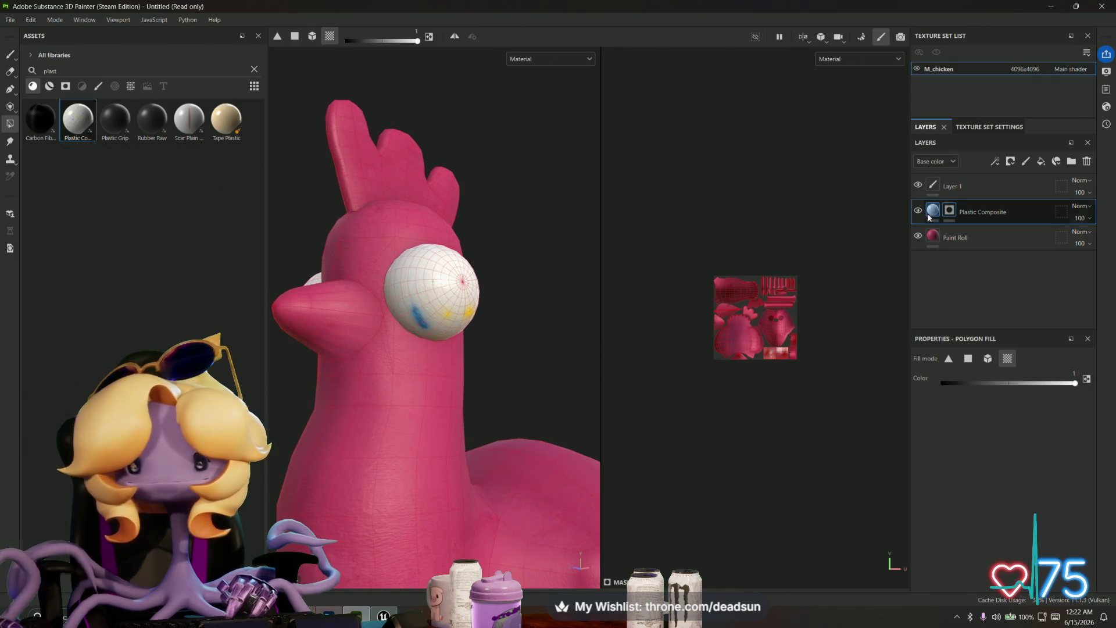
scroll(381, 291, up, 8)
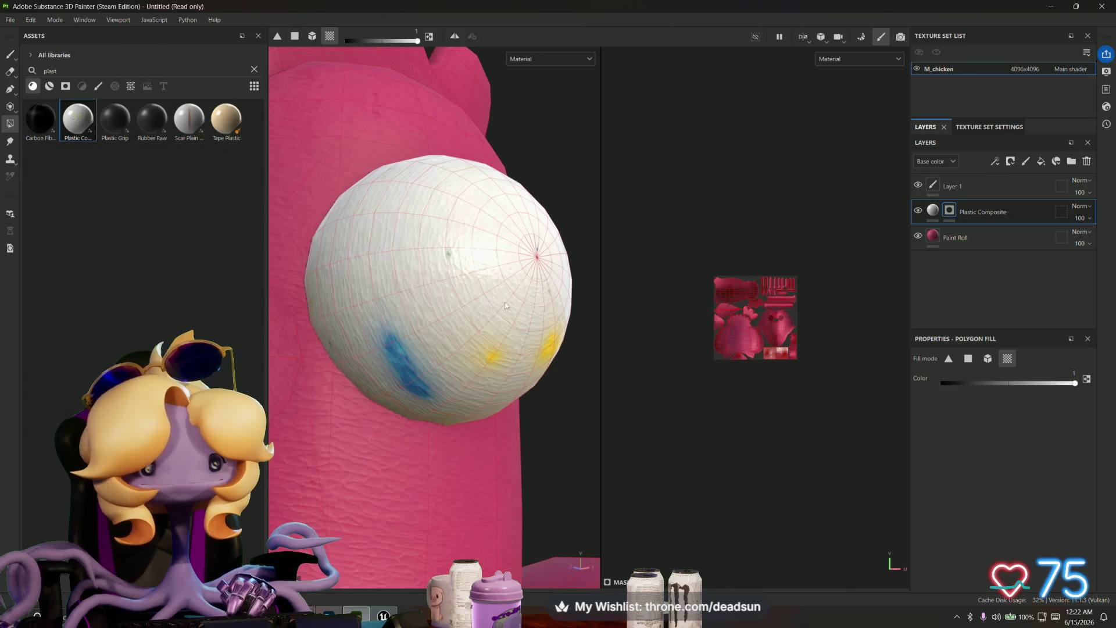
mouse_move(581, 325)
alt+mouse_down()
mouse_move(569, 391)
mouse_move(578, 407)
mouse_move(515, 398)
alt+mouse_up()
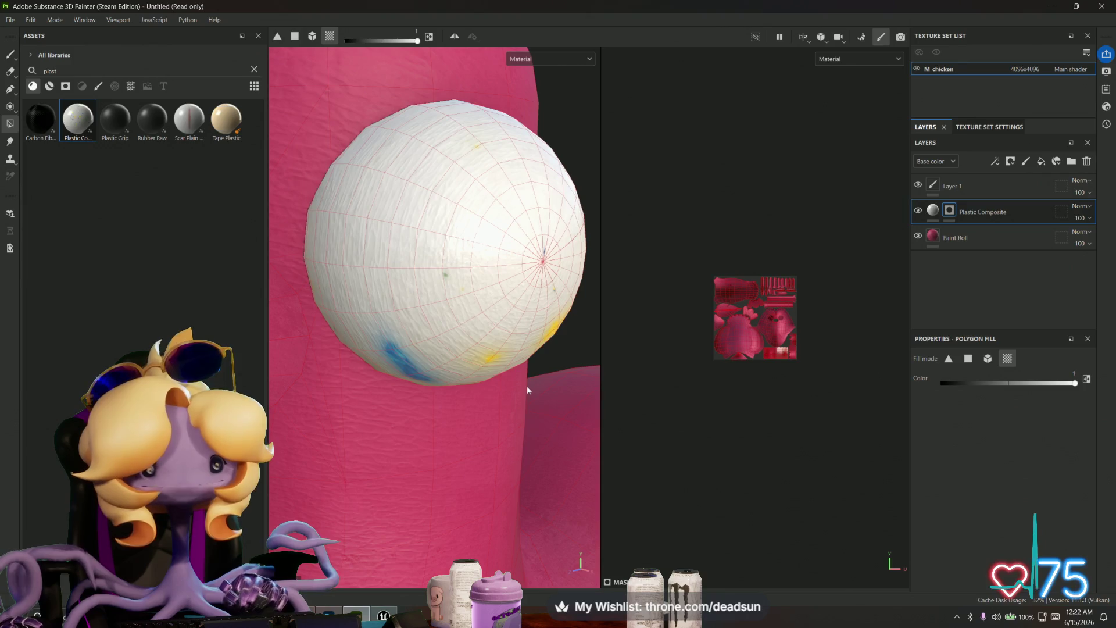
key(Delete)
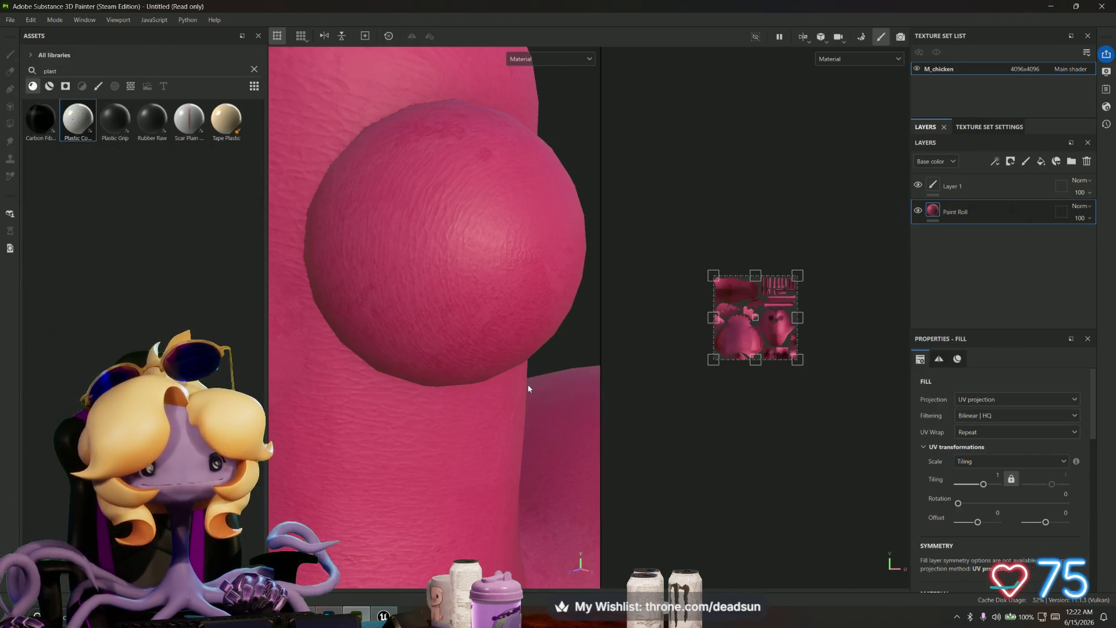
key(Delete)
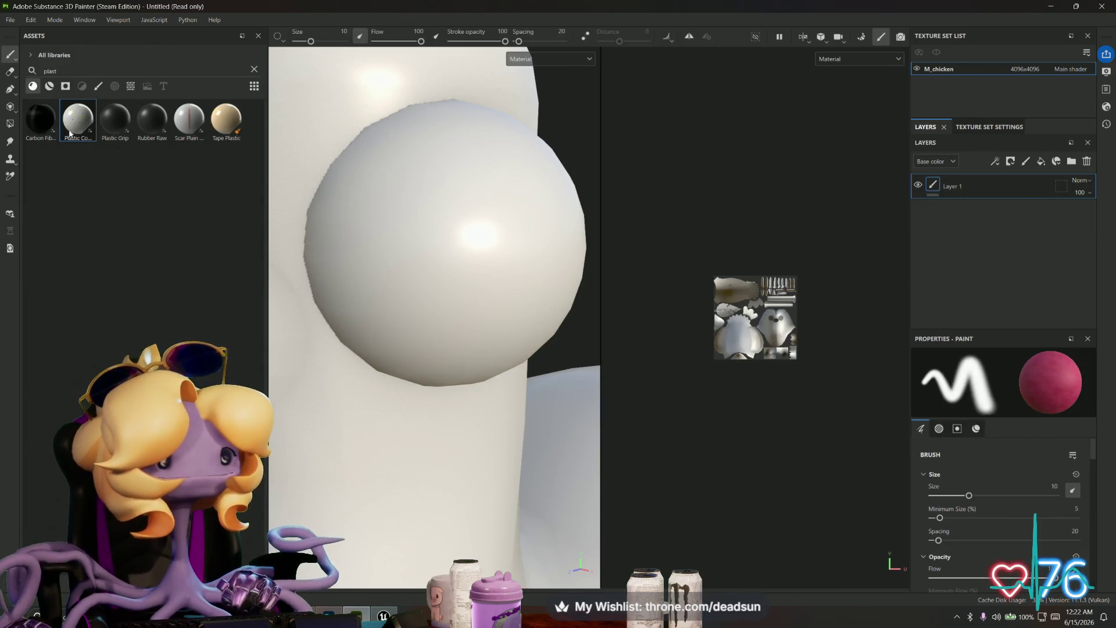
mouse_move(108, 119)
mouse_down()
mouse_move(515, 246)
mouse_move(865, 235)
mouse_move(971, 216)
mouse_up()
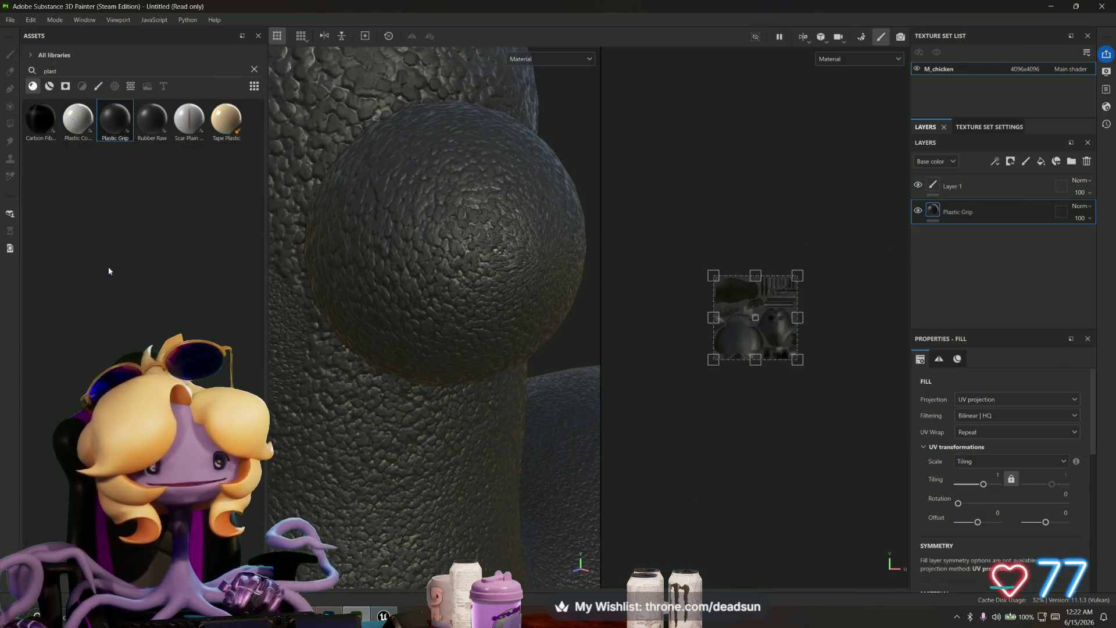
scroll(446, 442, down, 6)
mouse_move(456, 479)
alt+mouse_down()
mouse_move(433, 316)
mouse_move(428, 456)
alt+mouse_up()
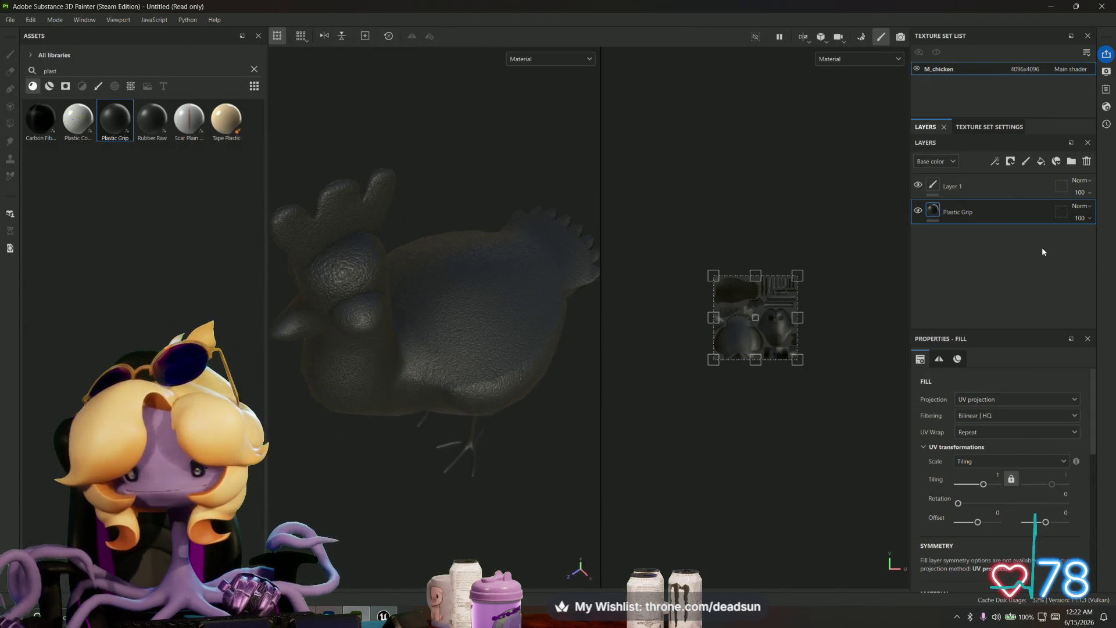
right_click(944, 207)
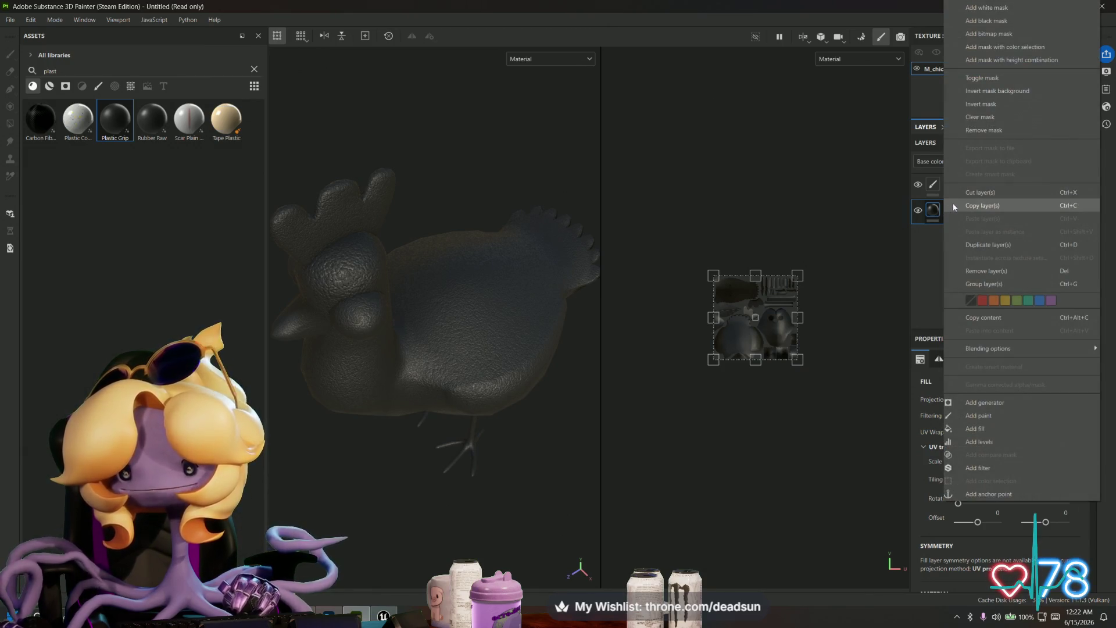
click(700, 271)
drag(711, 274, 640, 199)
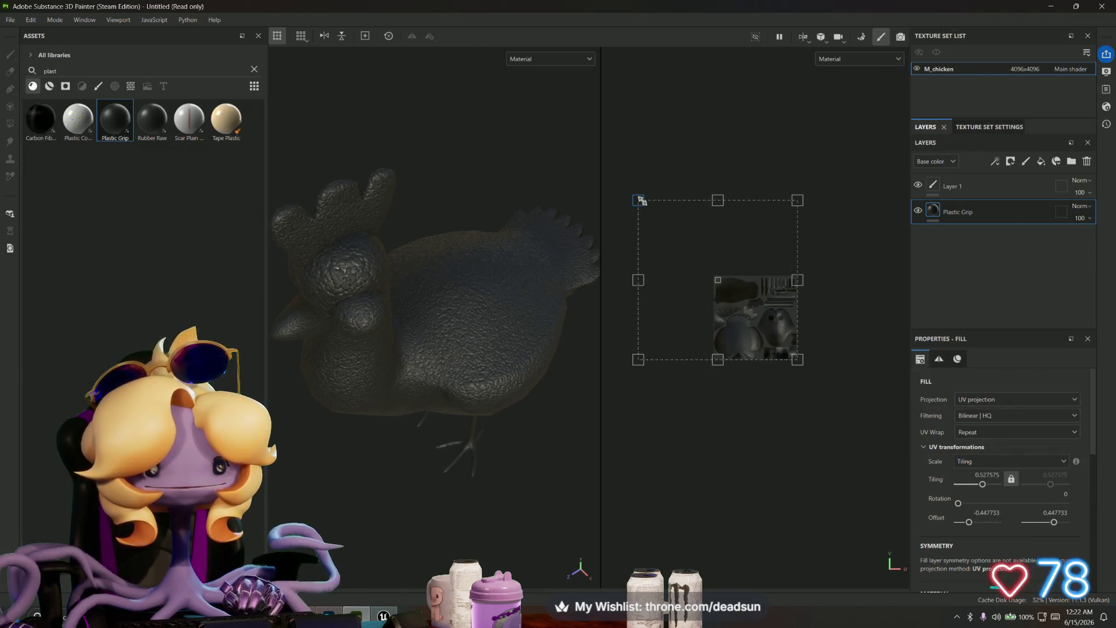
key(ctrl+z)
key(ctrl+z)
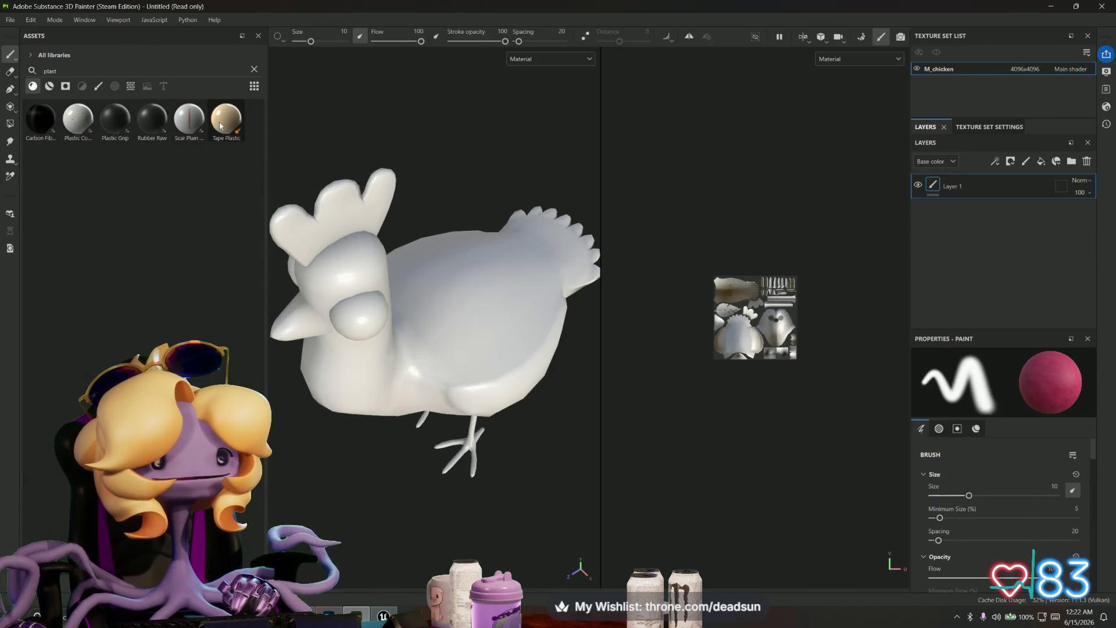
Step: Clear the 'plas' search and add Paper Grainy as a fill layer
mouse_move(221, 125)
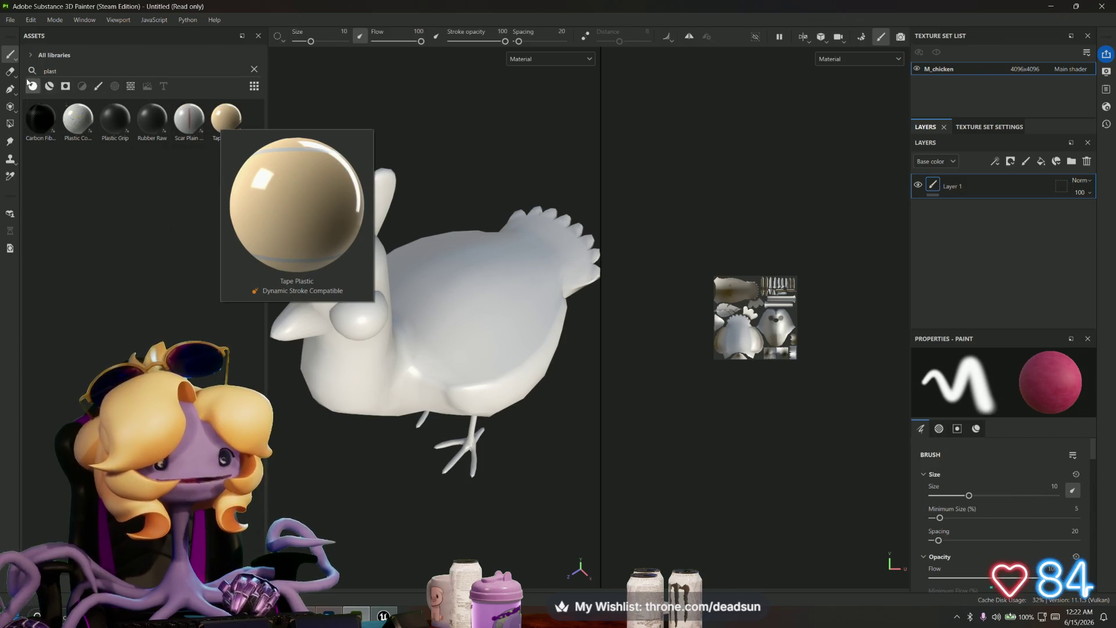
key(BackSpace)
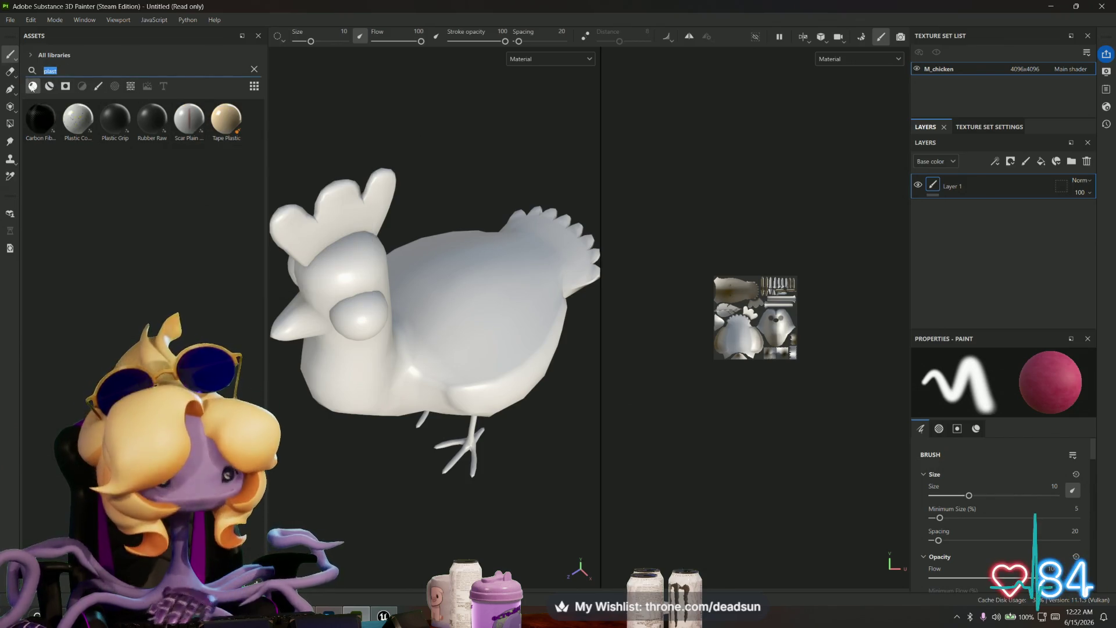
scroll(118, 276, down, 3)
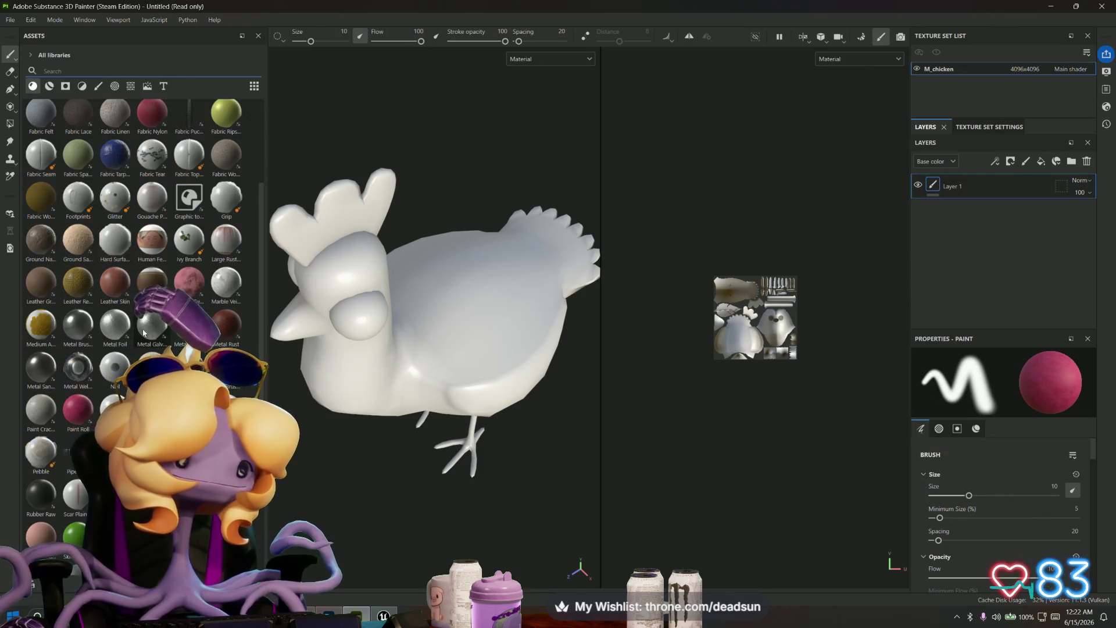
mouse_move(144, 321)
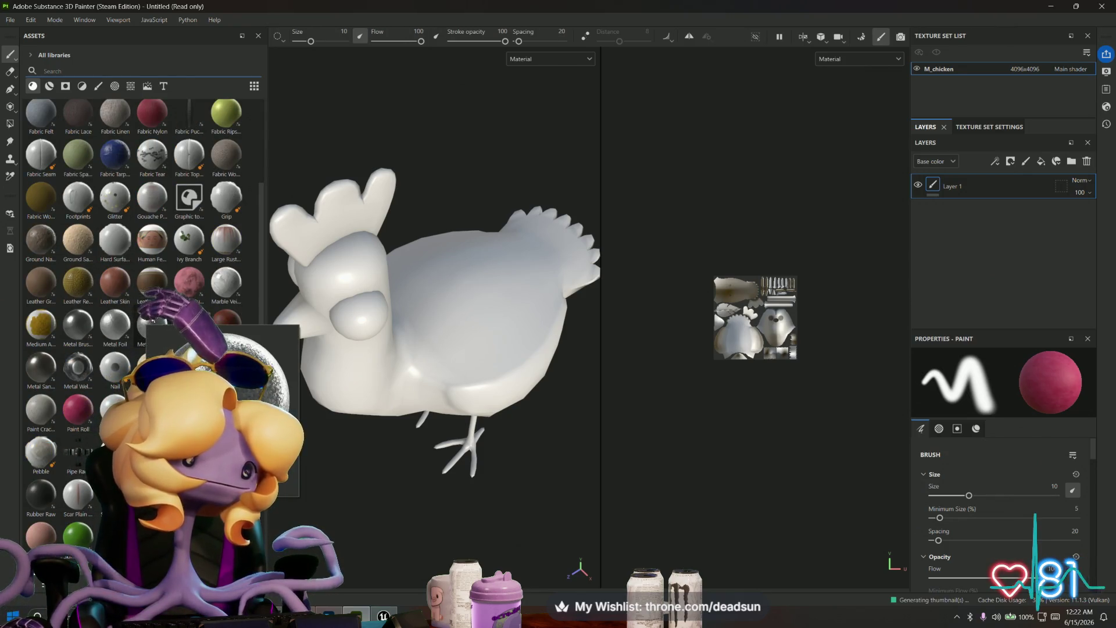
scroll(157, 317, down, 3)
scroll(157, 322, down, 1)
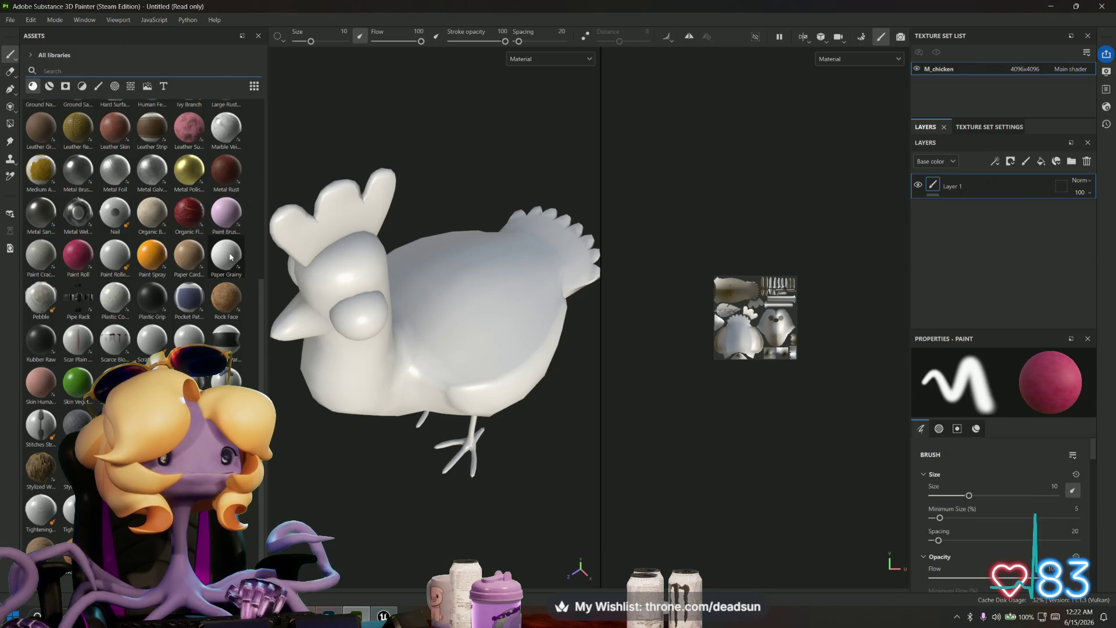
mouse_move(231, 257)
mouse_down()
mouse_move(1010, 234)
mouse_move(977, 228)
mouse_up()
Step: Add the Paint Roll material as a new layer above Paper Grainy
scroll(408, 391, up, 2)
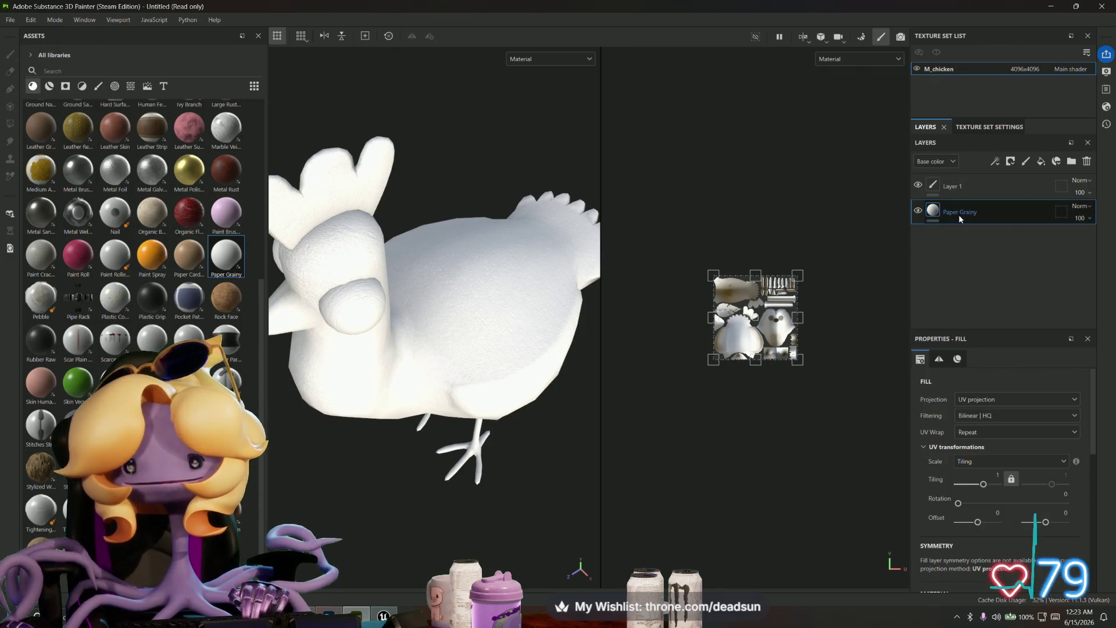
mouse_move(378, 479)
alt+mouse_down()
mouse_move(369, 487)
mouse_move(364, 378)
mouse_move(333, 355)
alt+mouse_up()
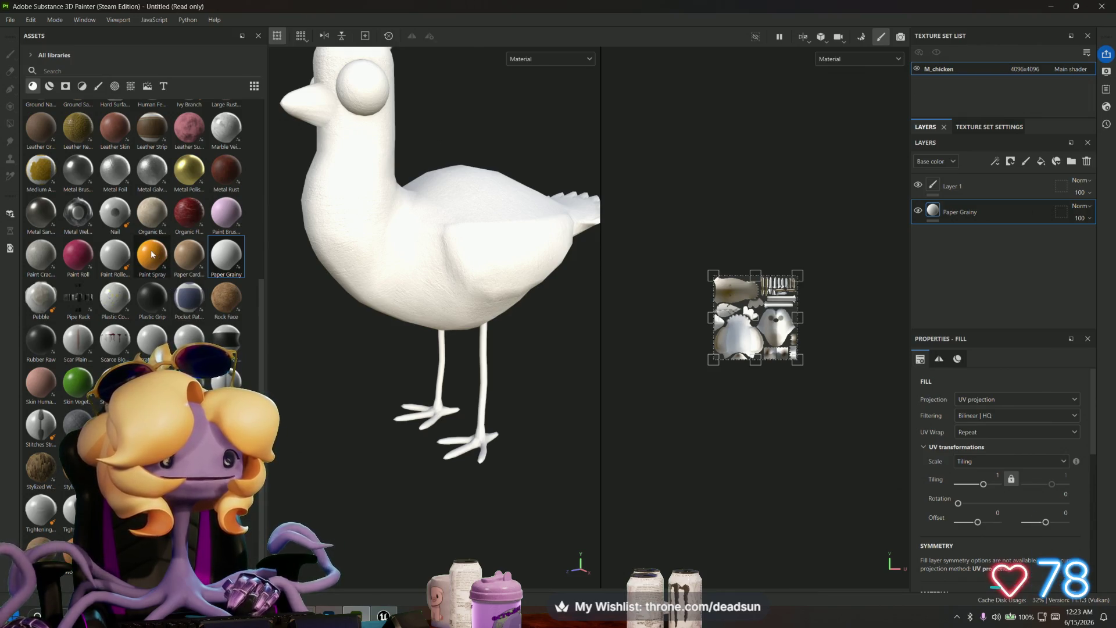
mouse_move(79, 253)
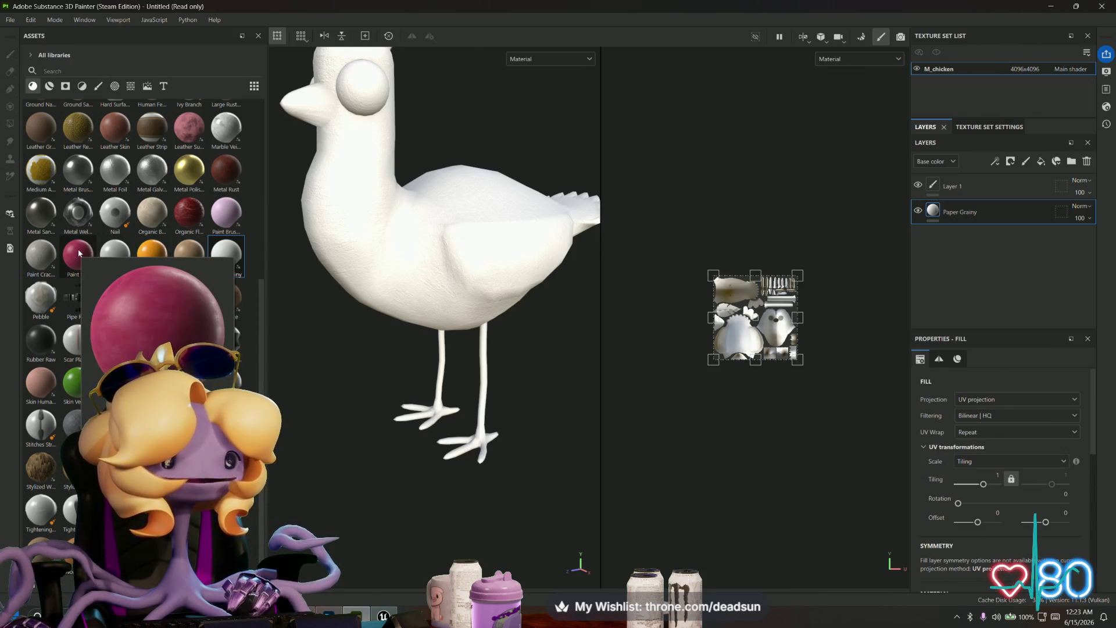
mouse_move(79, 253)
mouse_down()
mouse_move(758, 278)
mouse_move(956, 244)
mouse_move(934, 214)
mouse_up()
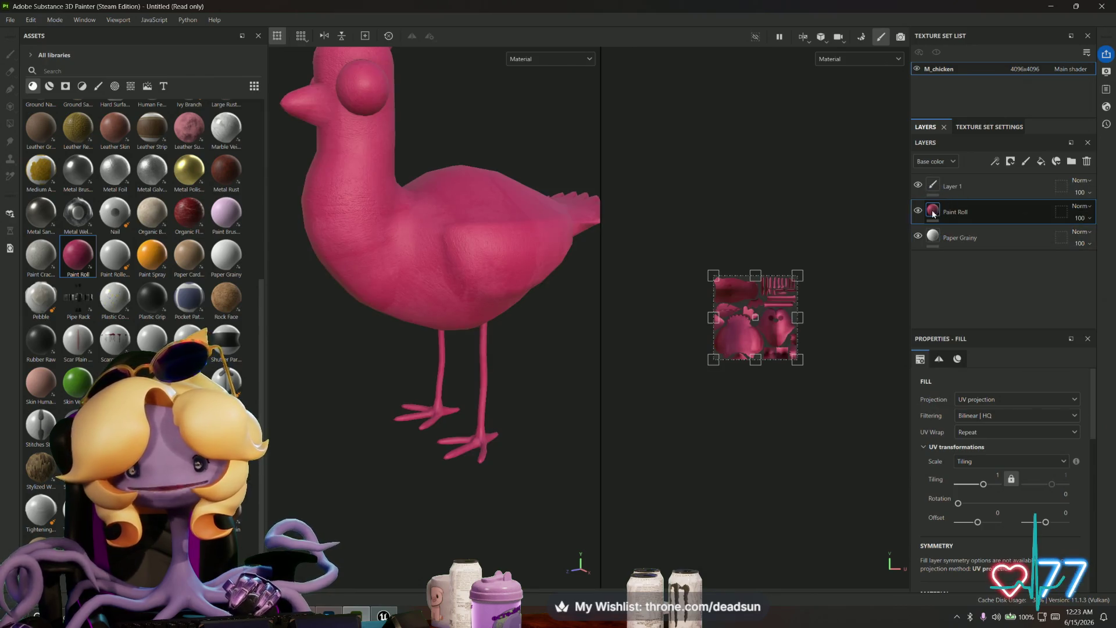
Step: Give the Paint Roll layer a black mask and reveal it on the legs and feet
right_click(972, 211)
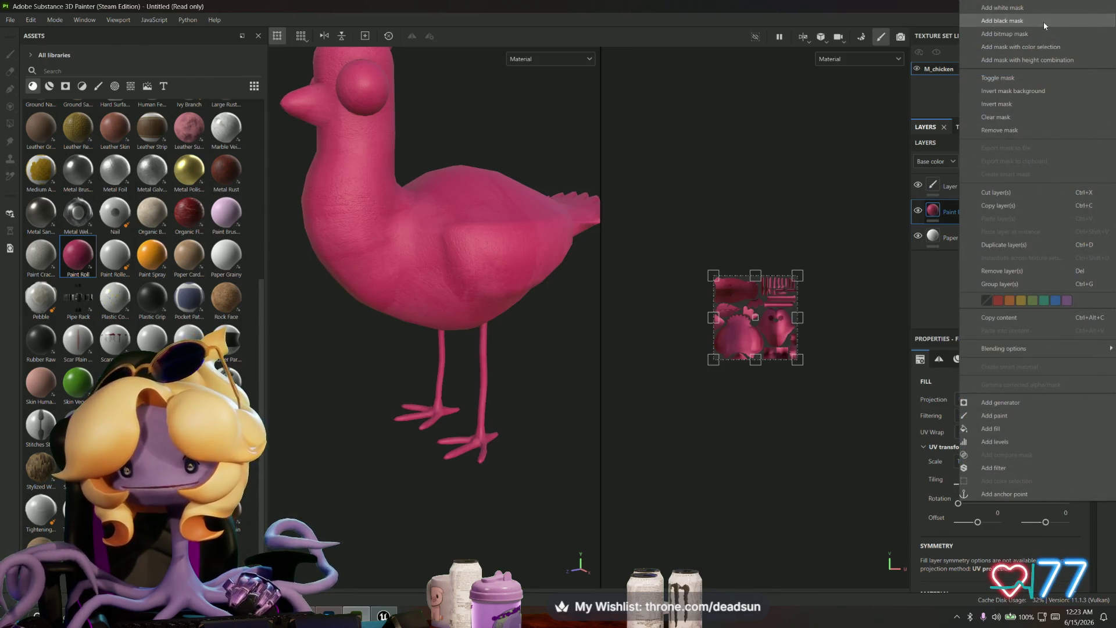
click(1045, 22)
alt+drag(397, 371, 456, 450)
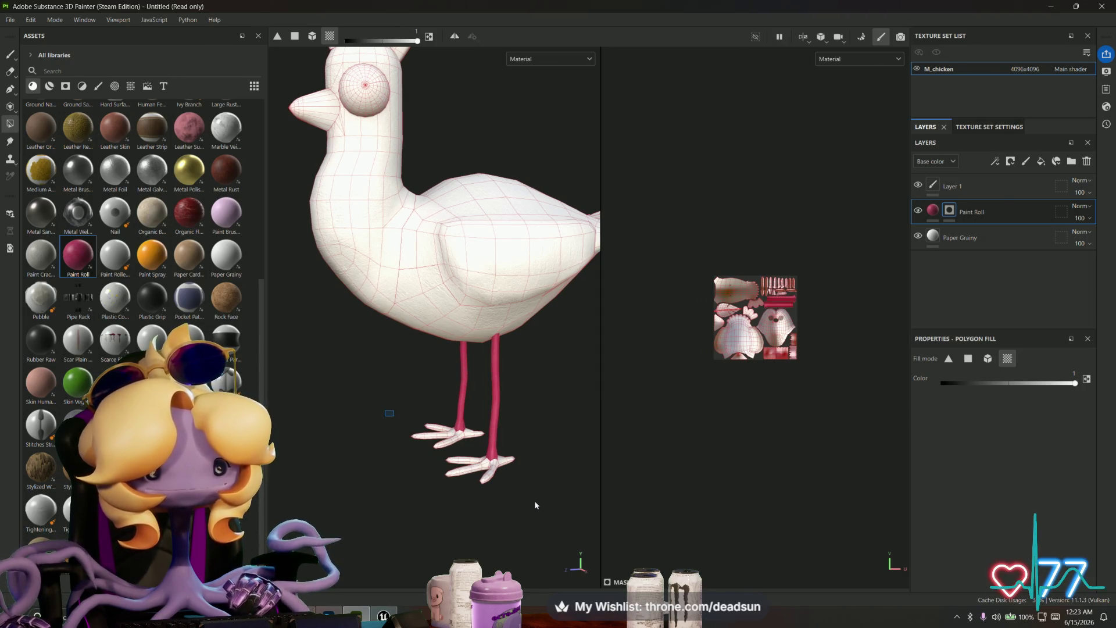
drag(536, 507, 534, 496)
Step: Change the Paint Roll paint colour to orange CB710F and check the legs
click(934, 210)
scroll(993, 439, down, 3)
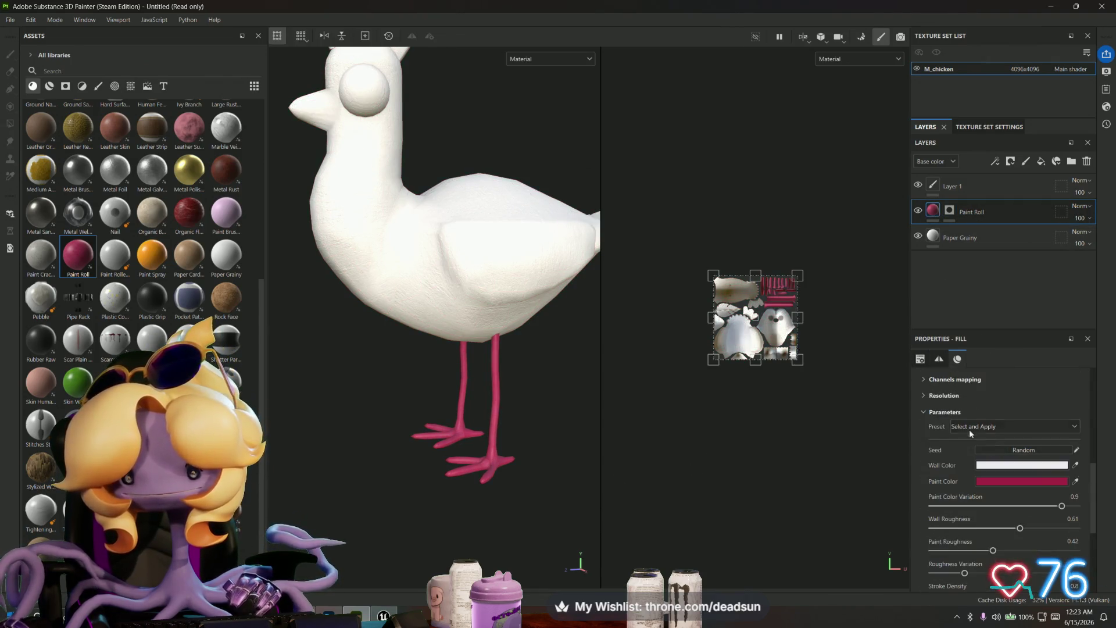
click(1023, 479)
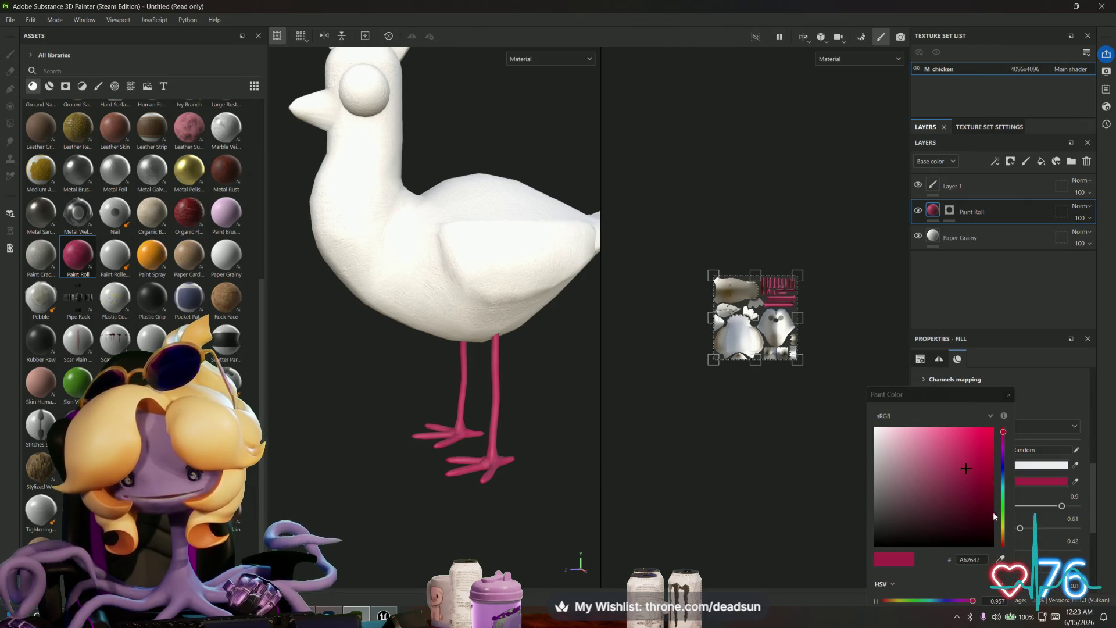
click(1003, 528)
drag(1004, 531, 1004, 538)
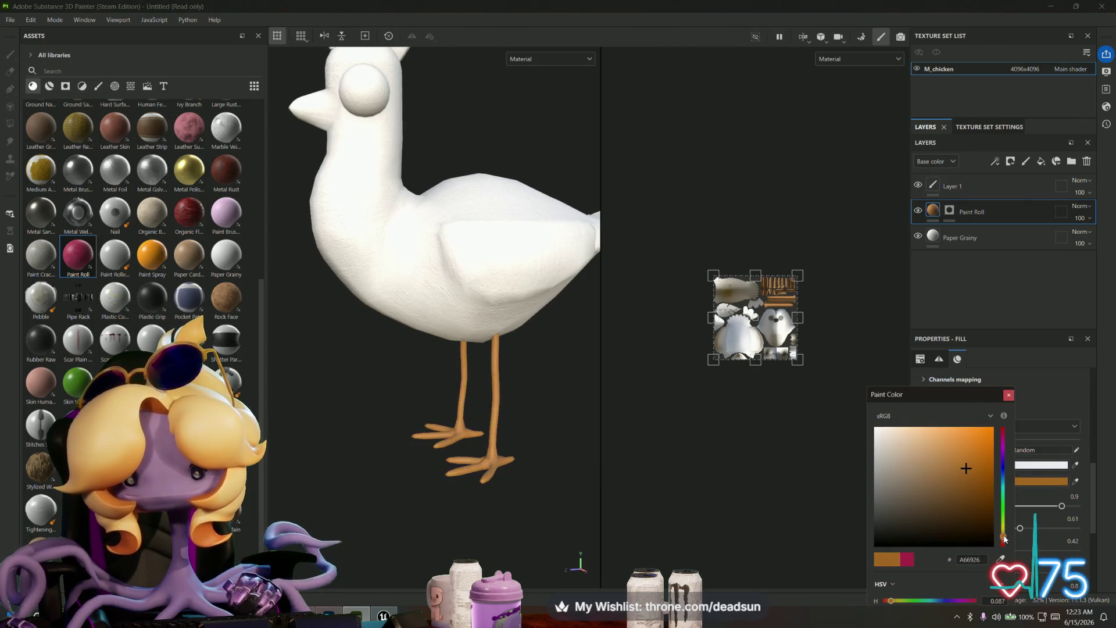
drag(975, 475, 983, 456)
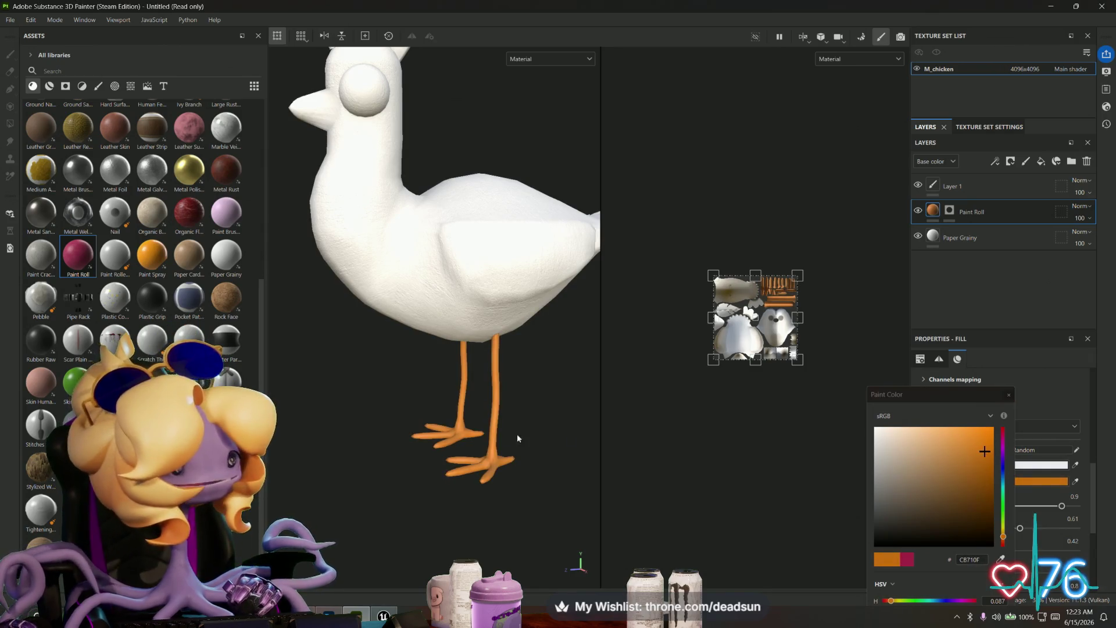
scroll(462, 492, up, 3)
mouse_move(473, 498)
alt+mouse_down()
mouse_move(344, 500)
mouse_move(424, 516)
mouse_move(381, 513)
mouse_move(356, 508)
mouse_move(424, 505)
mouse_move(433, 521)
alt+mouse_up()
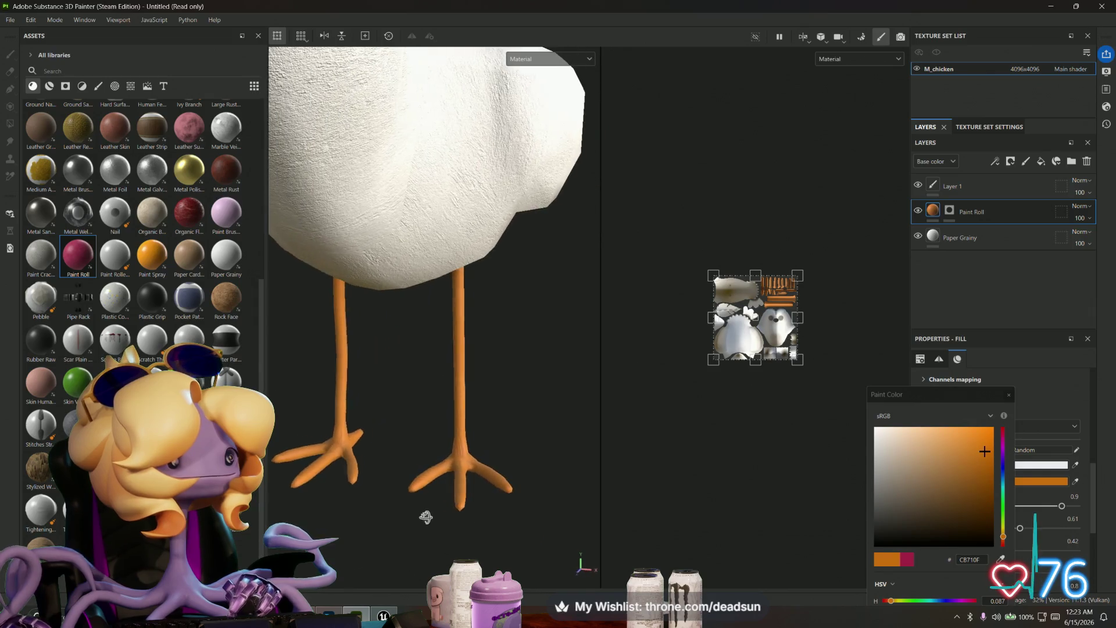
scroll(465, 523, up, 3)
mouse_move(506, 493)
alt+mouse_down()
mouse_move(418, 509)
mouse_move(464, 508)
mouse_move(357, 463)
mouse_move(398, 498)
mouse_move(391, 538)
mouse_move(376, 496)
mouse_move(359, 496)
mouse_move(360, 527)
mouse_move(361, 459)
mouse_move(370, 465)
alt+mouse_up()
scroll(358, 465, down, 3)
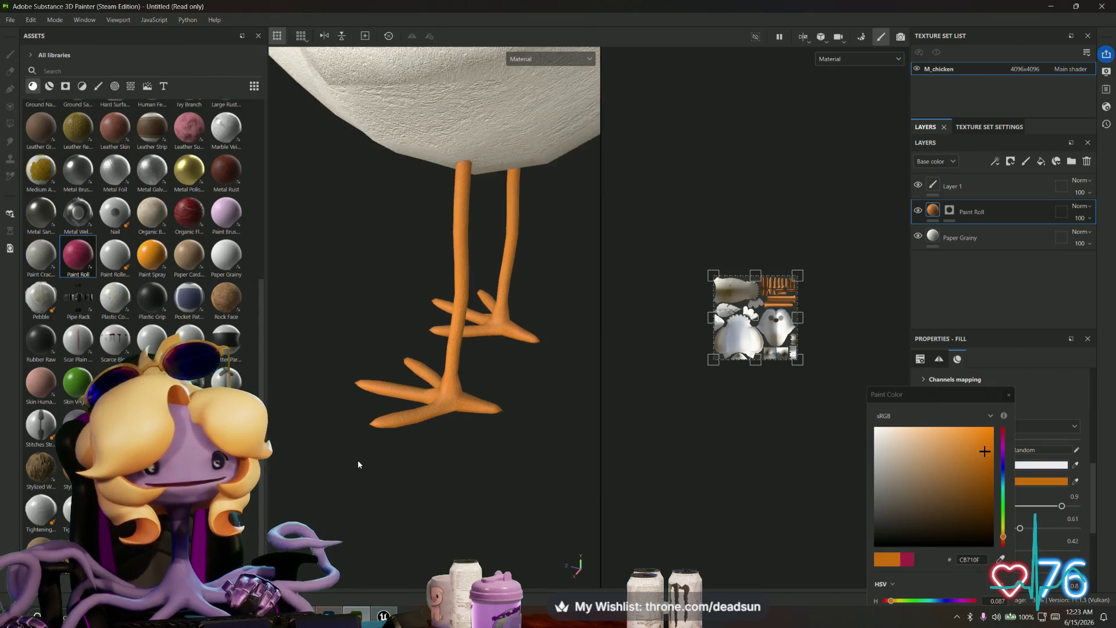
mouse_move(419, 418)
alt+mouse_down()
mouse_move(429, 487)
mouse_move(451, 456)
mouse_move(441, 465)
mouse_move(465, 470)
mouse_move(474, 492)
mouse_move(453, 381)
mouse_move(523, 392)
mouse_move(392, 424)
mouse_move(402, 403)
mouse_move(364, 428)
mouse_move(487, 486)
alt+mouse_up()
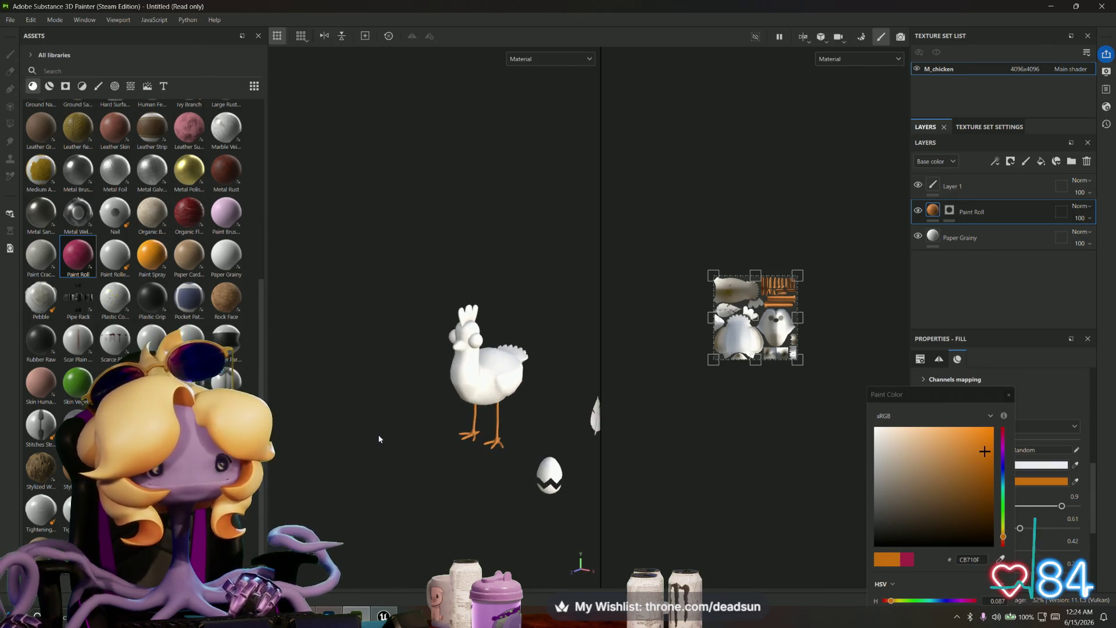
Step: Add Organic Flesh above Paint Roll and rescale its texture to a coarser look
alt+drag(379, 439, 364, 429)
scroll(158, 185, up, 3)
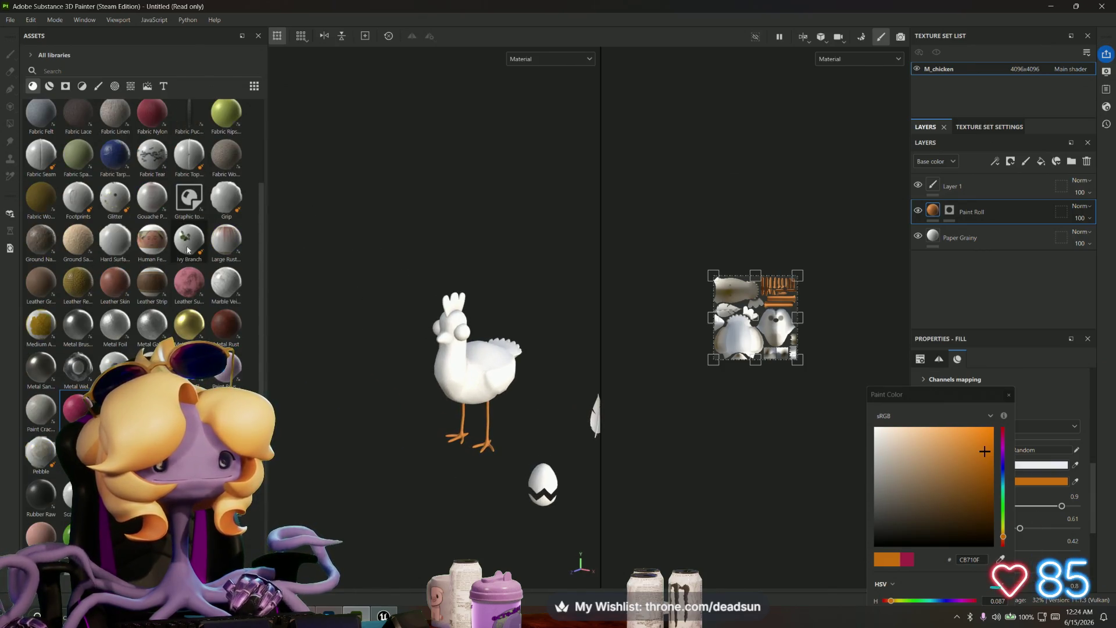
mouse_move(750, 336)
mouse_down()
mouse_move(947, 298)
mouse_move(967, 212)
mouse_up()
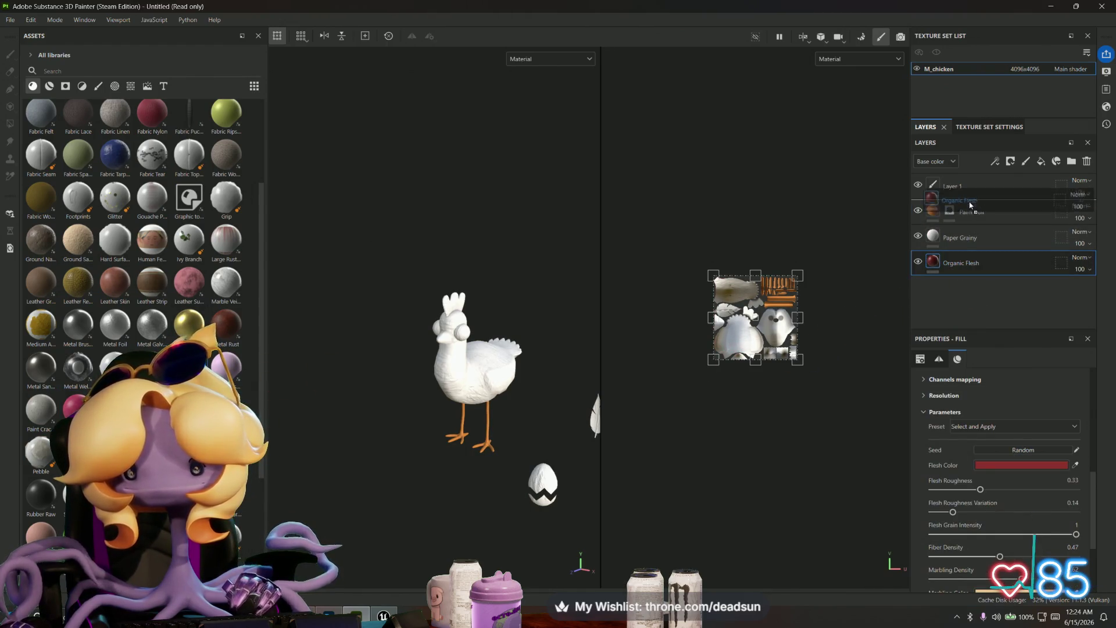
mouse_move(514, 279)
alt+mouse_down()
mouse_move(505, 293)
mouse_move(640, 321)
mouse_move(400, 320)
alt+mouse_up()
scroll(506, 297, up, 5)
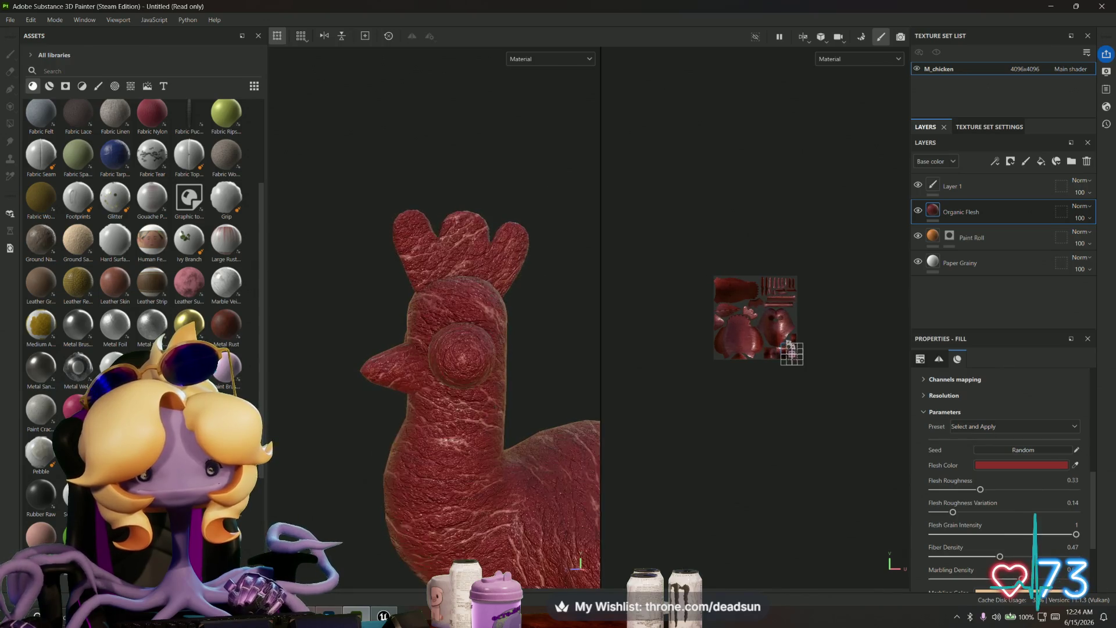
mouse_move(714, 276)
mouse_down()
mouse_move(663, 220)
mouse_move(673, 162)
mouse_move(661, 176)
mouse_move(639, 135)
mouse_up()
mouse_move(466, 357)
alt+mouse_down()
mouse_move(710, 356)
mouse_move(696, 337)
mouse_move(391, 356)
mouse_move(426, 369)
mouse_move(449, 359)
alt+mouse_up()
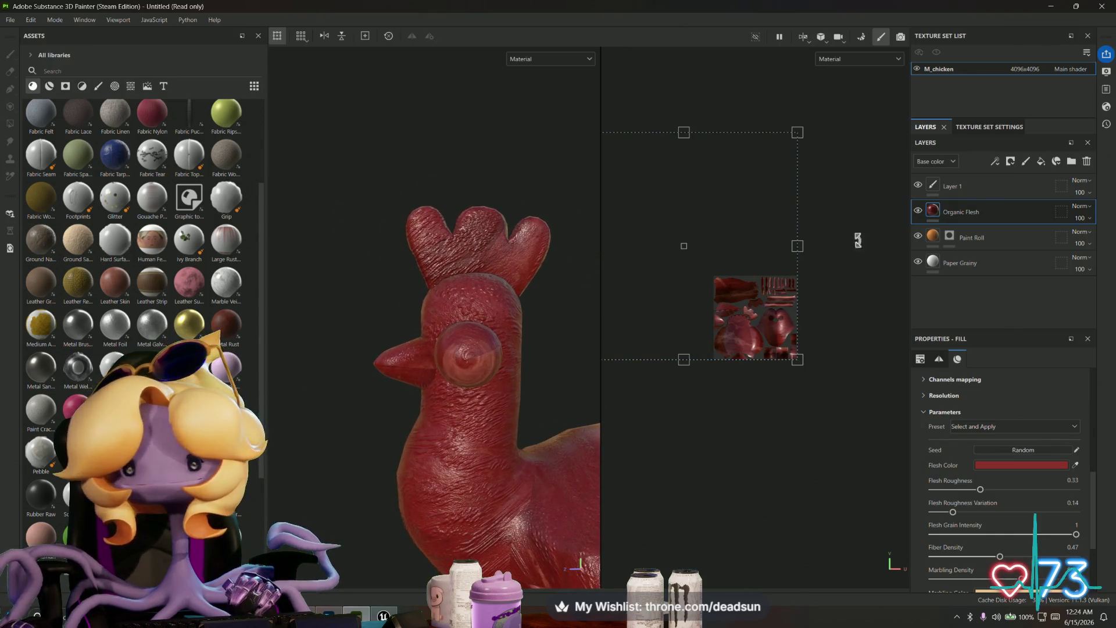
Step: Add a black mask to the Organic Flesh layer and frame the chicken
right_click(938, 210)
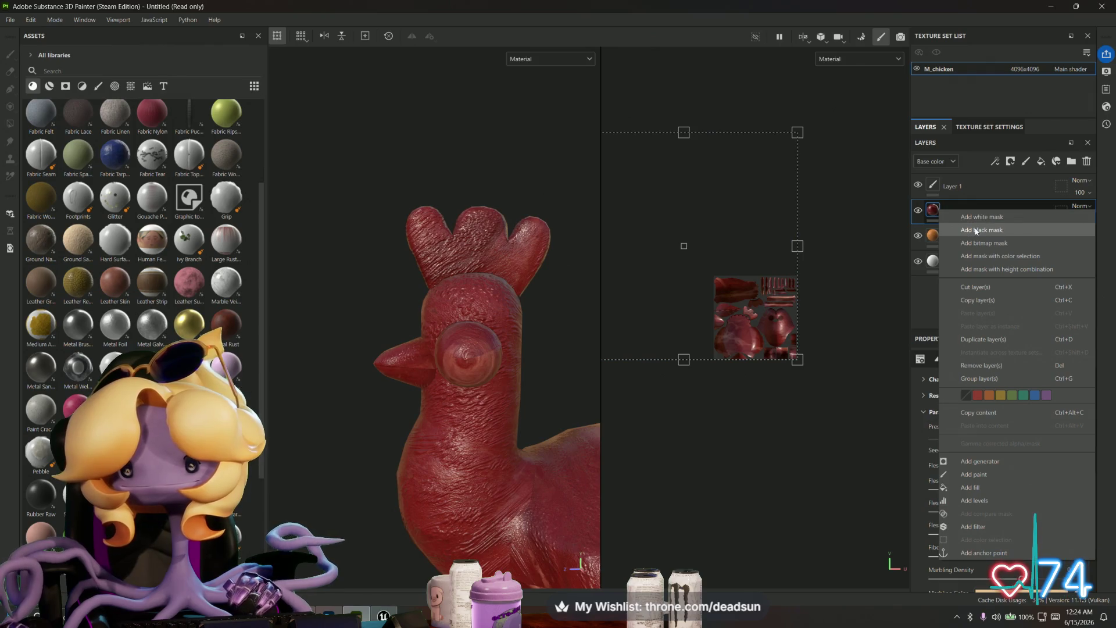
click(977, 230)
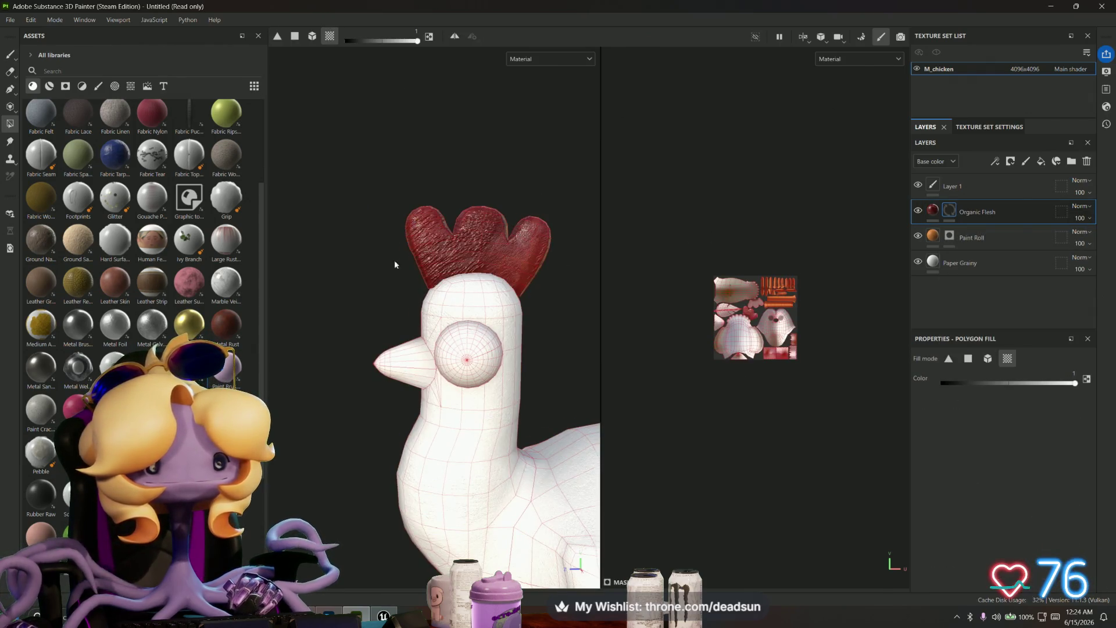
alt+drag(386, 252, 598, 263)
key(f)
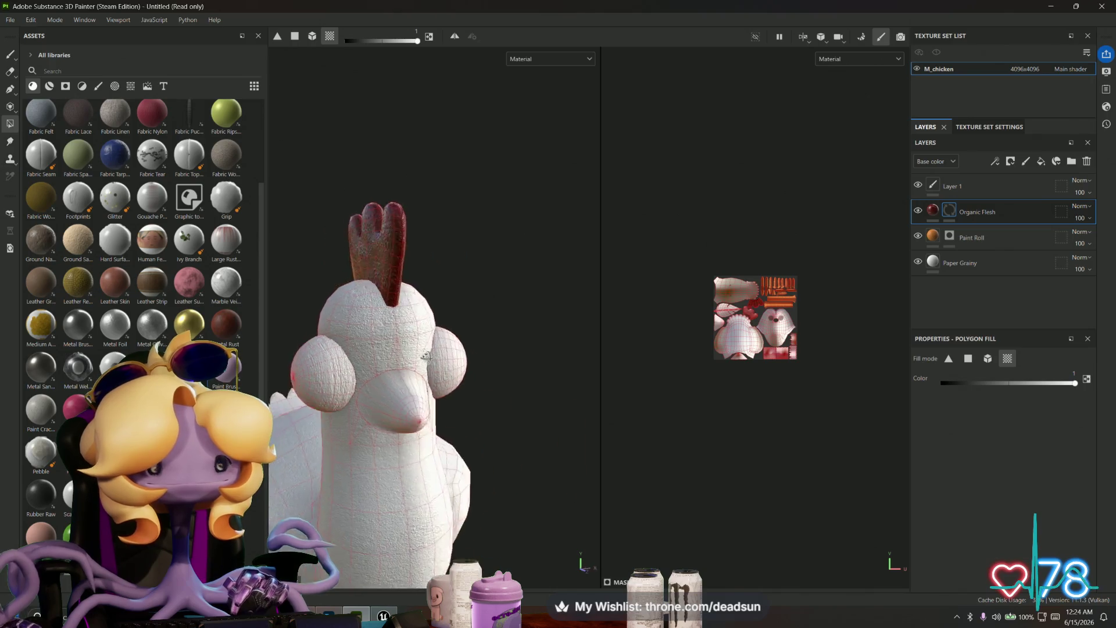
mouse_move(423, 392)
alt+mouse_down()
mouse_move(524, 349)
mouse_move(533, 356)
alt+mouse_up()
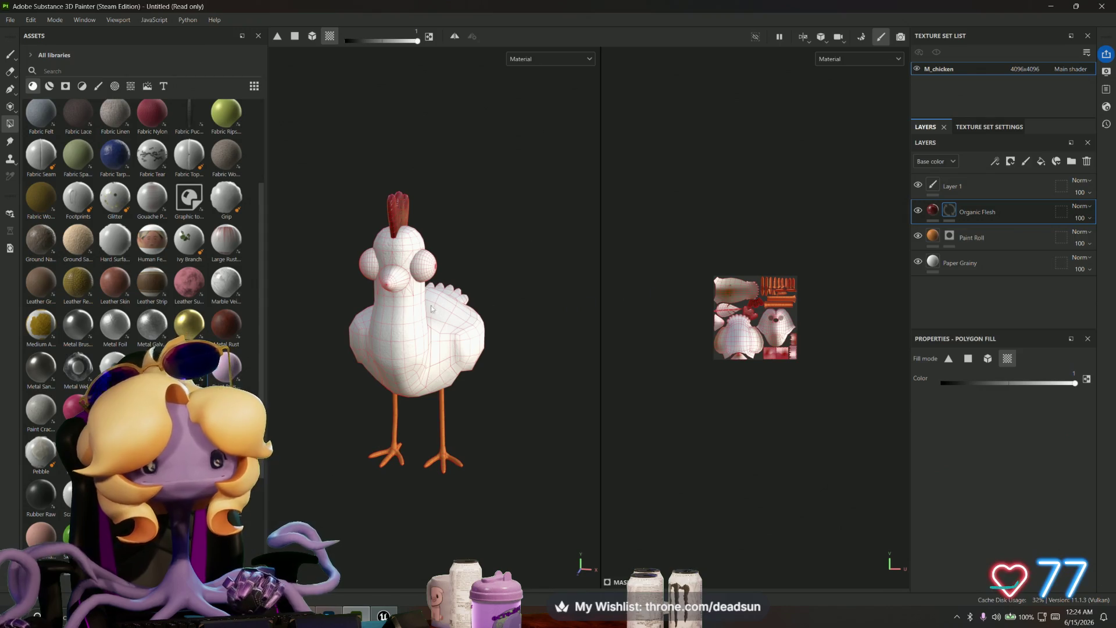
Step: Add a Rubber Raw fill layer, turning the chicken dark grey
mouse_move(151, 367)
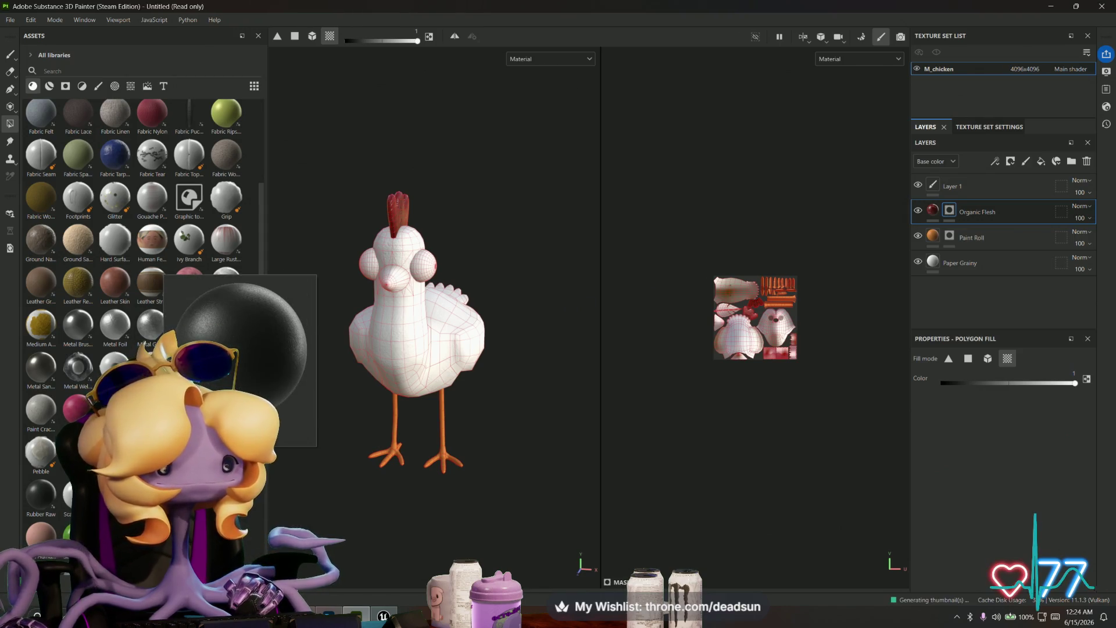
mouse_move(36, 494)
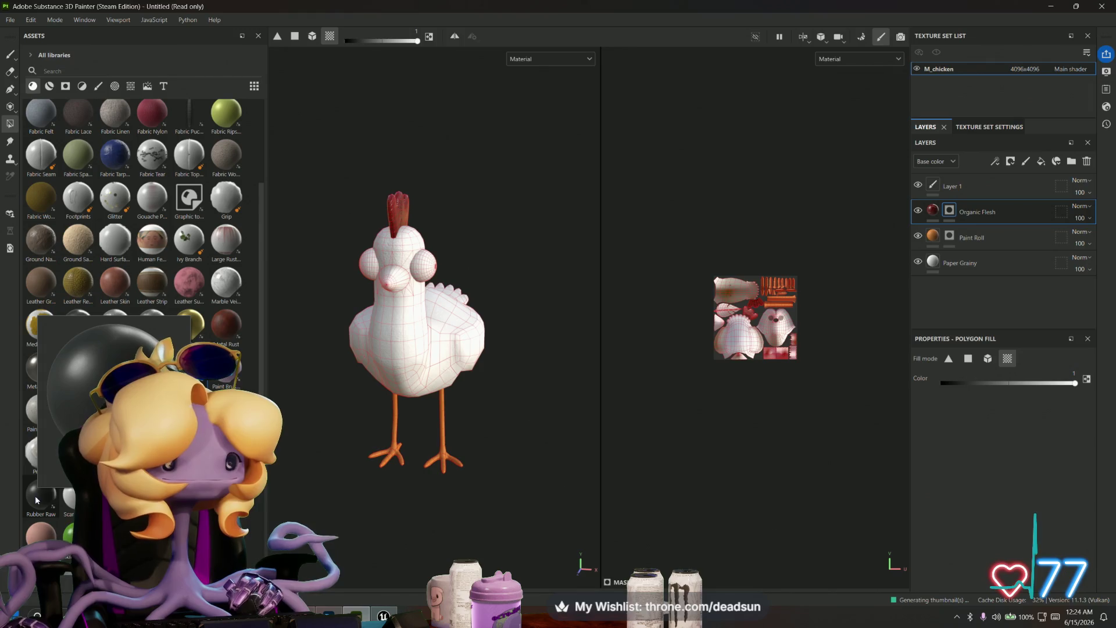
mouse_move(35, 497)
mouse_down()
mouse_move(523, 349)
mouse_move(927, 283)
mouse_move(947, 298)
mouse_move(965, 239)
mouse_move(954, 208)
mouse_up()
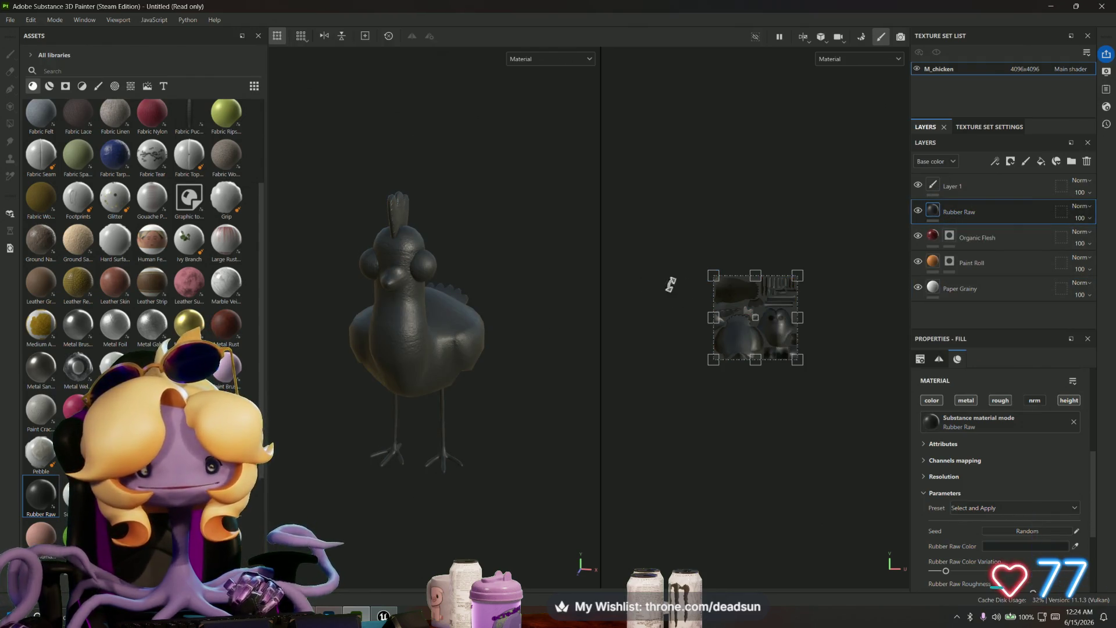
Step: Rescale the Rubber Raw texture's tiling and give the Rubber Raw layer a black mask
scroll(417, 291, up, 5)
drag(719, 280, 763, 324)
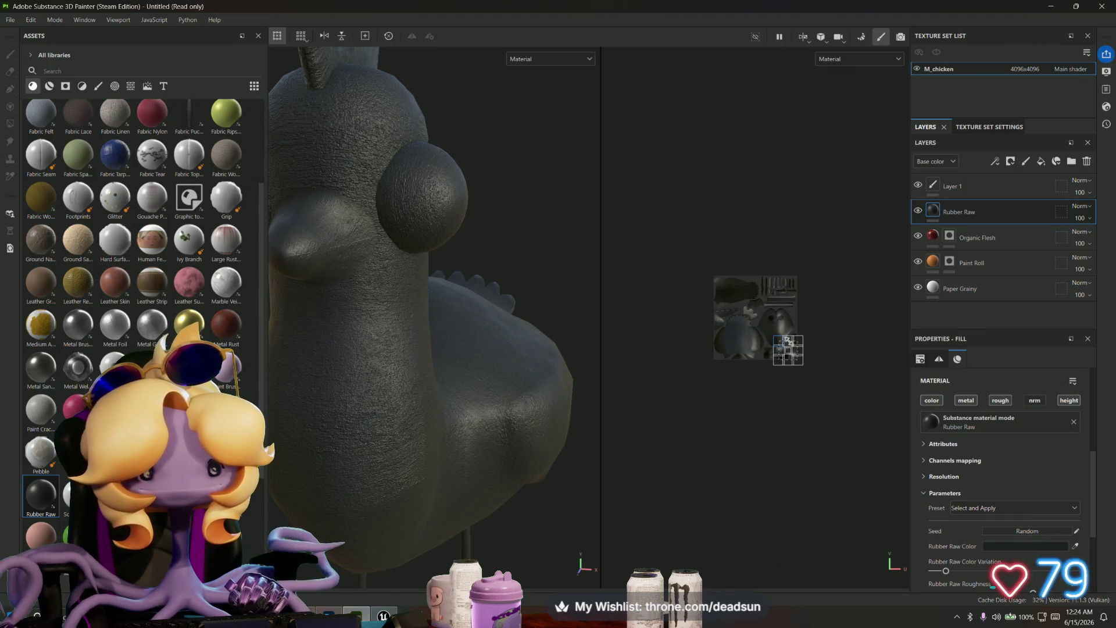
right_click(934, 208)
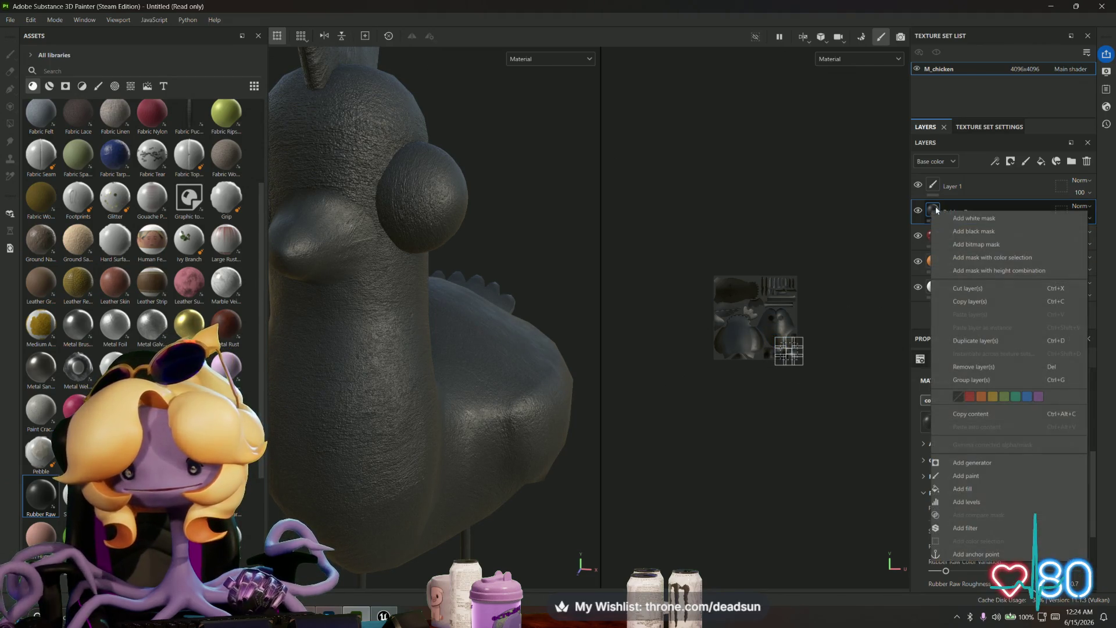
click(979, 233)
Step: Select the Rubber Raw mask and polygon-fill the eye spheres so they turn dark
key(4)
click(428, 207)
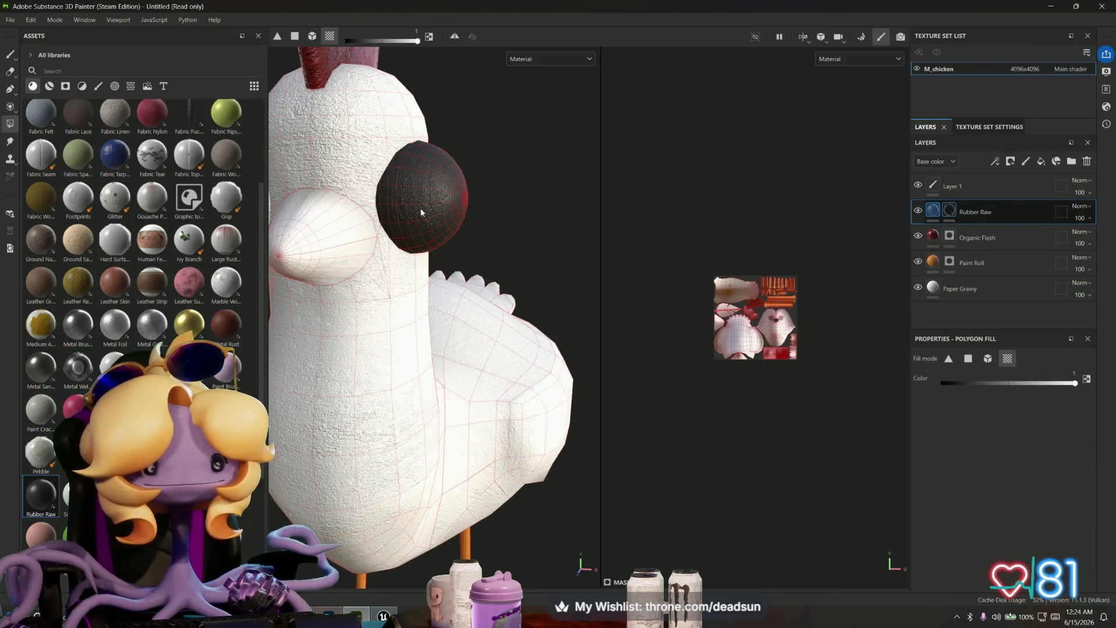
scroll(467, 278, up, 2)
mouse_move(467, 278)
alt+mouse_down()
mouse_move(354, 273)
mouse_move(381, 287)
mouse_move(423, 244)
mouse_move(508, 255)
alt+mouse_up()
key(shift)
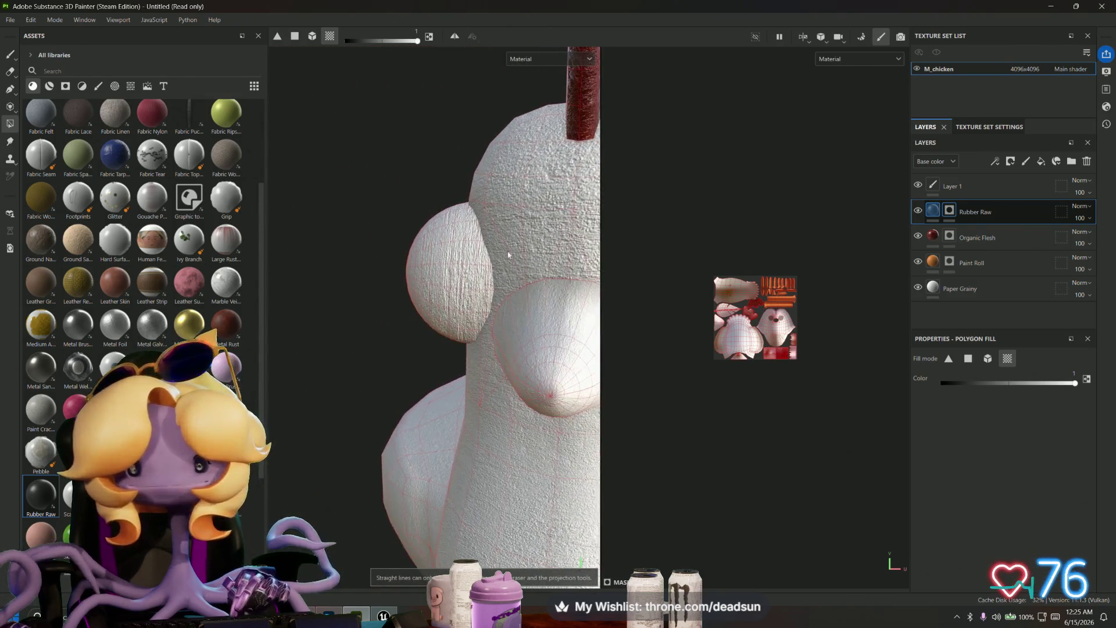
click(950, 210)
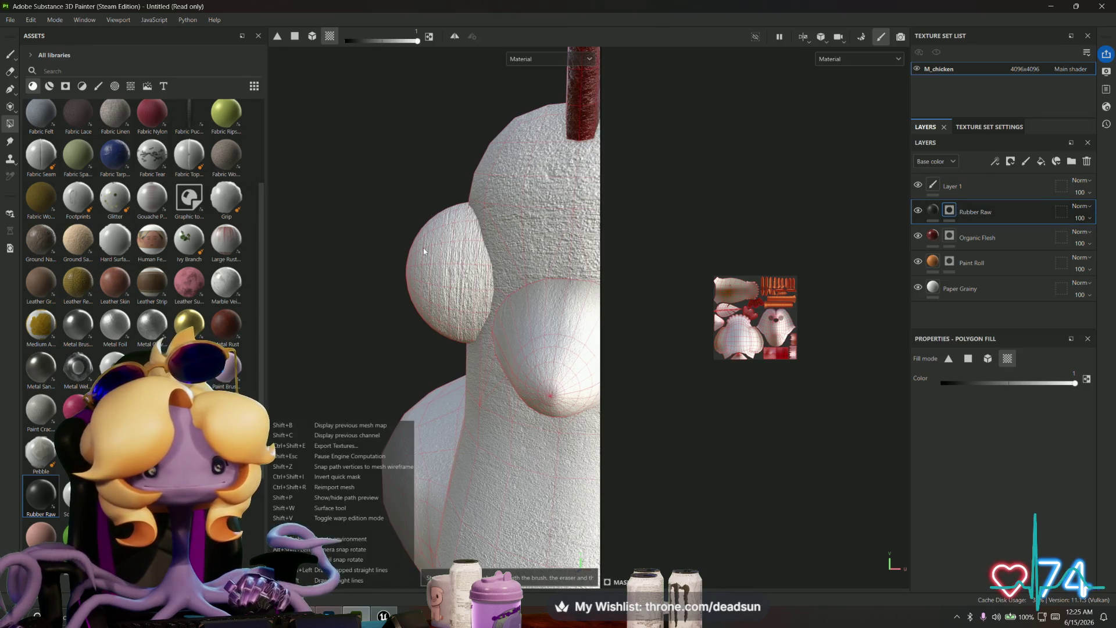
click(10, 122)
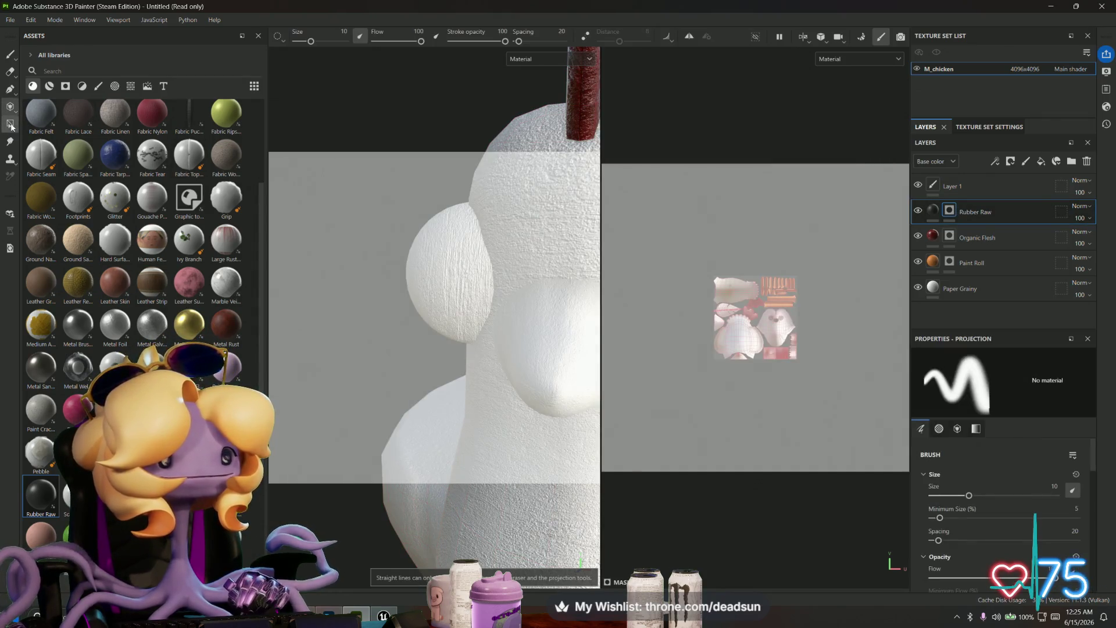
click(414, 250)
Step: Zoom out and orbit to check the dark eyes on the chicken from the front
mouse_move(350, 319)
alt+mouse_down()
mouse_move(558, 333)
mouse_move(365, 338)
mouse_move(418, 341)
alt+mouse_up()
scroll(531, 340, down, 5)
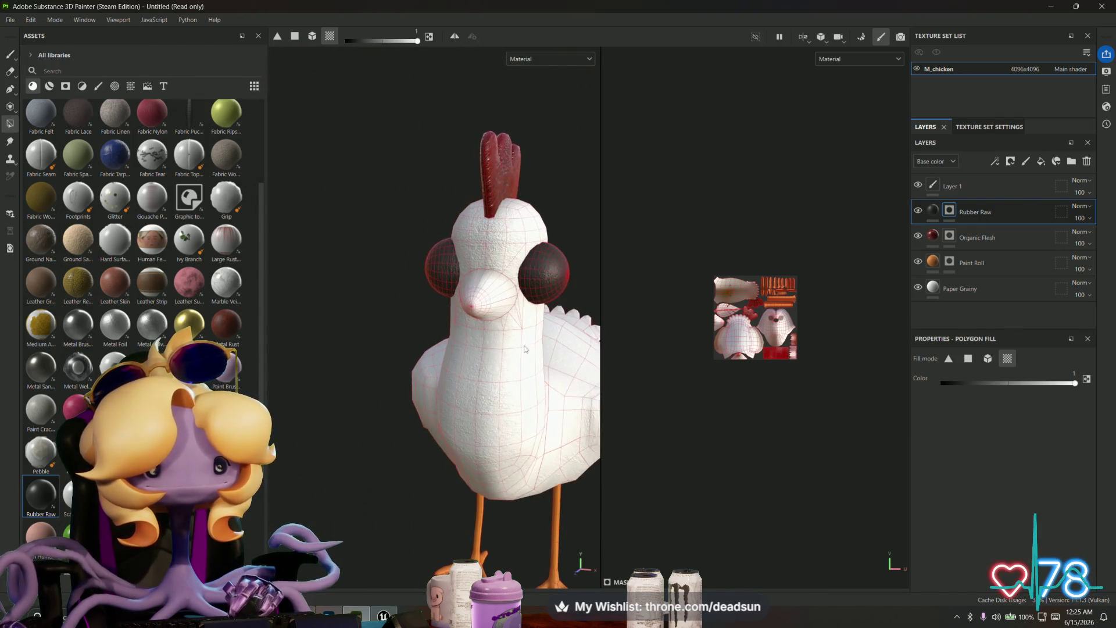
scroll(475, 344, up, 3)
scroll(474, 343, down, 2)
scroll(322, 262, up, 2)
scroll(364, 267, down, 3)
mouse_move(364, 267)
alt+mouse_down()
mouse_move(309, 324)
mouse_move(408, 279)
mouse_move(403, 218)
mouse_move(419, 281)
mouse_move(543, 324)
mouse_move(428, 317)
alt+mouse_up()
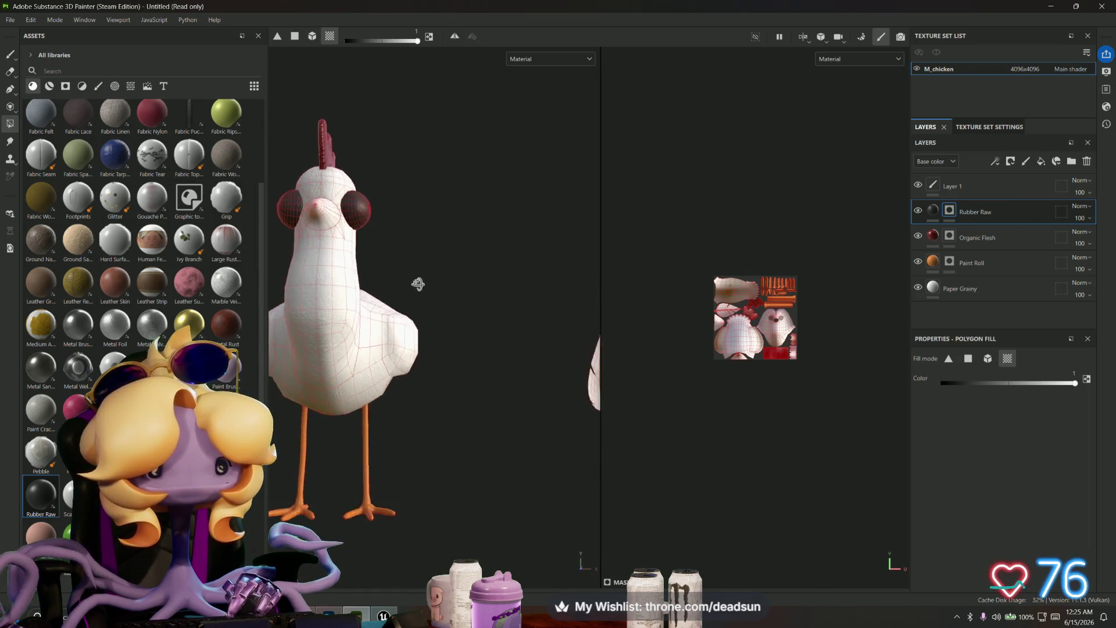
Step: Add the Paint Spray material as a new layer with a black mask, then turn to the chicken's front
scroll(419, 282, up, 3)
mouse_move(189, 324)
mouse_down()
mouse_move(417, 370)
mouse_move(945, 203)
mouse_up()
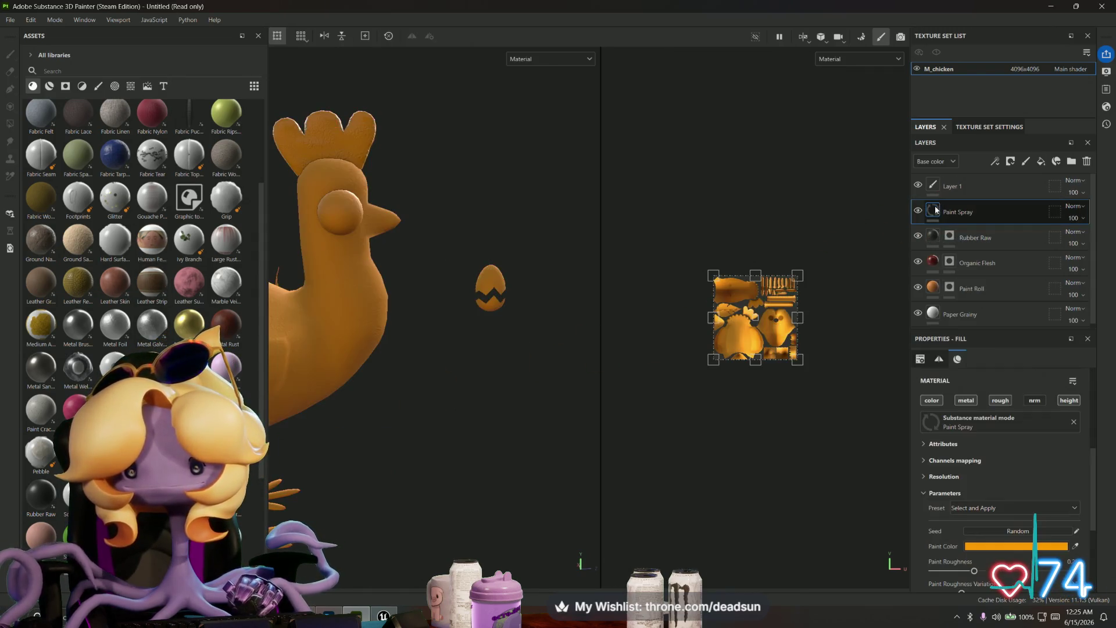
right_click(970, 216)
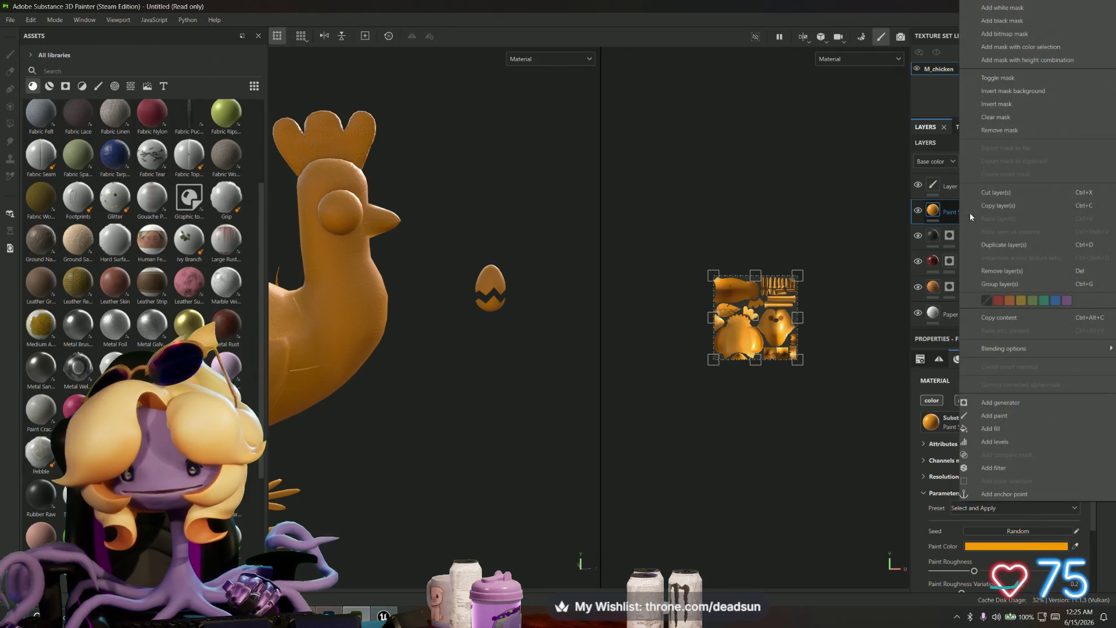
click(1037, 21)
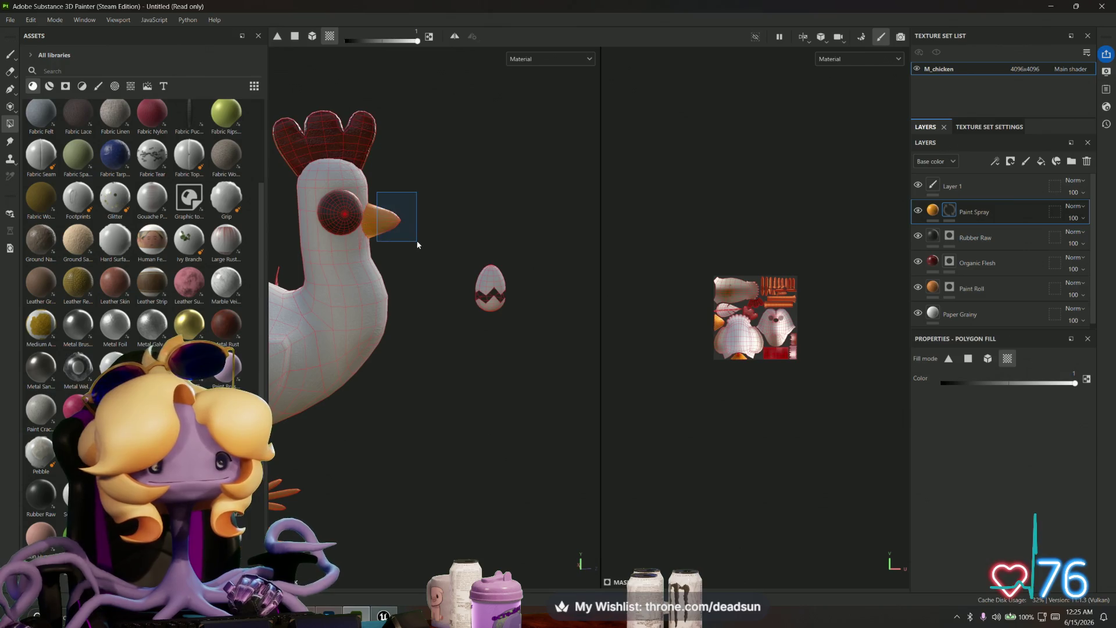
scroll(423, 275, down, 3)
mouse_move(423, 274)
alt+mouse_down()
mouse_move(381, 333)
mouse_move(402, 375)
mouse_move(428, 388)
mouse_move(596, 351)
mouse_move(355, 349)
mouse_move(351, 382)
mouse_move(349, 348)
alt+mouse_up()
scroll(416, 310, up, 5)
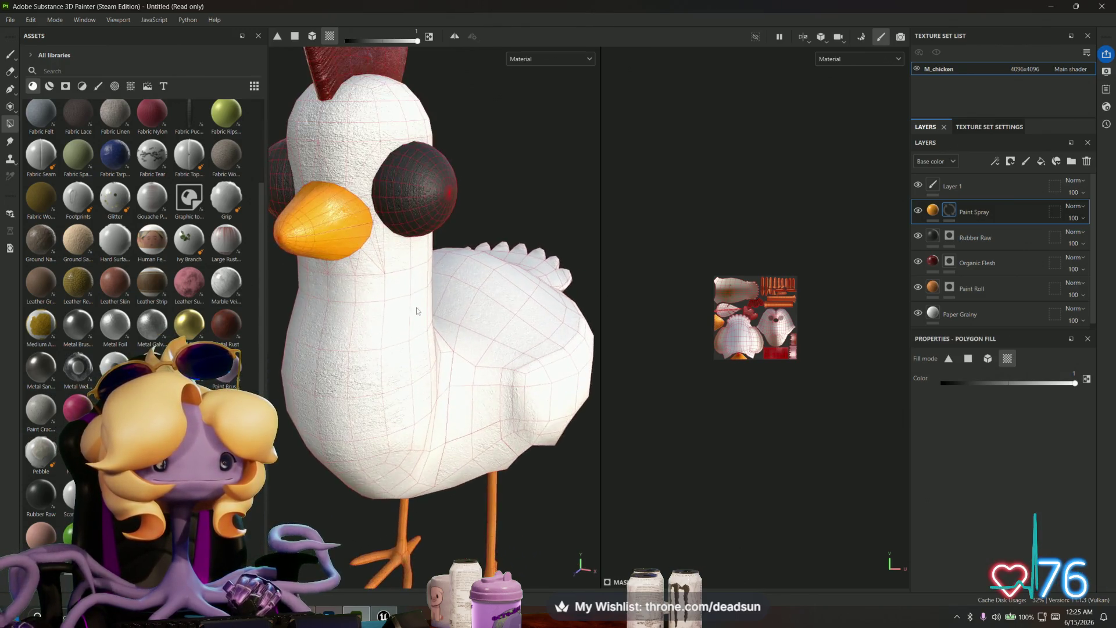
scroll(416, 310, up, 2)
scroll(374, 314, up, 5)
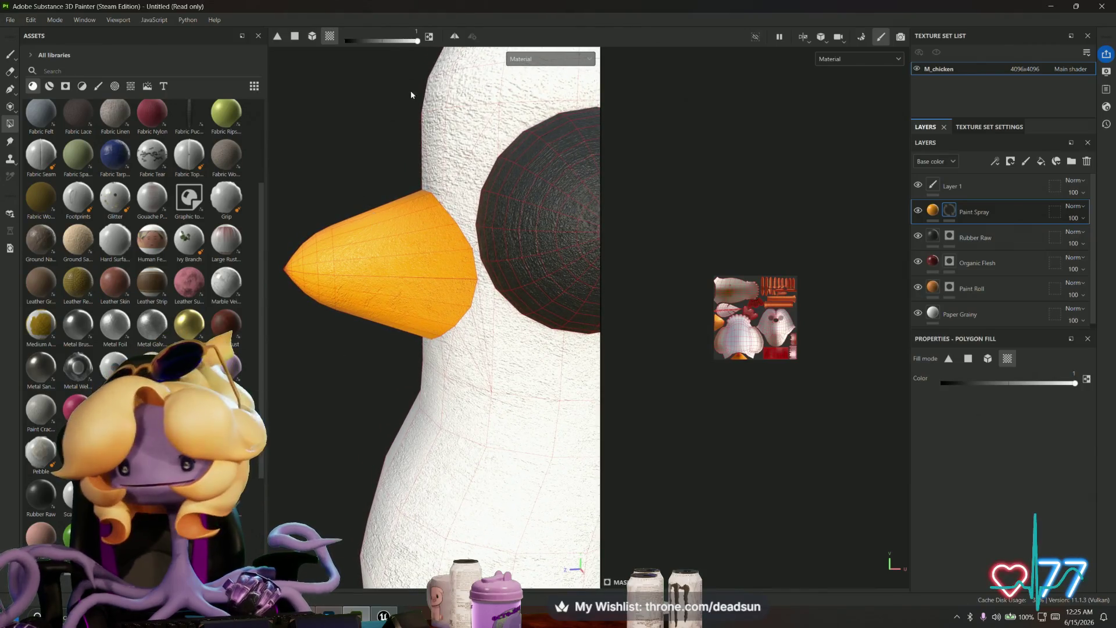
Step: Try a freehand test stroke on the beak on Layer 1, then undo it
click(954, 186)
key(1)
drag(322, 242, 346, 230)
key(ctrl+z)
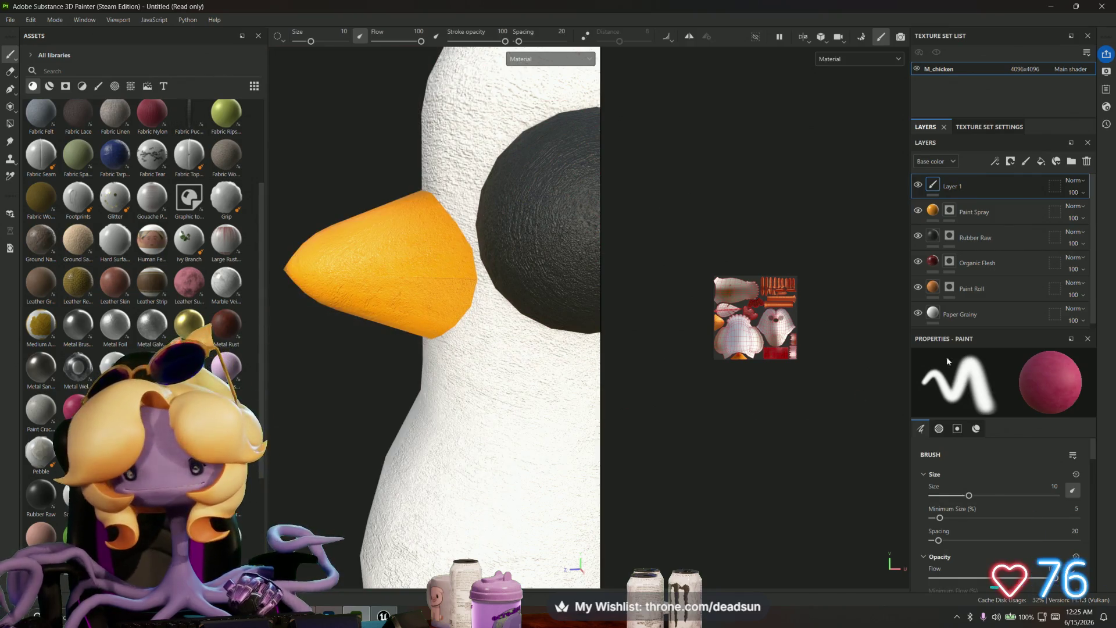
scroll(982, 448, down, 3)
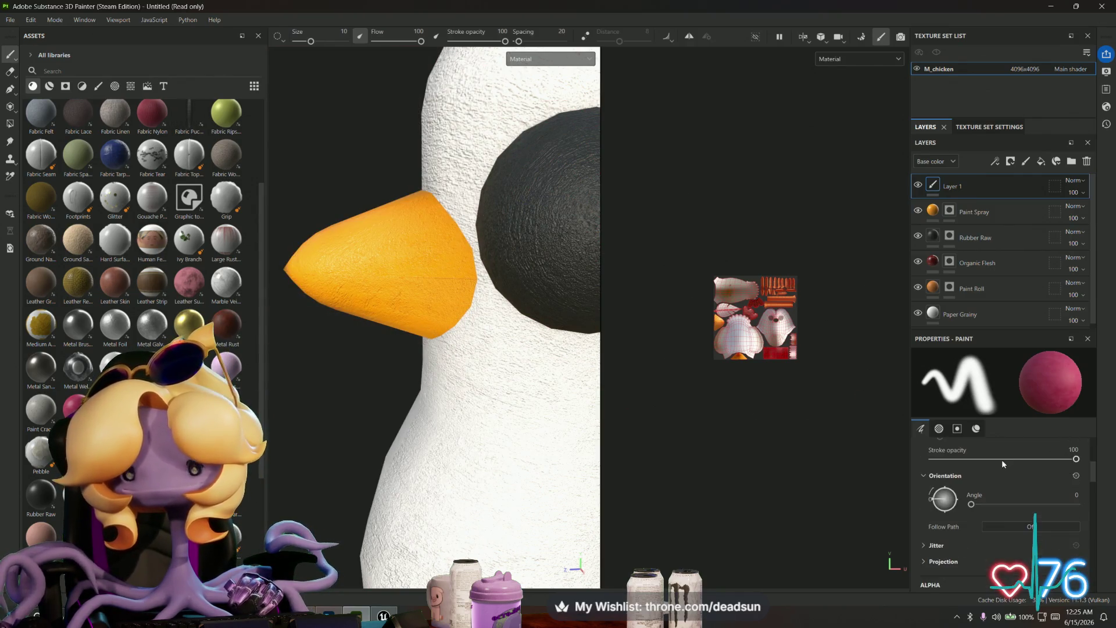
scroll(1001, 461, up, 3)
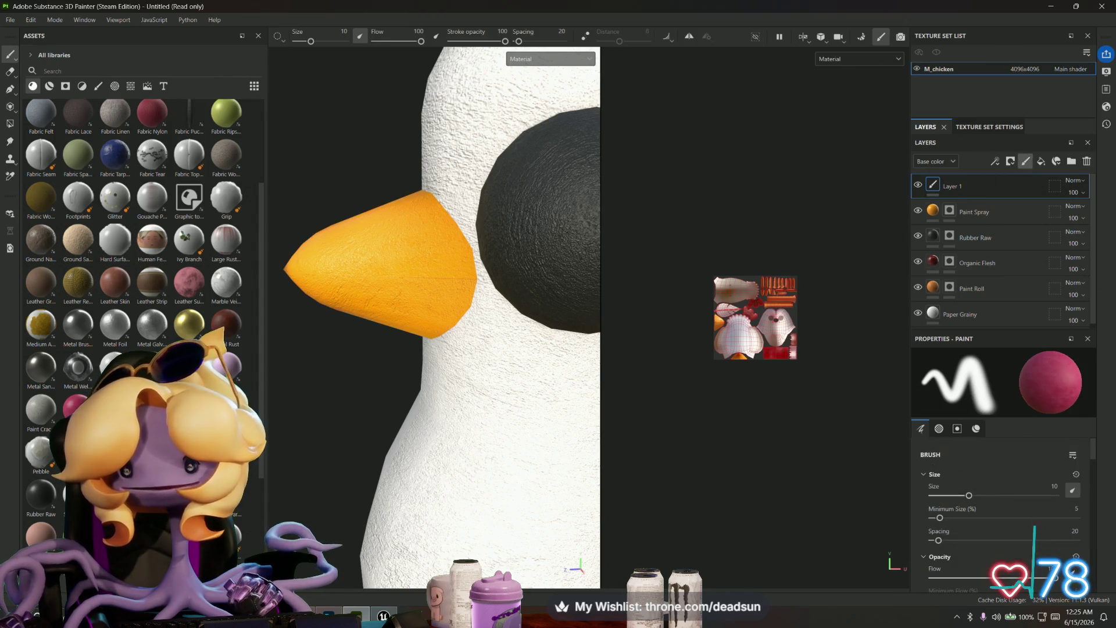
Step: Add a new paint layer and set up a Basic Hard brush at size 0.1
click(1025, 161)
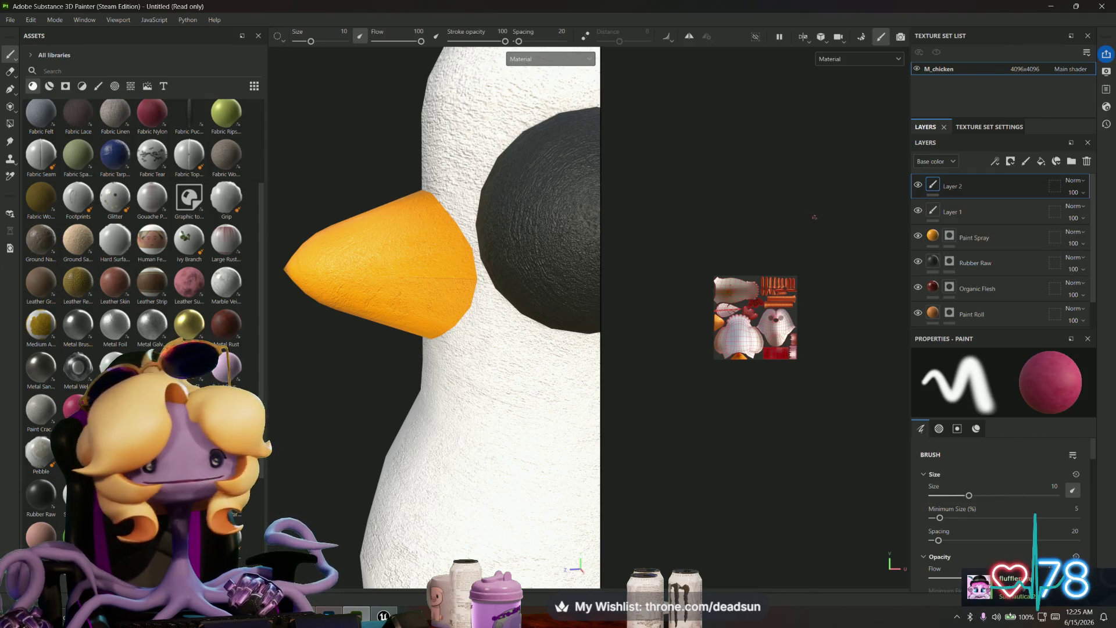
scroll(107, 234, up, 3)
click(97, 87)
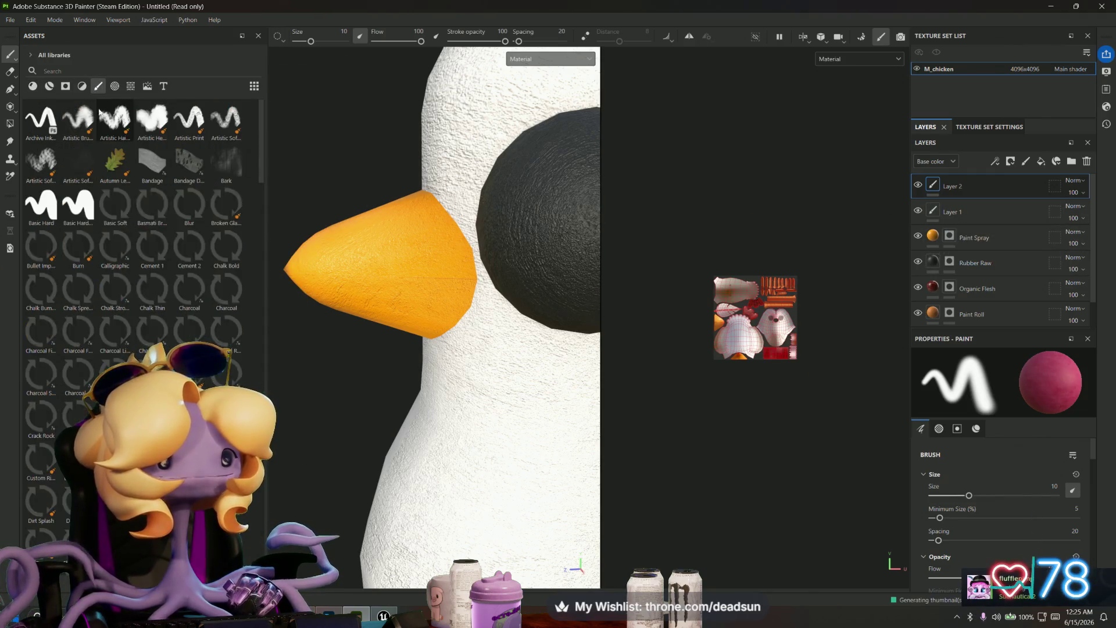
click(41, 205)
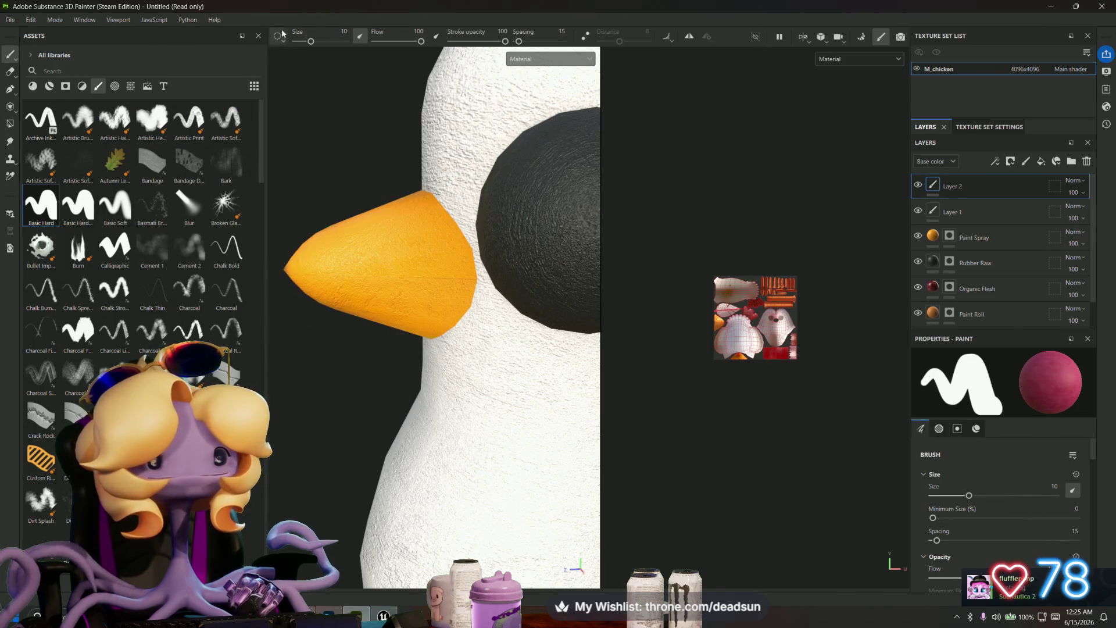
drag(311, 41, 297, 42)
scroll(993, 501, down, 5)
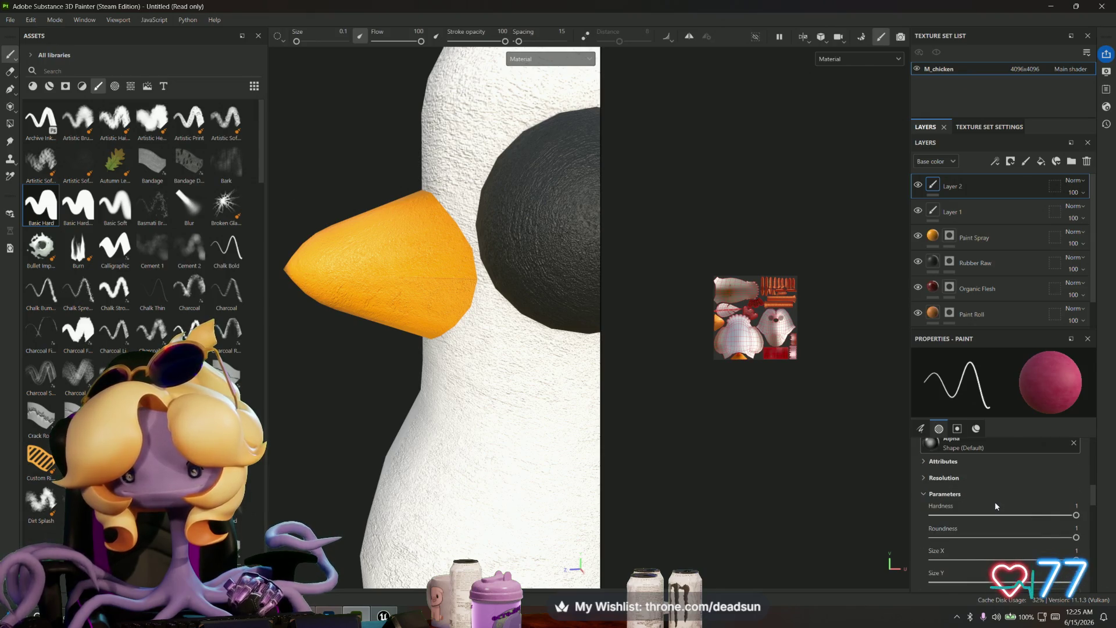
scroll(995, 501, down, 5)
Step: Remove the Paint Roll material from the brush and set its base colour to near-black 141313
click(963, 495)
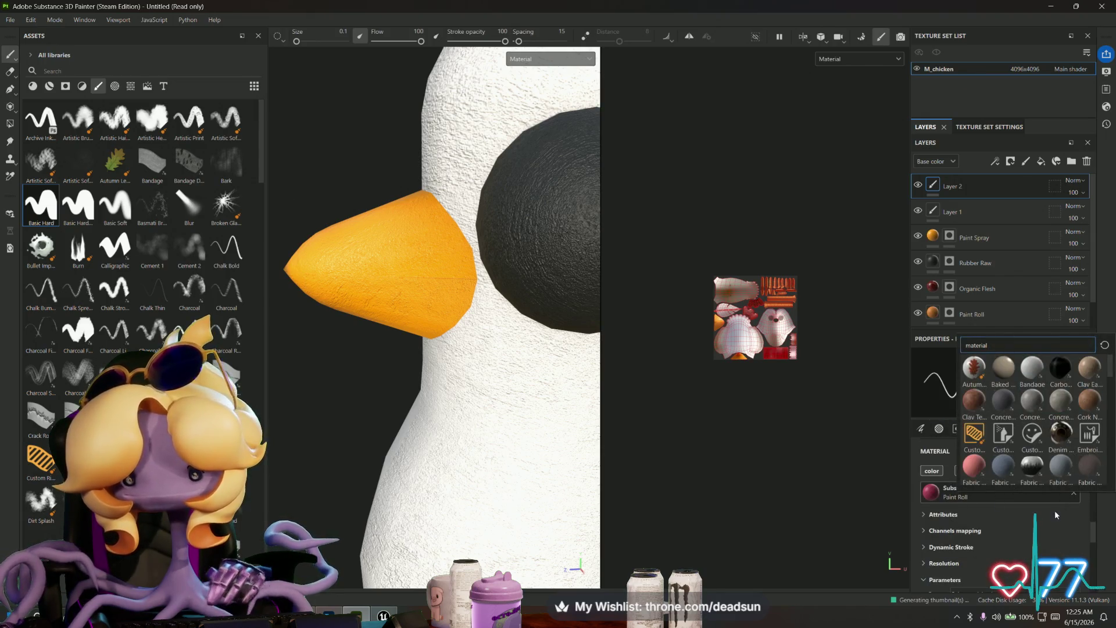
click(1074, 493)
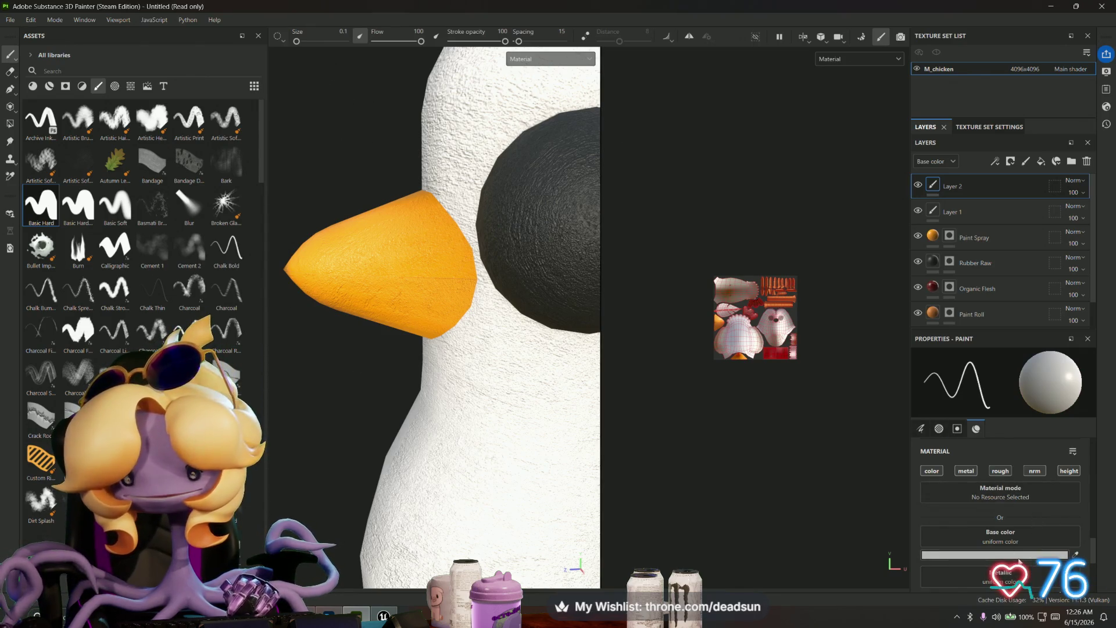
click(1020, 556)
click(875, 457)
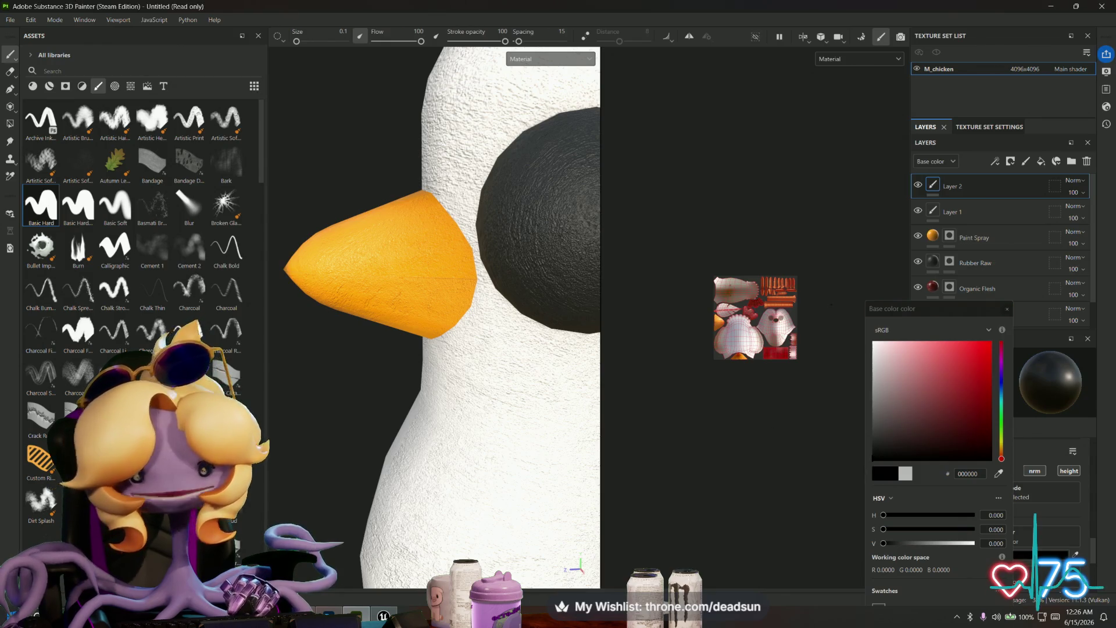
click(321, 261)
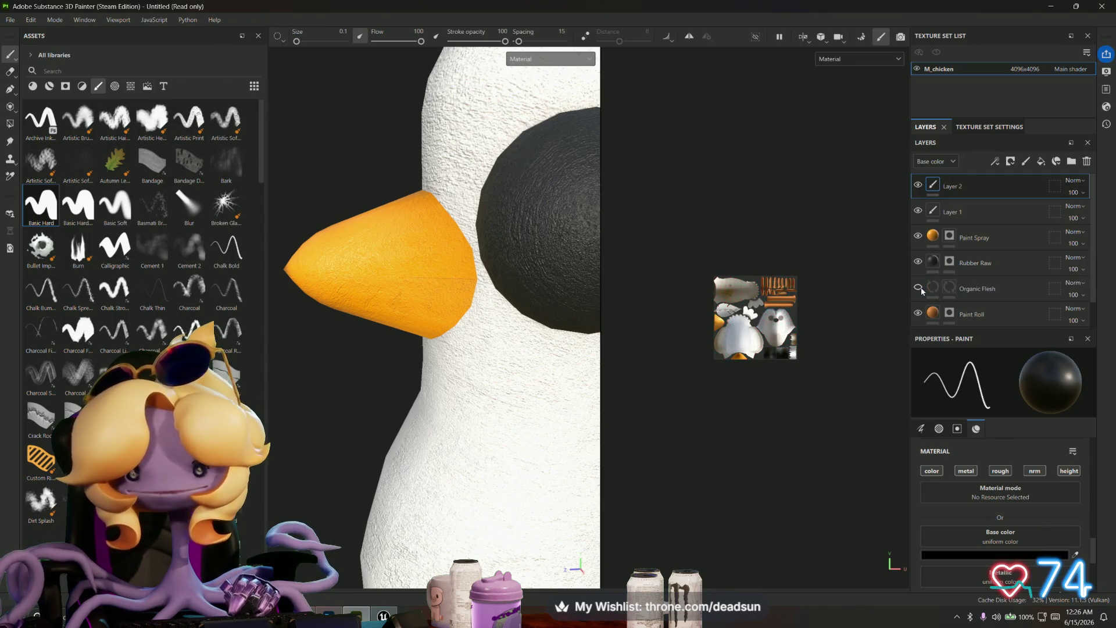
Step: Hide the Paper Grainy body layer and select it for editing
click(919, 263)
click(919, 262)
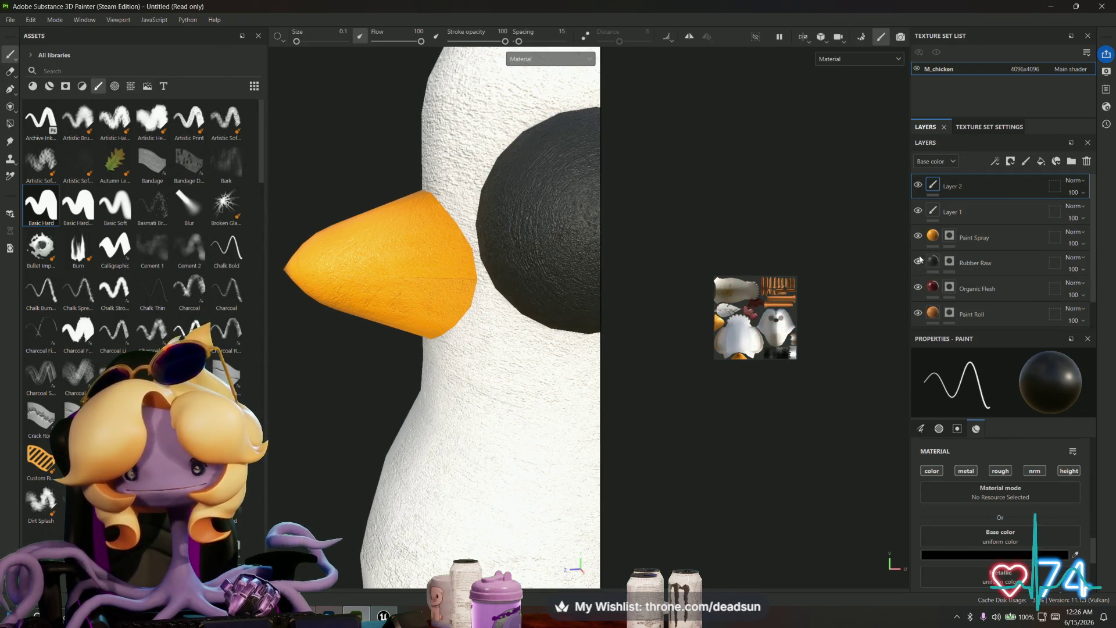
scroll(921, 312, down, 1)
click(918, 309)
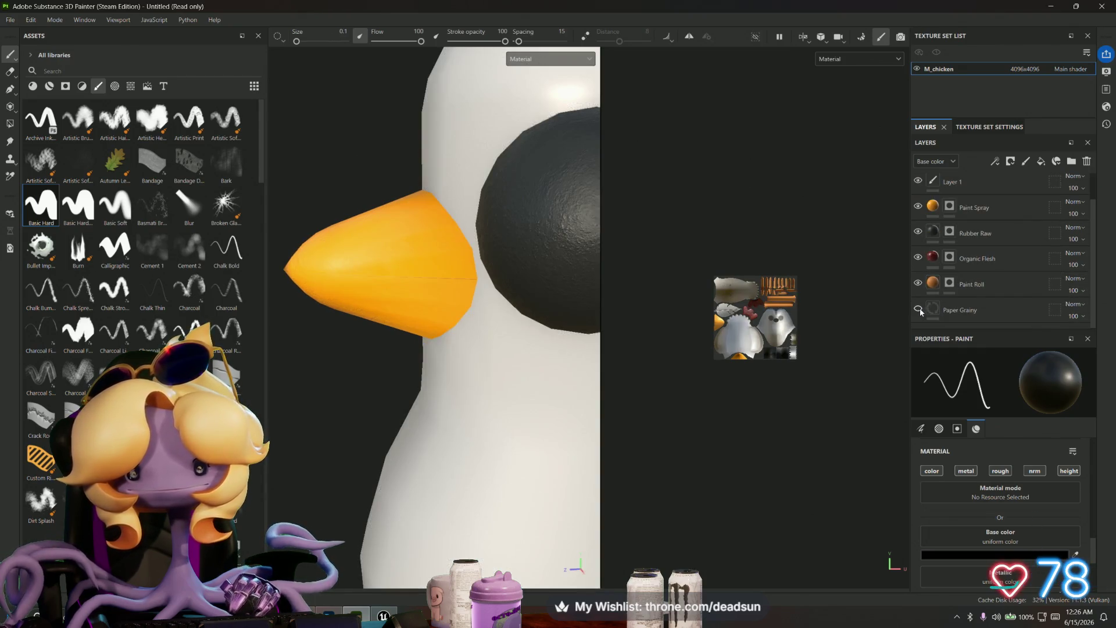
click(950, 313)
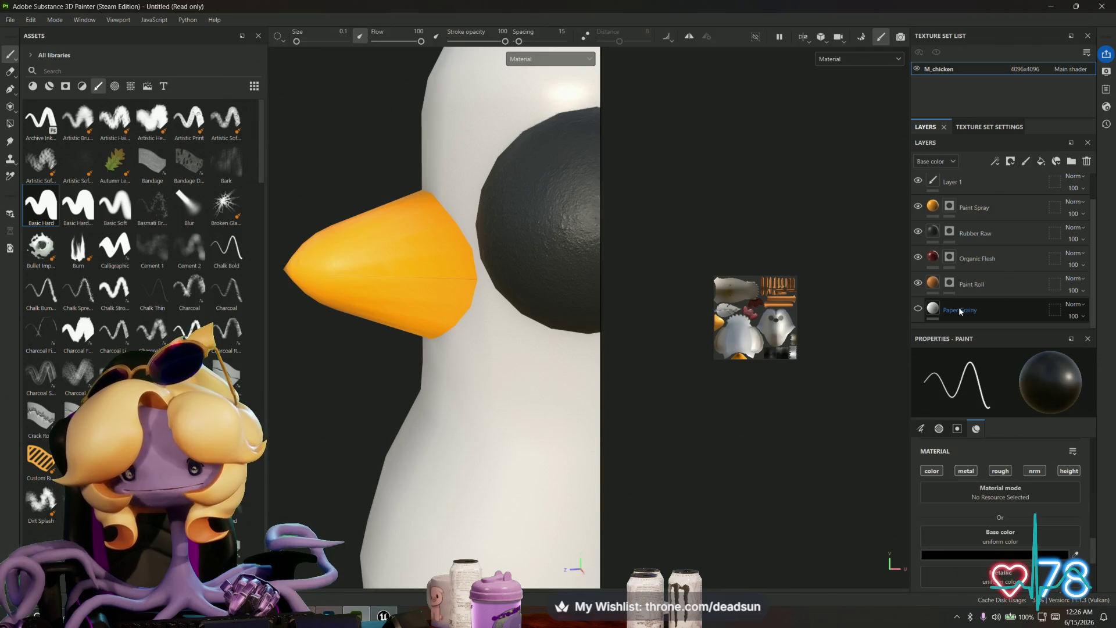
click(950, 312)
Step: Give Paper Grainy a black mask, fill the chicken's body, and orbit around the tail to check
right_click(955, 313)
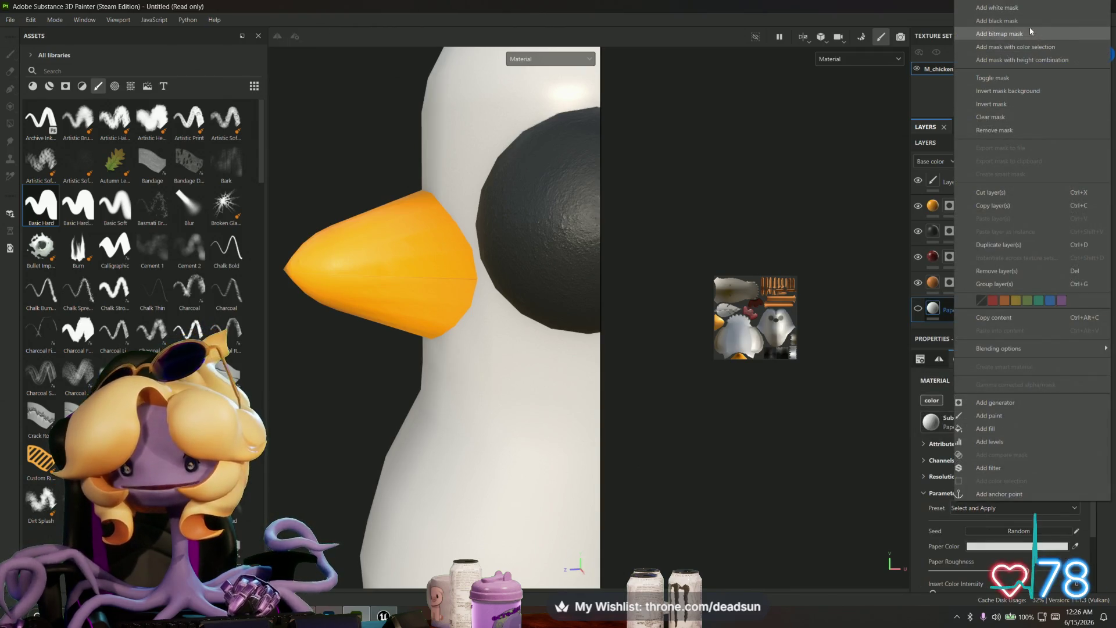
click(1023, 22)
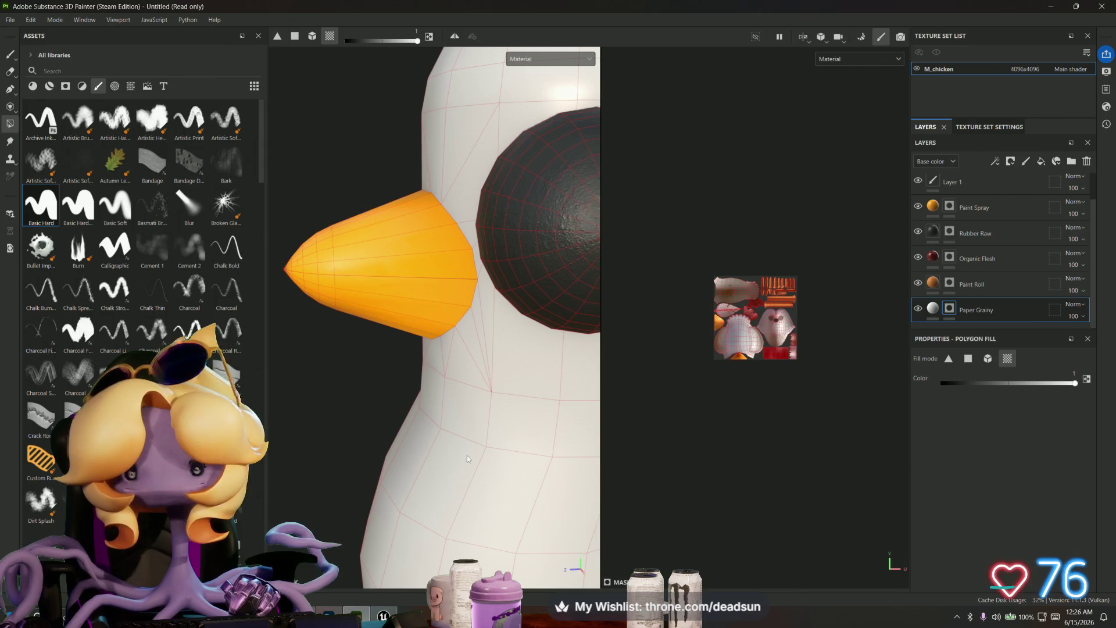
alt+drag(470, 464, 541, 478)
scroll(545, 500, down, 5)
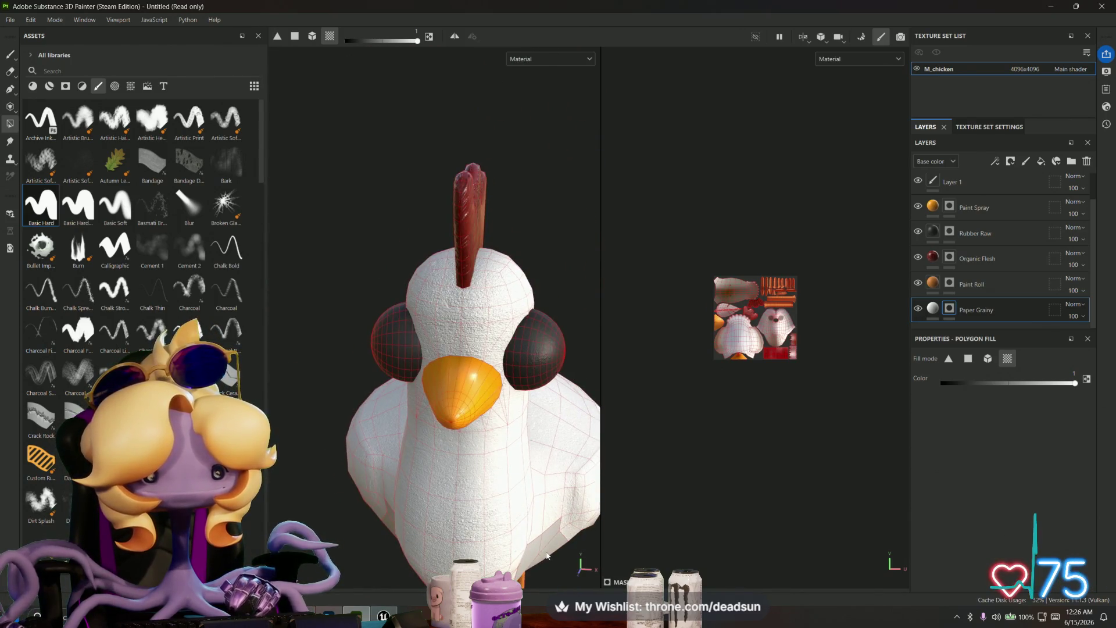
alt+drag(554, 538, 608, 463)
mouse_move(482, 458)
alt+mouse_down()
mouse_move(559, 407)
mouse_move(594, 352)
mouse_move(608, 417)
alt+mouse_up()
mouse_move(428, 442)
alt+mouse_down()
mouse_move(463, 453)
mouse_move(419, 474)
mouse_move(448, 474)
mouse_move(394, 435)
mouse_move(353, 436)
alt+mouse_up()
scroll(353, 436, up, 3)
Step: Select Layer 2 for freehand painting and rotate to show the far eye
click(1025, 161)
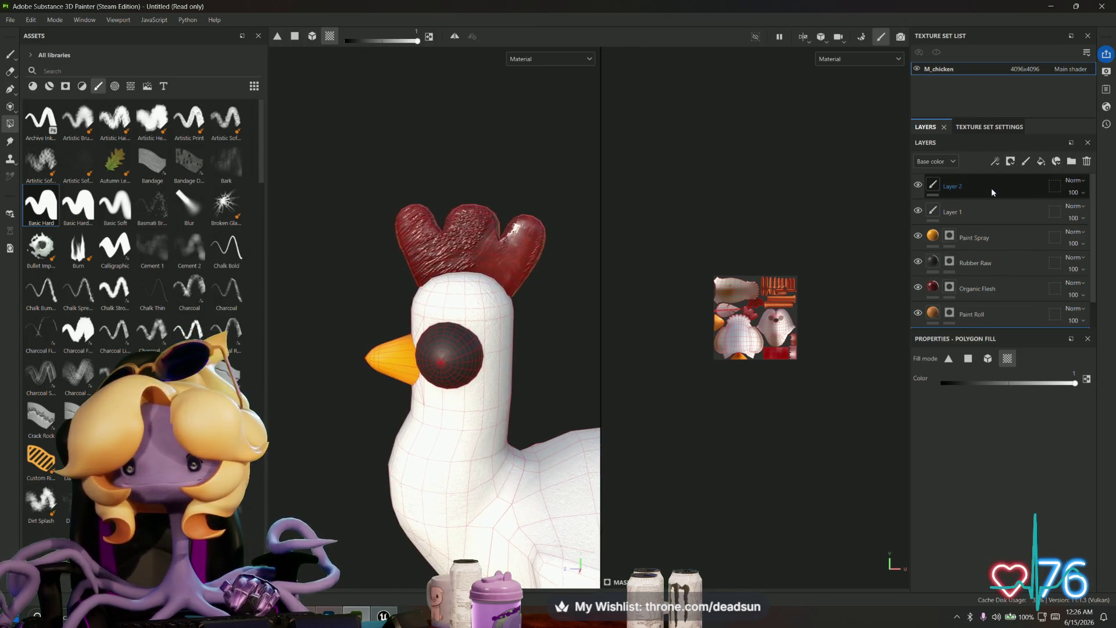
key(1)
scroll(411, 367, up, 5)
mouse_move(411, 367)
alt+mouse_down()
mouse_move(373, 324)
mouse_move(383, 346)
mouse_move(365, 308)
alt+mouse_up()
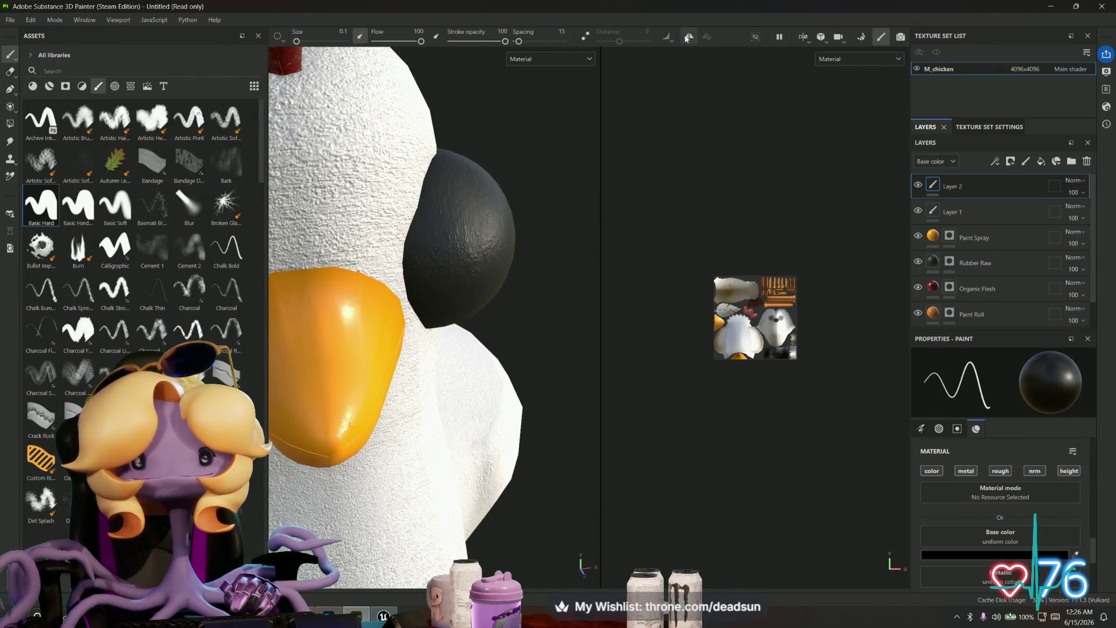
Step: Adjust the mirror symmetry settings, setting the mirror axis to Z
click(709, 37)
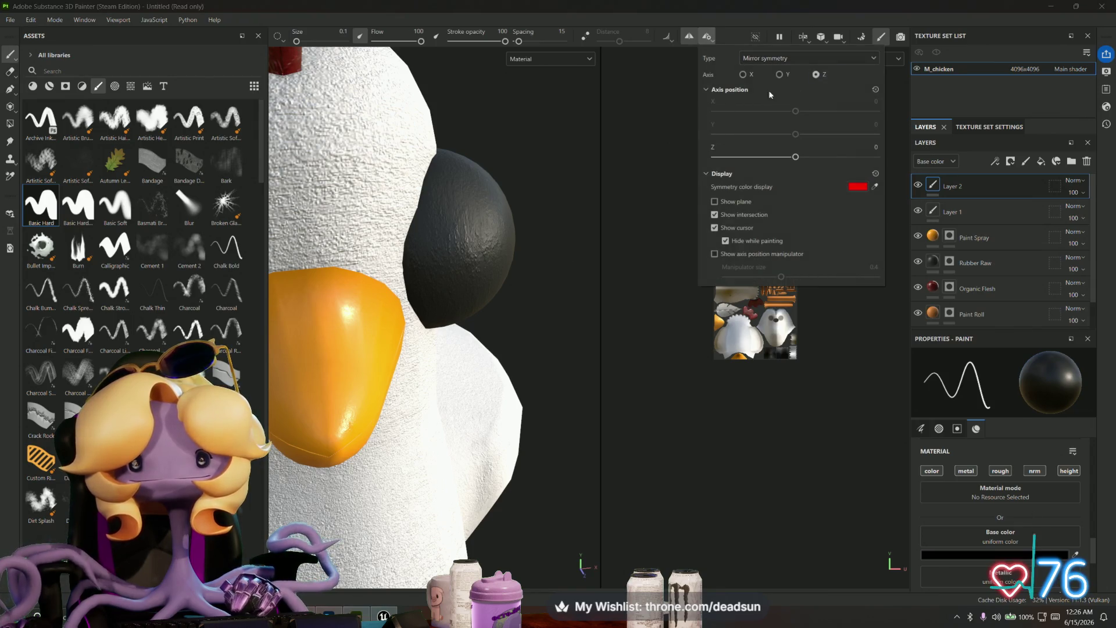
alt+drag(419, 291, 475, 287)
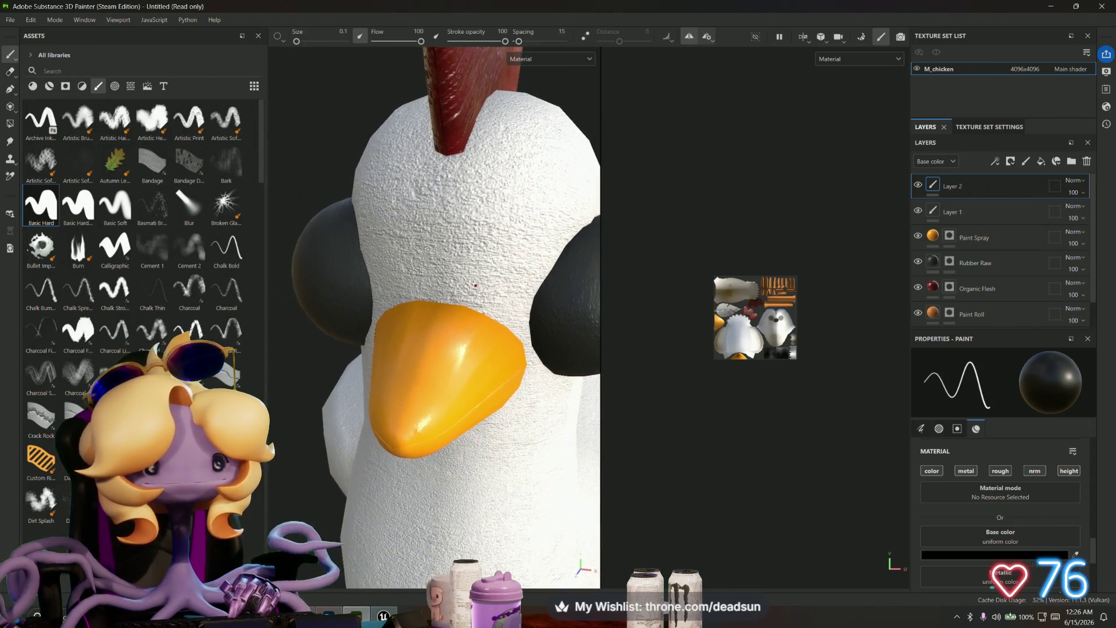
click(703, 35)
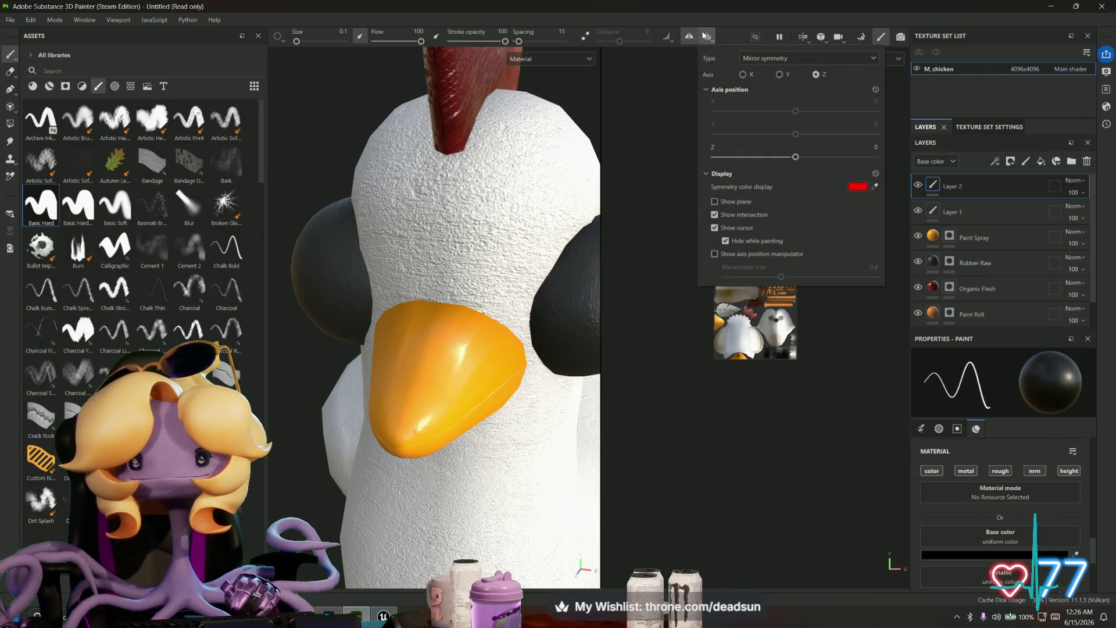
alt+drag(492, 381, 509, 379)
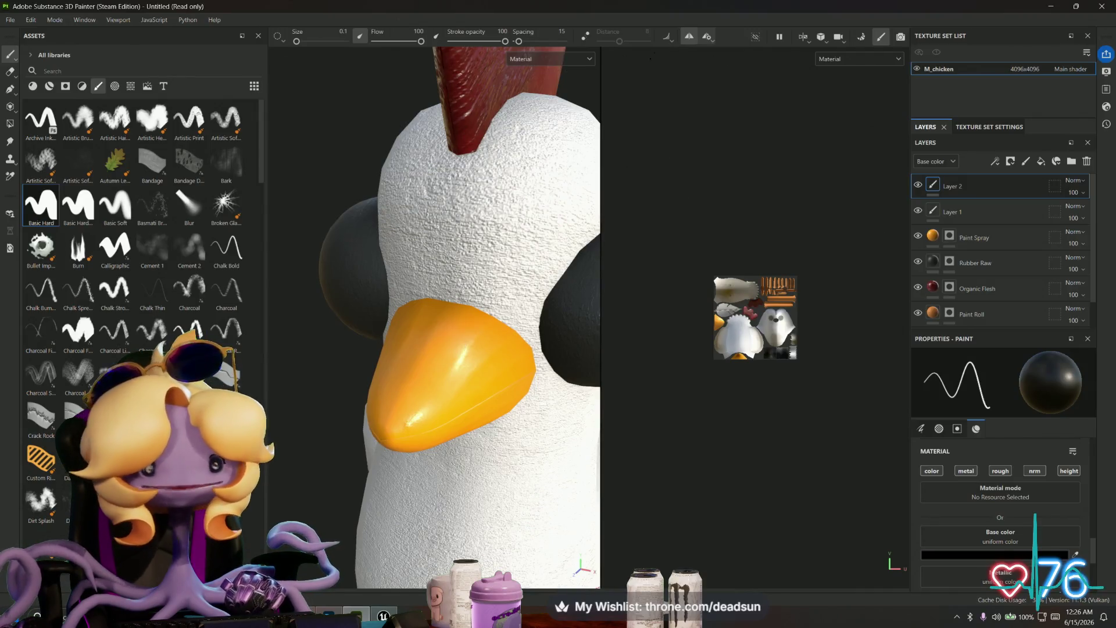
click(707, 37)
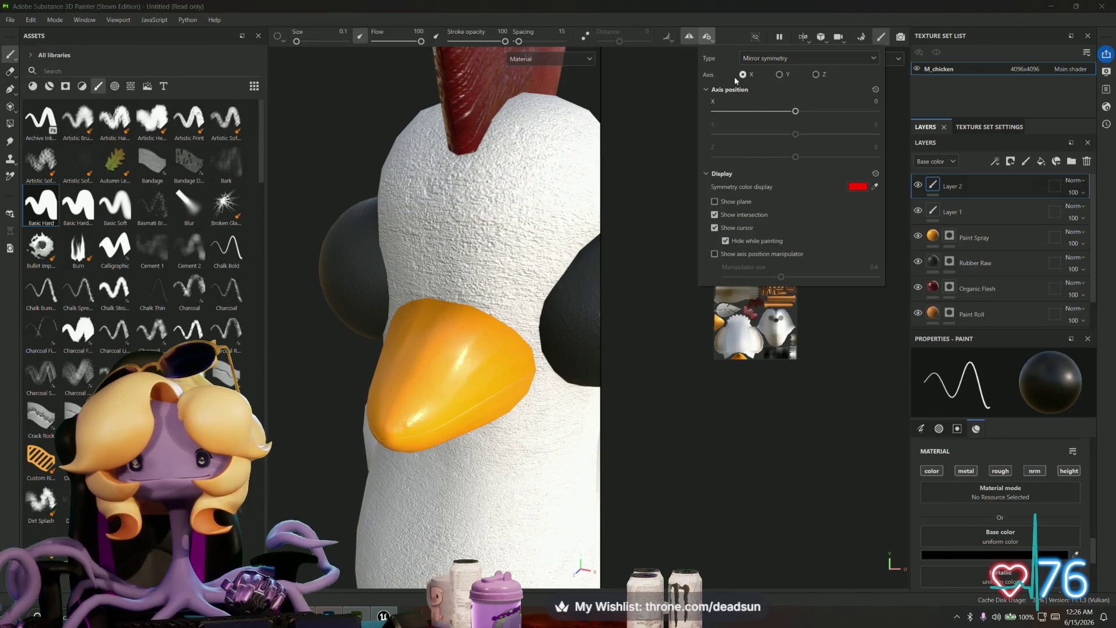
click(486, 332)
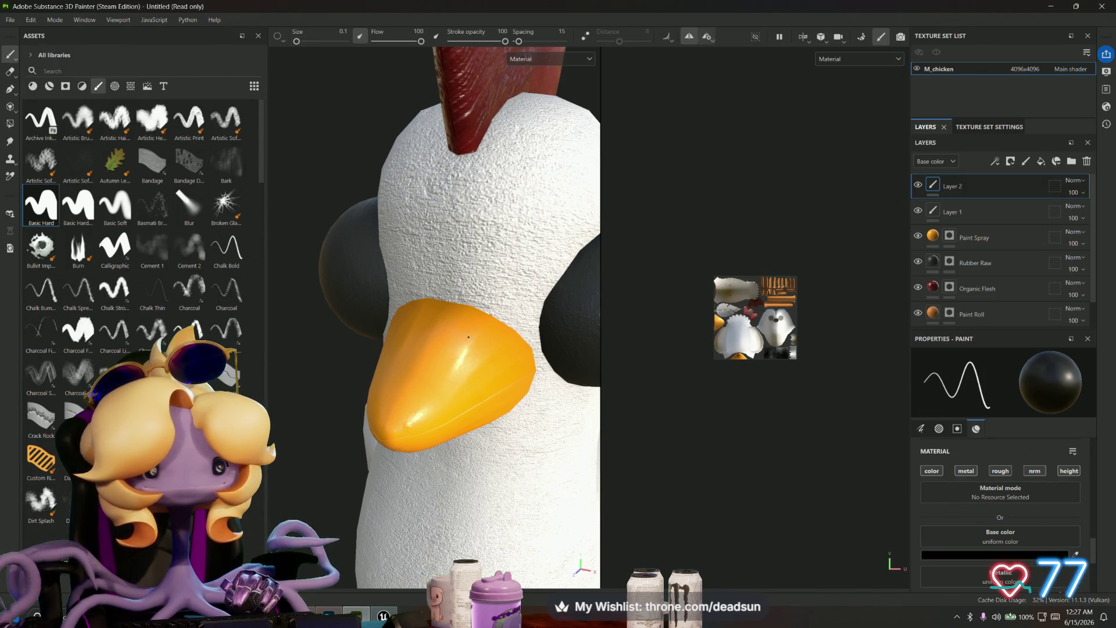
alt+drag(465, 342, 407, 361)
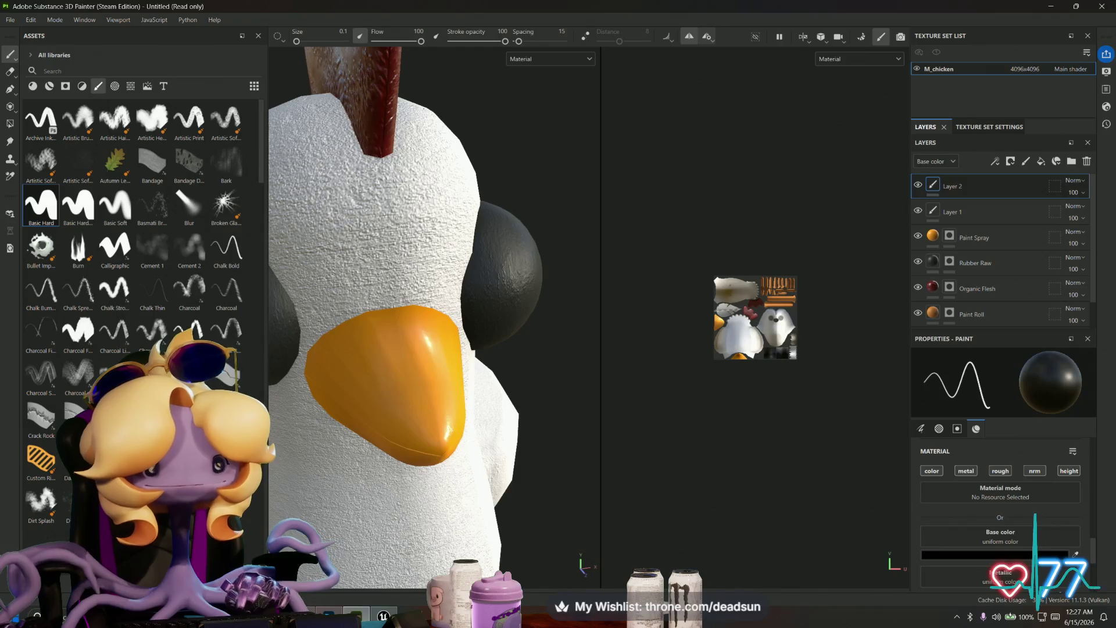
click(707, 39)
click(816, 75)
Step: Switch the mirror axis to Y and turn the chicken so the beak faces forward
mouse_move(462, 299)
alt+mouse_down()
mouse_move(430, 306)
mouse_move(433, 314)
mouse_move(432, 281)
mouse_move(440, 292)
mouse_move(546, 204)
mouse_move(833, 20)
alt+mouse_up()
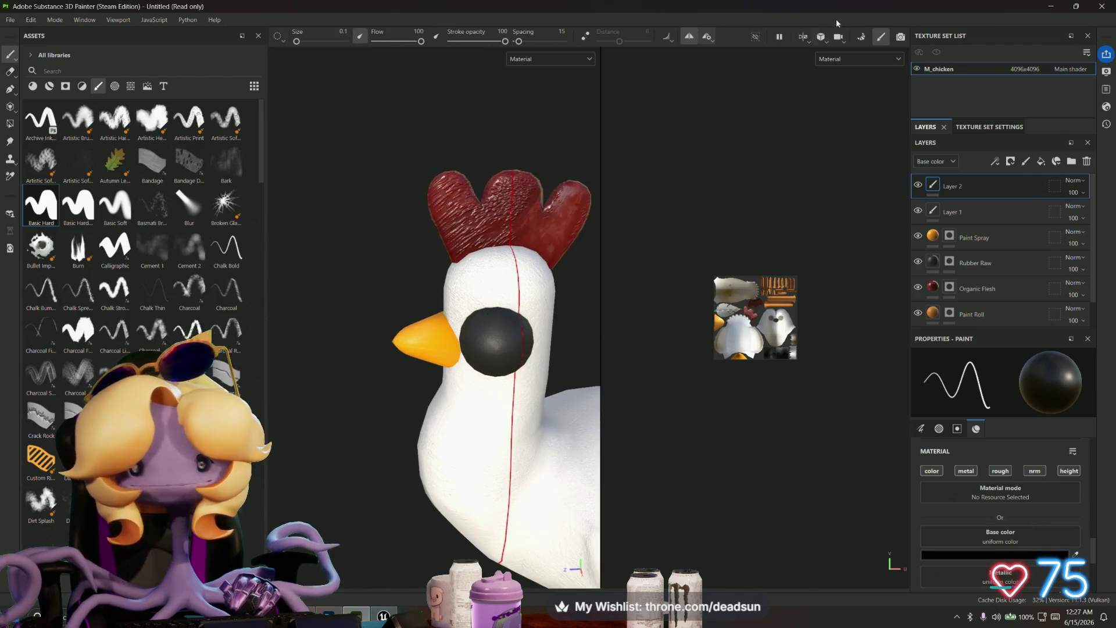
click(713, 38)
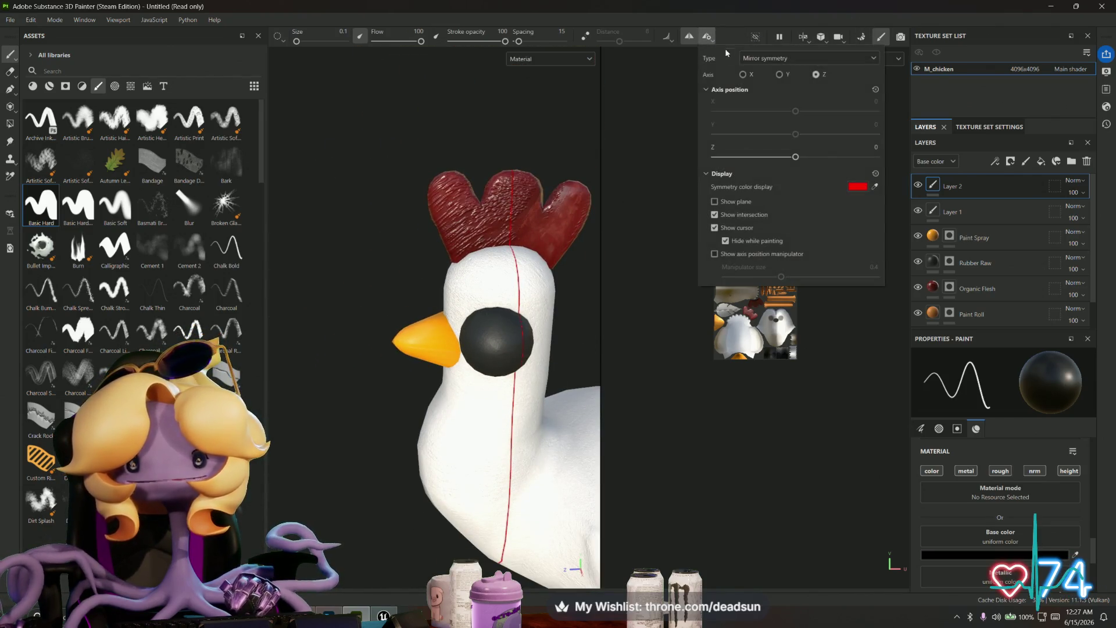
click(779, 75)
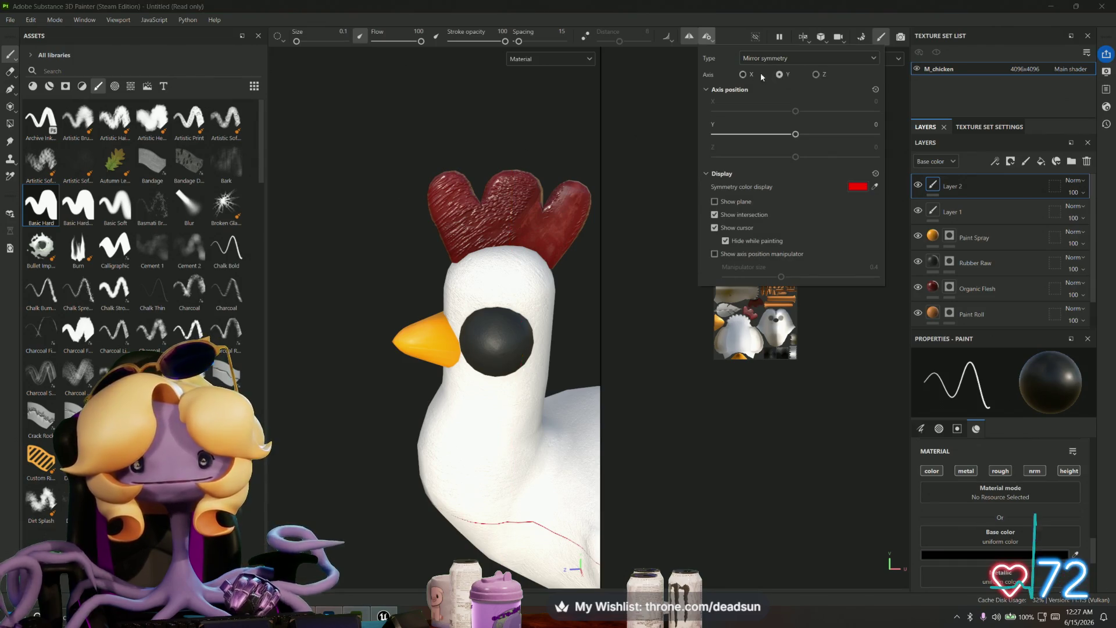
mouse_move(415, 267)
alt+mouse_down()
mouse_move(540, 278)
mouse_move(517, 301)
alt+mouse_up()
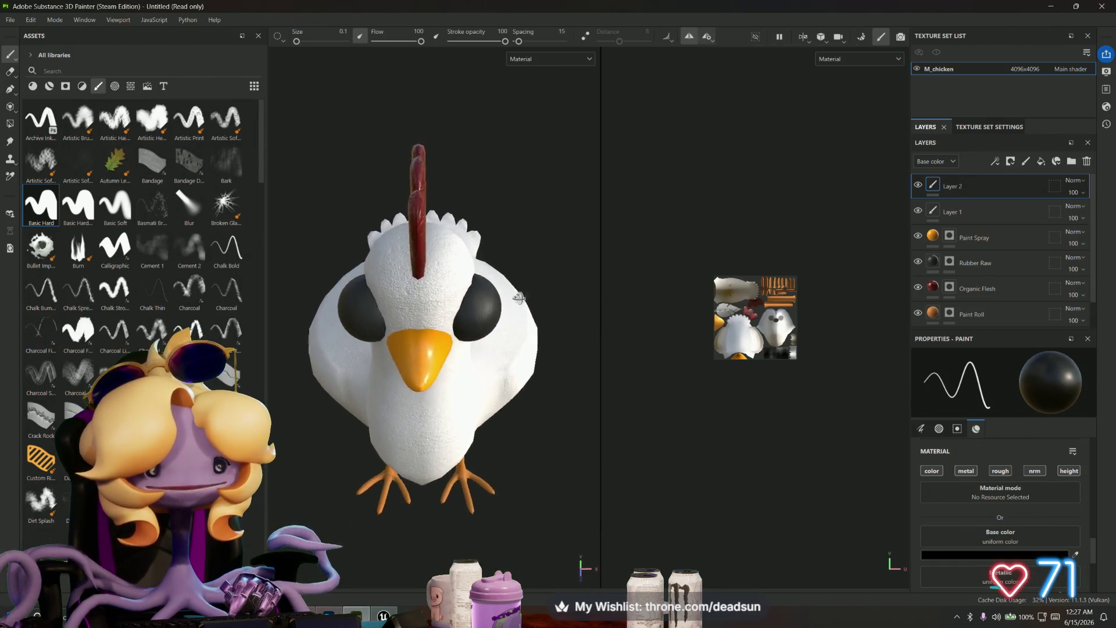
scroll(518, 301, down, 5)
mouse_move(483, 273)
alt+middle_down()
mouse_move(345, 264)
mouse_move(413, 319)
alt+middle_up()
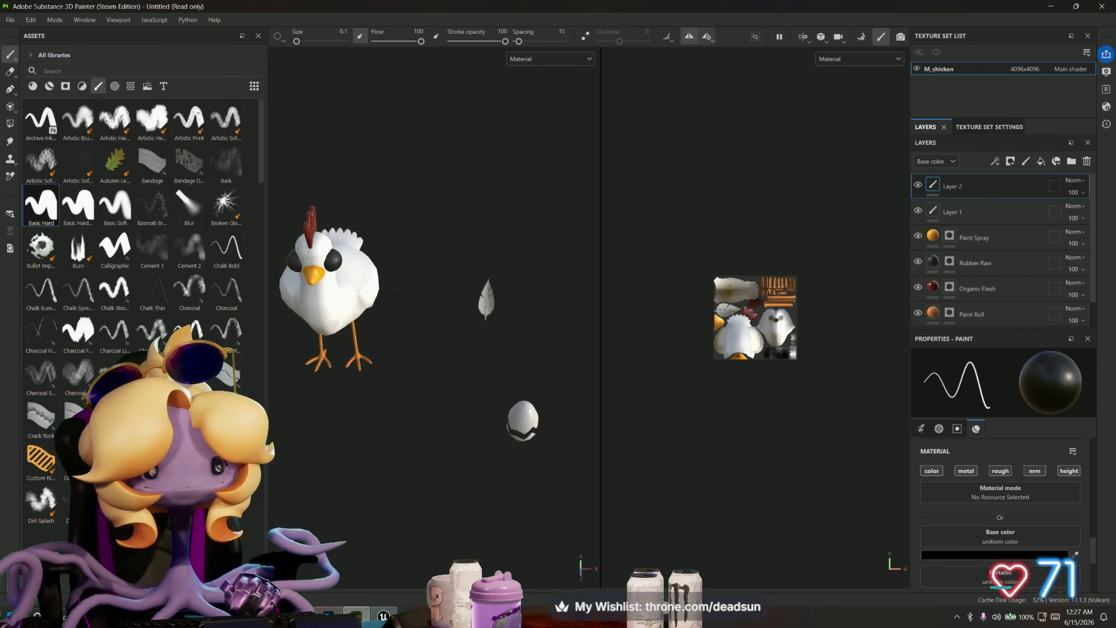
scroll(398, 280, up, 10)
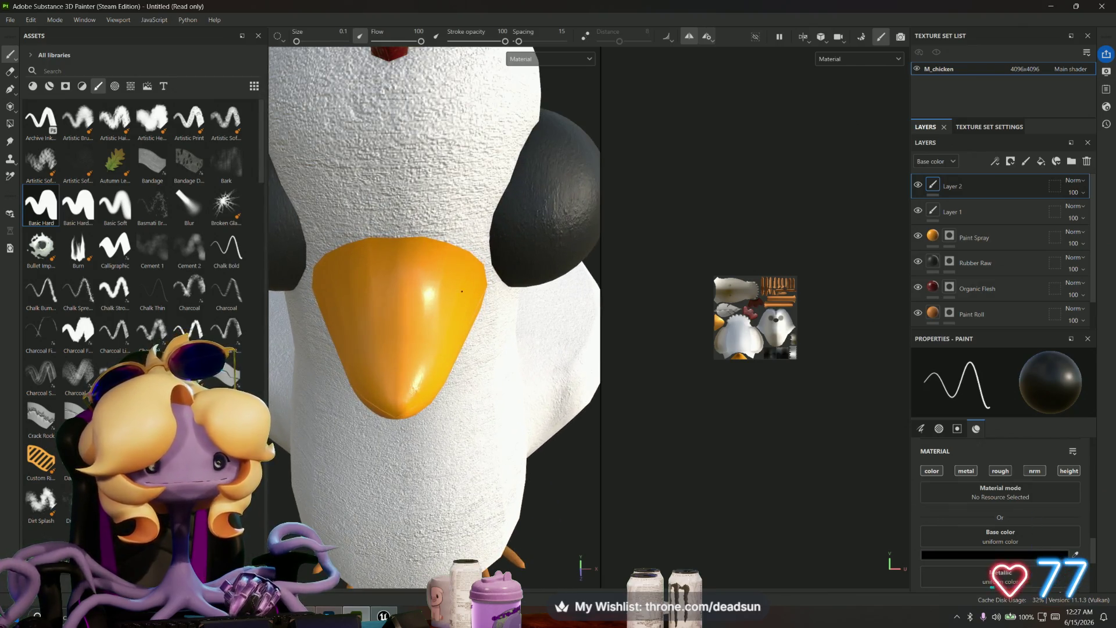
alt+drag(485, 297, 655, 106)
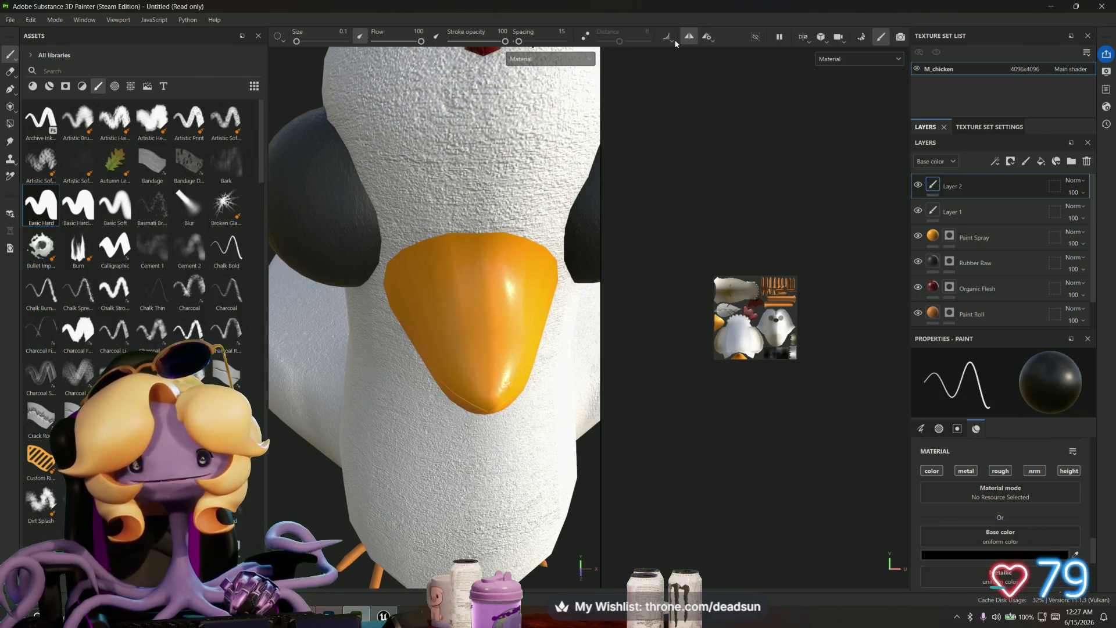
Step: Turn mirror symmetry off and zoom in on the beak from the side
click(689, 36)
mouse_move(524, 232)
alt+mouse_down()
mouse_move(486, 287)
mouse_move(496, 293)
alt+mouse_up()
scroll(486, 287, up, 3)
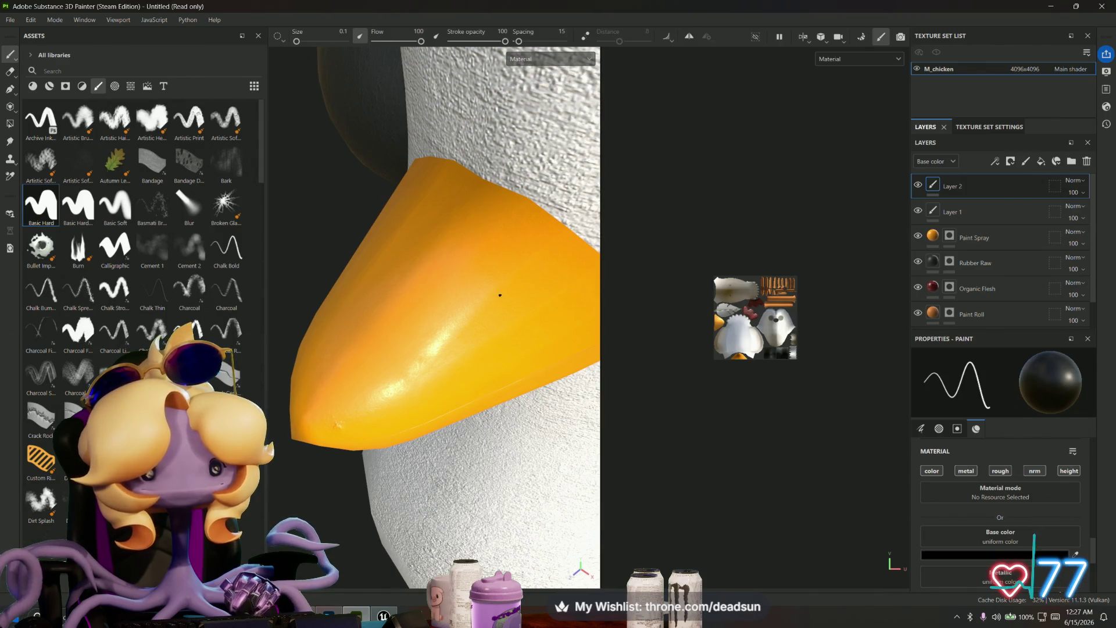
scroll(812, 317, up, 10)
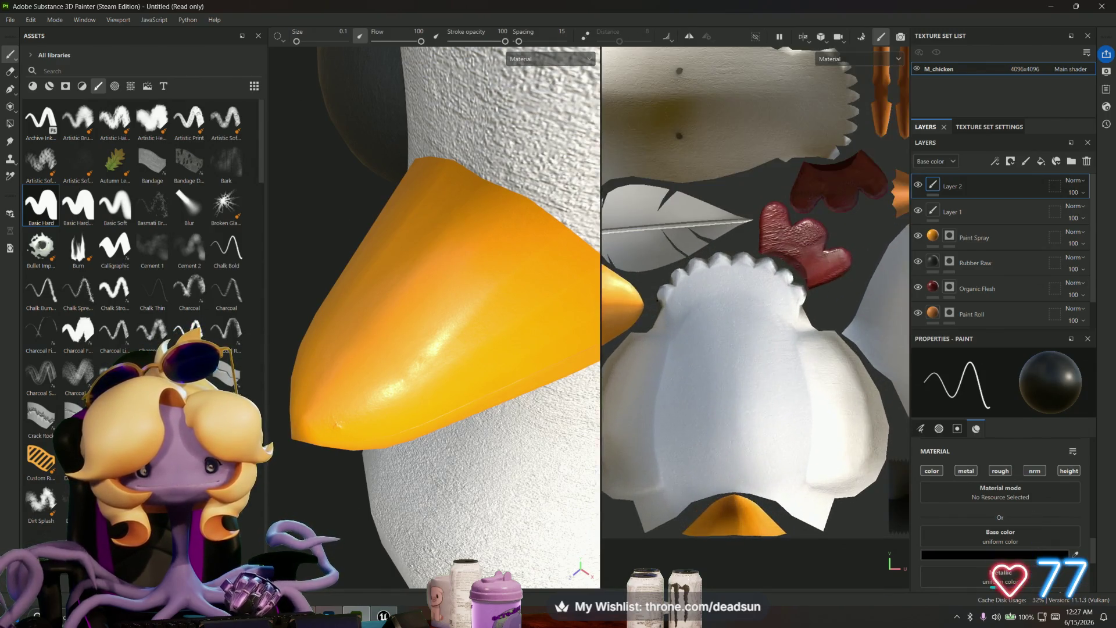
scroll(812, 317, up, 5)
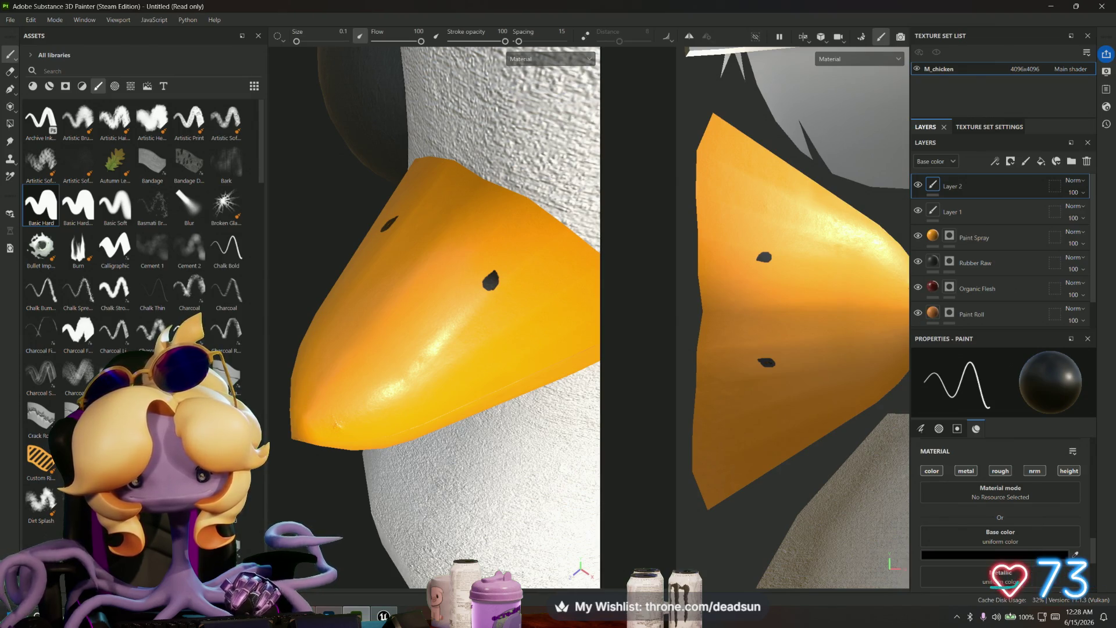
alt+drag(721, 379, 723, 373)
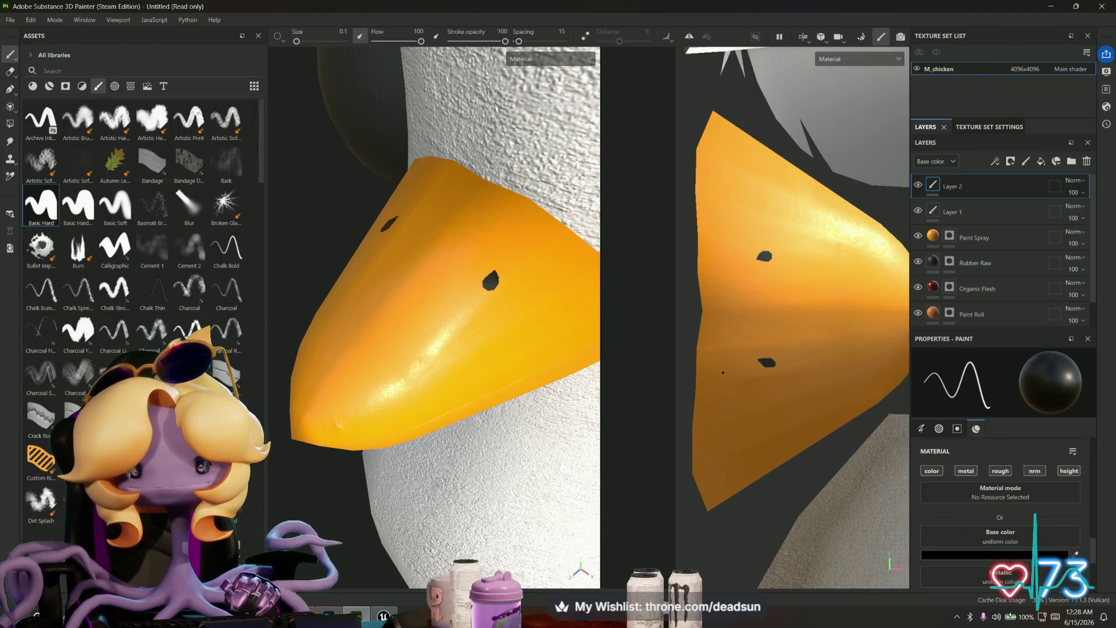
key(f)
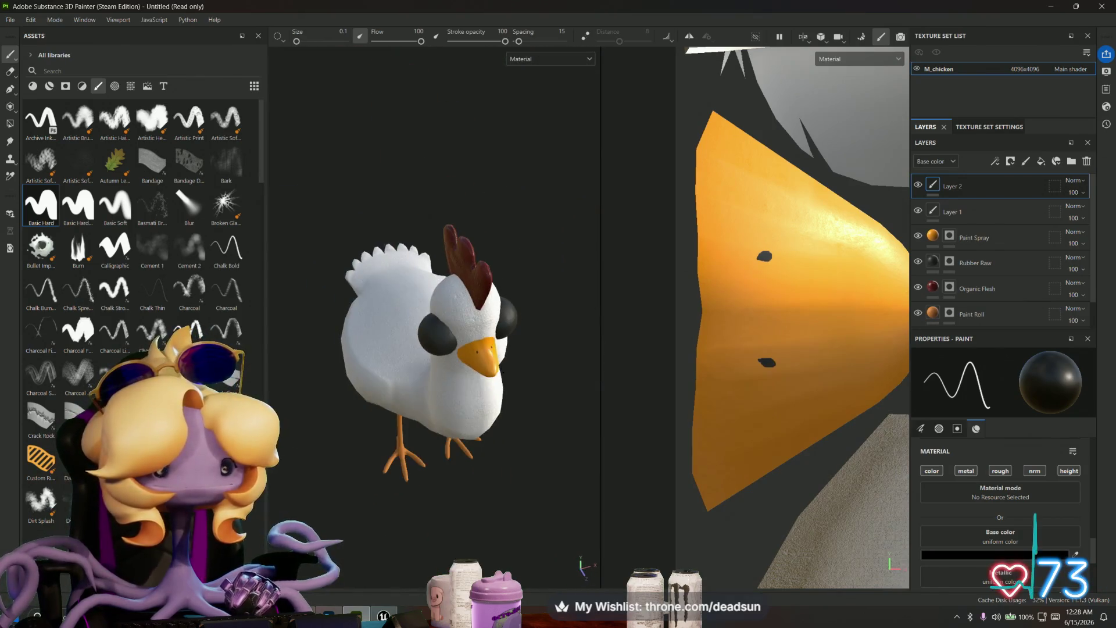
alt+drag(490, 336, 567, 334)
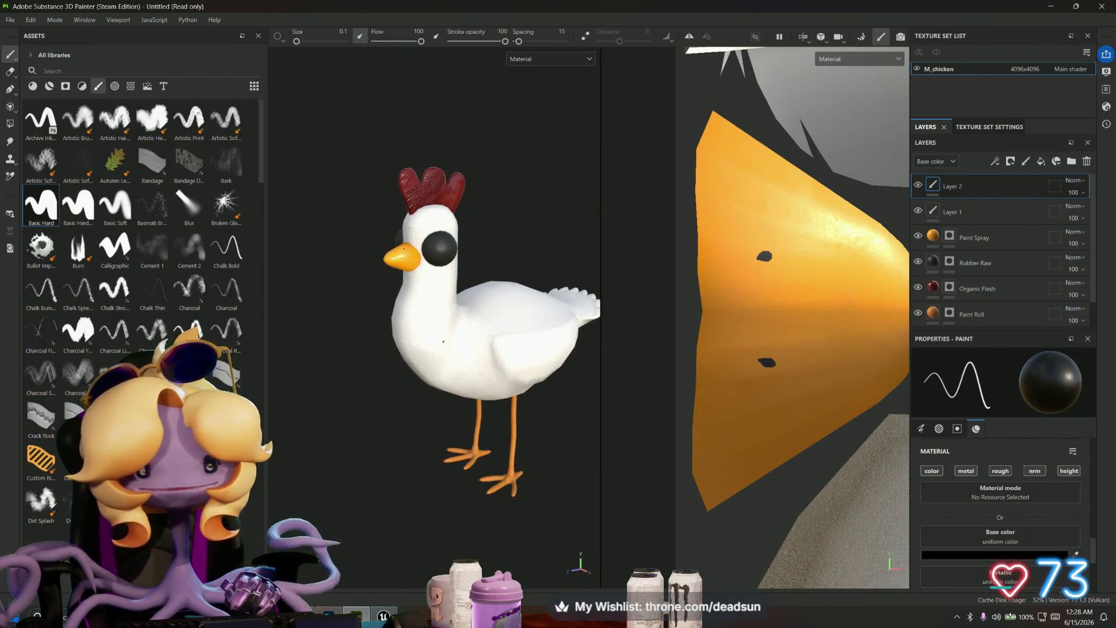
scroll(446, 342, up, 10)
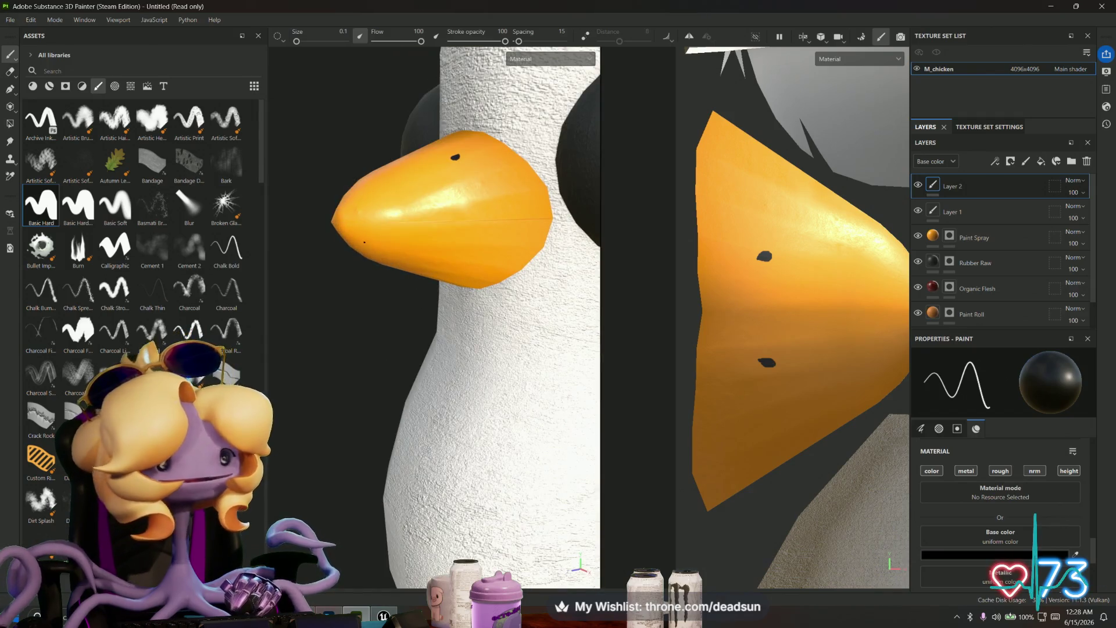
alt+drag(465, 314, 430, 331)
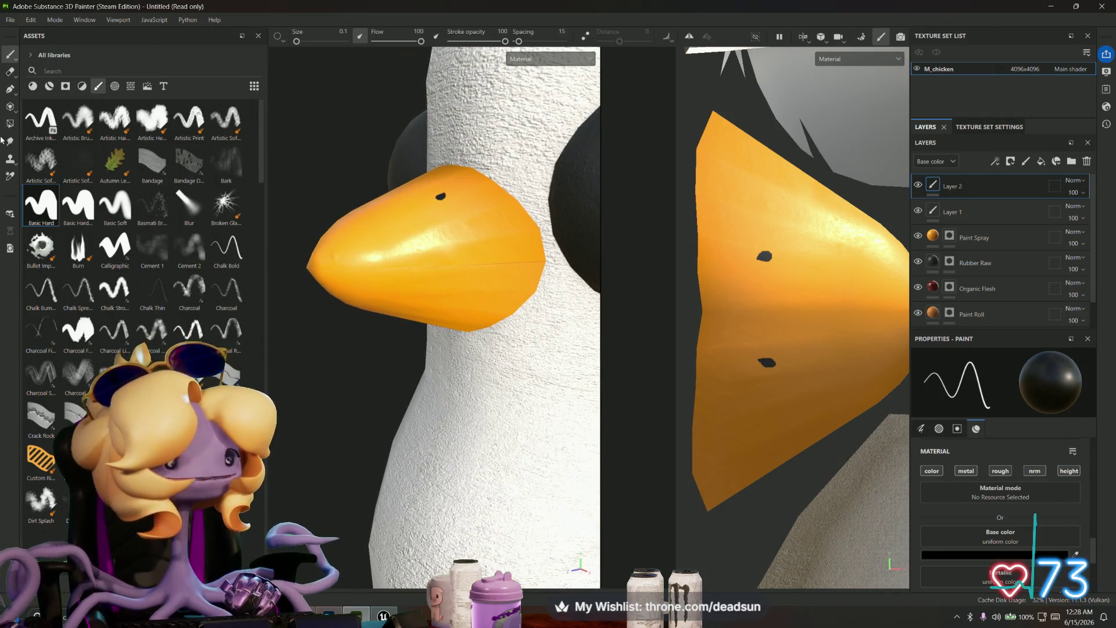
Step: Switch to the Path tool, set the paint colour to black, and make the brush very thin
click(10, 89)
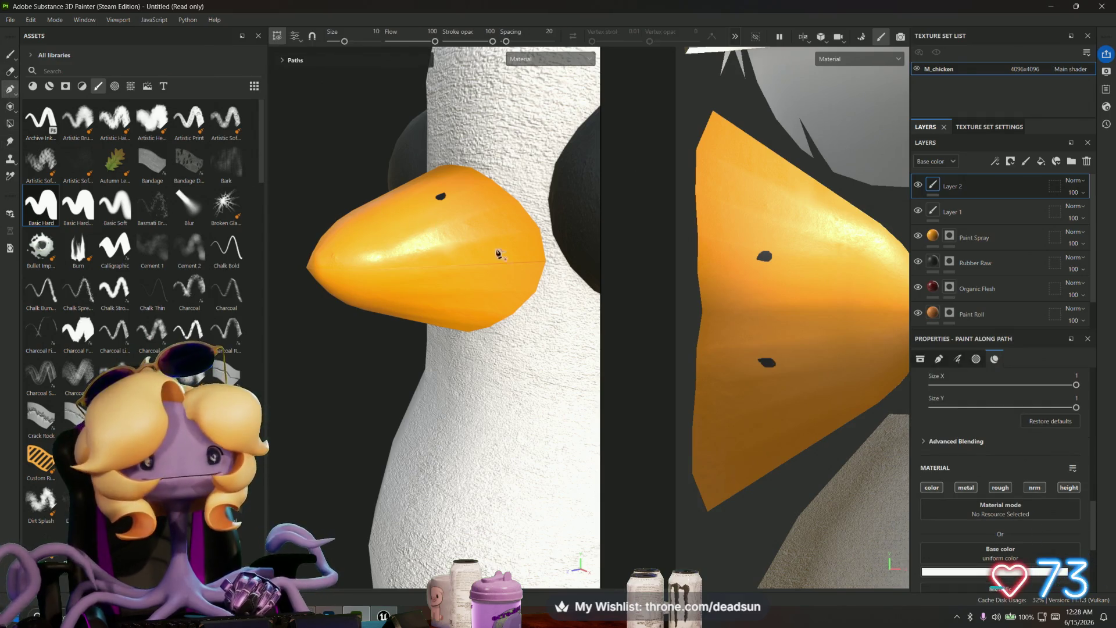
scroll(535, 267, up, 5)
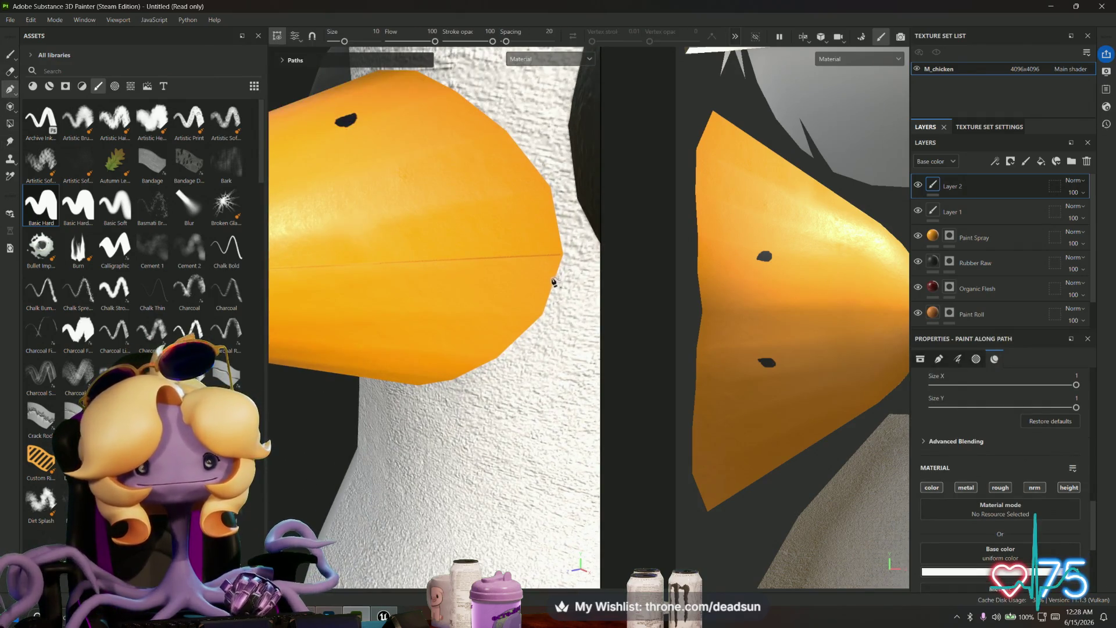
click(552, 285)
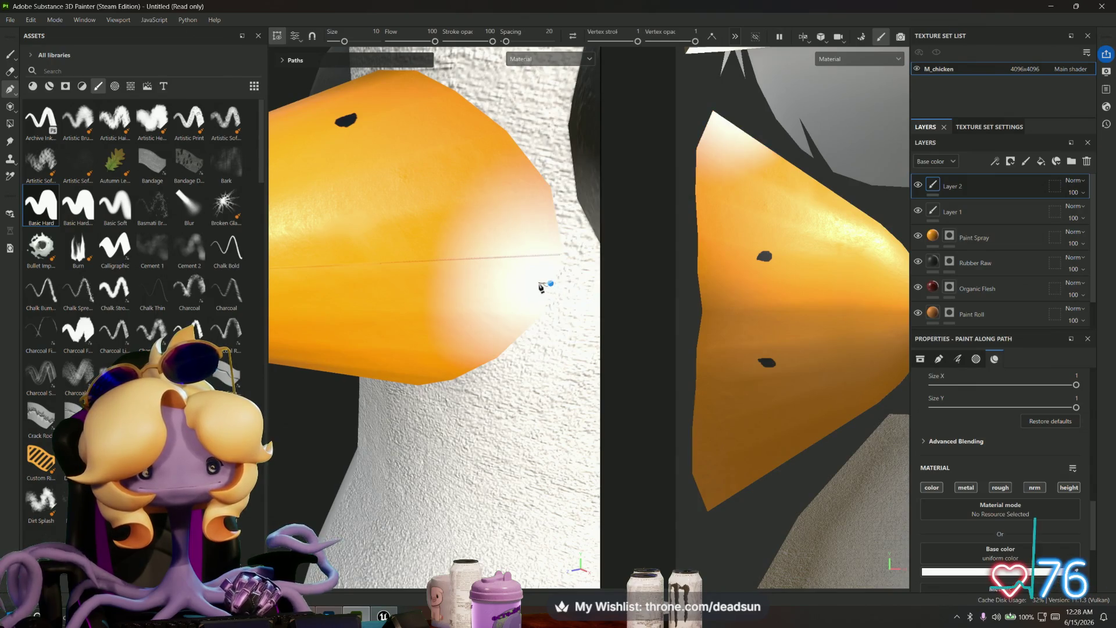
key(ctrl+z)
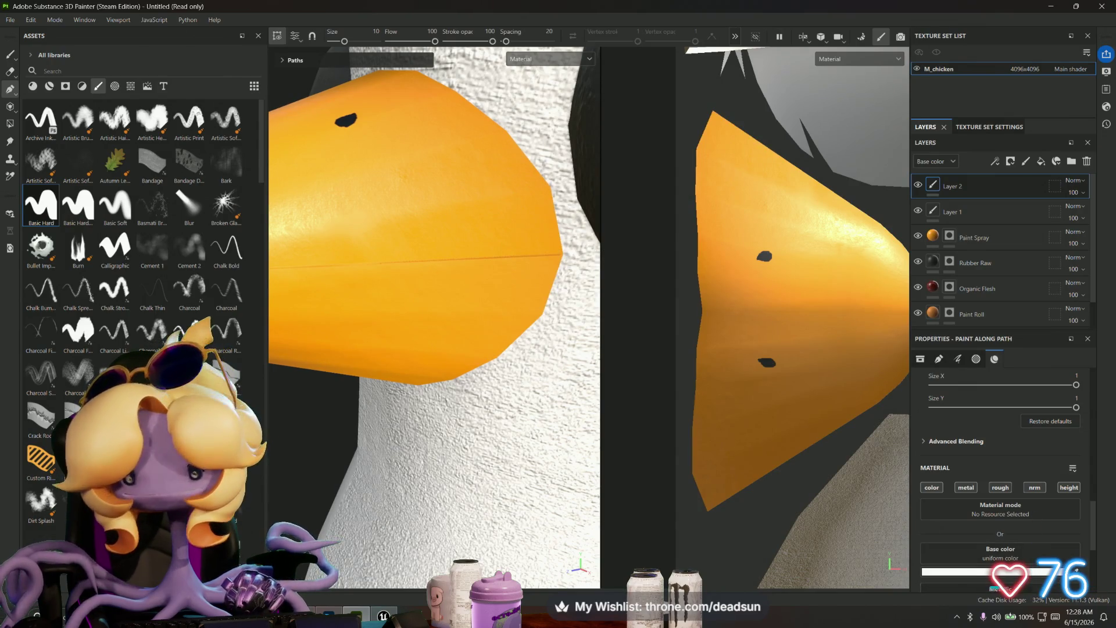
click(1012, 573)
drag(913, 409, 845, 441)
click(40, 195)
drag(344, 42, 333, 42)
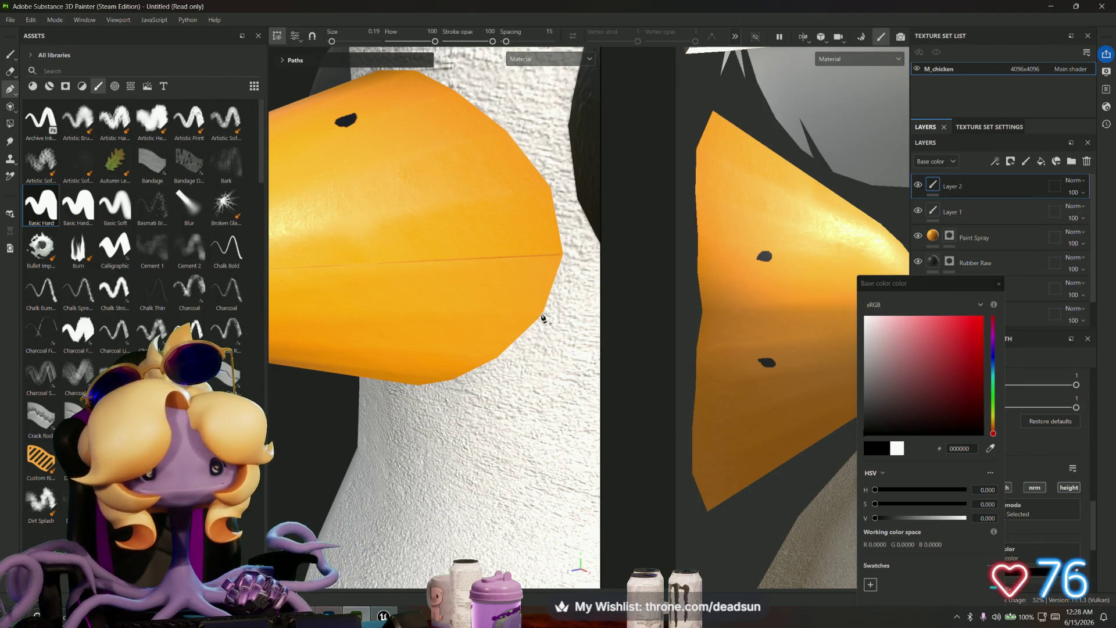
Step: Place the first mouth-line points along the beak seam toward the tip
click(496, 282)
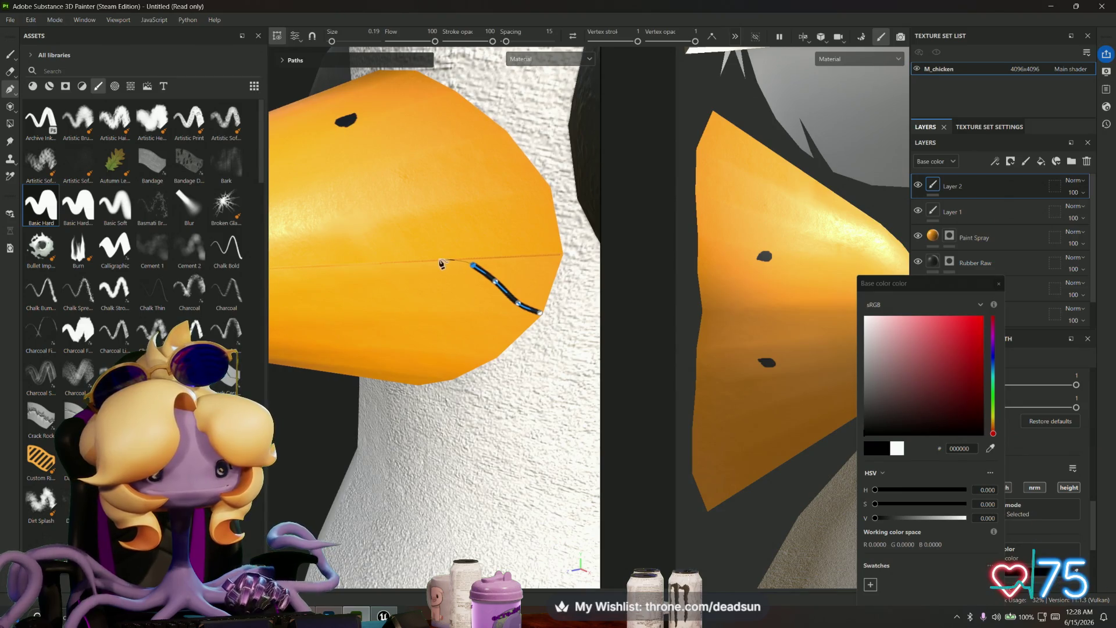
alt+drag(437, 265, 401, 274)
click(384, 275)
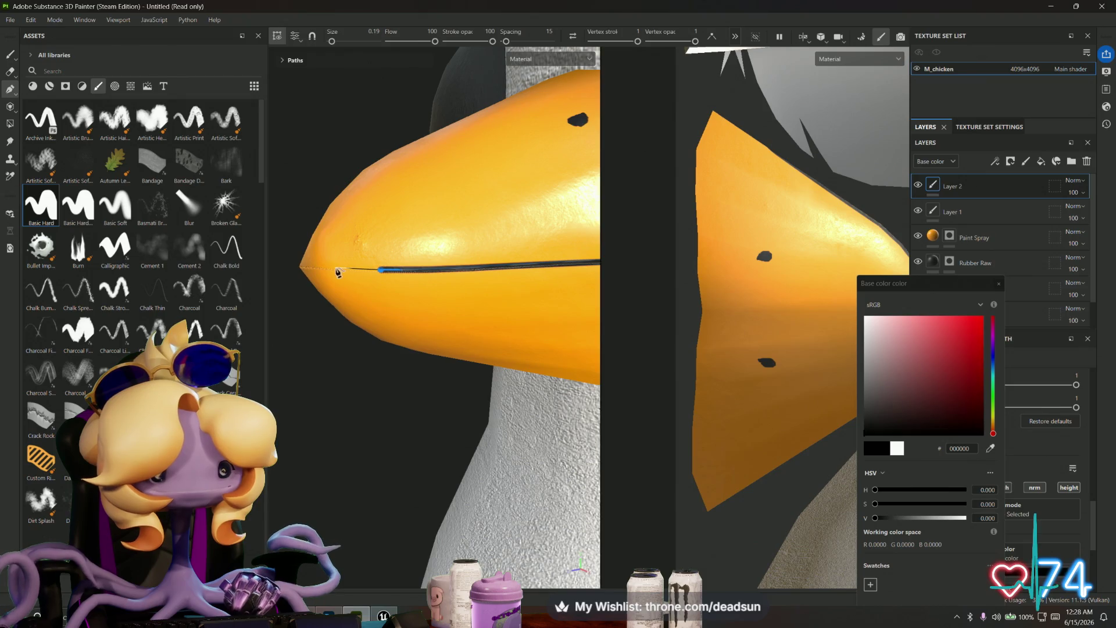
mouse_move(332, 273)
alt+mouse_down()
mouse_move(353, 276)
mouse_move(332, 282)
mouse_move(355, 304)
mouse_move(403, 314)
alt+mouse_up()
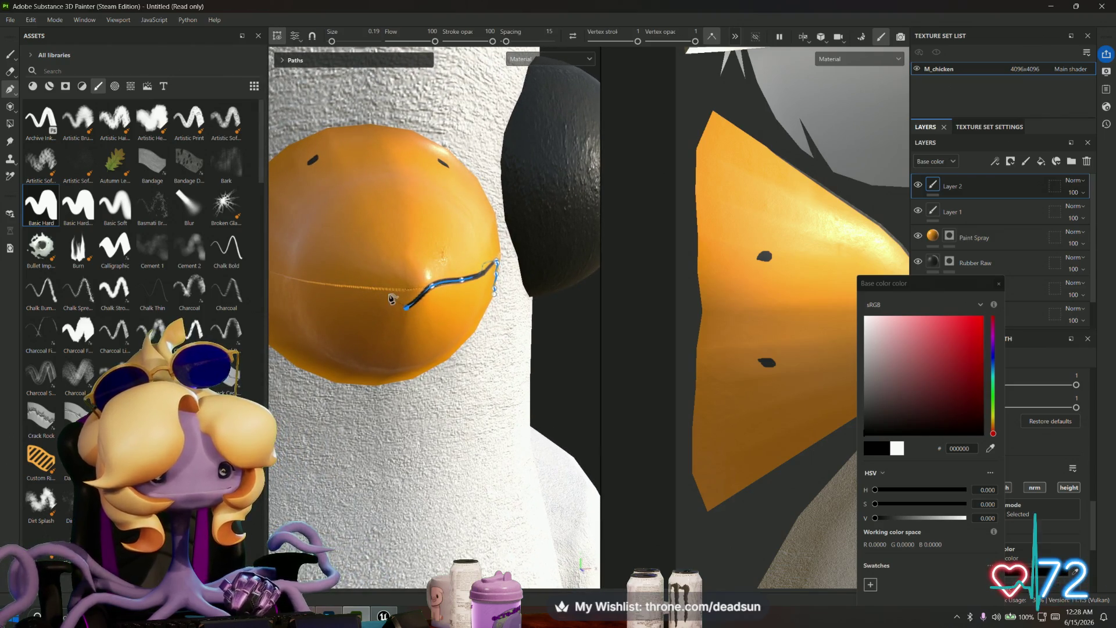
click(369, 286)
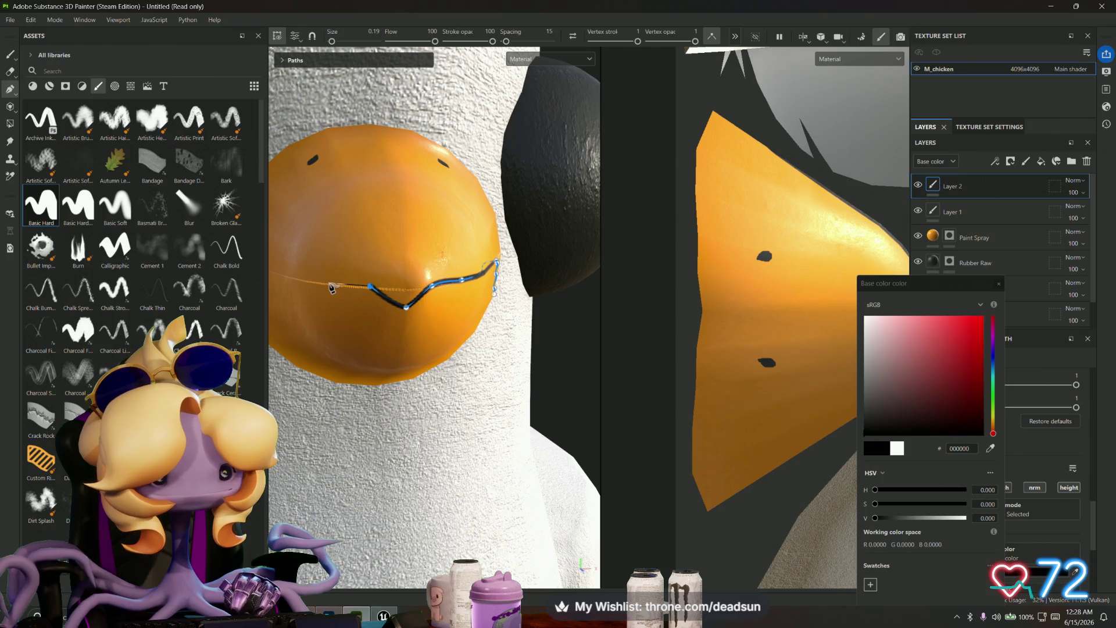
mouse_move(308, 291)
alt+mouse_down()
mouse_move(593, 274)
mouse_move(506, 281)
mouse_move(562, 274)
mouse_move(534, 266)
alt+mouse_up()
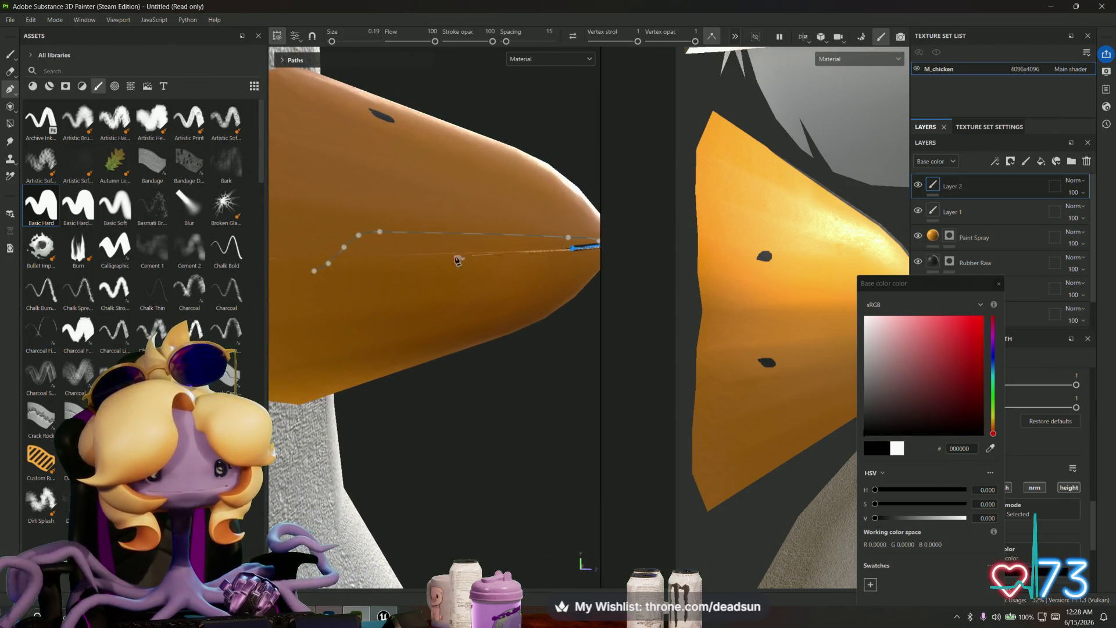
alt+middle_drag(356, 257, 478, 242)
alt+drag(478, 242, 440, 236)
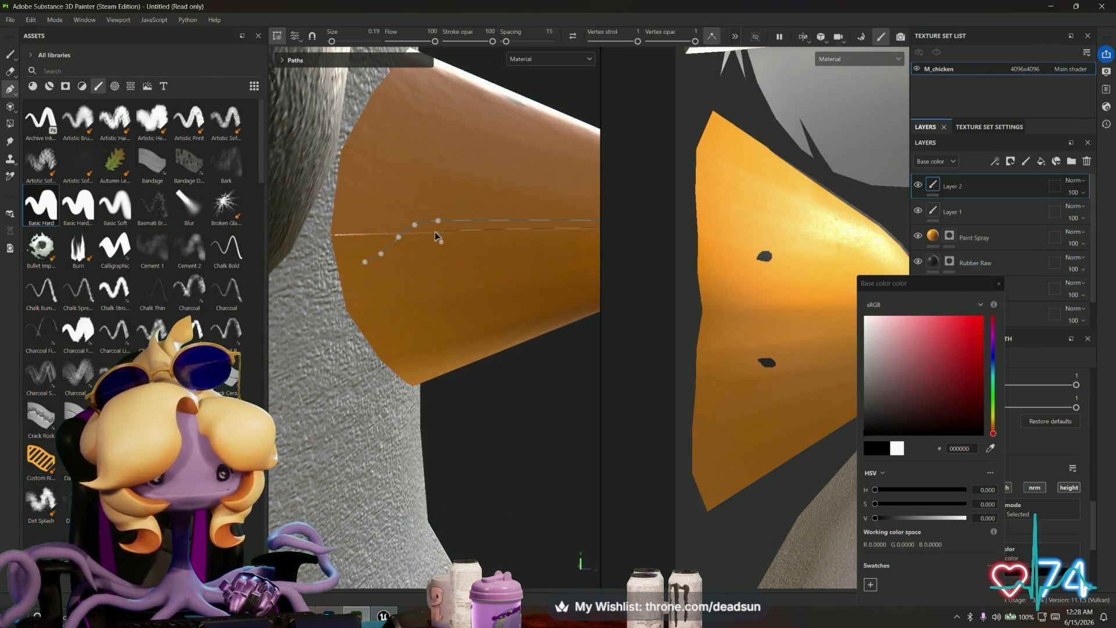
Step: Lay the mouth line down the beak corner and commit it as a painted stroke
click(436, 231)
click(409, 245)
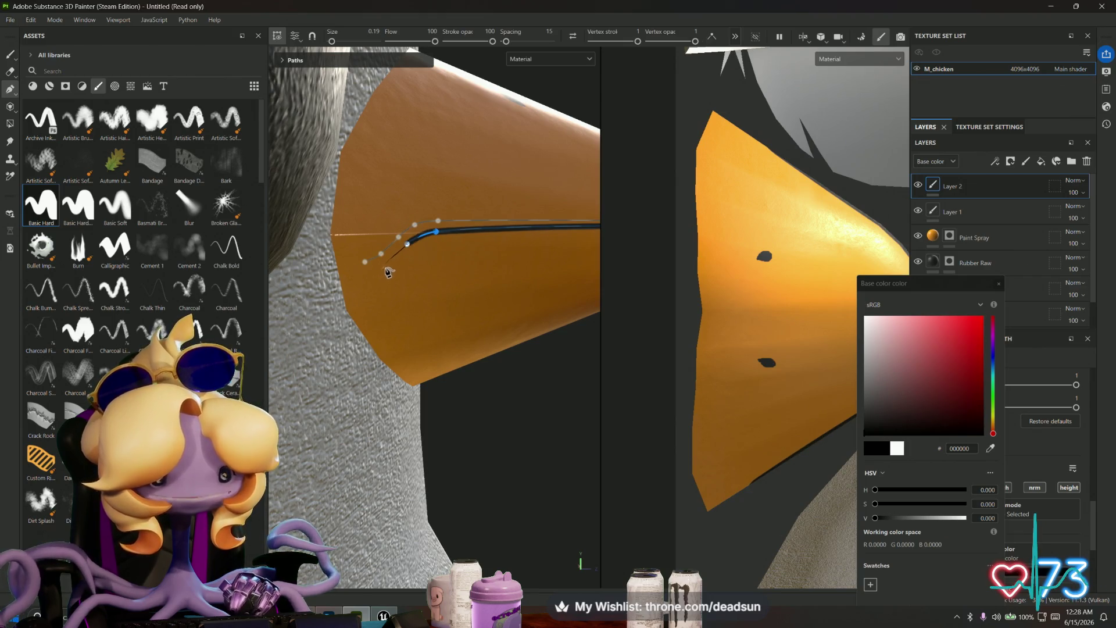
mouse_move(393, 273)
alt+mouse_down()
mouse_move(391, 256)
mouse_move(396, 271)
alt+mouse_up()
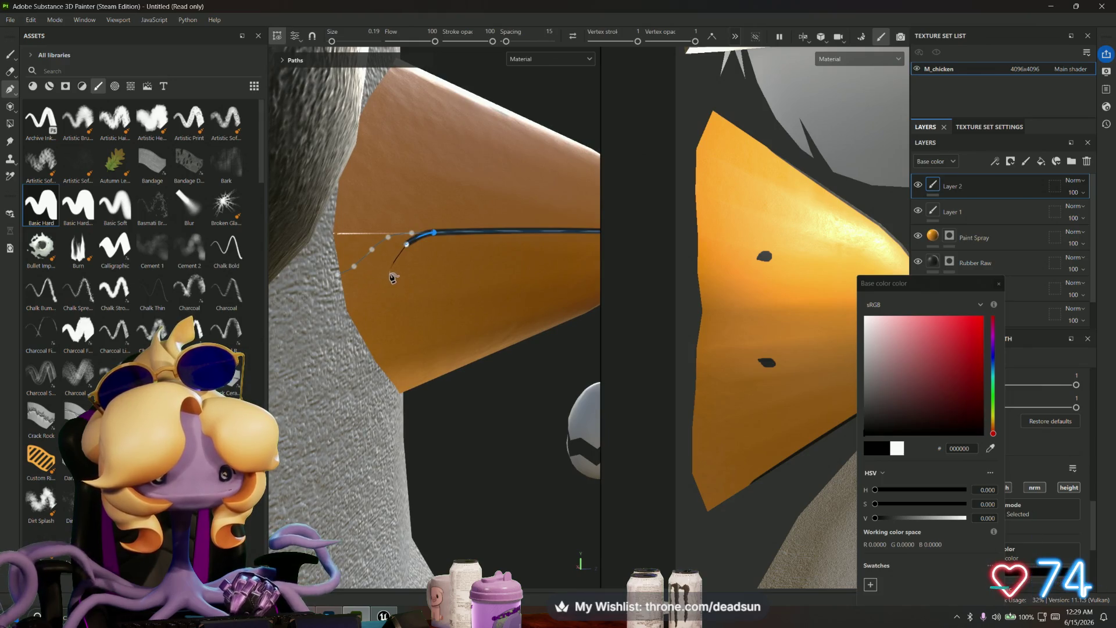
click(388, 272)
click(372, 296)
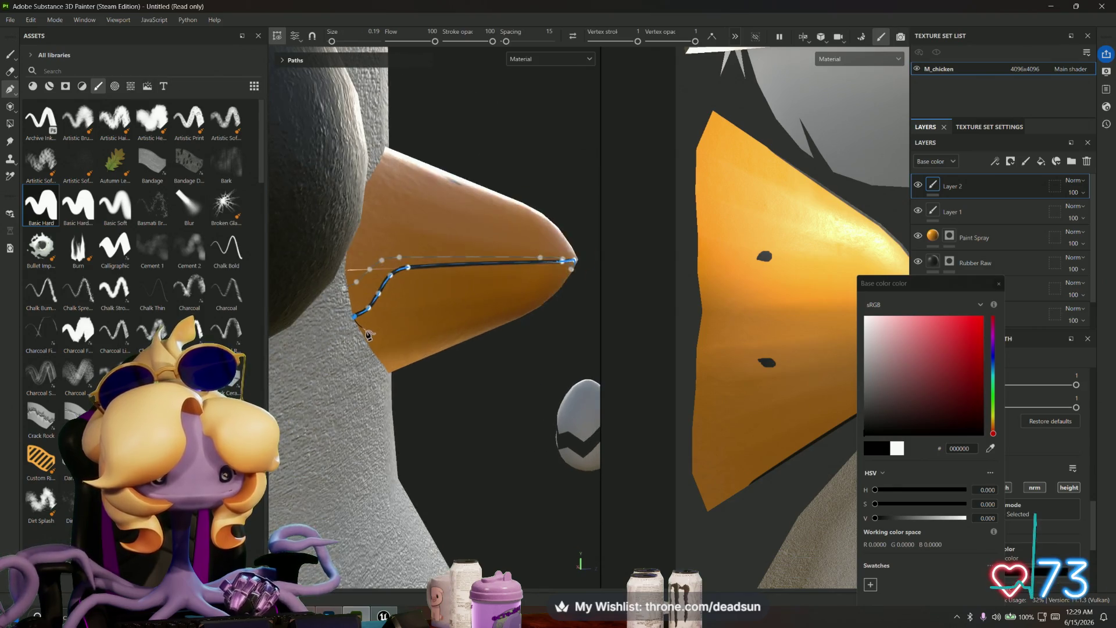
scroll(349, 314, down, 5)
mouse_move(347, 333)
alt+mouse_down()
mouse_move(291, 331)
mouse_move(341, 335)
alt+mouse_up()
key(Return)
Step: Drag a mouth-line control point to form the V-shaped dip, then view the whole head
scroll(404, 374, down, 3)
mouse_move(531, 374)
alt+mouse_down()
mouse_move(441, 365)
mouse_move(503, 353)
alt+mouse_up()
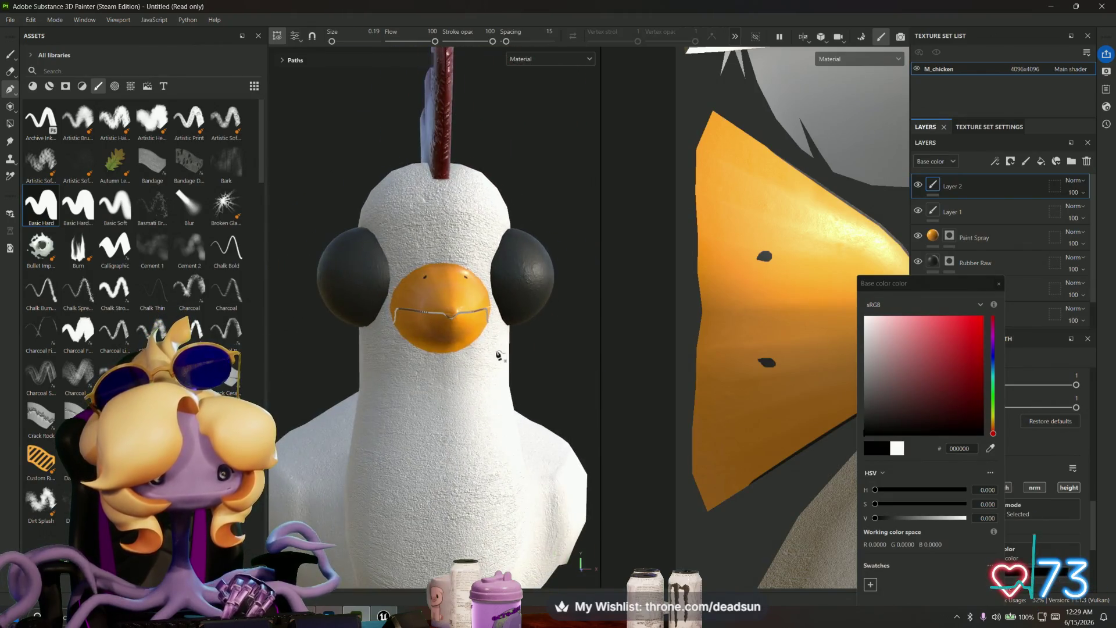
scroll(503, 352, up, 5)
alt+middle_drag(506, 349, 556, 392)
scroll(442, 325, up, 2)
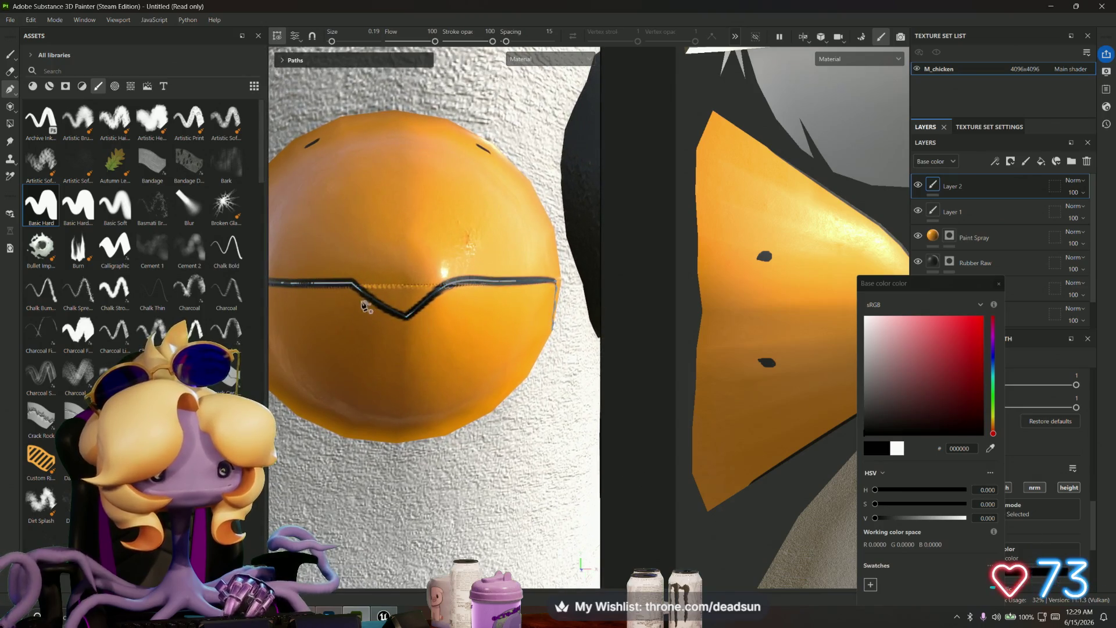
mouse_move(352, 285)
mouse_down()
mouse_move(373, 285)
mouse_move(403, 327)
mouse_up()
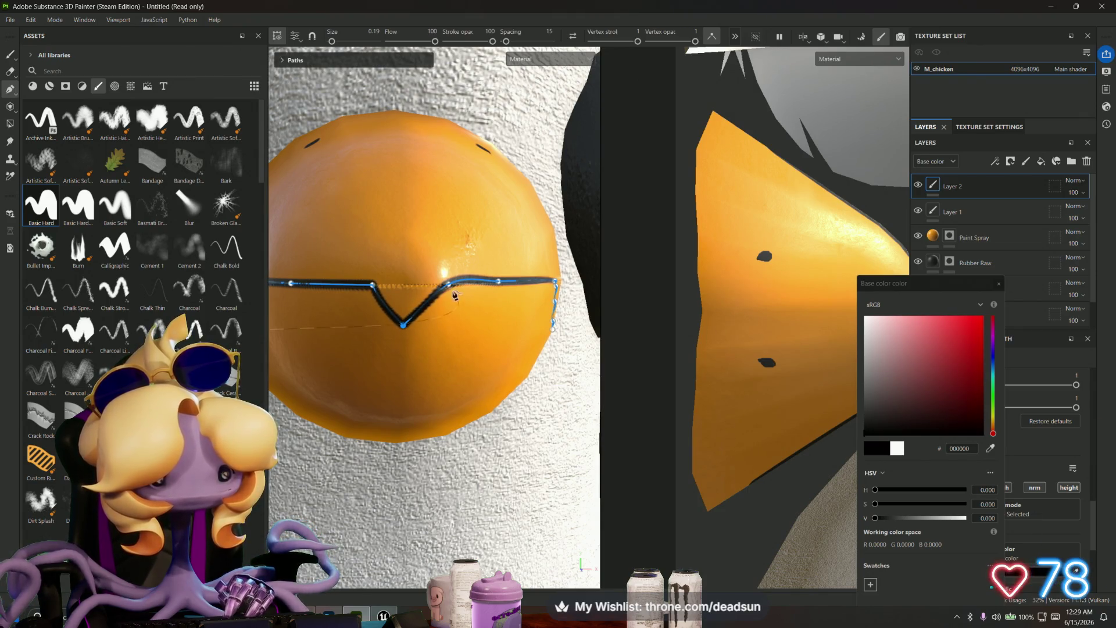
alt+right_drag(463, 344, 460, 393)
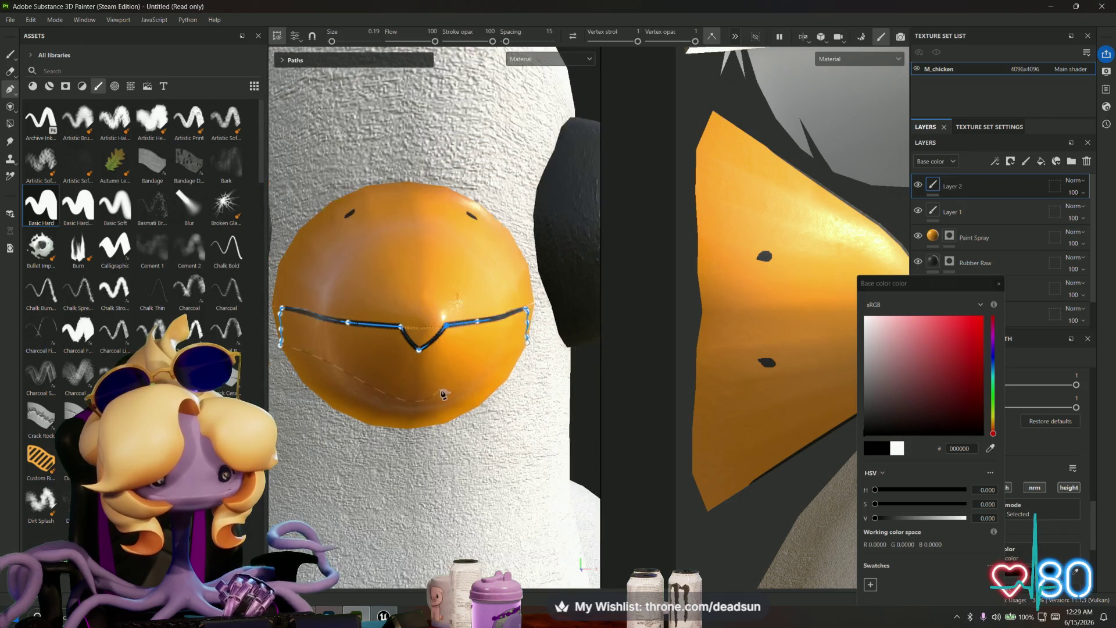
mouse_move(459, 393)
alt+mouse_down()
mouse_move(349, 386)
mouse_move(405, 393)
mouse_move(411, 378)
alt+mouse_up()
scroll(411, 379, up, 2)
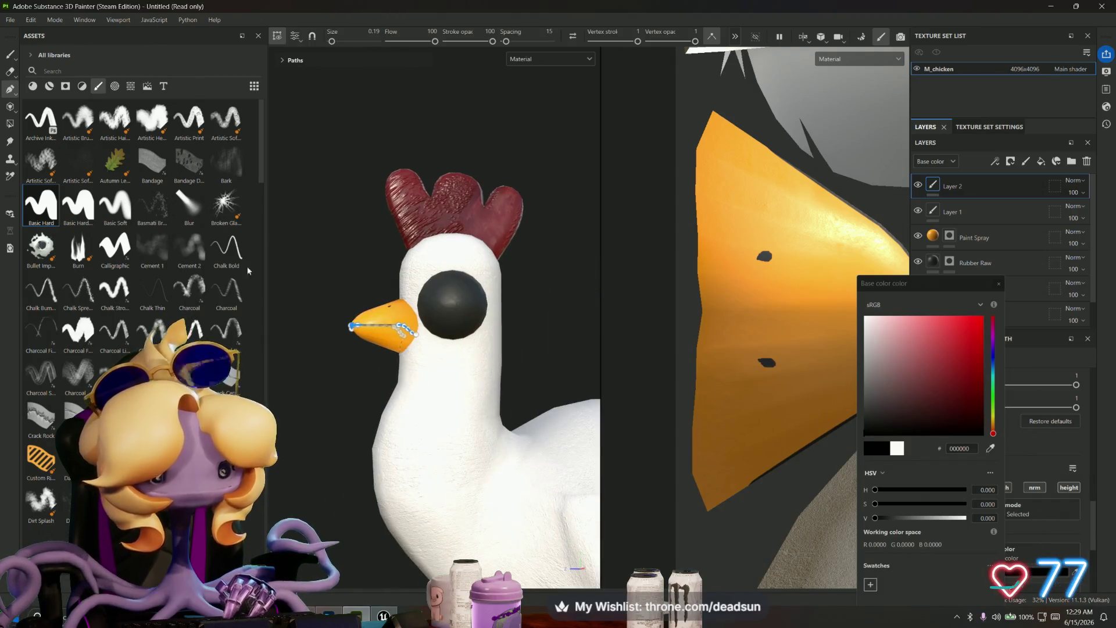
Step: Switch to freehand painting and orbit to a side view of the beak
click(10, 54)
scroll(389, 362, down, 5)
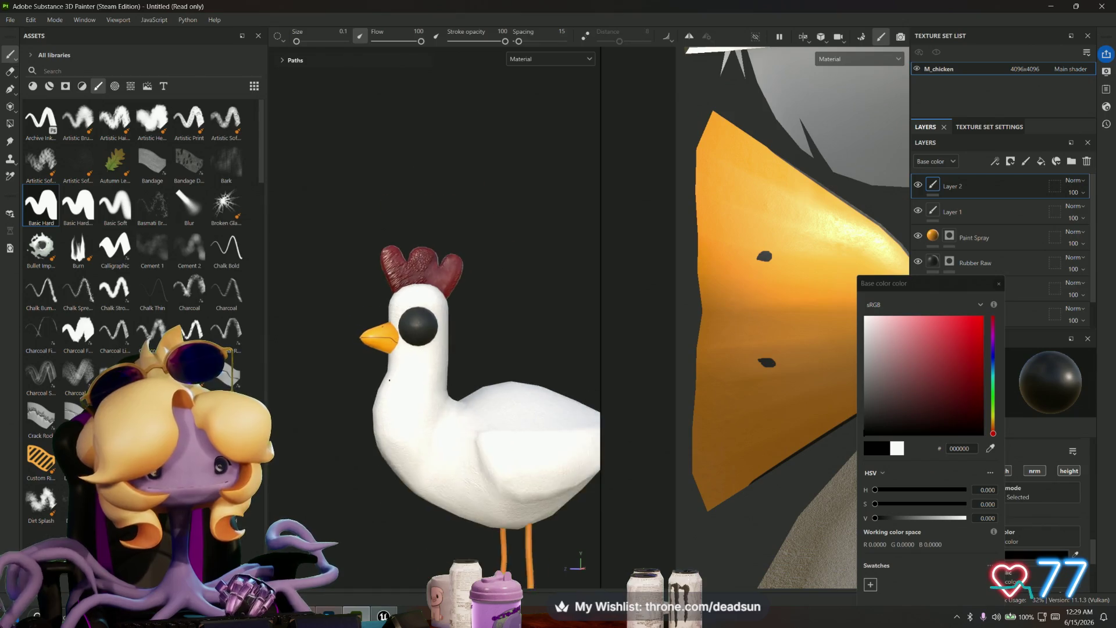
mouse_move(523, 401)
alt+mouse_down()
mouse_move(585, 407)
mouse_move(570, 383)
mouse_move(372, 320)
mouse_move(395, 358)
alt+mouse_up()
scroll(358, 306, up, 5)
scroll(357, 306, up, 3)
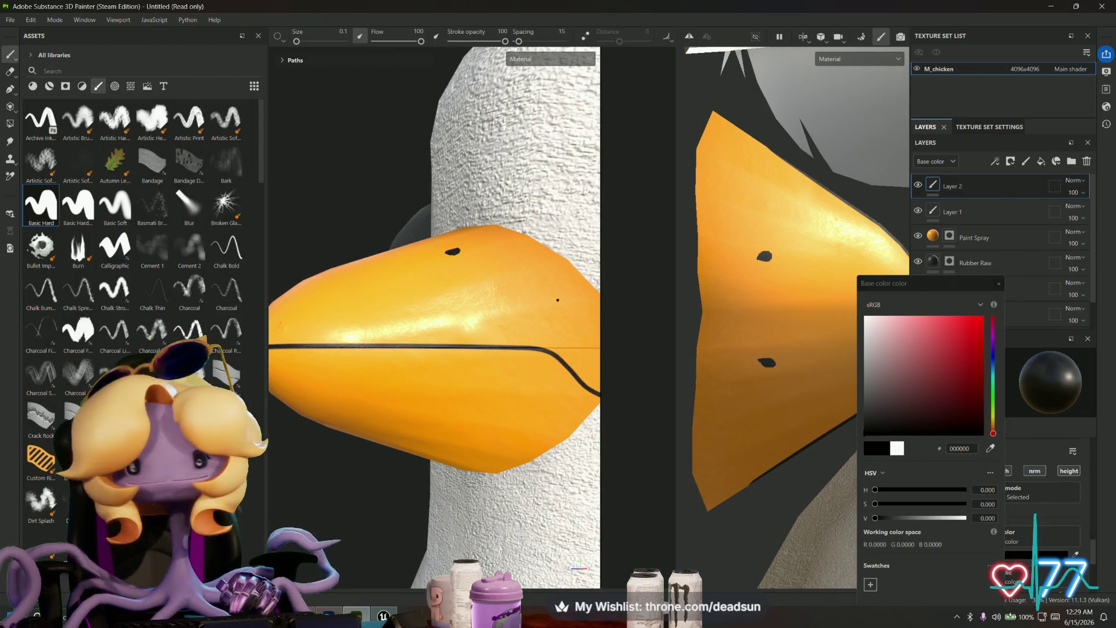
mouse_move(347, 349)
alt+mouse_down()
mouse_move(349, 372)
mouse_move(462, 334)
alt+mouse_up()
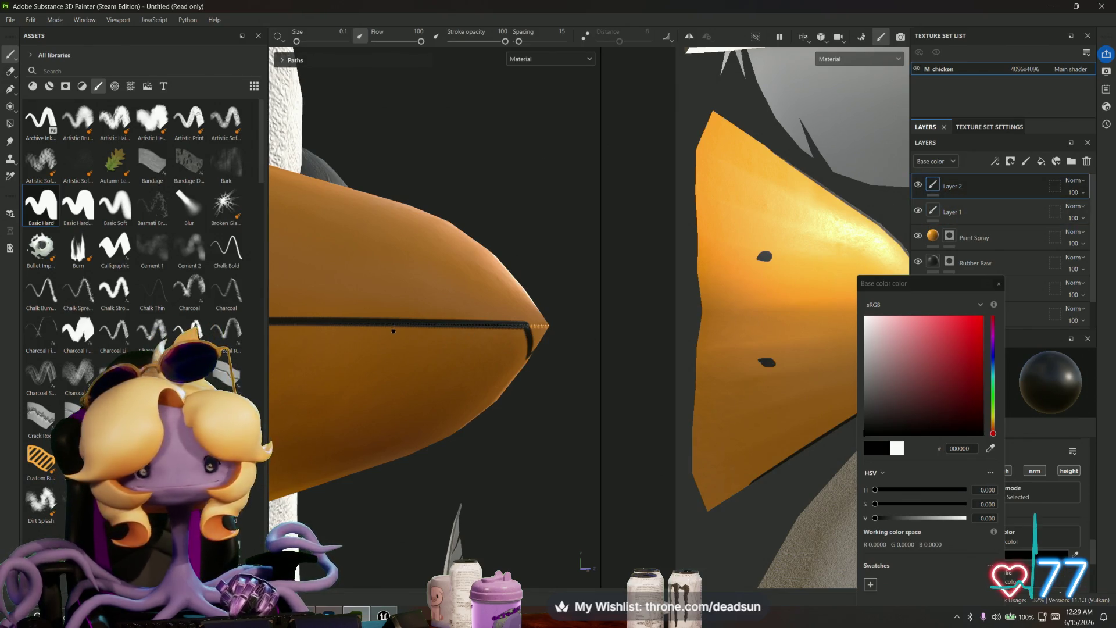
Step: Reselect the mouth-line path and raise its brush size to 0.8, then check from the front
click(10, 90)
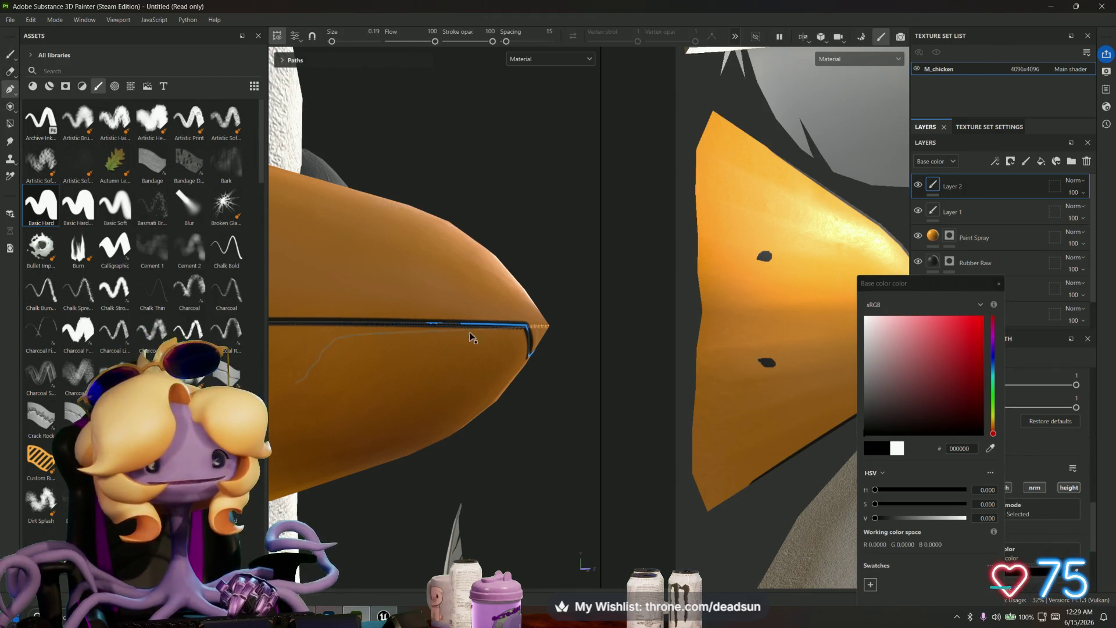
click(490, 323)
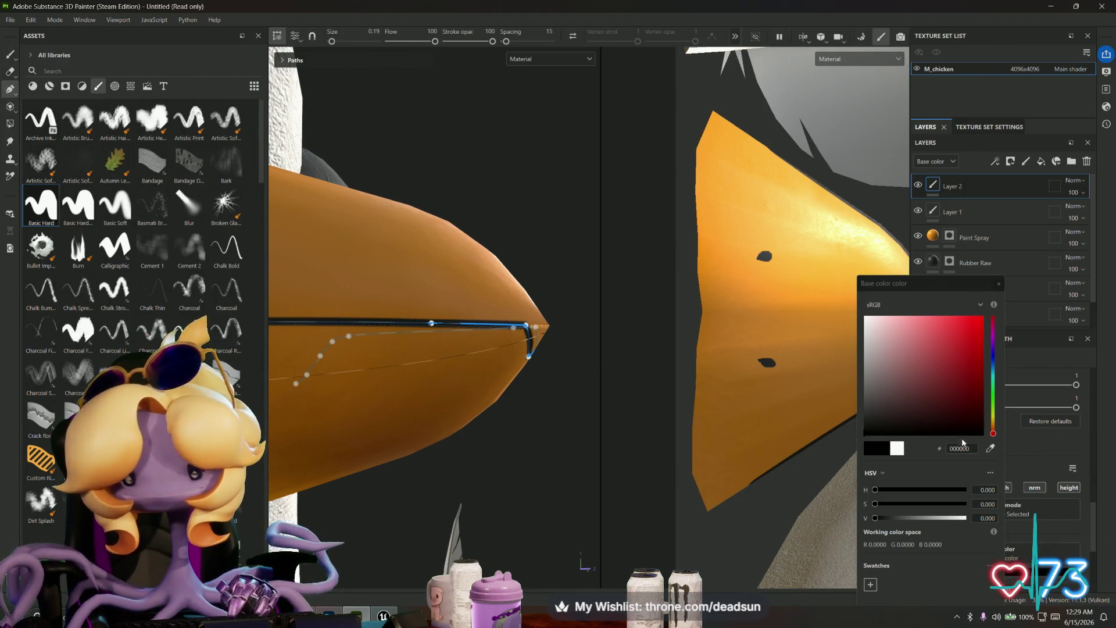
click(335, 41)
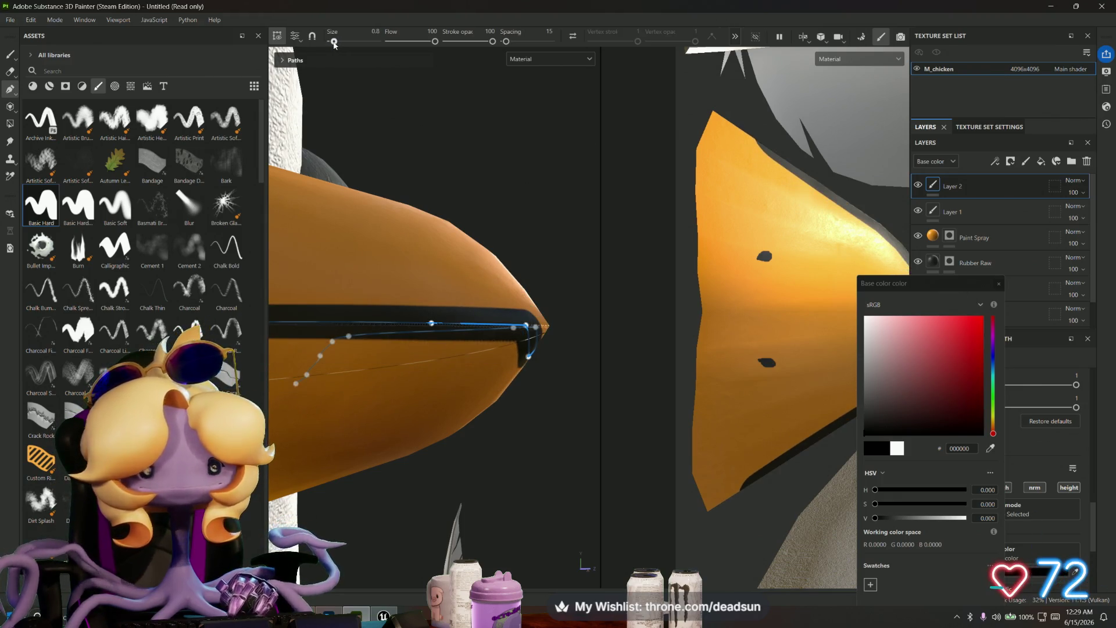
scroll(518, 262, down, 3)
mouse_move(518, 262)
alt+mouse_down()
mouse_move(560, 270)
mouse_move(351, 294)
mouse_move(416, 329)
mouse_move(311, 285)
mouse_move(319, 296)
mouse_move(302, 308)
mouse_move(287, 84)
alt+mouse_up()
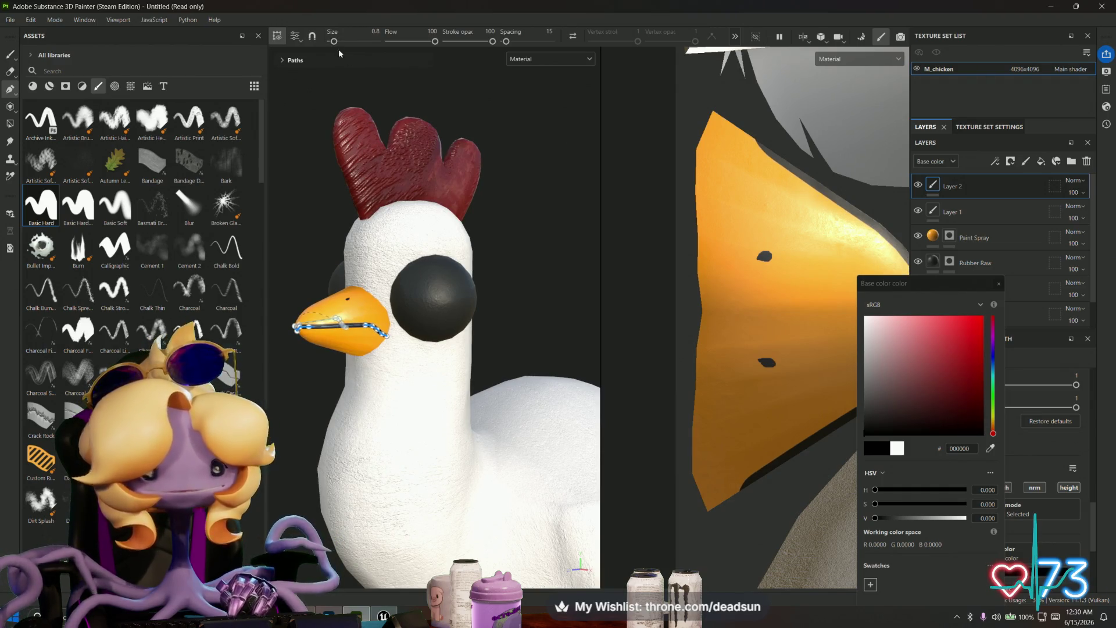
scroll(372, 291, down, 5)
mouse_move(349, 302)
alt+mouse_down()
mouse_move(387, 301)
mouse_move(368, 291)
alt+mouse_up()
Step: Zoom in on one orange leg, then frame the leg UV strips in the 2D texture view
scroll(349, 285, up, 5)
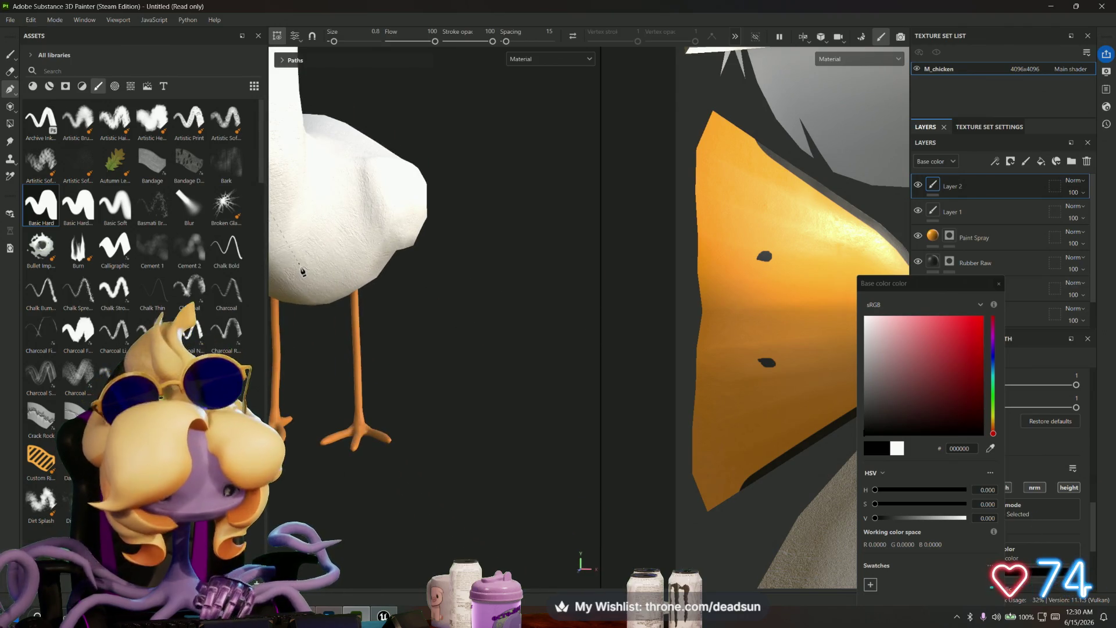
scroll(399, 326, up, 4)
mouse_move(369, 348)
alt+mouse_down()
mouse_move(404, 302)
mouse_move(360, 299)
mouse_move(405, 308)
mouse_move(413, 347)
mouse_move(456, 326)
mouse_move(480, 338)
alt+mouse_up()
scroll(410, 300, down, 4)
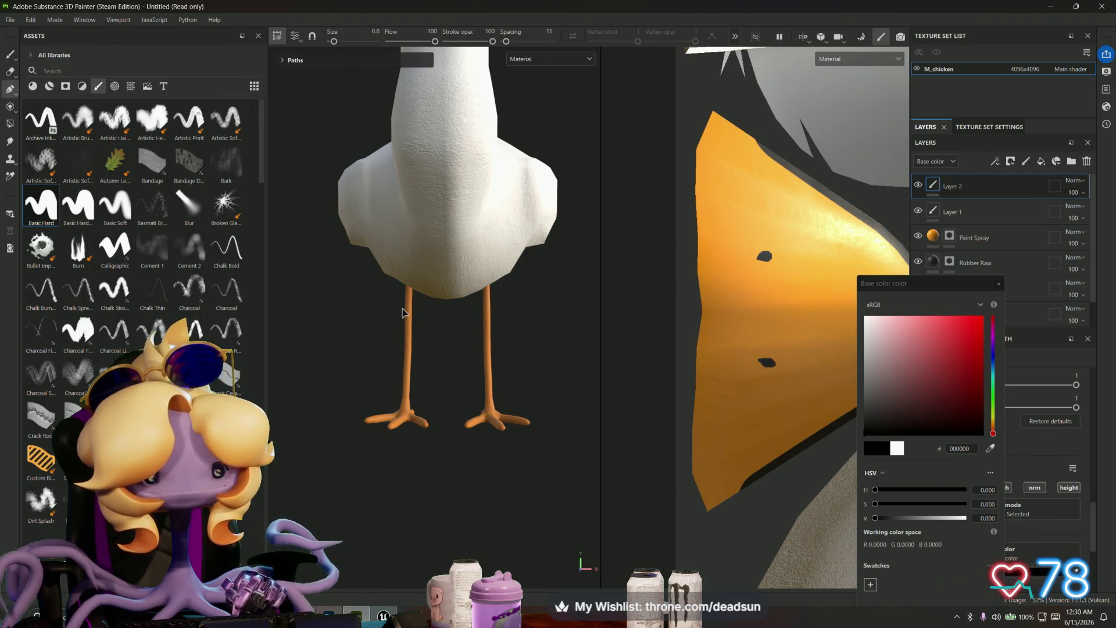
scroll(407, 314, up, 3)
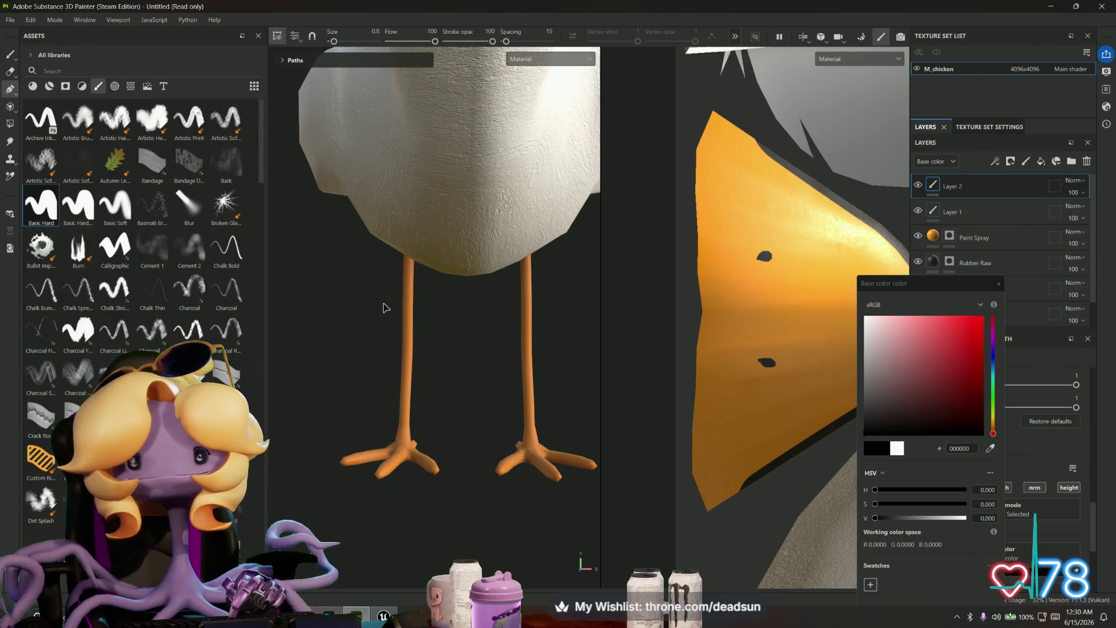
scroll(386, 309, down, 1)
scroll(628, 356, down, 3)
middle_drag(644, 333, 632, 315)
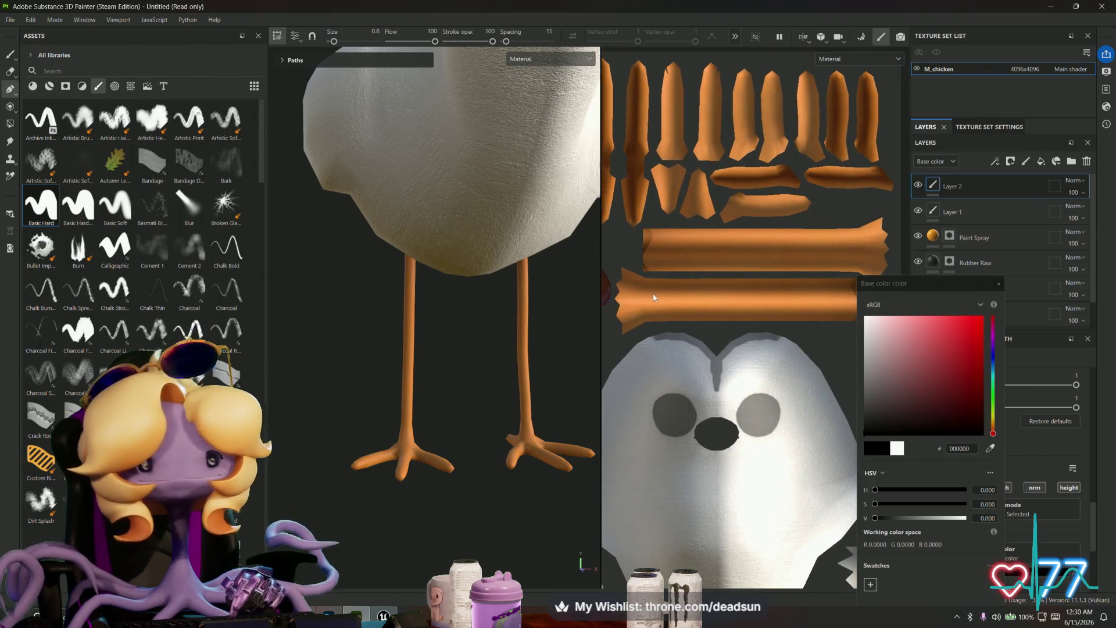
scroll(660, 287, up, 3)
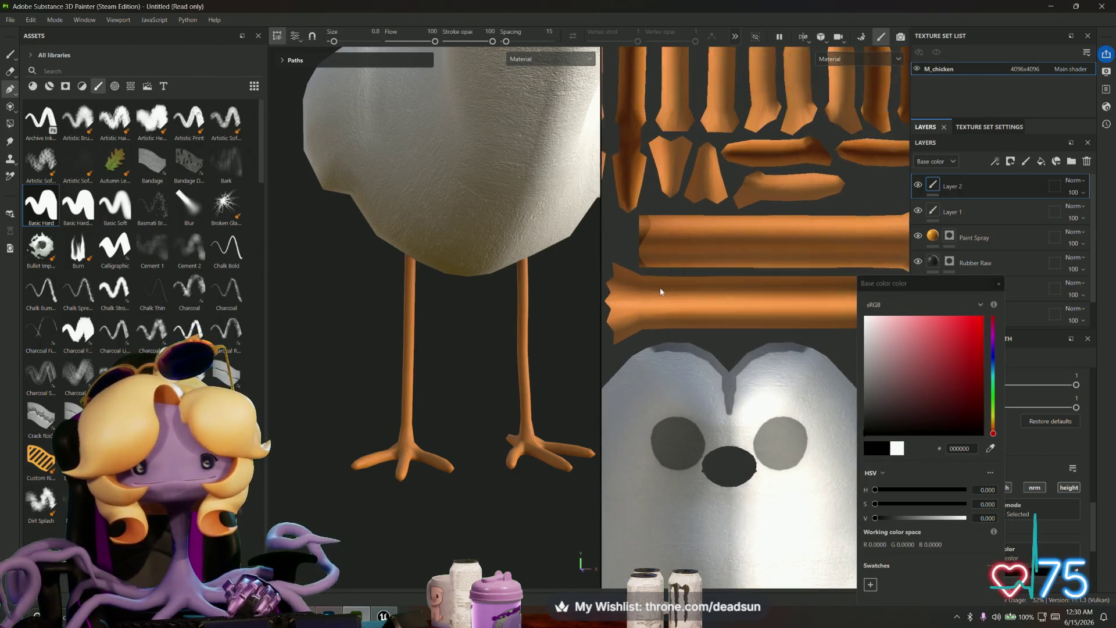
Step: Paint a thin straight black line across a leg strip with the freehand brush
click(639, 272)
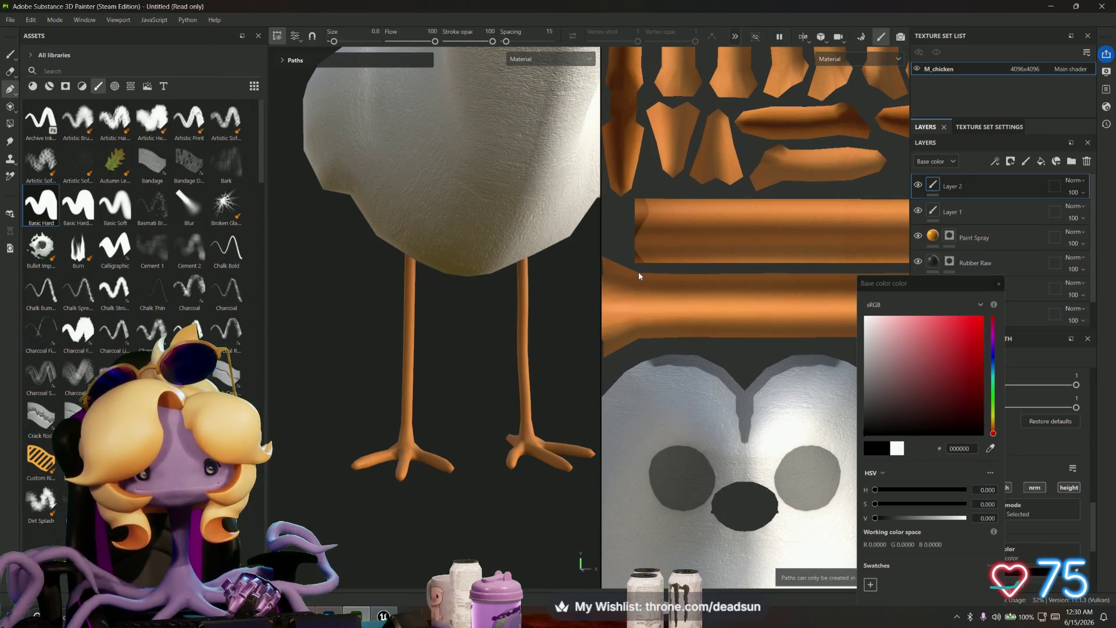
scroll(636, 284, up, 3)
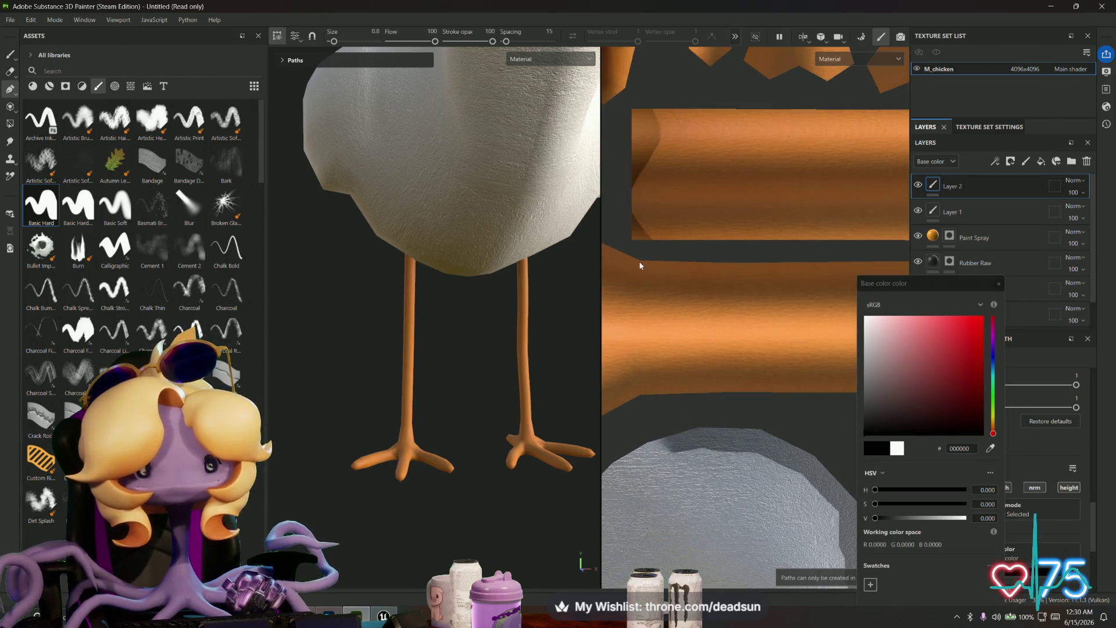
click(10, 54)
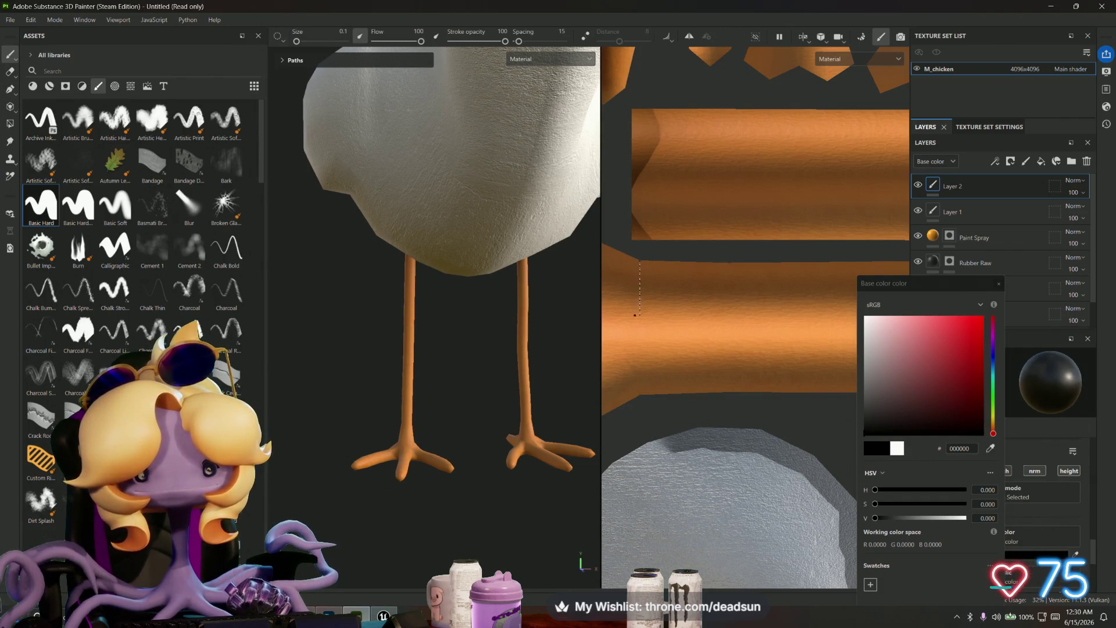
shift+click(640, 394)
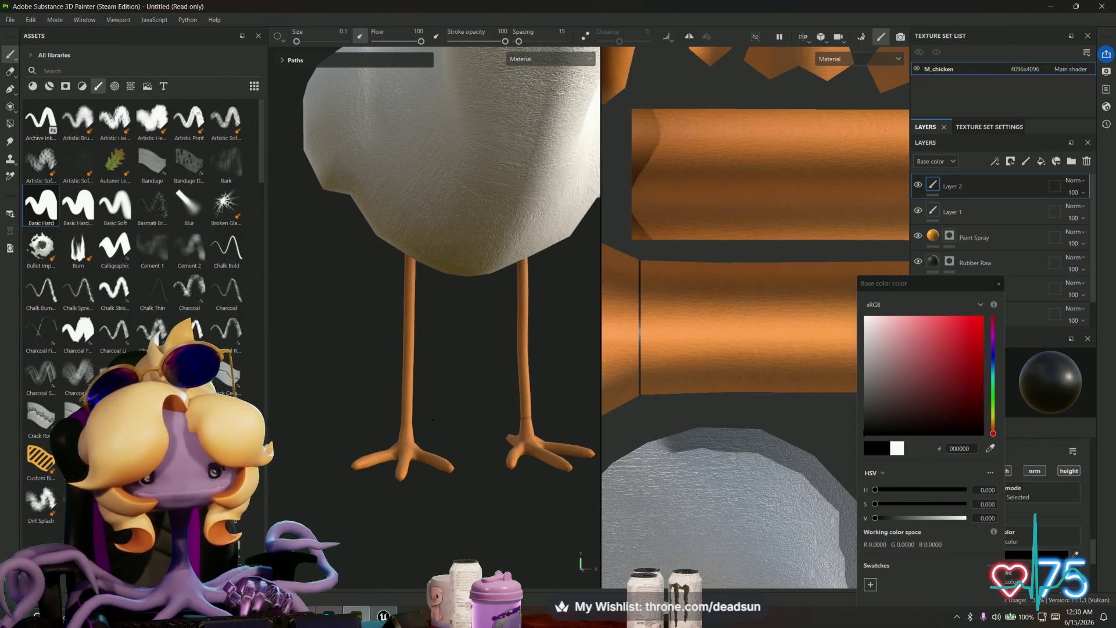
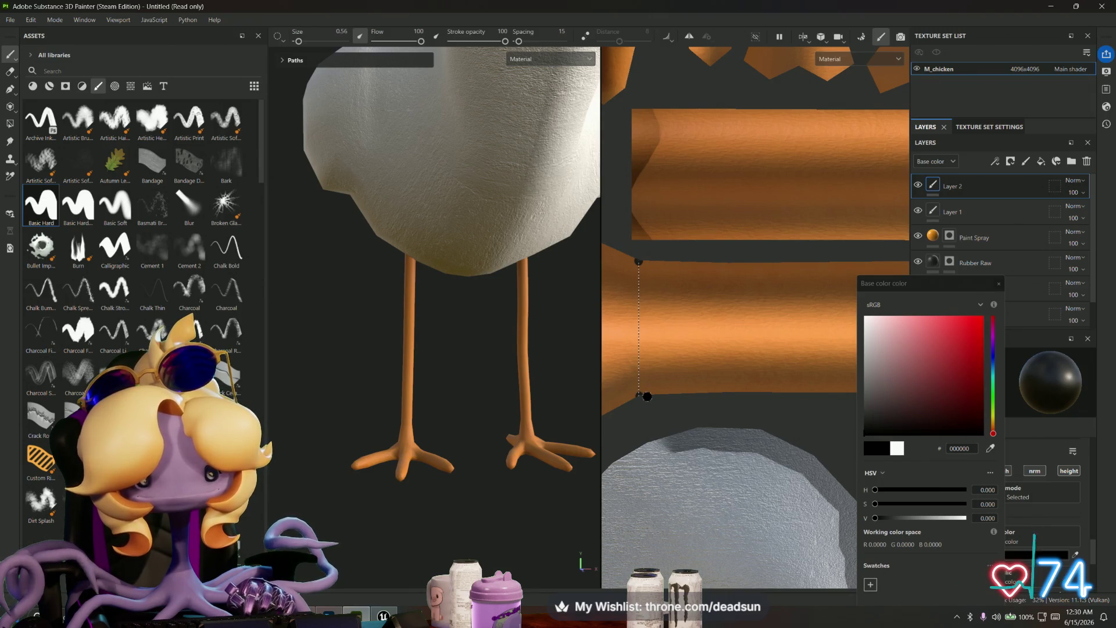
Step: Paint straight black bands across the left leg's UV strip in the 2D view
shift+click(638, 396)
mouse_move(741, 331)
middle_down()
mouse_move(822, 313)
mouse_move(783, 265)
middle_up()
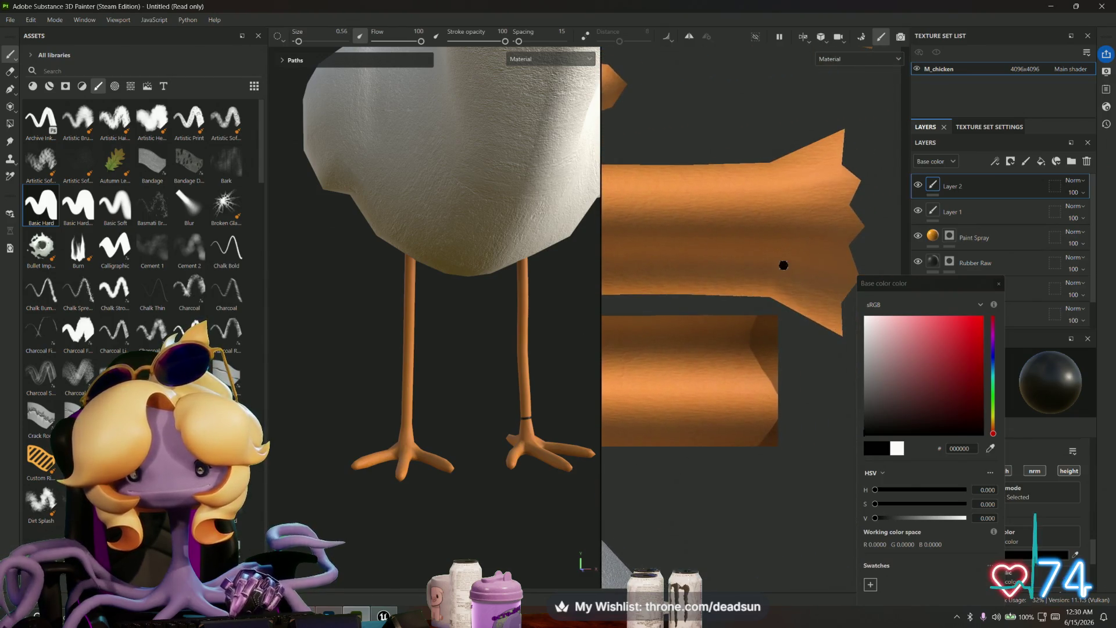
click(768, 161)
shift+click(769, 298)
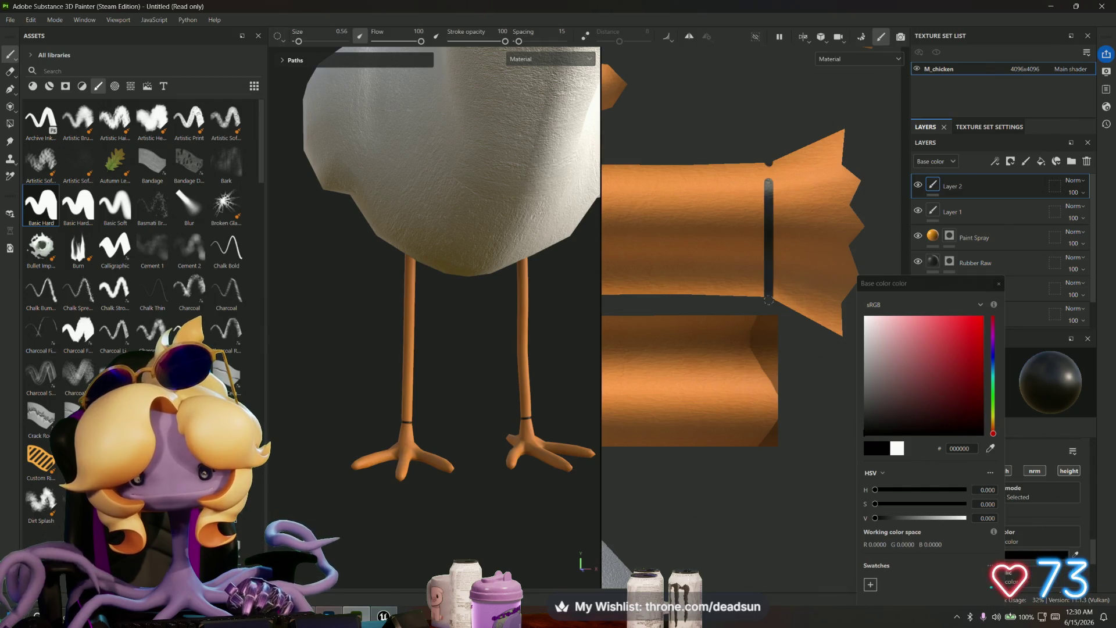
middle_drag(729, 422, 805, 393)
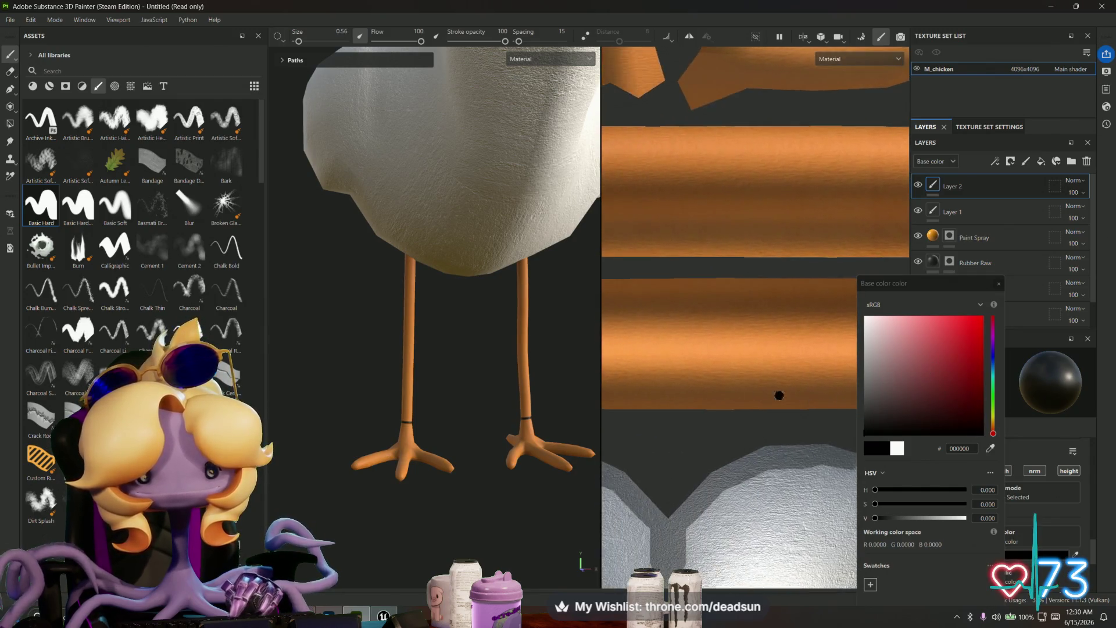
mouse_move(683, 353)
middle_down()
mouse_move(751, 434)
mouse_move(748, 456)
mouse_move(697, 265)
mouse_move(727, 436)
middle_up()
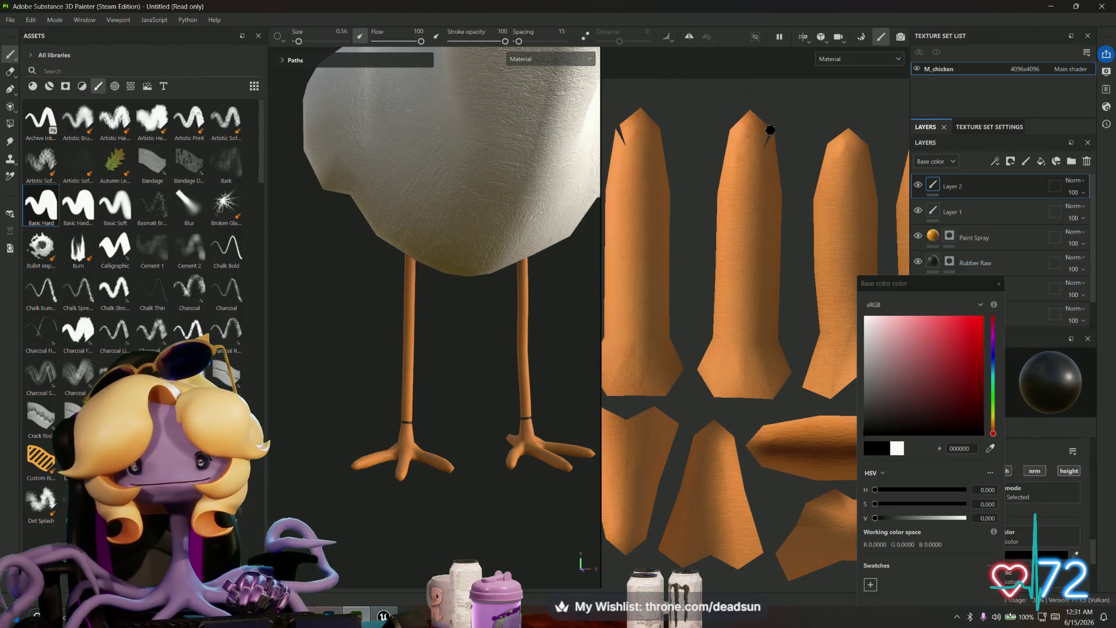
mouse_move(715, 199)
middle_down()
mouse_move(653, 232)
mouse_move(720, 221)
mouse_move(735, 187)
mouse_move(846, 192)
mouse_move(853, 130)
mouse_move(738, 276)
middle_up()
scroll(738, 277, down, 2)
scroll(678, 291, down, 3)
middle_drag(702, 321, 797, 309)
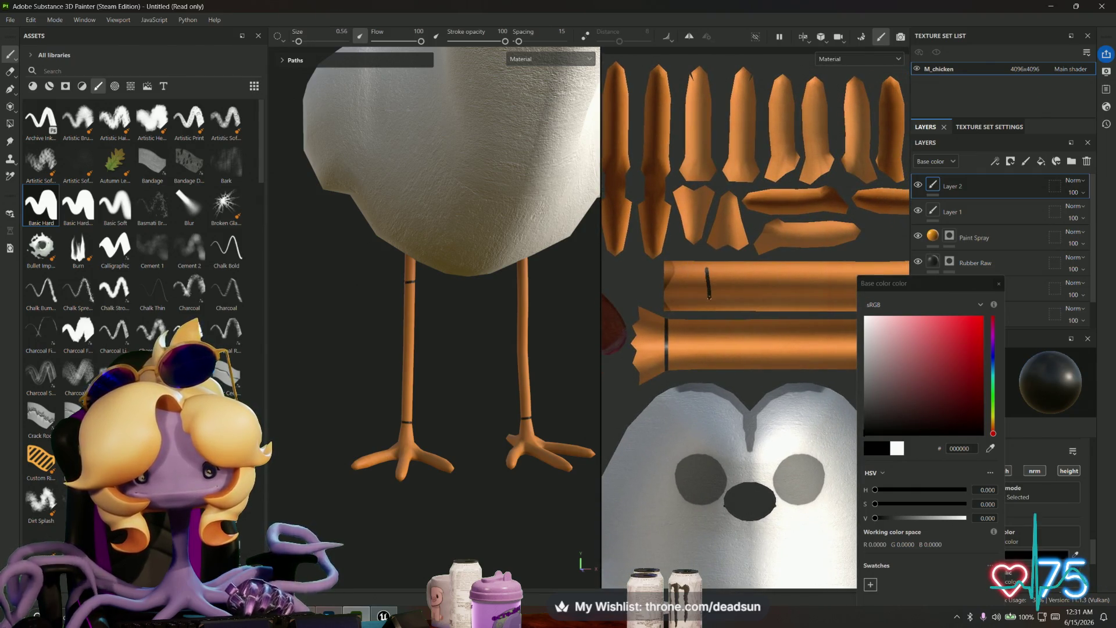
Step: Undo a bad stroke and repaint straight black bands across the leg strips
key(ctrl+z)
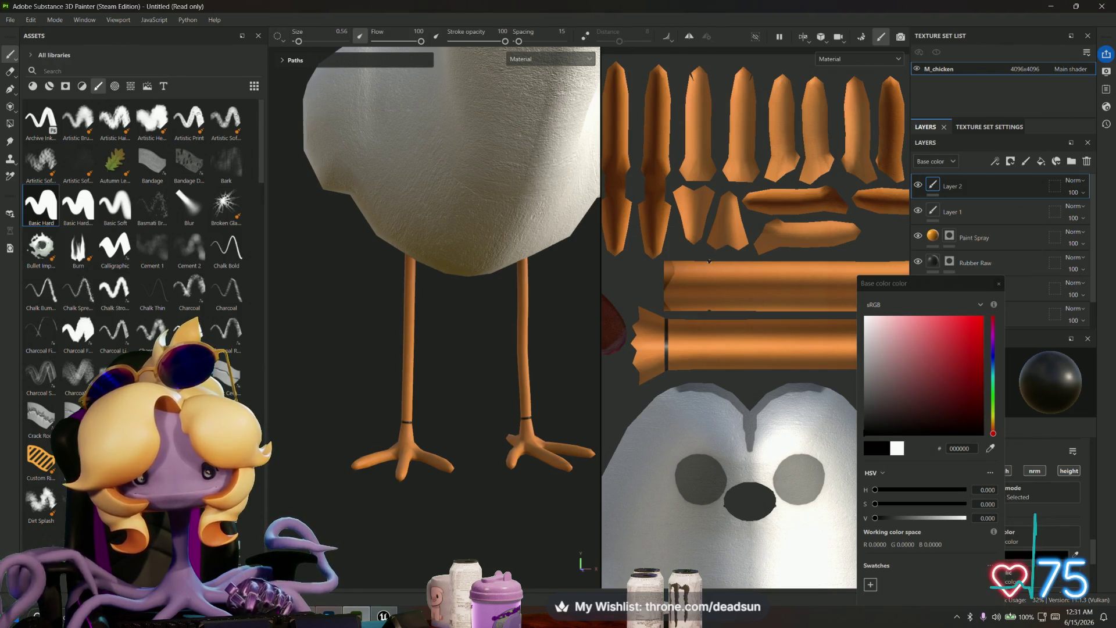
shift+click(709, 372)
middle_drag(779, 354, 689, 345)
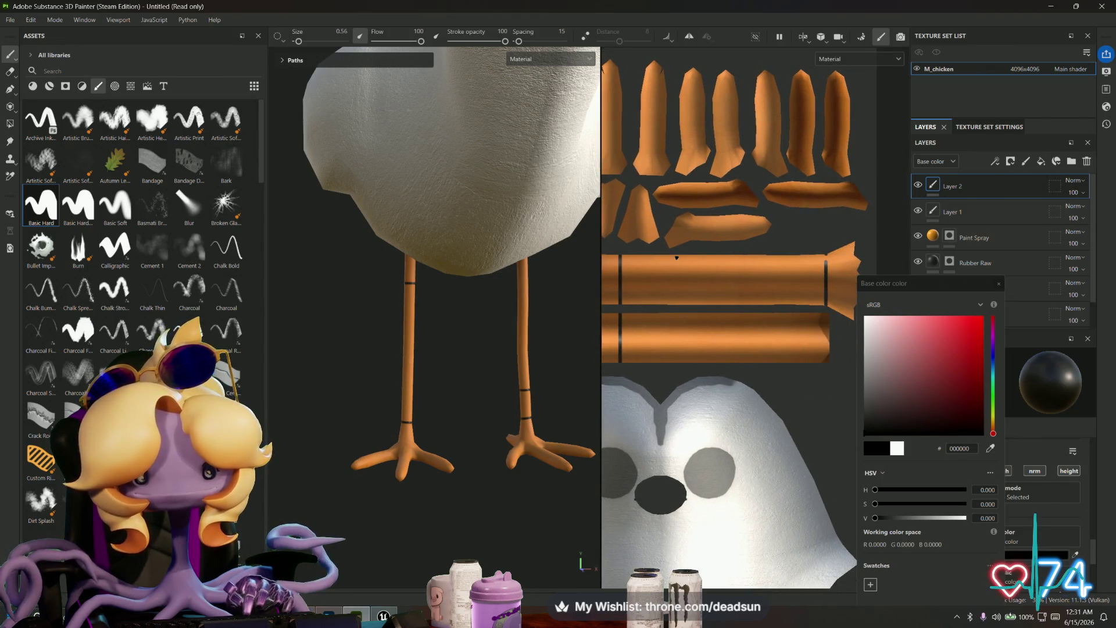
shift+click(675, 364)
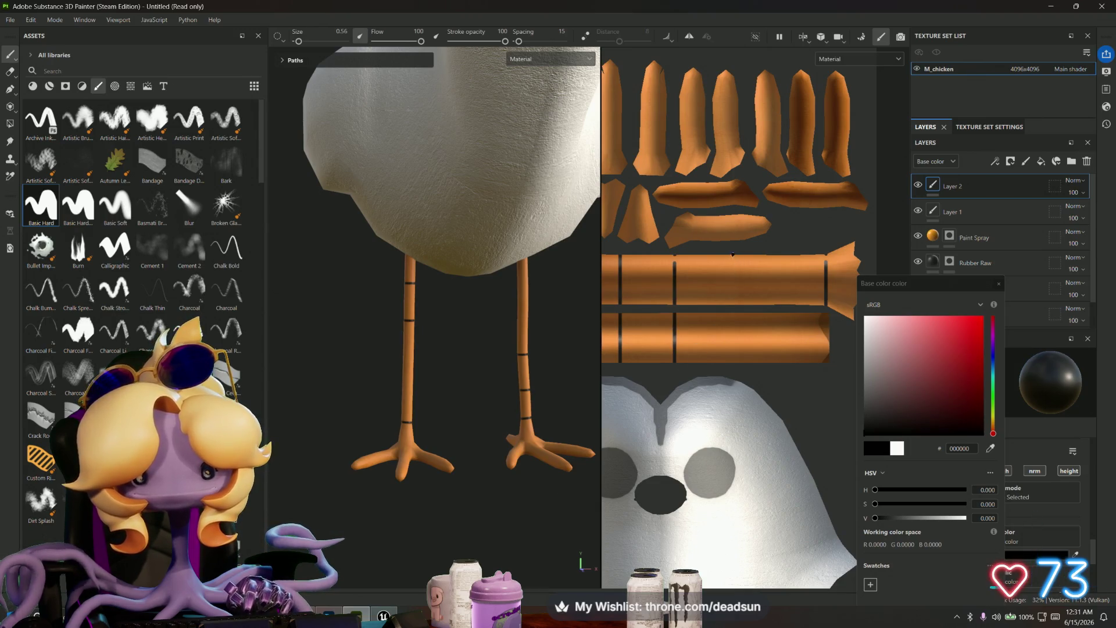
key(shift)
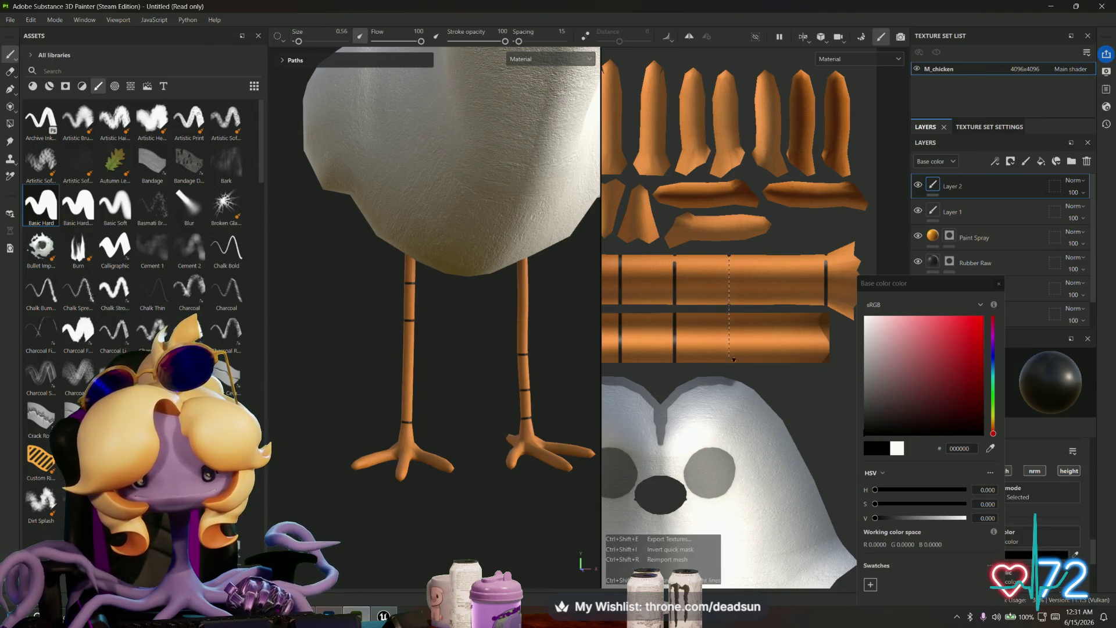
shift+click(732, 367)
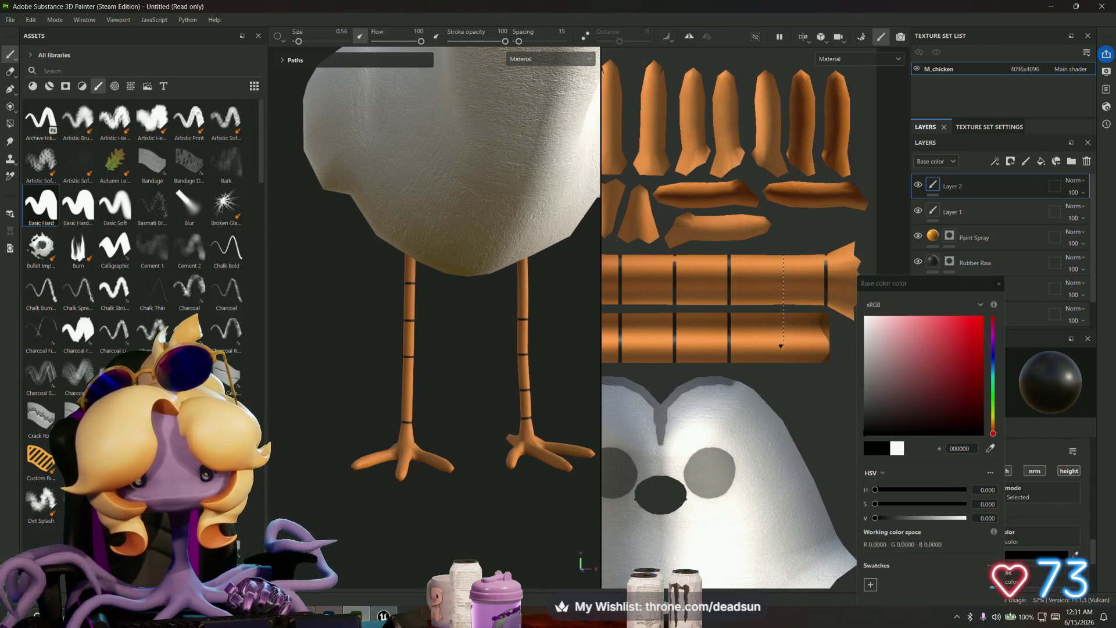
shift+click(780, 367)
Step: Extend a black leg band to its strip's top edge, then view the legs sideways
scroll(789, 368, up, 3)
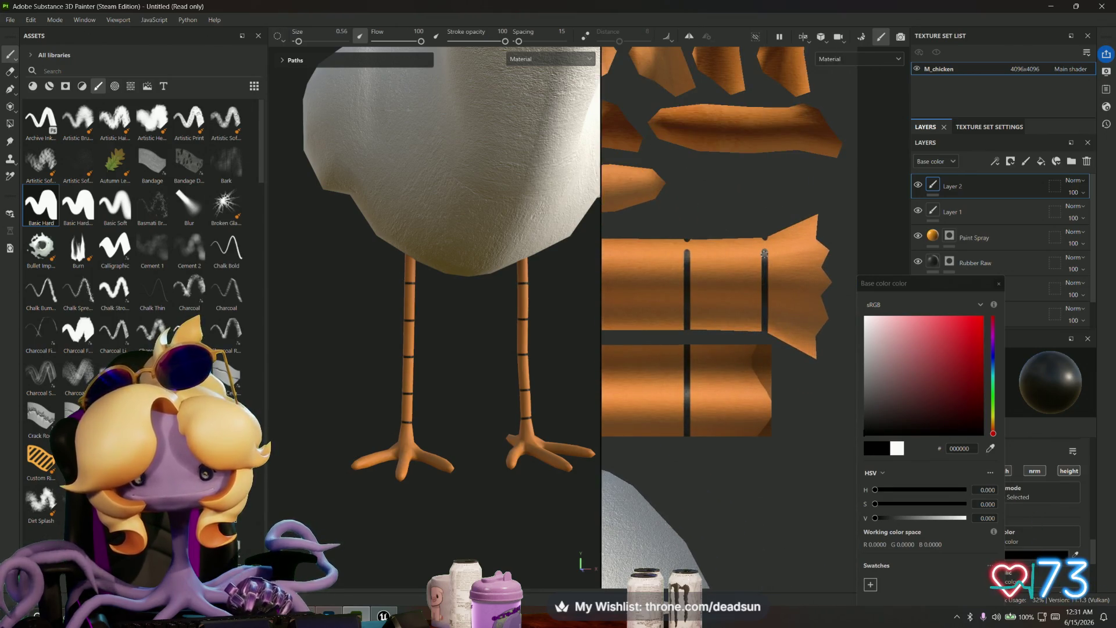
scroll(766, 233, up, 3)
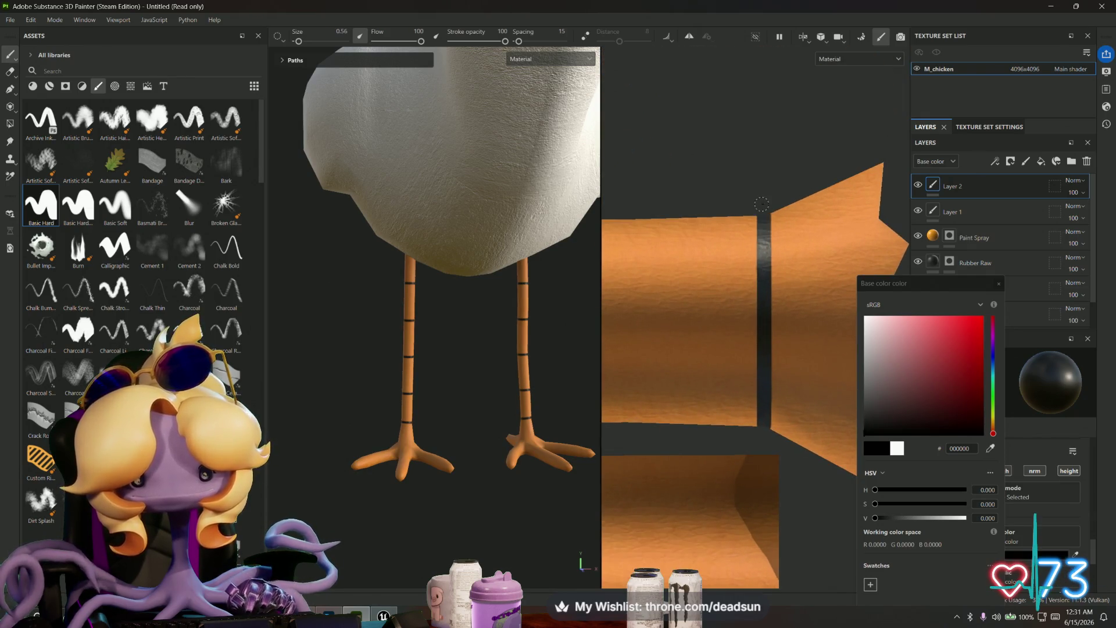
scroll(719, 264, up, 2)
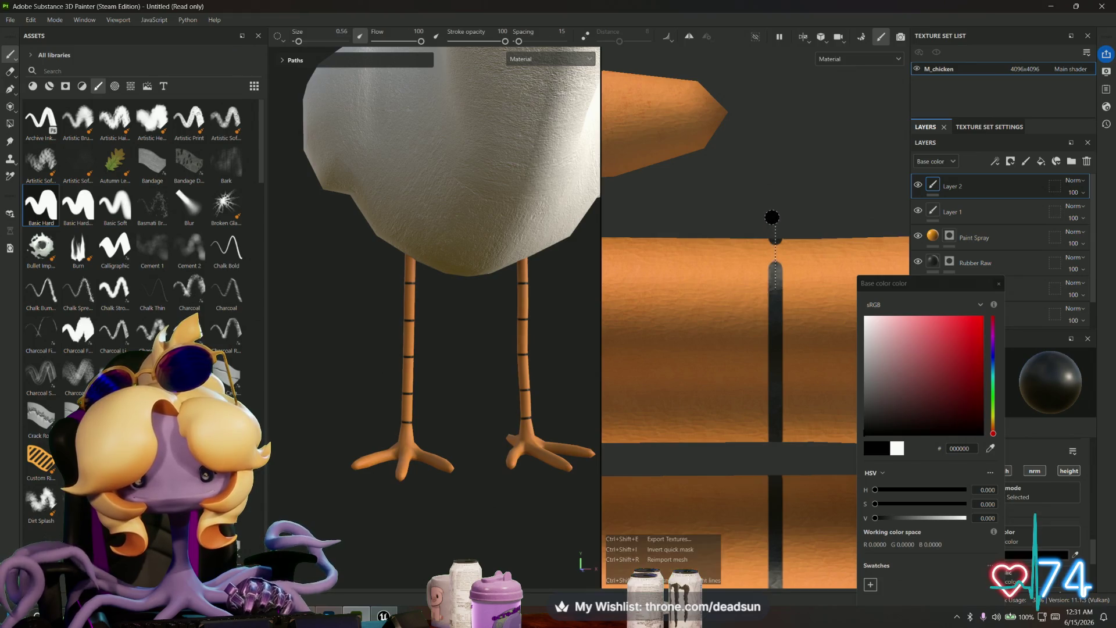
middle_drag(682, 283, 976, 306)
scroll(757, 317, up, 2)
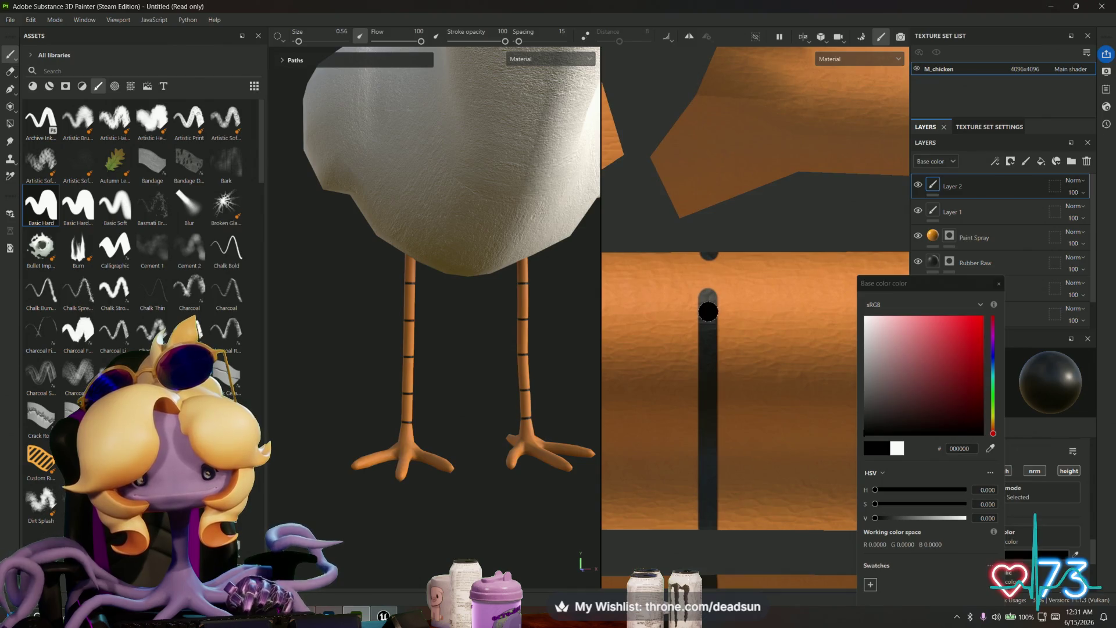
shift+click(704, 250)
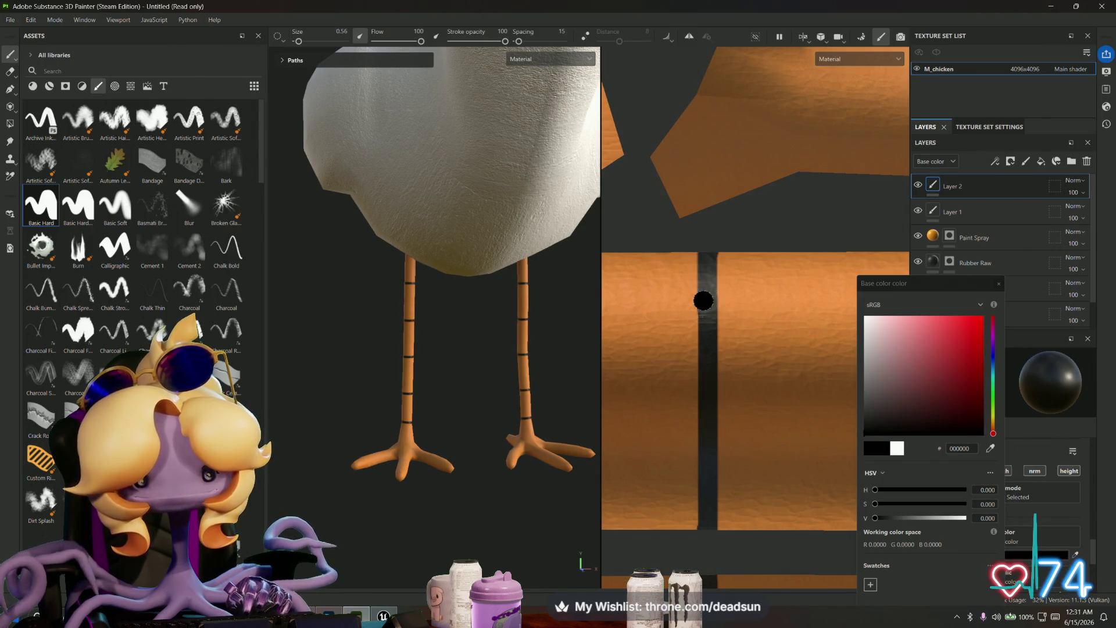
scroll(683, 359, down, 2)
scroll(683, 359, down, 5)
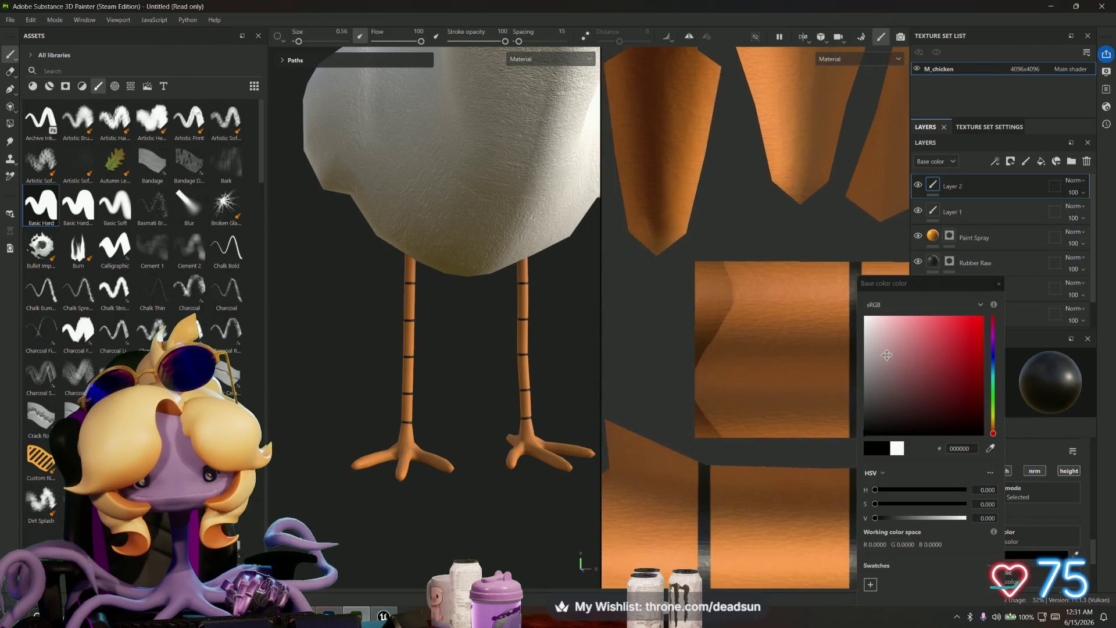
mouse_move(584, 379)
alt+mouse_down()
mouse_move(349, 391)
mouse_move(359, 382)
mouse_move(349, 378)
mouse_move(407, 384)
alt+mouse_up()
Step: Orbit to the chicken's head and close the Base color picker
scroll(731, 389, down, 2)
scroll(732, 389, down, 2)
mouse_move(731, 389)
middle_down()
mouse_move(773, 299)
mouse_move(692, 323)
middle_up()
mouse_move(419, 367)
alt+mouse_down()
mouse_move(446, 386)
mouse_move(498, 356)
mouse_move(412, 364)
alt+mouse_up()
right_click(446, 386)
alt+drag(373, 328, 440, 330)
click(999, 283)
Step: Frame the whole chicken with F and reframe the 2D view on all UV islands
scroll(433, 314, down, 3)
alt+drag(303, 395, 424, 411)
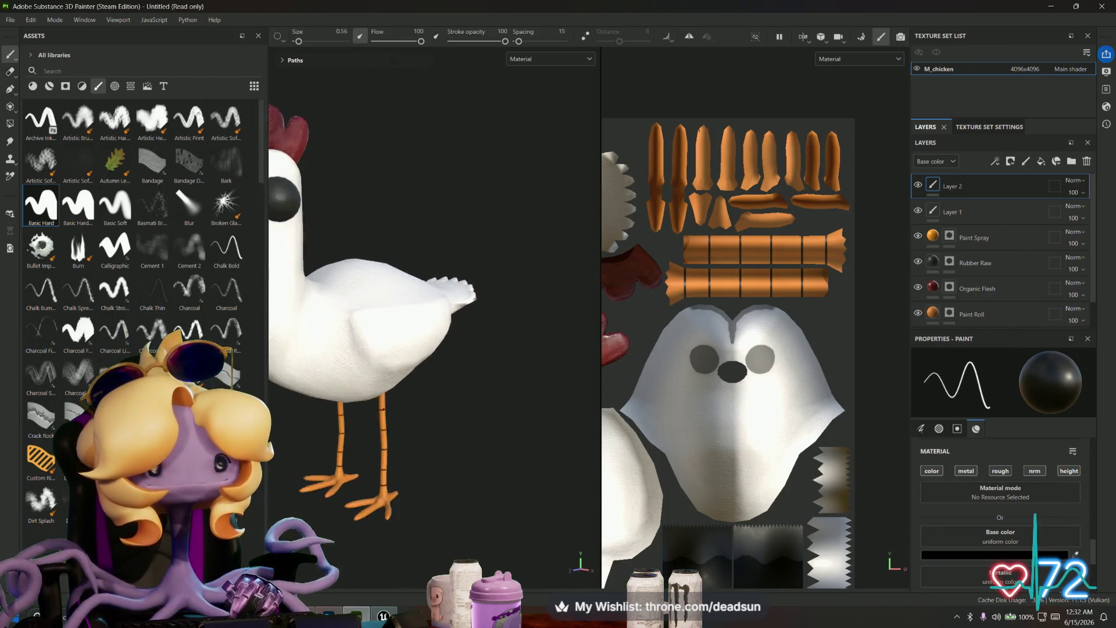
scroll(494, 384, down, 2)
alt+drag(494, 384, 547, 385)
key(f)
alt+drag(324, 399, 279, 317)
scroll(756, 349, down, 3)
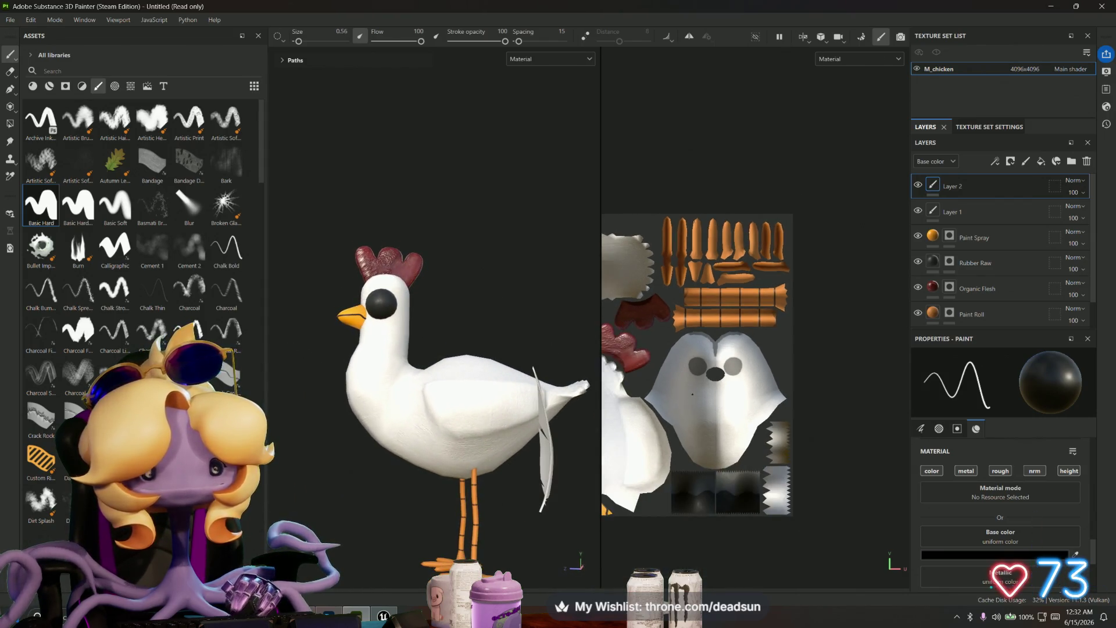
scroll(755, 360, up, 2)
middle_drag(780, 372, 832, 390)
scroll(646, 314, up, 5)
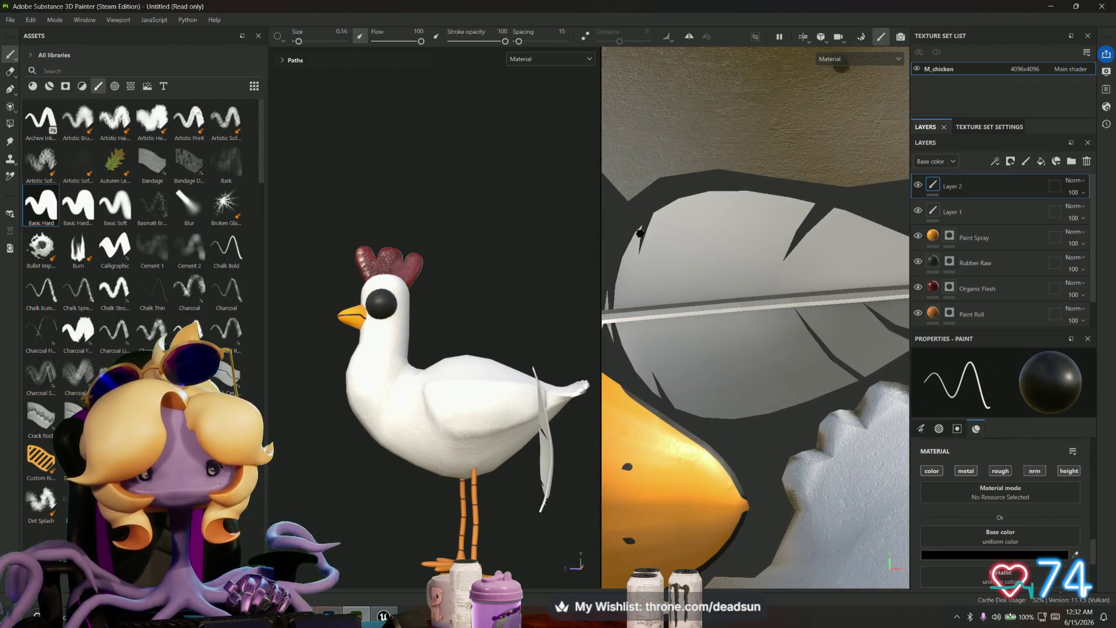
Step: Reduce the brush size to 0.41 and try a dark line along the feather's edge, then undo it
drag(300, 45, 298, 44)
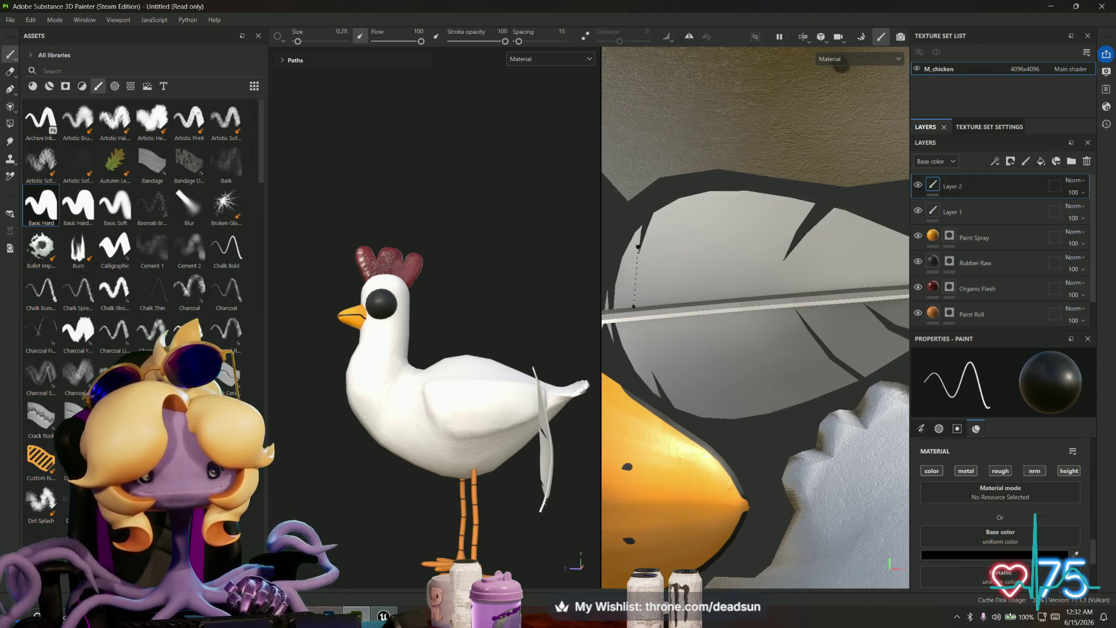
shift+click(643, 238)
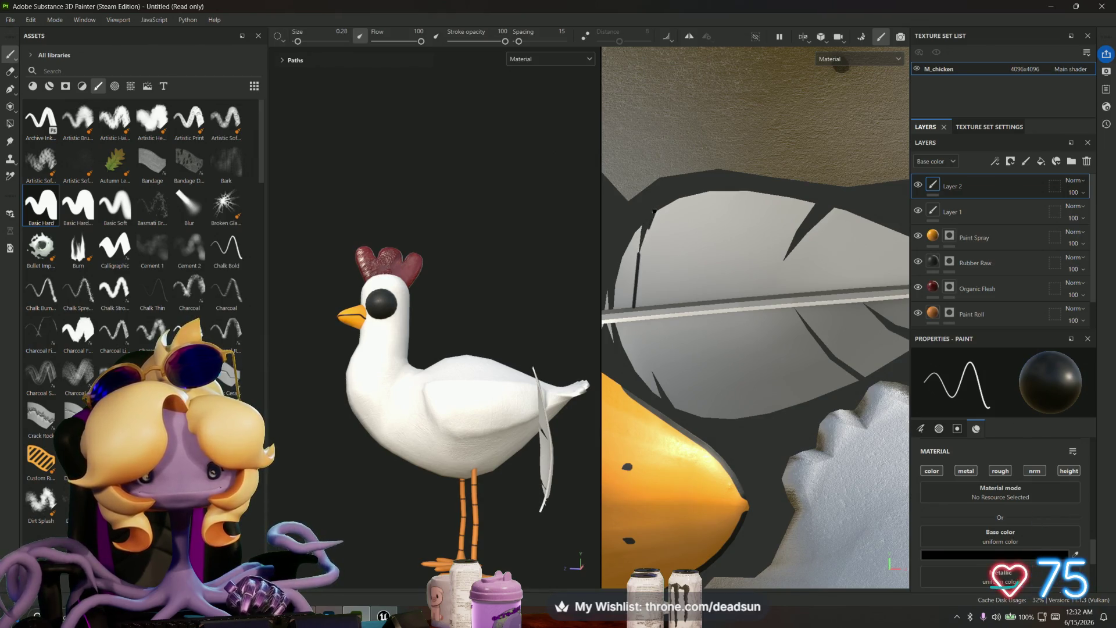
scroll(647, 238, up, 2)
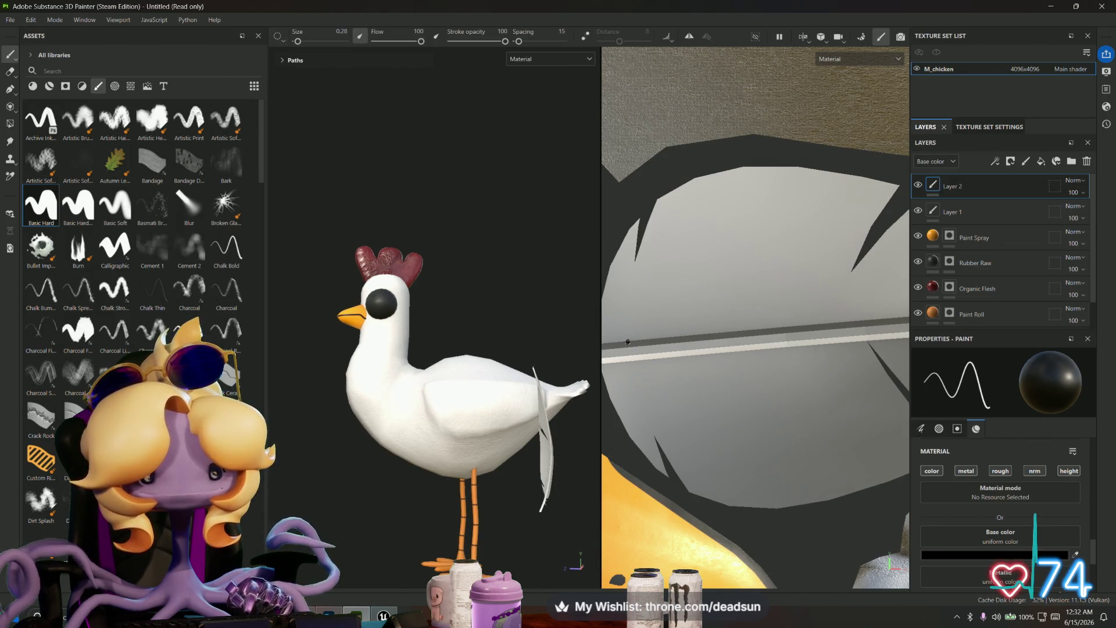
shift+click(636, 265)
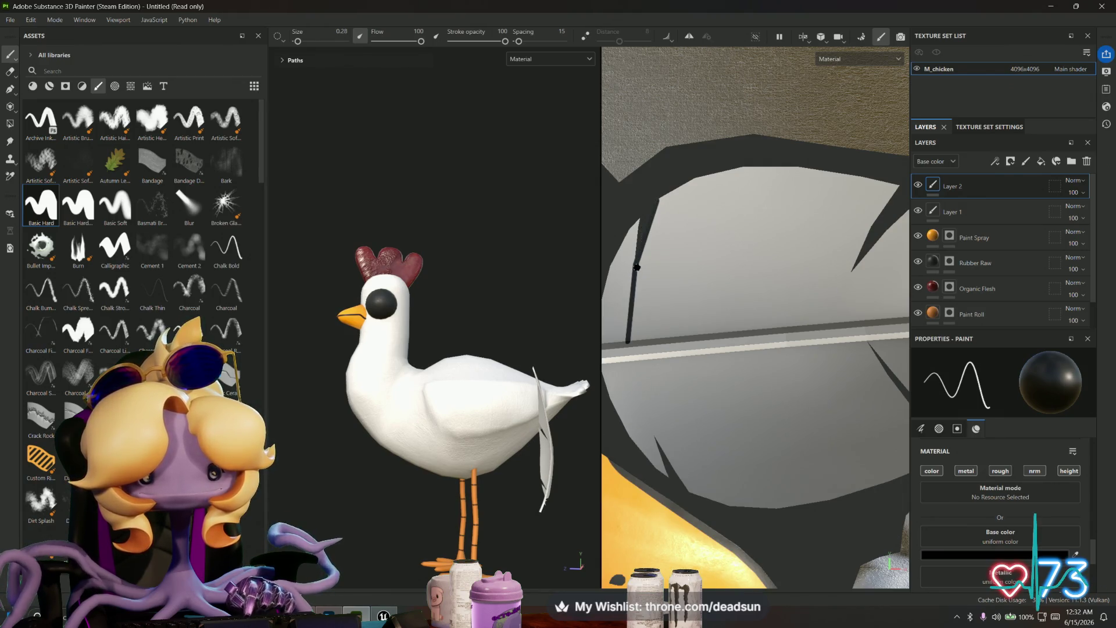
key(ctrl+z)
key(ctrl+z)
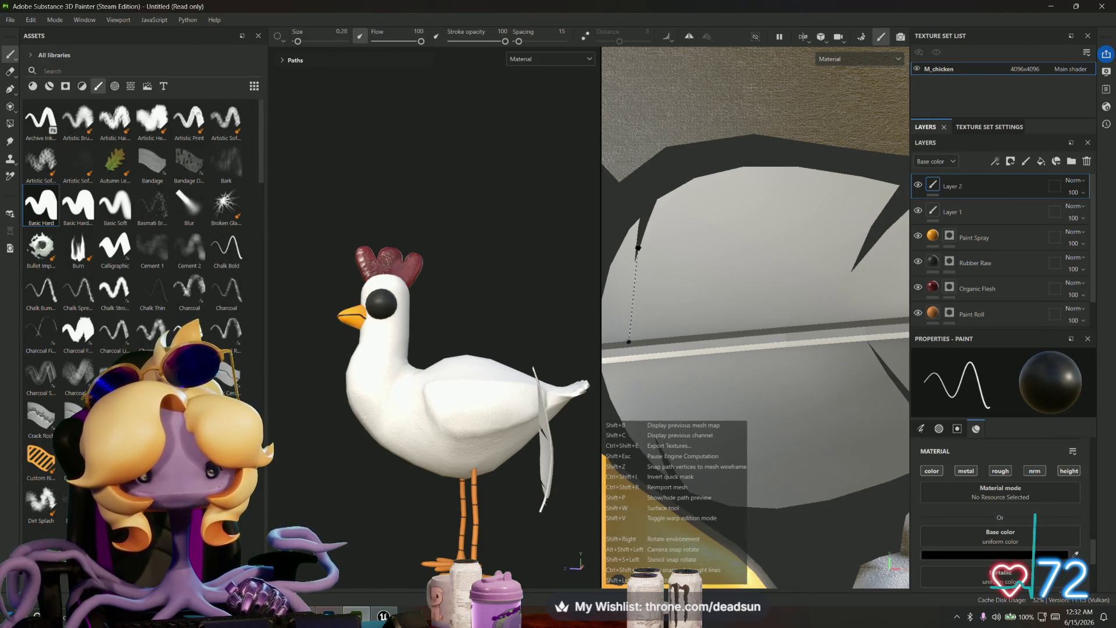
Step: Paint a dark straight stroke up the tail feather texture
middle_drag(750, 326, 699, 313)
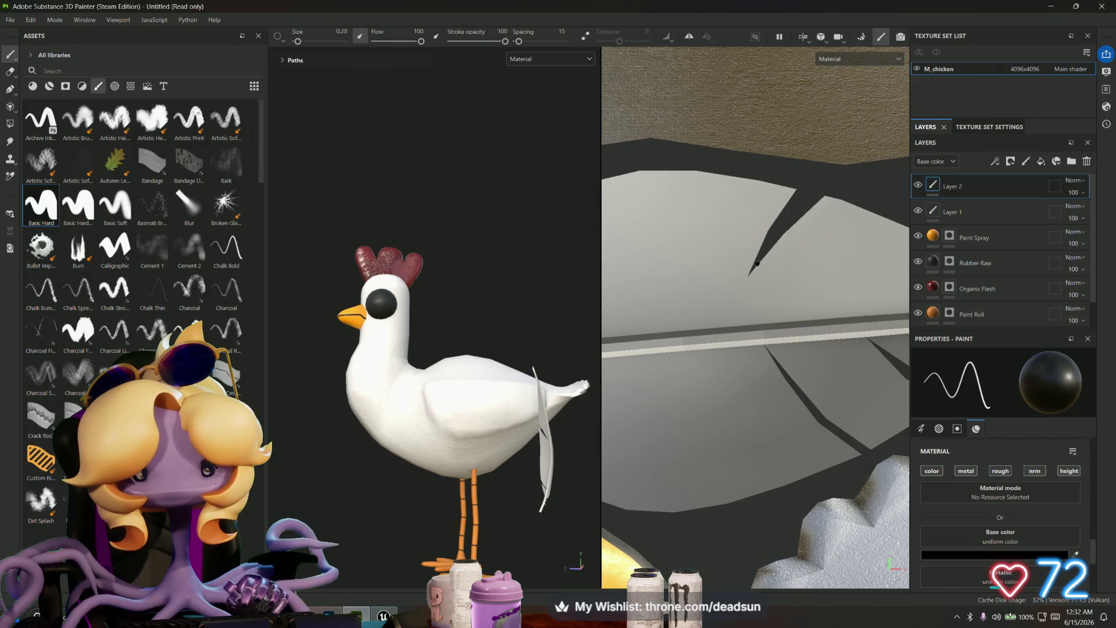
shift+click(740, 293)
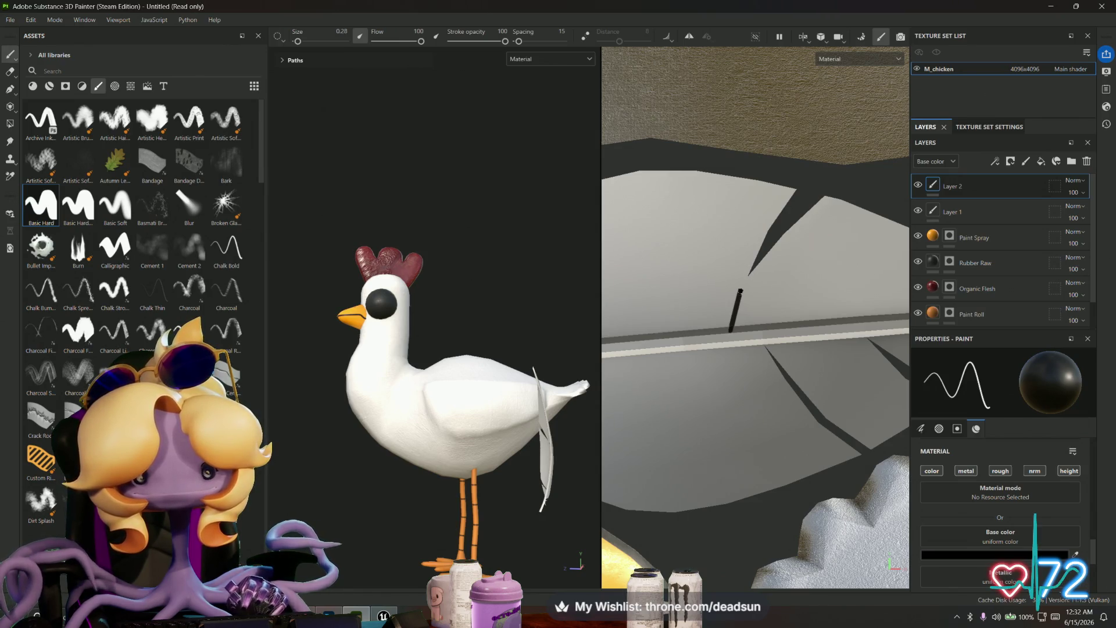
shift+click(751, 271)
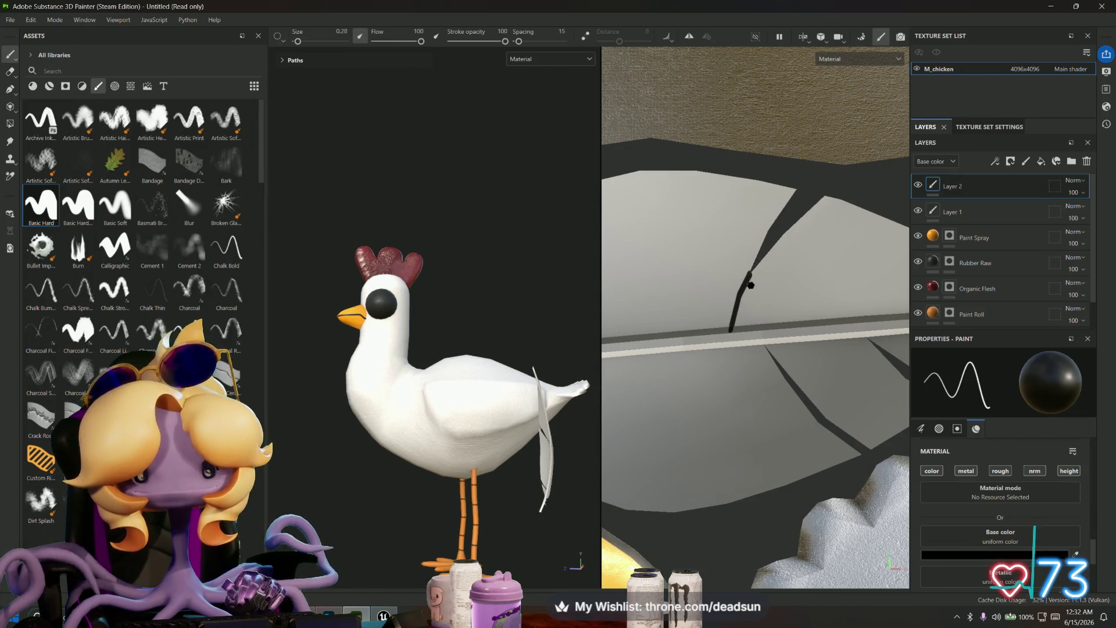
scroll(750, 279, up, 4)
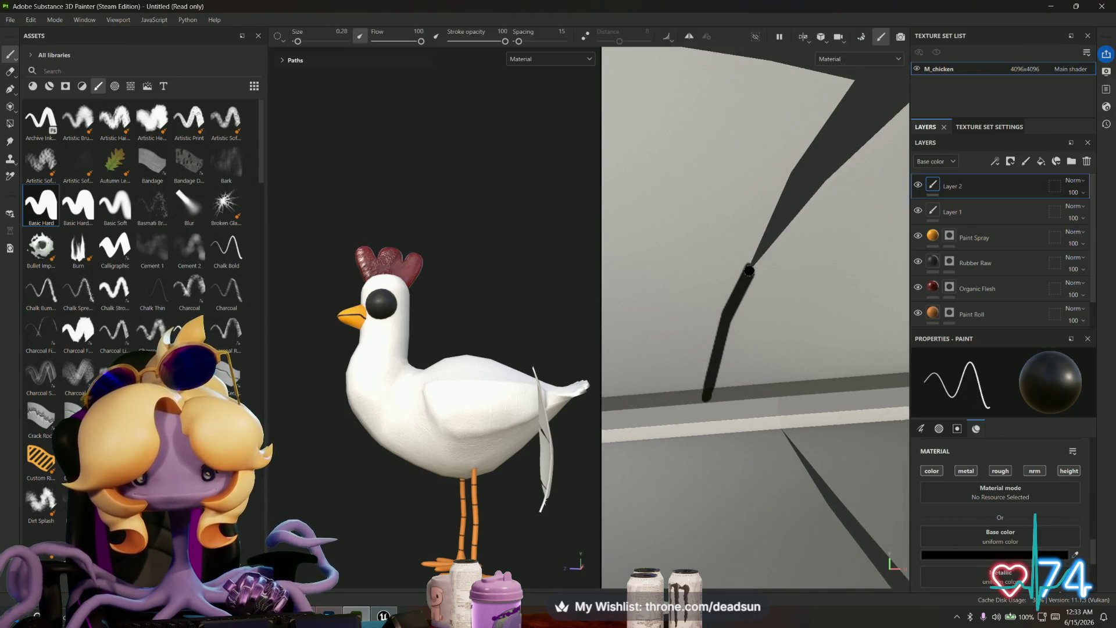
scroll(754, 340, down, 2)
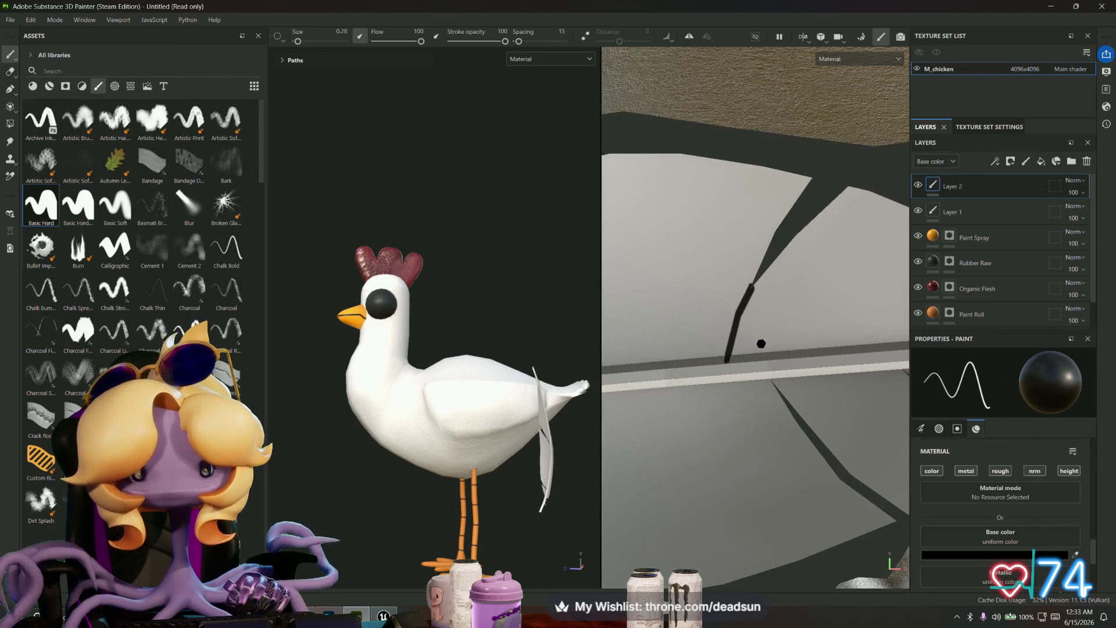
scroll(773, 375, down, 3)
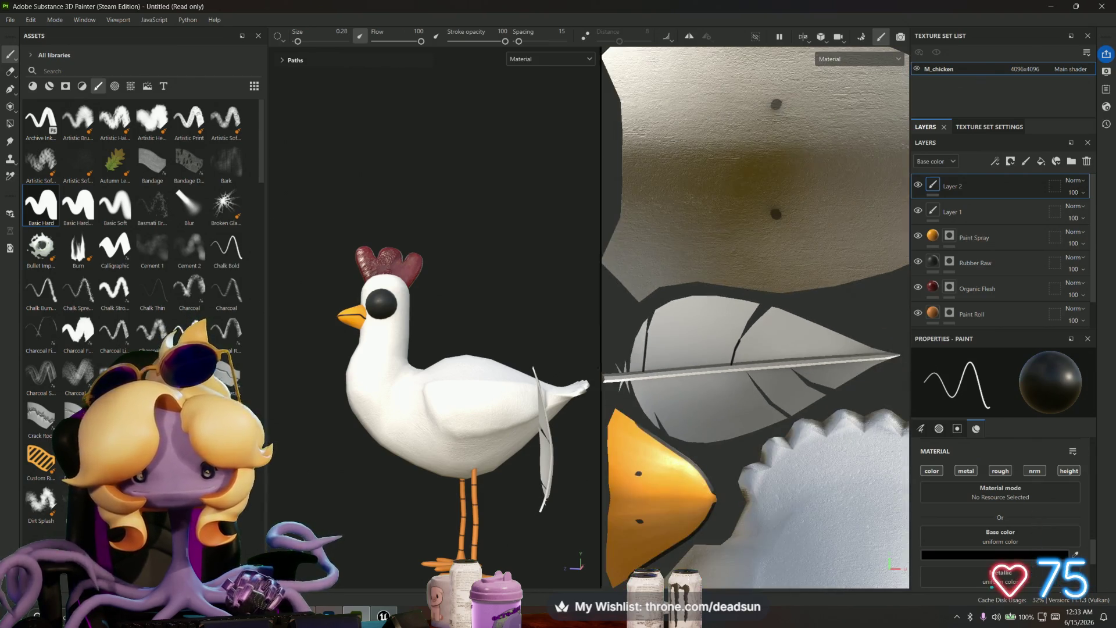
alt+drag(466, 361, 548, 369)
scroll(377, 358, up, 5)
alt+drag(377, 358, 483, 361)
Step: Centre the camera on the egg, then orbit back to the whole chicken
right_click(352, 353)
click(396, 377)
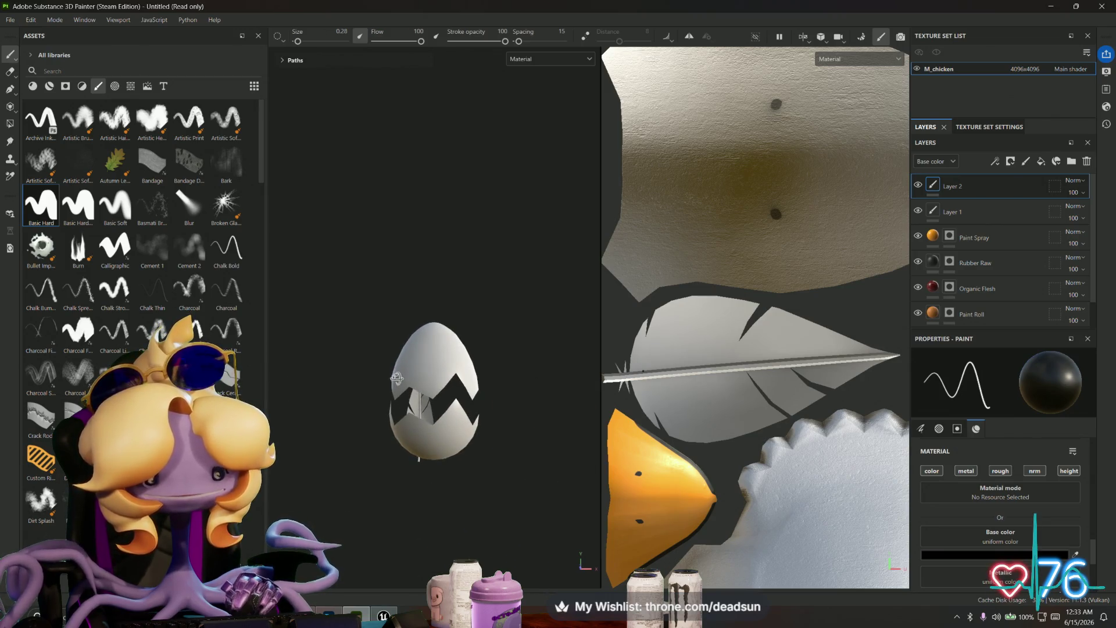
scroll(396, 377, down, 5)
mouse_move(397, 376)
alt+mouse_down()
mouse_move(580, 367)
mouse_move(466, 382)
mouse_move(432, 365)
alt+mouse_up()
scroll(648, 347, down, 3)
scroll(648, 348, down, 2)
scroll(715, 355, up, 3)
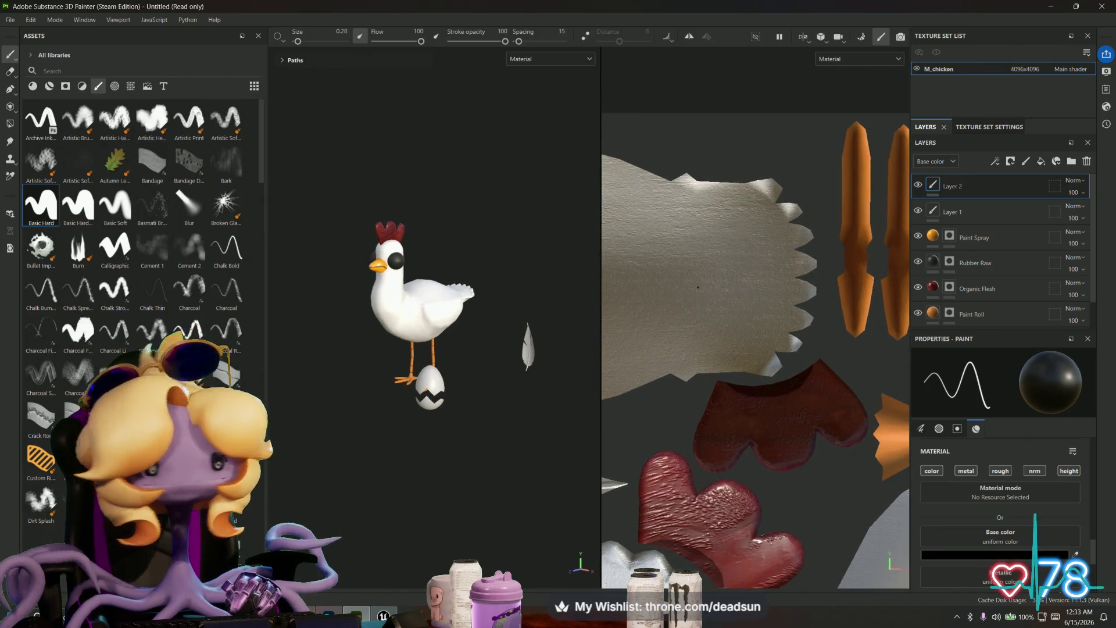
scroll(722, 336, down, 3)
Step: Zoom the 2D view onto the body UV islands and raise the brush size to 9.89
middle_drag(721, 335, 736, 325)
scroll(736, 325, up, 8)
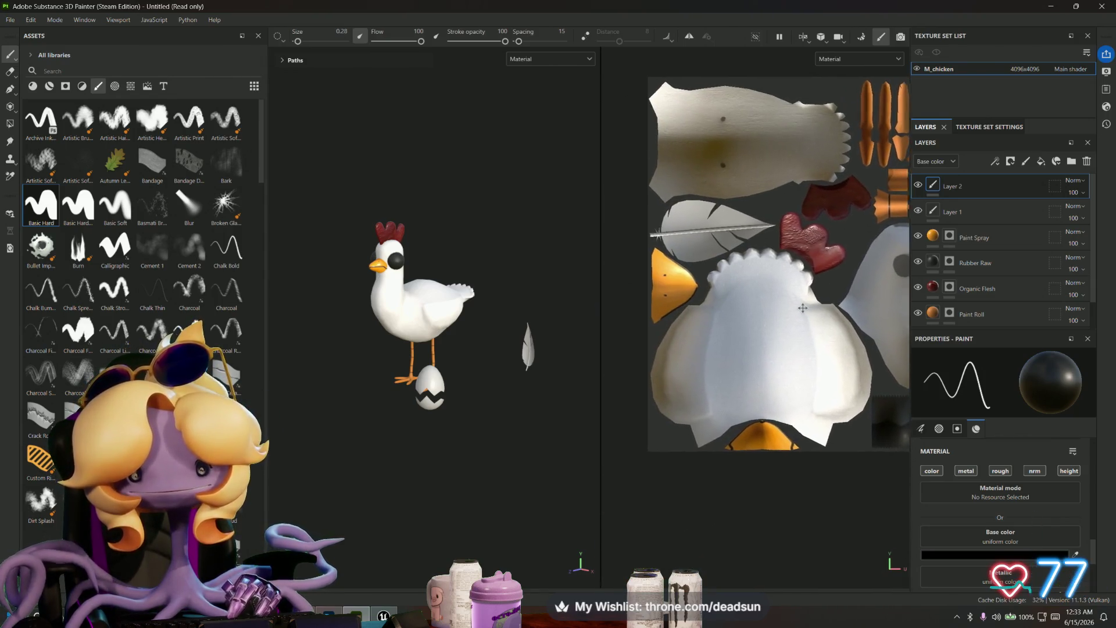
scroll(757, 321, up, 2)
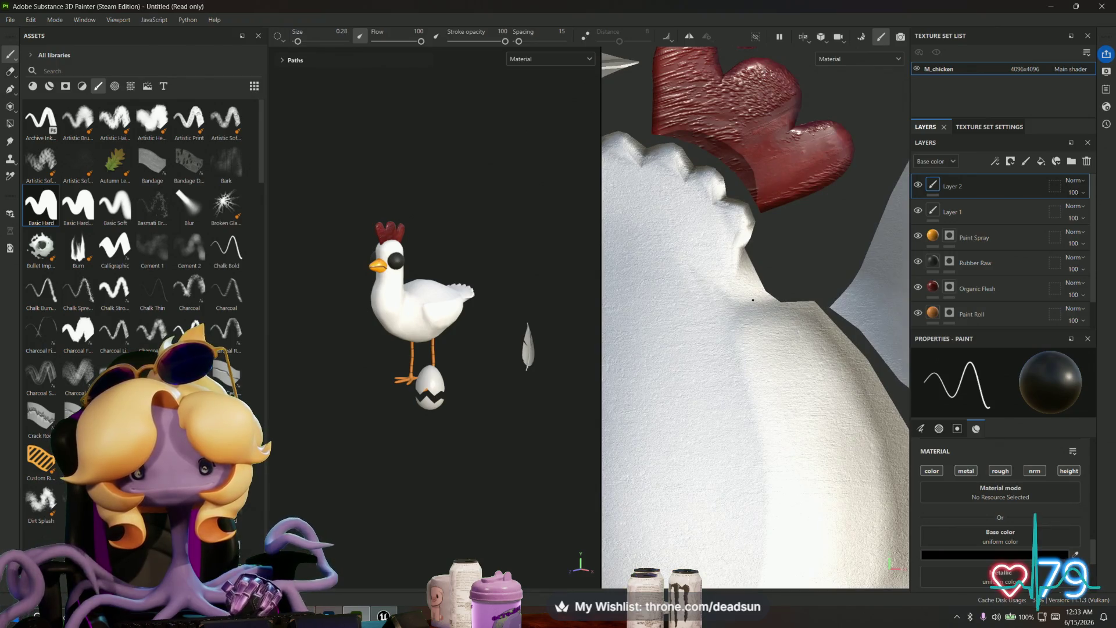
scroll(756, 302, down, 3)
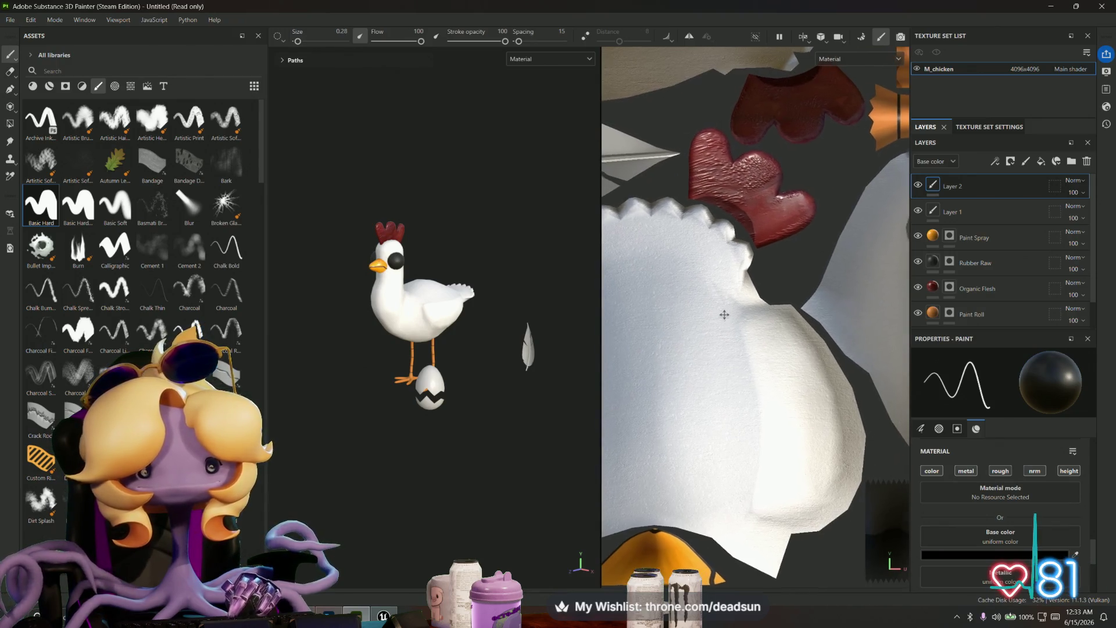
scroll(756, 314, up, 4)
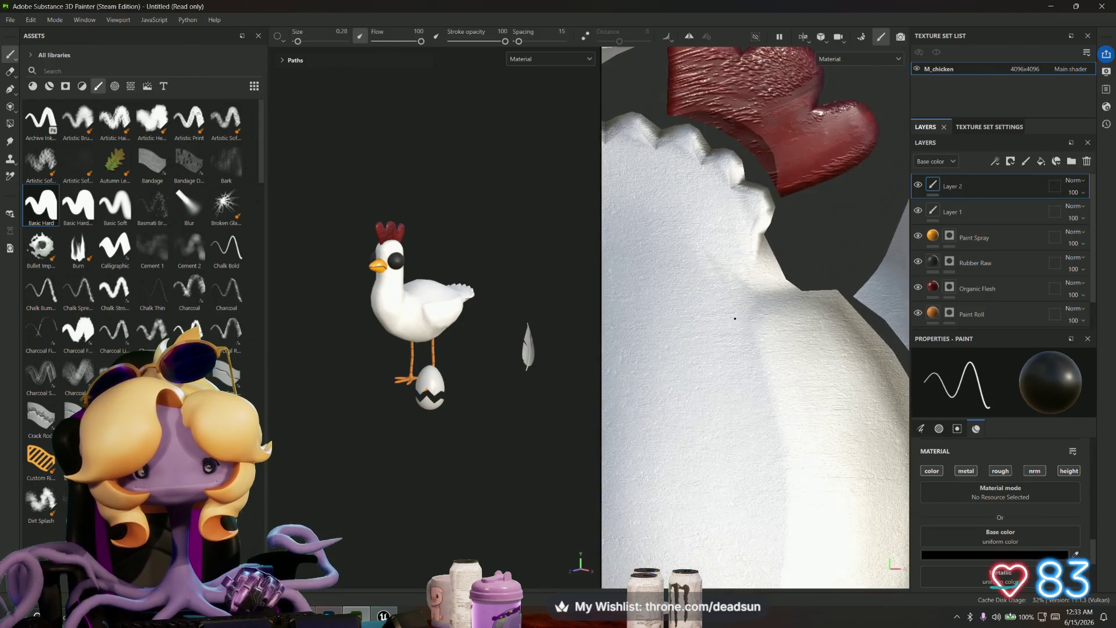
mouse_move(555, 351)
alt+mouse_down()
mouse_move(459, 352)
mouse_move(522, 357)
mouse_move(499, 341)
mouse_move(539, 343)
mouse_move(518, 343)
alt+mouse_up()
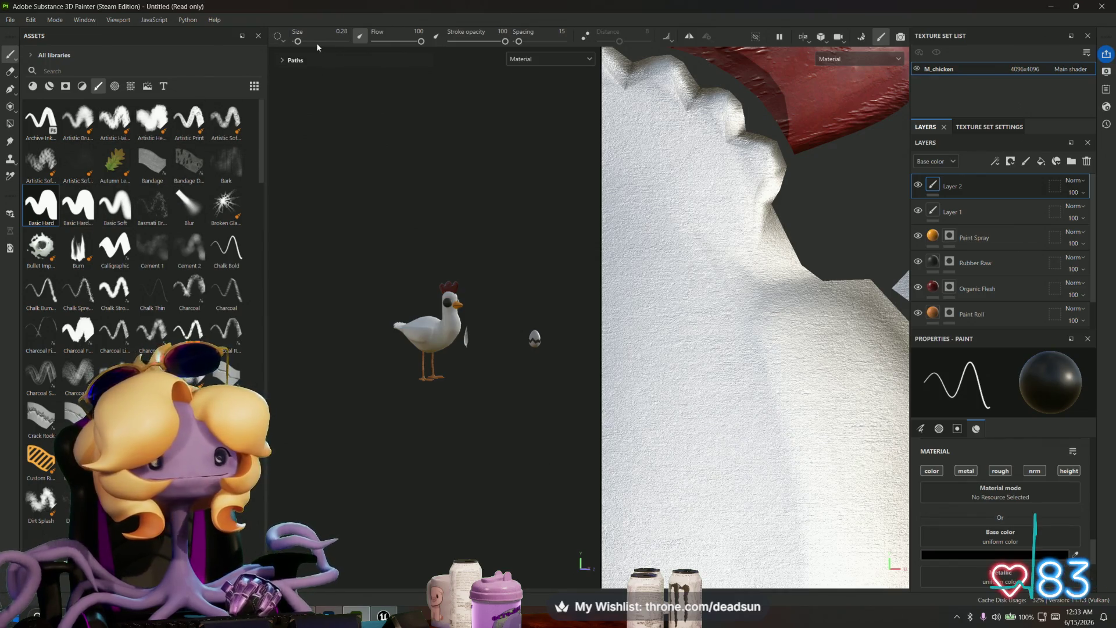
drag(299, 42, 307, 43)
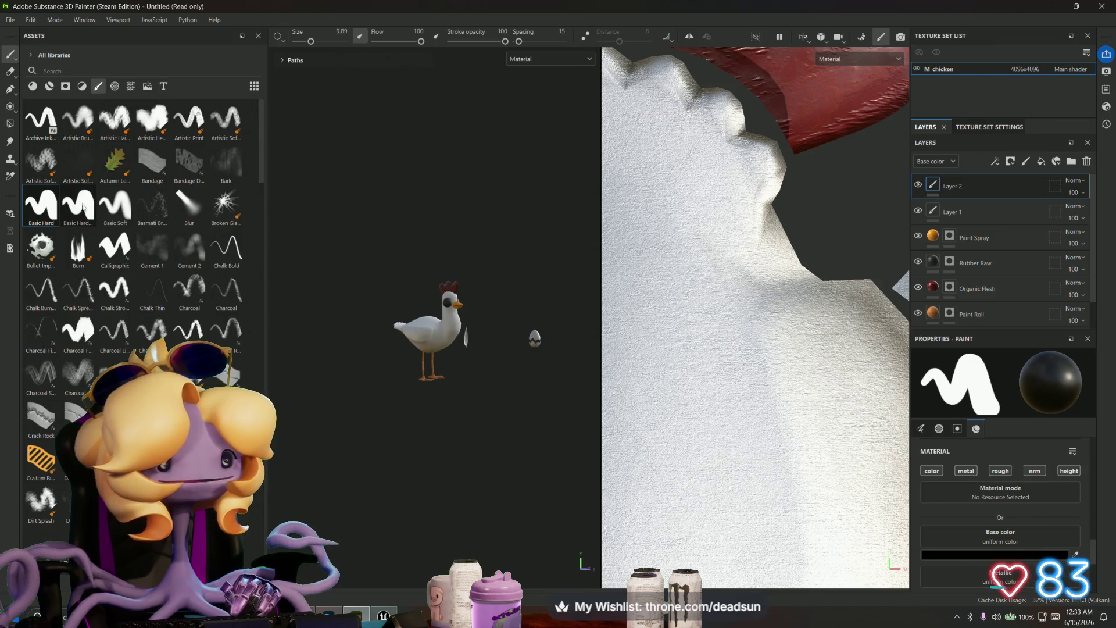
Step: Switch to the Basic Soft brush and add a new paint layer, Layer 3
click(115, 205)
alt+drag(705, 256, 745, 273)
scroll(745, 273, down, 5)
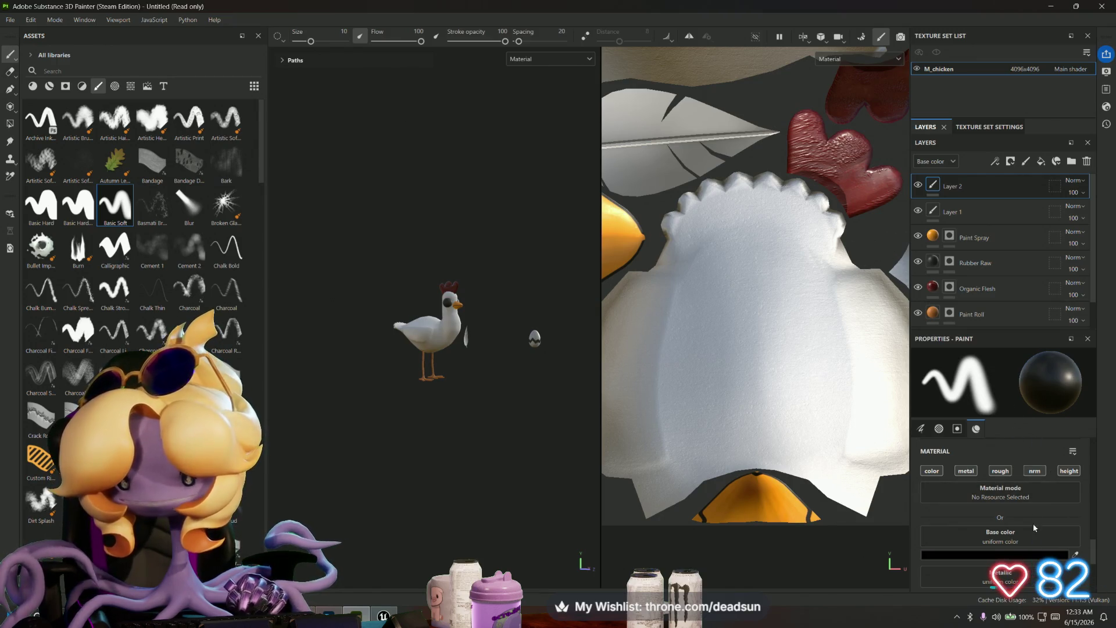
click(1027, 161)
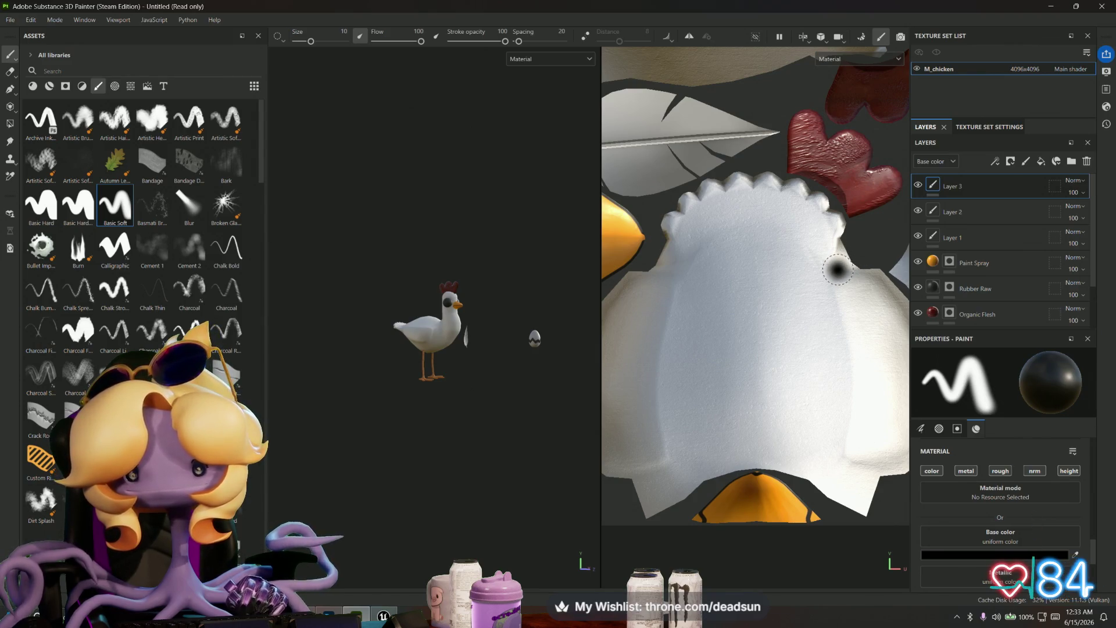
Step: Paint trial dark strokes down the chicken body, then undo them
drag(837, 274, 844, 354)
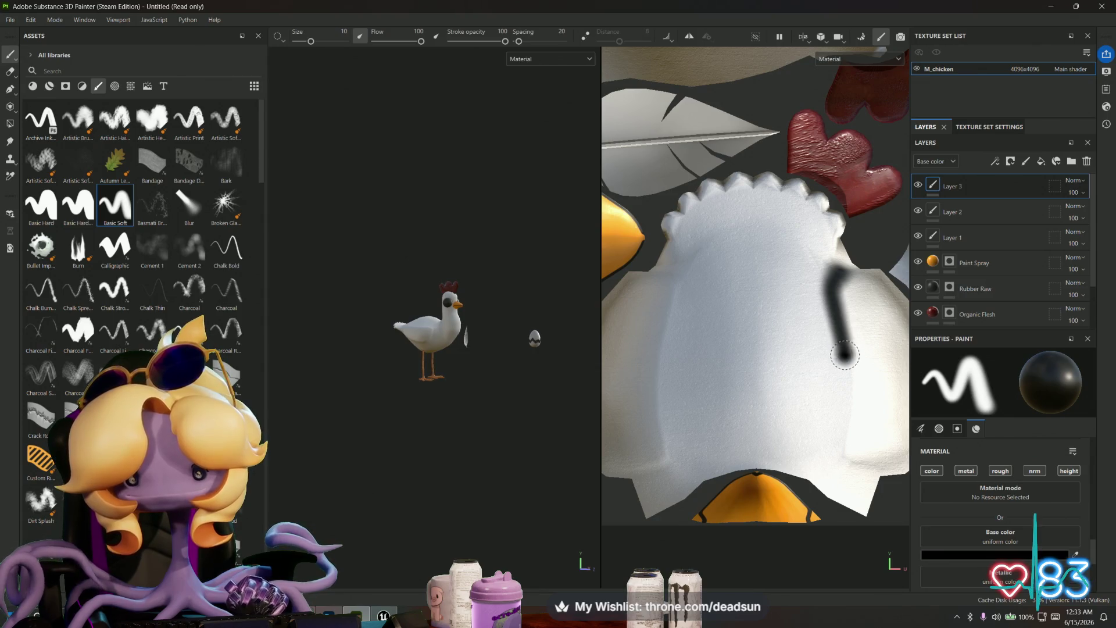
shift+click(851, 409)
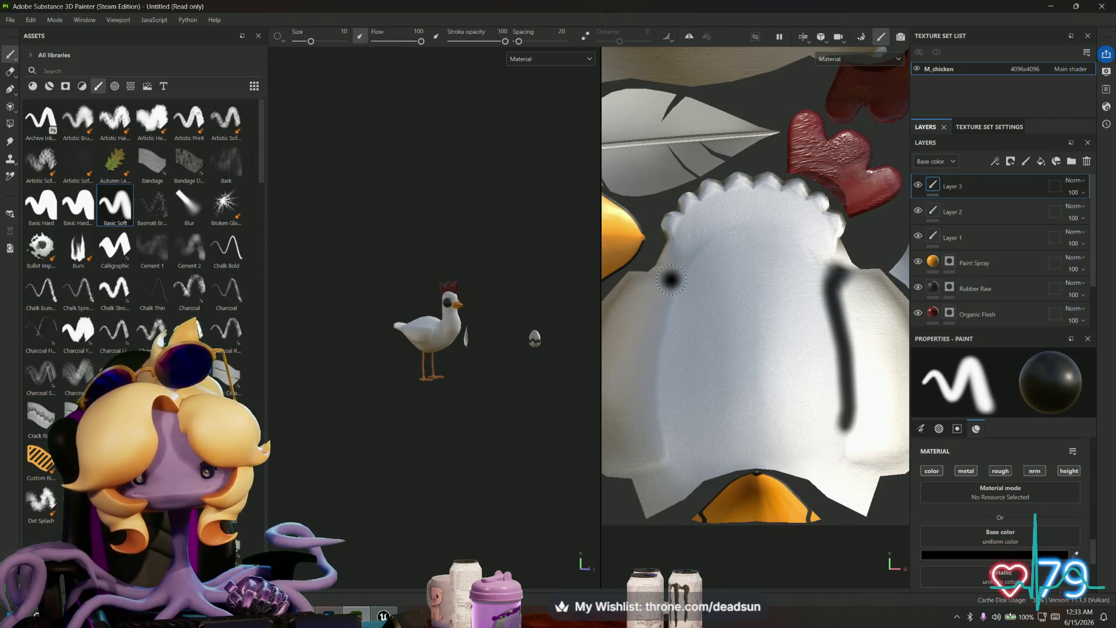
drag(670, 277, 673, 295)
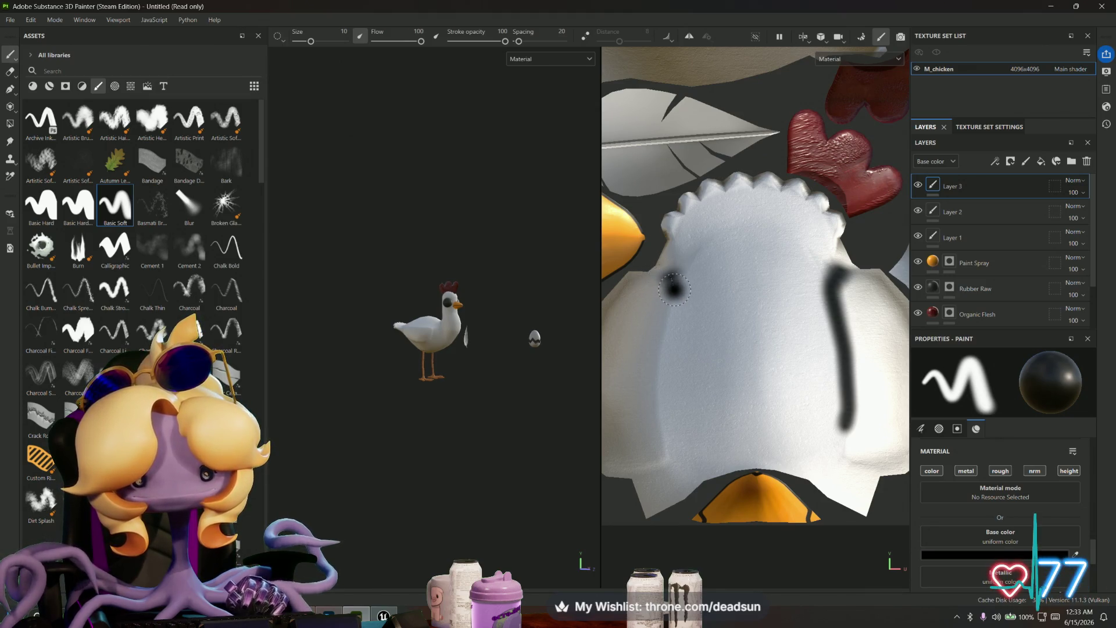
shift+click(658, 346)
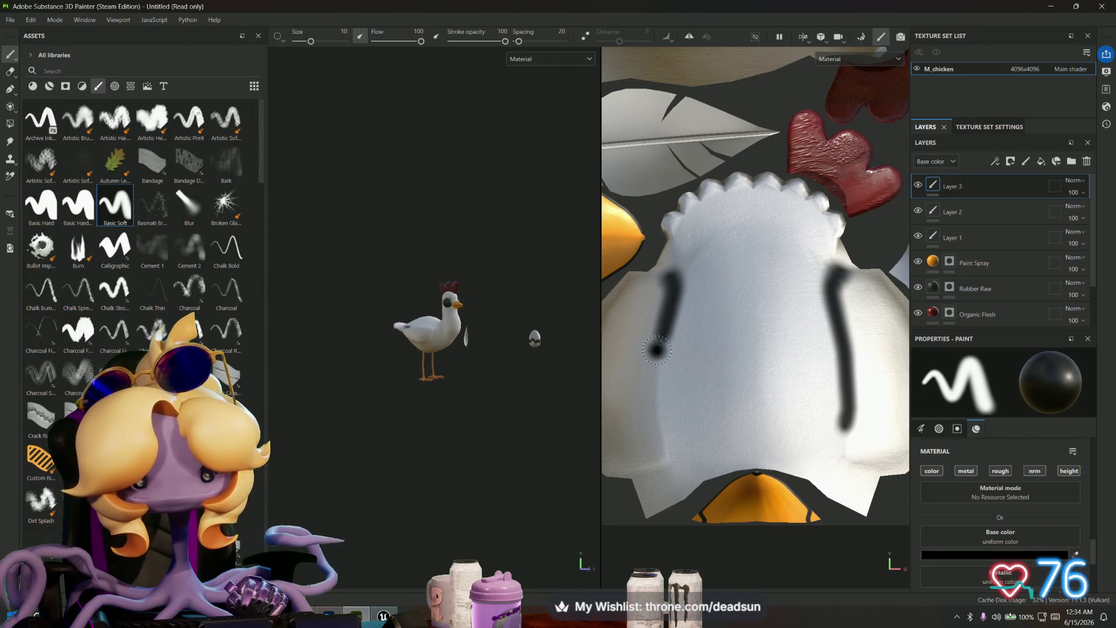
shift+drag(657, 375, 658, 411)
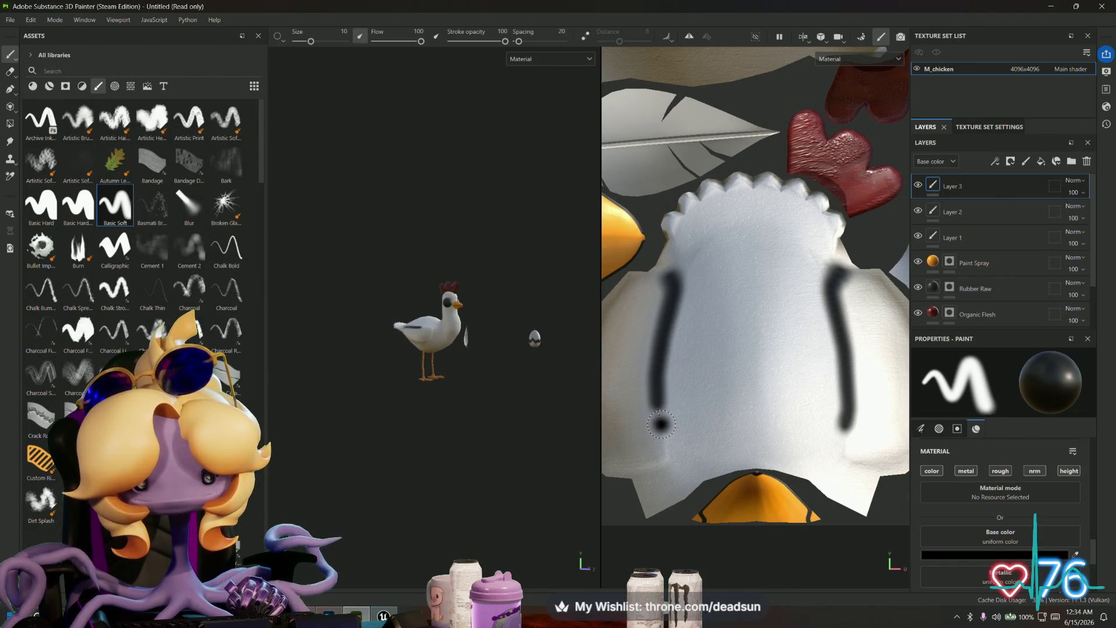
key(ctrl+z)
key(ctrl+z)
key(ctrl+z)
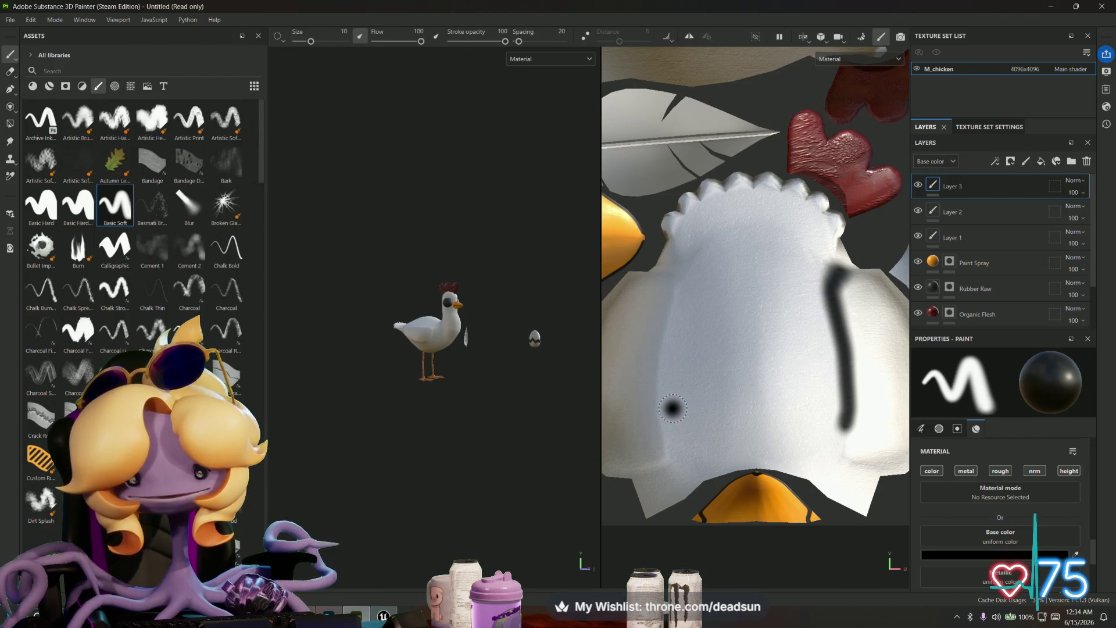
key(ctrl+z)
Step: Shade the body's left edge with a straight dark outline running up toward the beak
mouse_move(692, 108)
middle_down()
mouse_move(719, 393)
mouse_move(675, 450)
mouse_move(749, 314)
middle_up()
scroll(712, 318, up, 2)
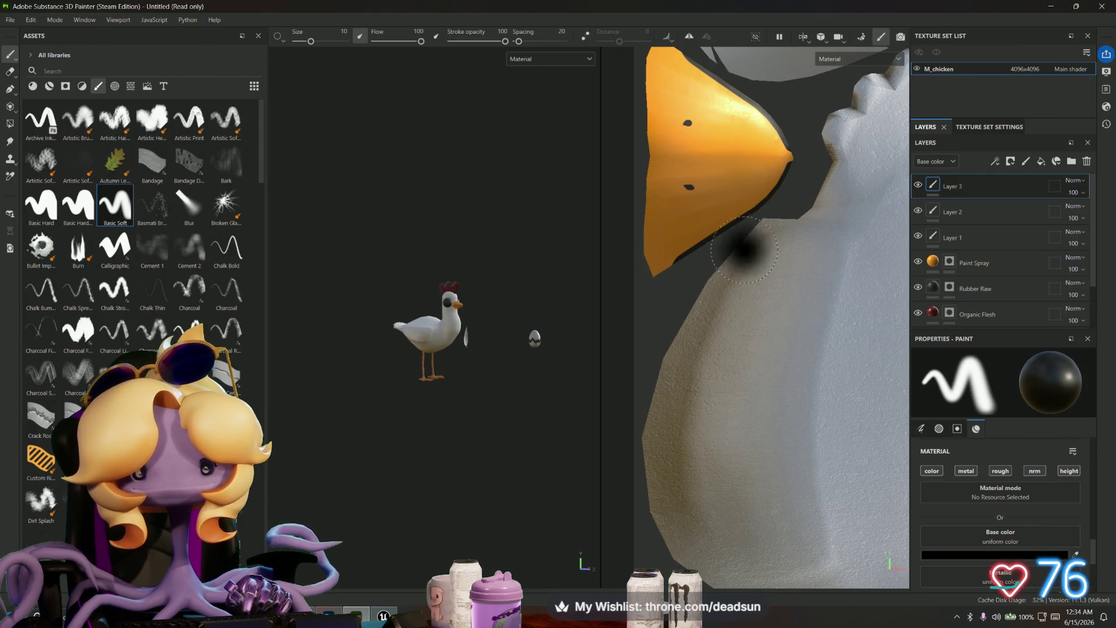
middle_drag(702, 531, 722, 456)
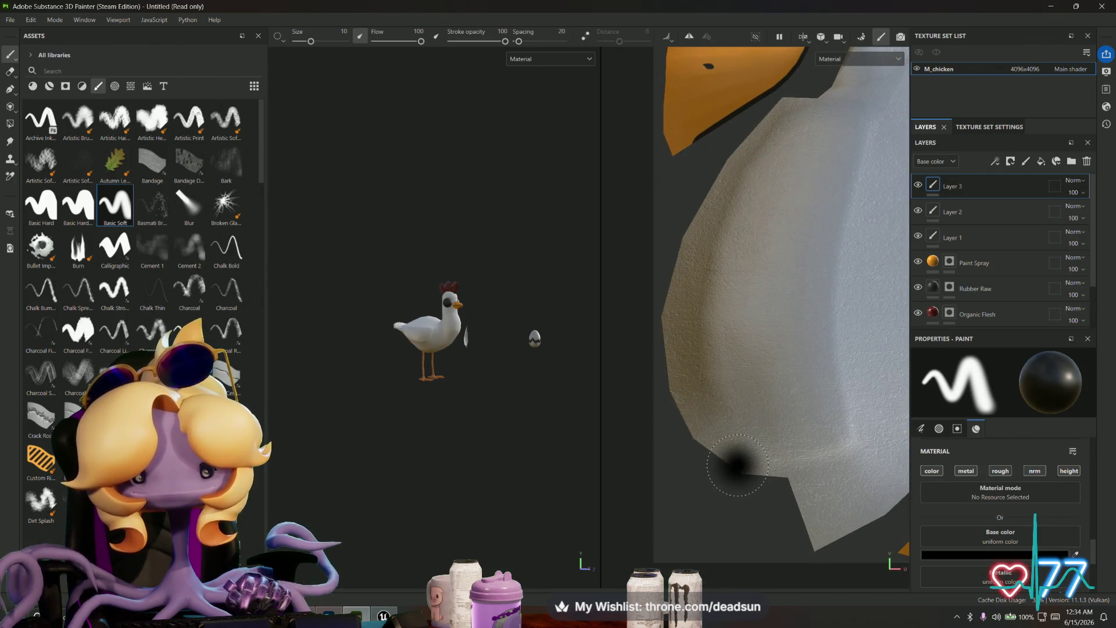
mouse_move(740, 465)
mouse_down()
mouse_move(689, 427)
mouse_move(684, 400)
mouse_up()
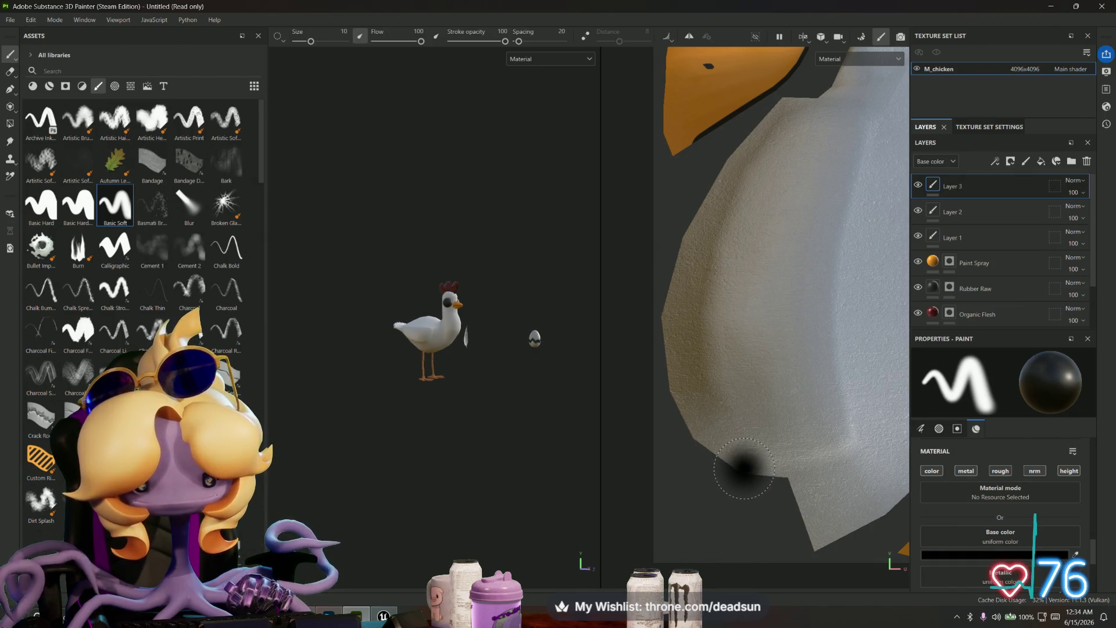
key(ctrl+shift)
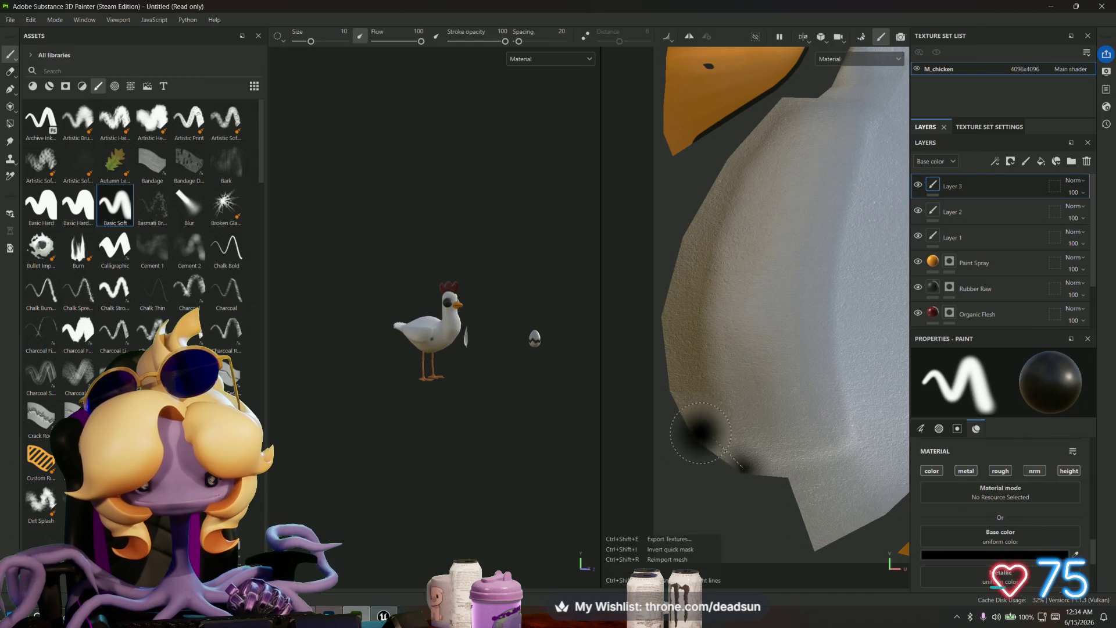
shift+click(702, 433)
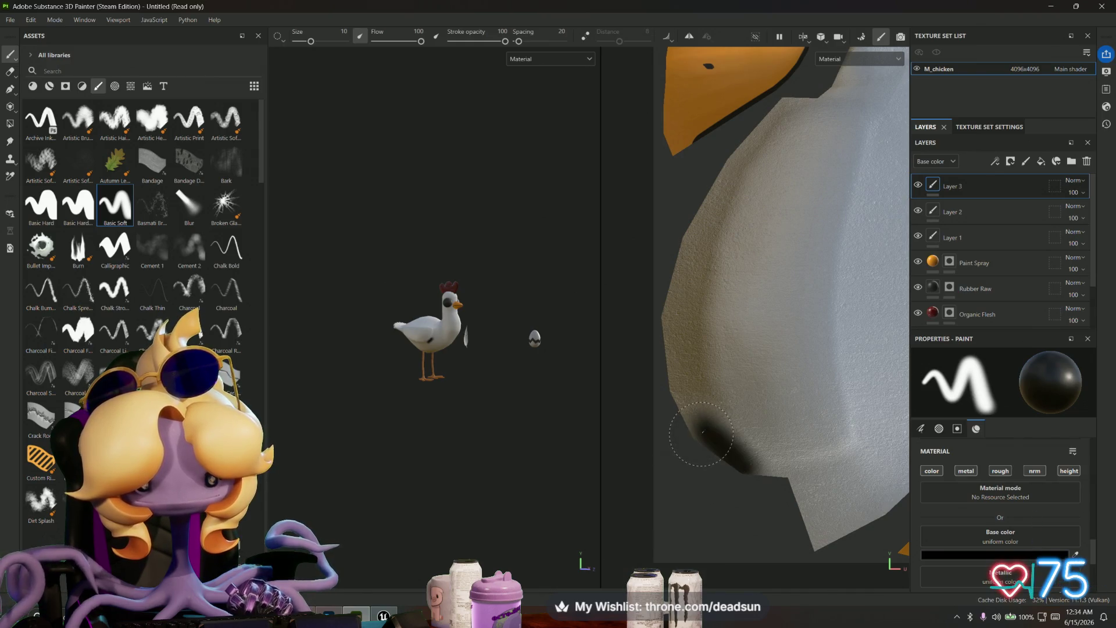
shift+click(680, 391)
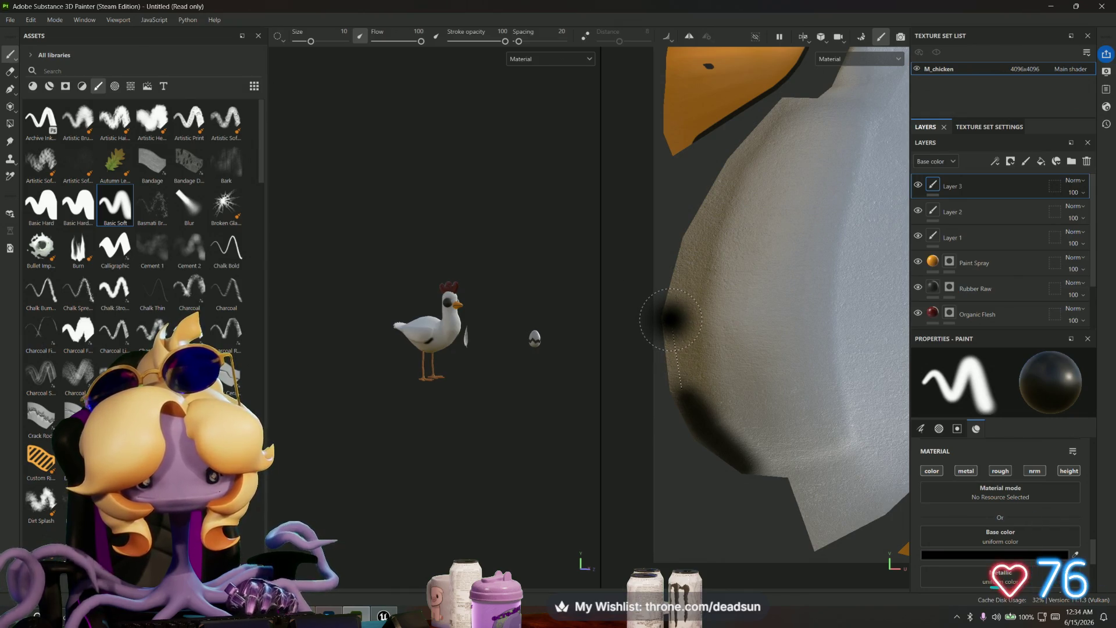
shift+click(667, 318)
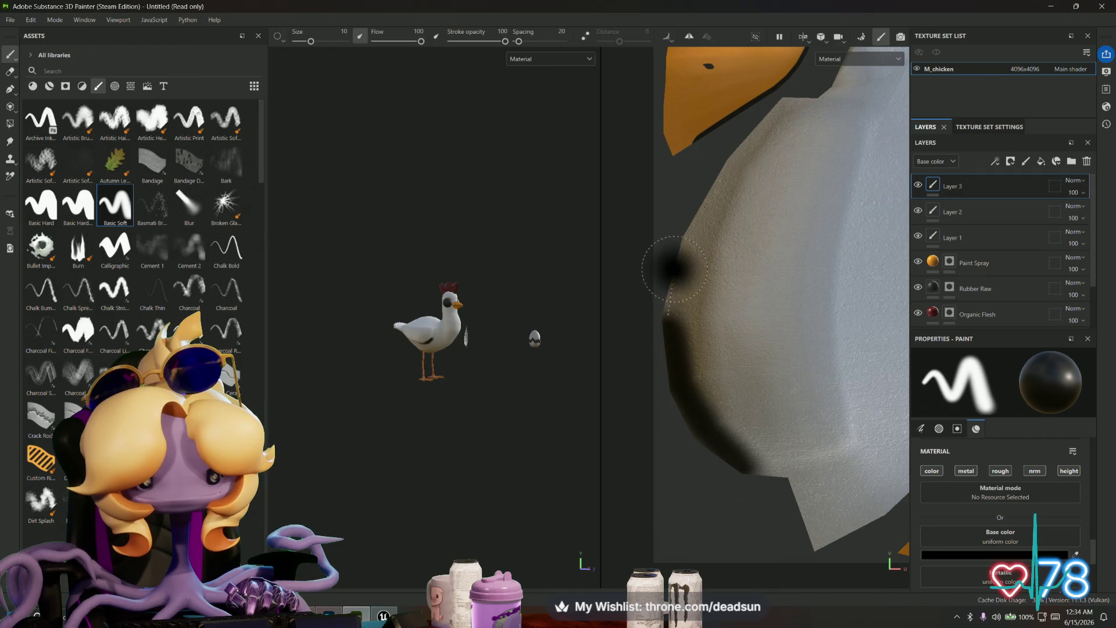
shift+click(685, 241)
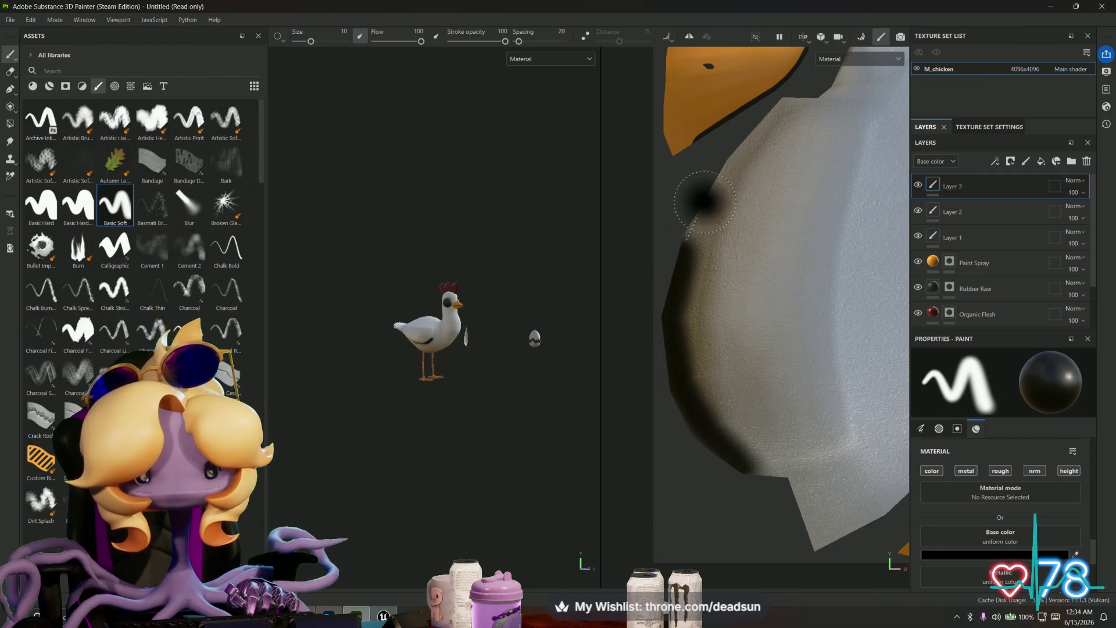
shift+click(729, 163)
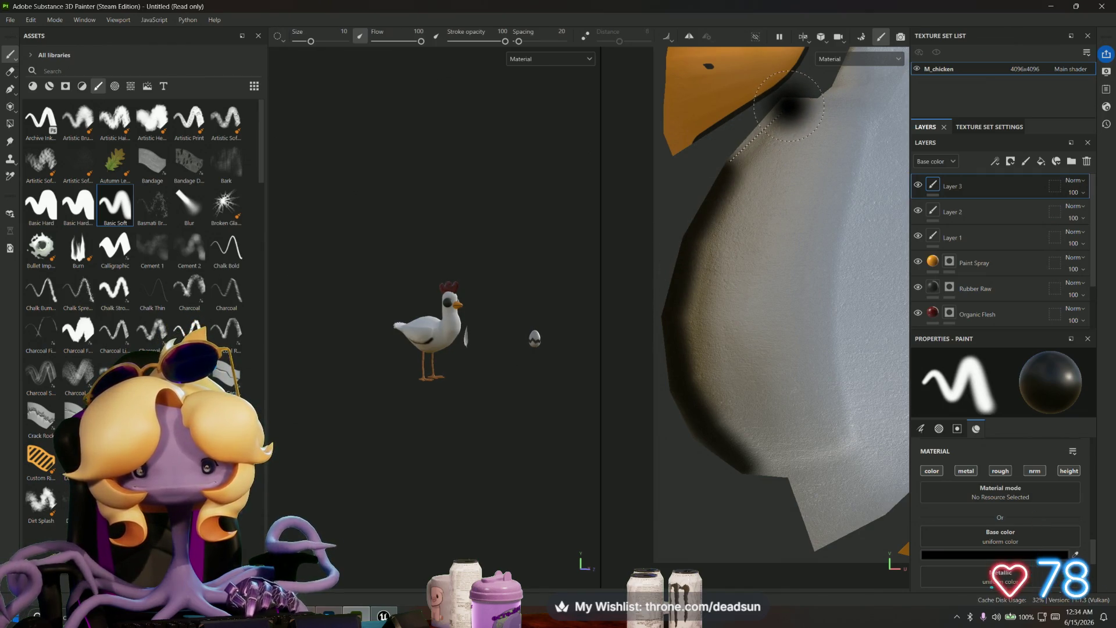
Step: Shade along the lower edge of the white body in the 3D view
middle_drag(852, 204, 683, 408)
mouse_move(684, 408)
alt+mouse_down()
mouse_move(760, 319)
mouse_move(738, 249)
mouse_move(756, 245)
mouse_move(842, 360)
mouse_move(864, 444)
mouse_move(859, 511)
mouse_move(846, 527)
mouse_move(848, 364)
alt+mouse_up()
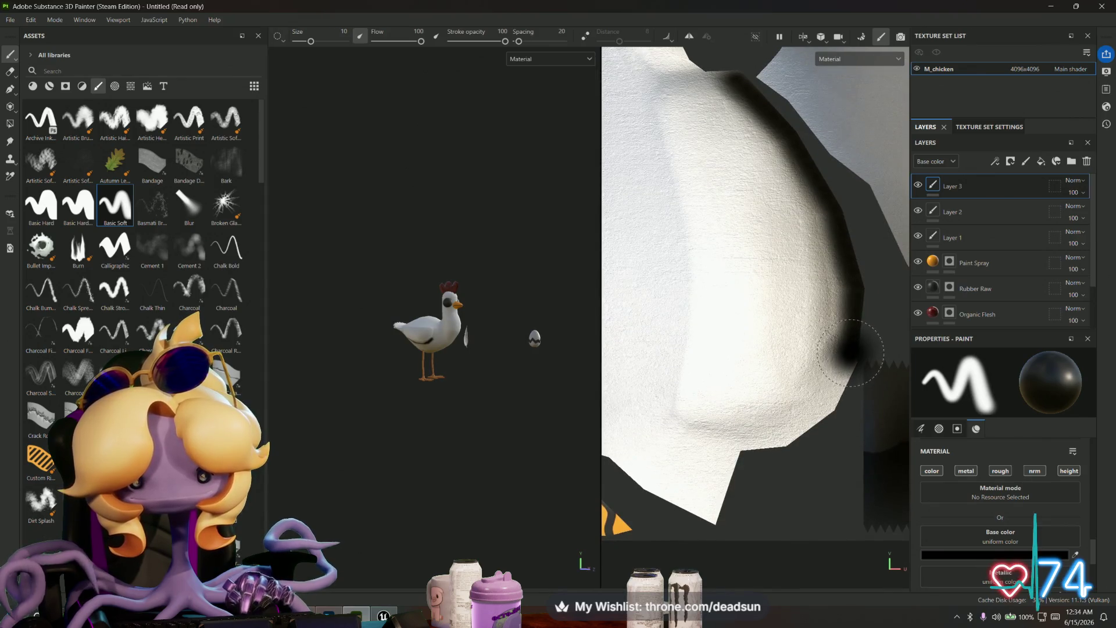
key(shift)
mouse_move(829, 410)
mouse_down()
mouse_move(799, 434)
mouse_move(737, 450)
mouse_move(734, 400)
mouse_move(623, 399)
mouse_up()
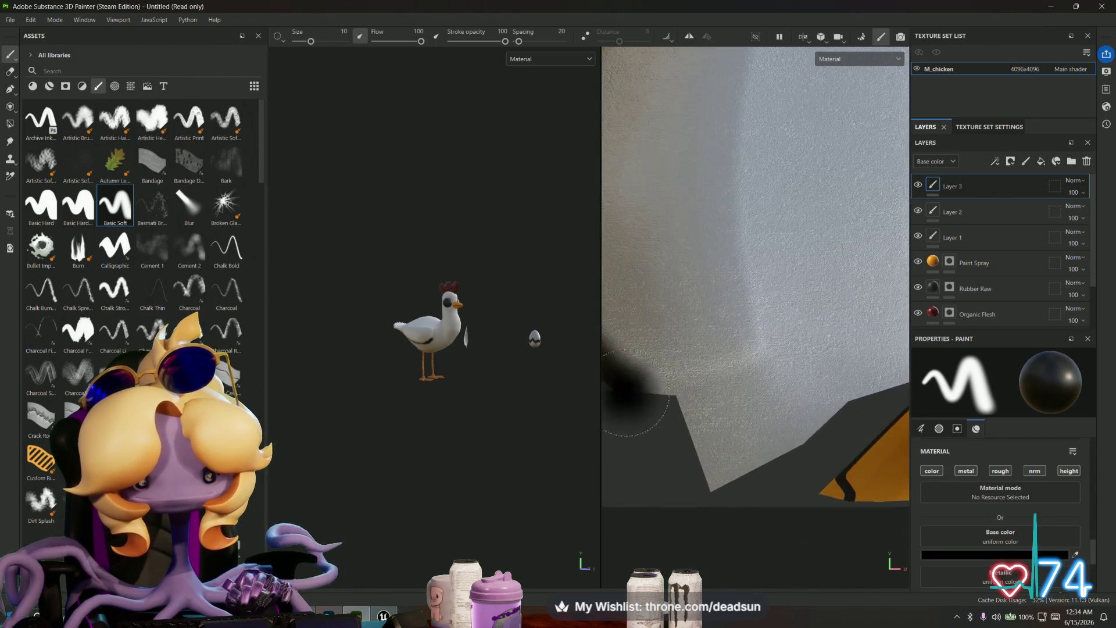
key(shift)
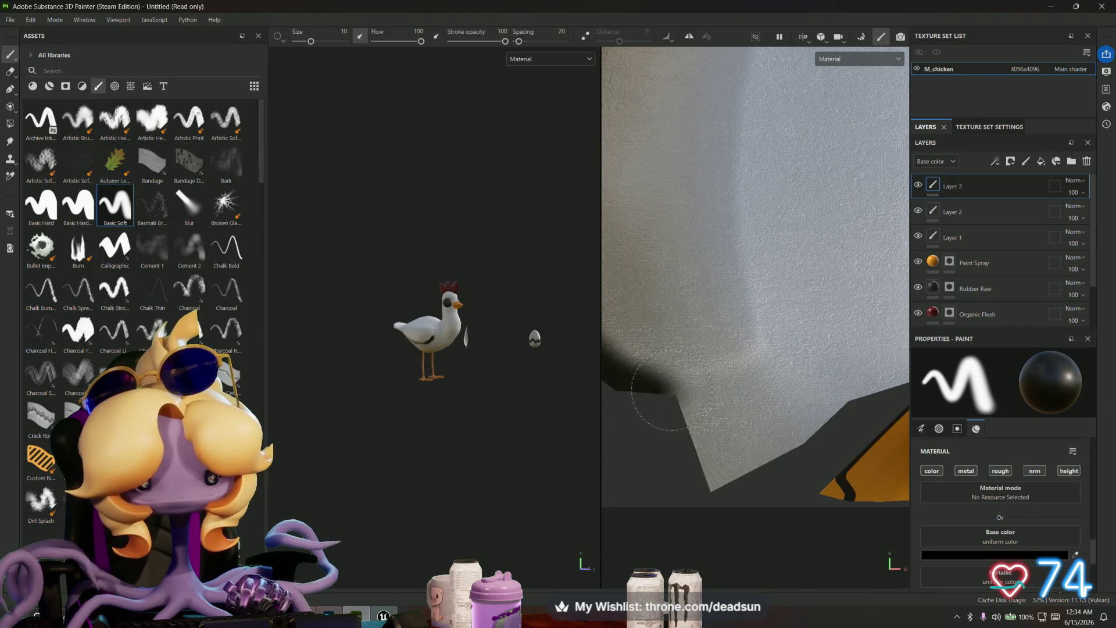
mouse_move(475, 454)
alt+mouse_down()
mouse_move(485, 372)
mouse_move(512, 369)
mouse_move(671, 442)
alt+mouse_up()
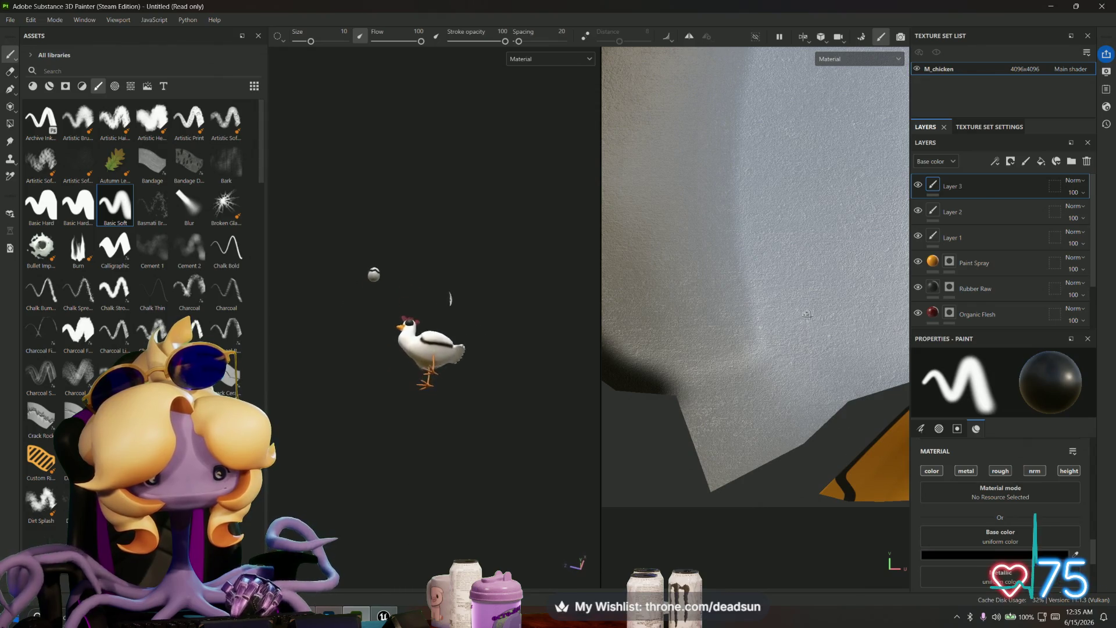
scroll(668, 314, down, 5)
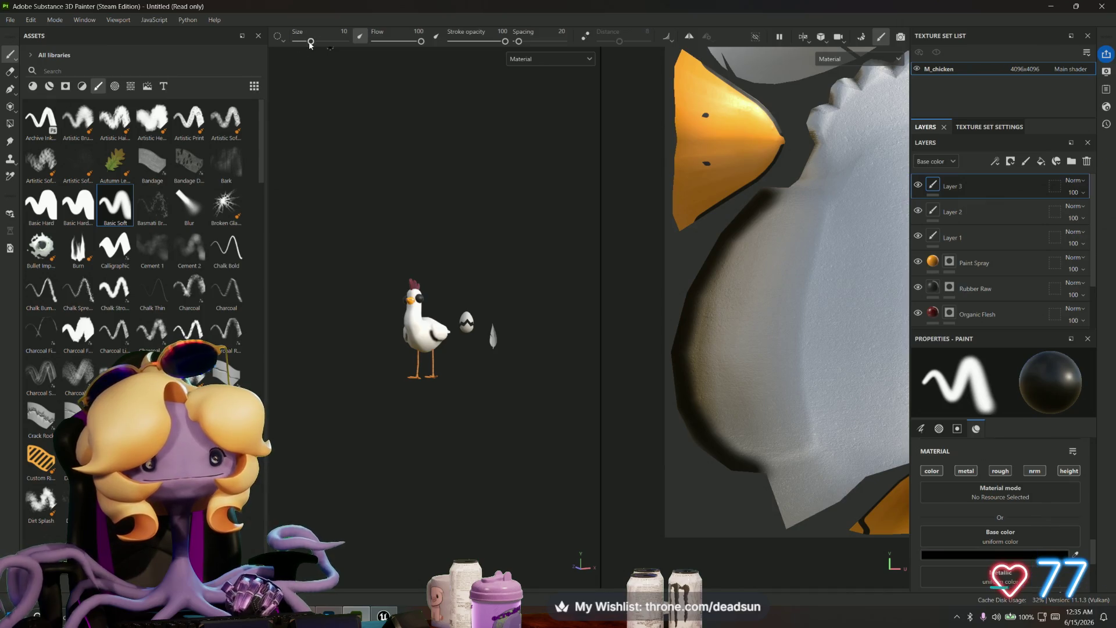
Step: Set the brush stroke opacity to 43 and faintly darken the body island's fur edge
drag(495, 42, 460, 42)
middle_drag(800, 65, 713, 422)
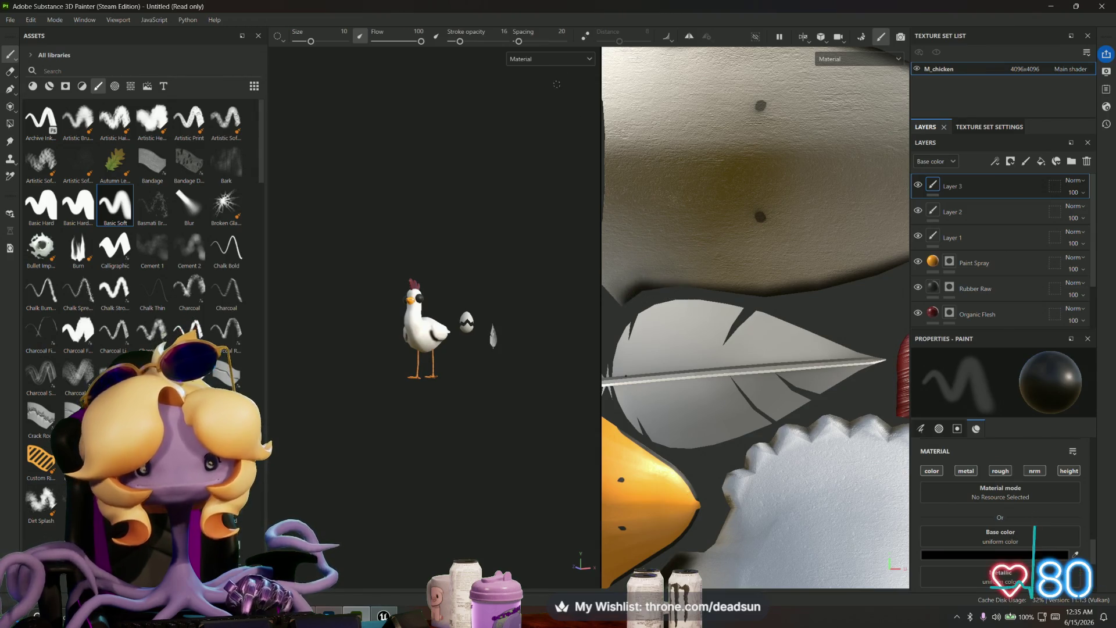
drag(460, 42, 475, 42)
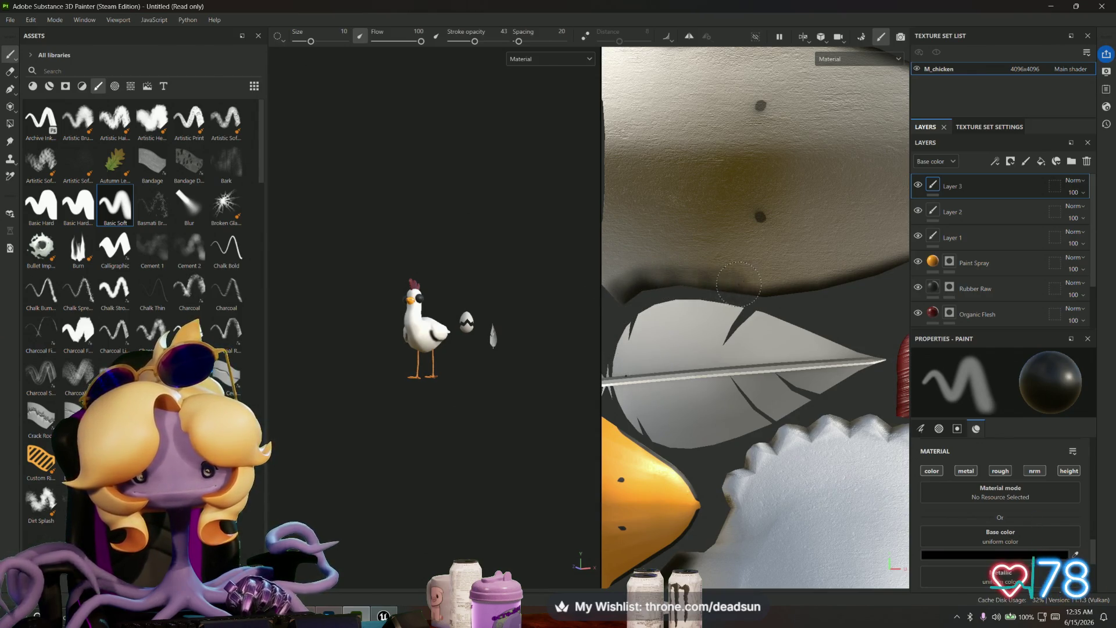
middle_drag(855, 268, 711, 316)
shift+click(749, 304)
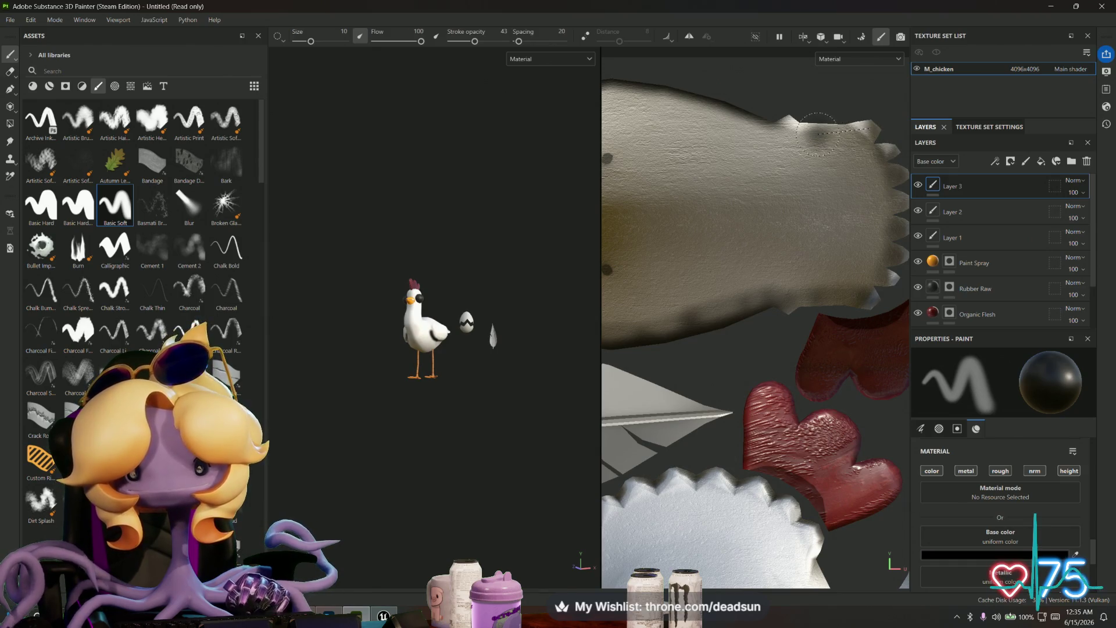
Step: Darken the top edge of the chicken's body island in the UV view
mouse_move(750, 169)
middle_down()
mouse_move(811, 215)
mouse_move(870, 222)
middle_up()
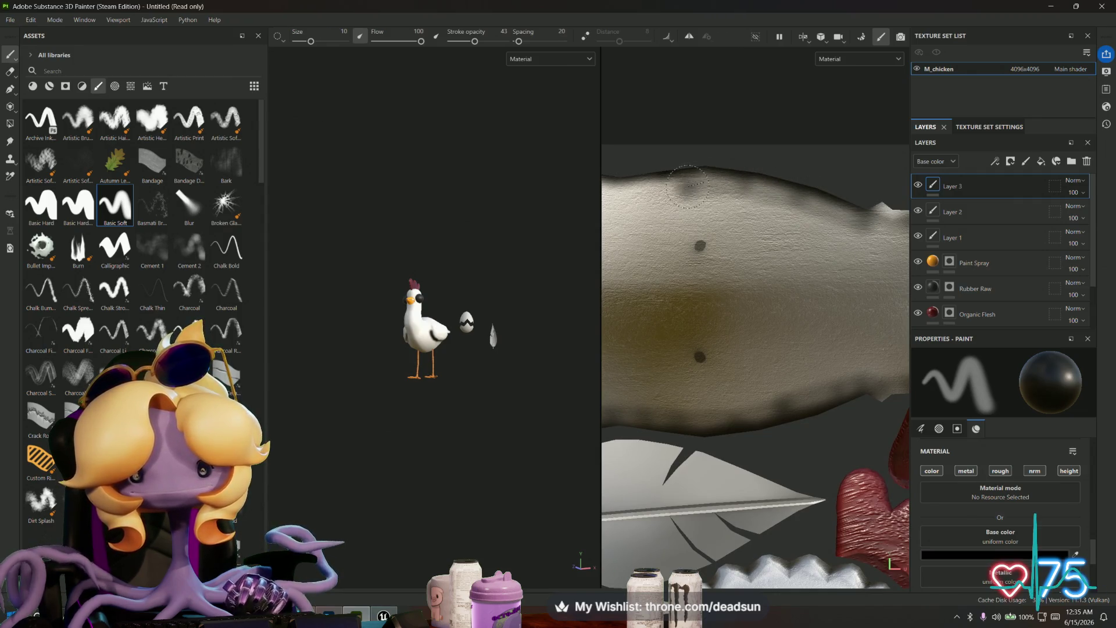
middle_drag(636, 195, 775, 232)
mouse_move(778, 225)
mouse_down()
mouse_move(715, 227)
mouse_move(750, 221)
mouse_move(701, 209)
mouse_up()
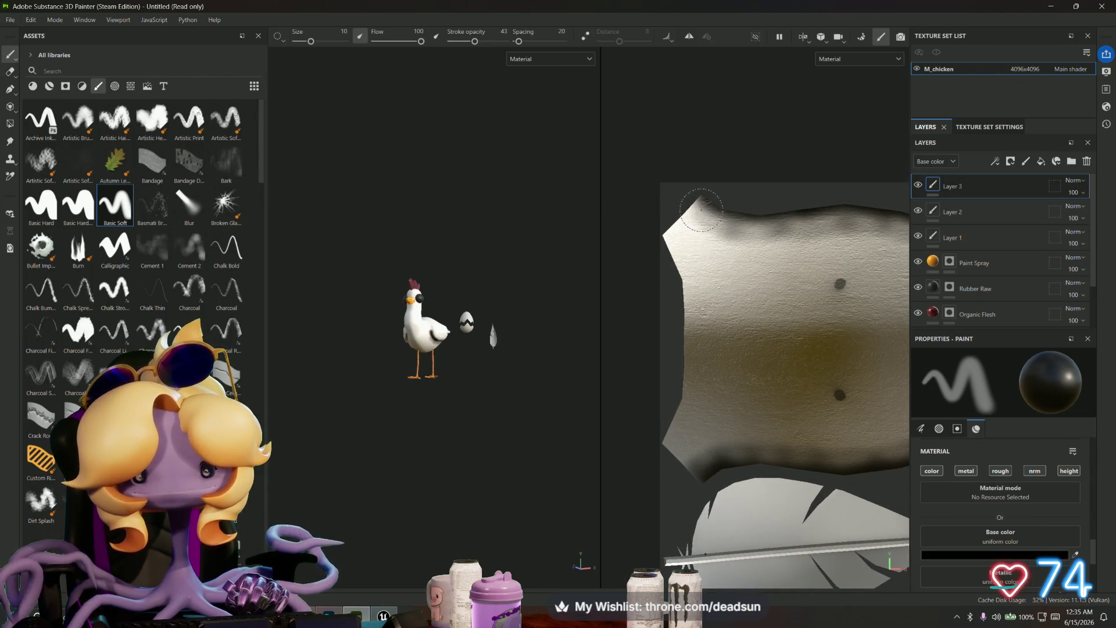
scroll(692, 203, down, 5)
alt+drag(523, 291, 500, 282)
scroll(418, 320, up, 10)
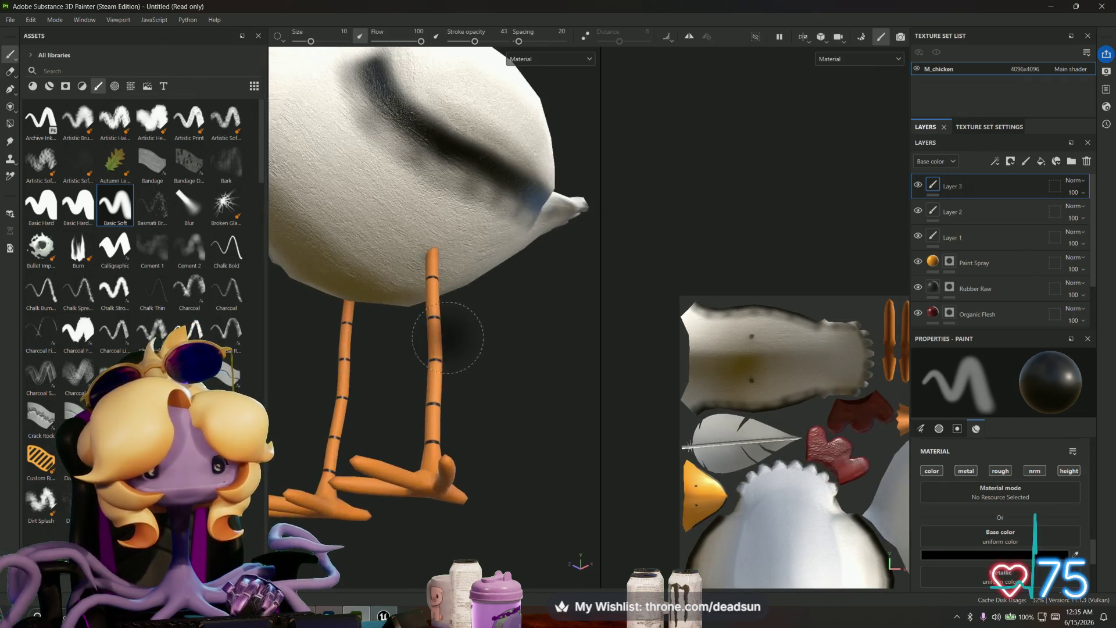
Step: Brush a soft dark band across the body under the wing, then check it from behind
mouse_move(417, 340)
alt+mouse_down()
mouse_move(364, 407)
mouse_move(504, 403)
mouse_move(498, 396)
alt+mouse_up()
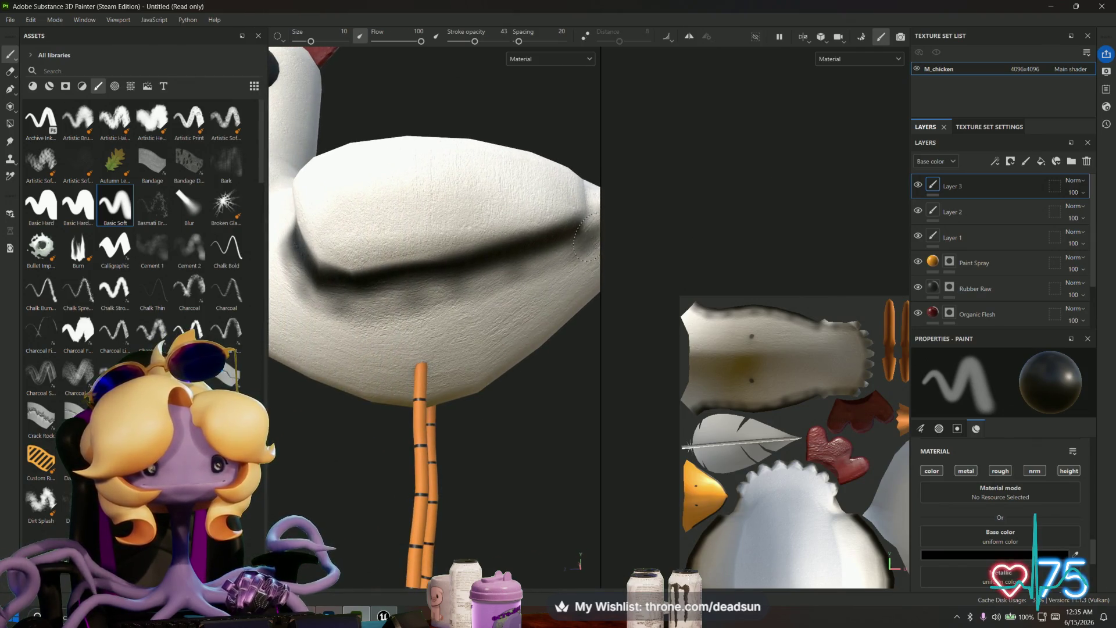
drag(533, 265, 368, 304)
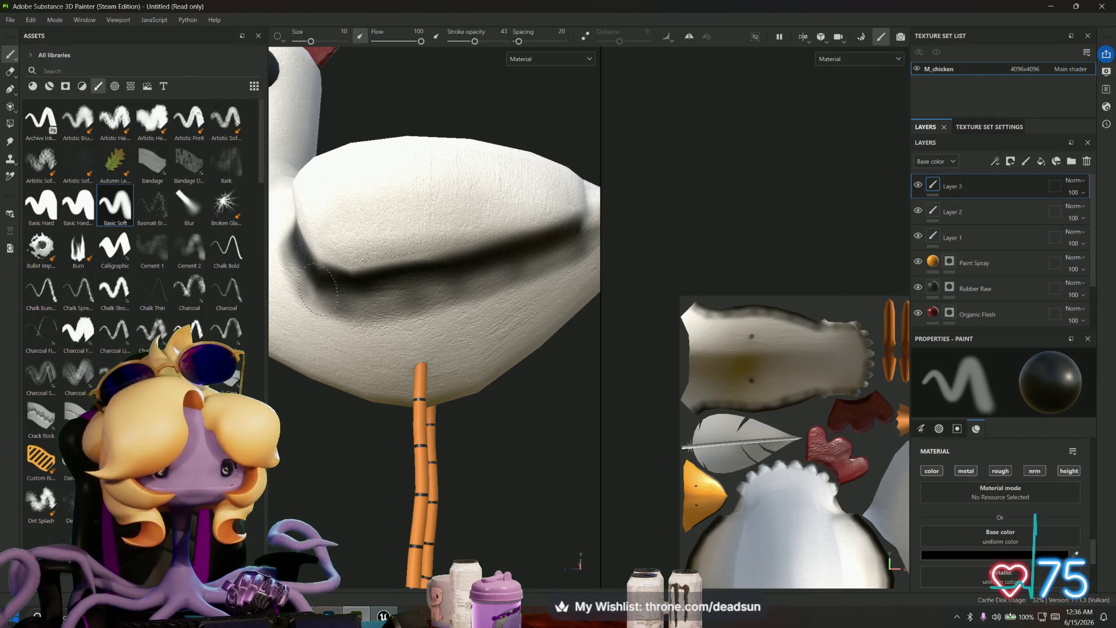
mouse_move(578, 237)
mouse_down()
mouse_move(430, 282)
mouse_move(341, 292)
mouse_up()
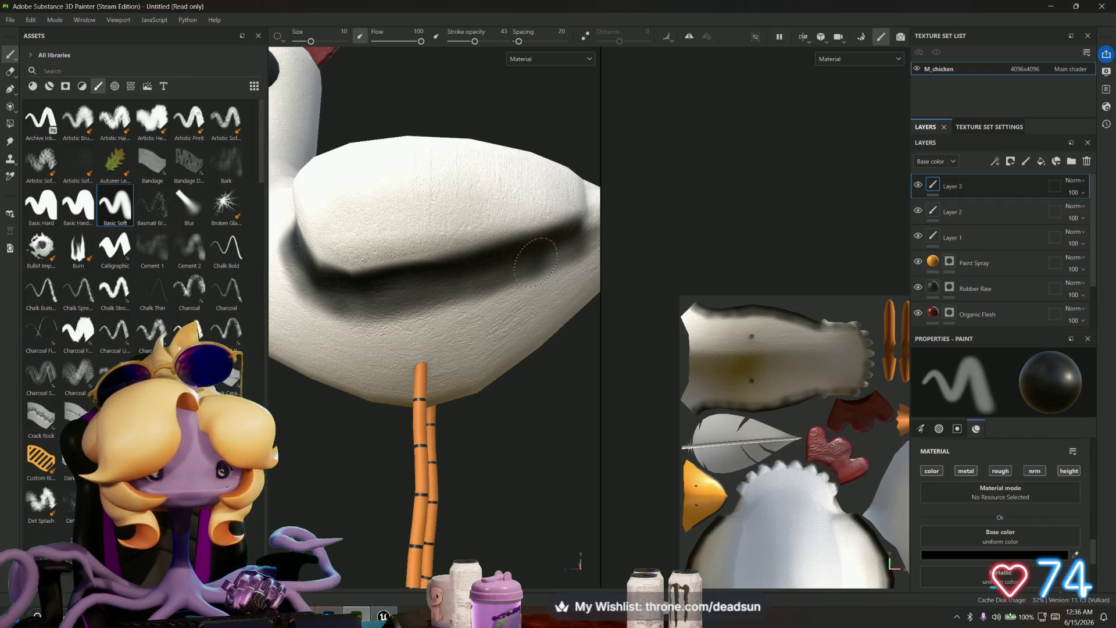
mouse_move(552, 363)
alt+mouse_down()
mouse_move(351, 399)
mouse_move(401, 384)
mouse_move(410, 393)
mouse_move(419, 356)
alt+mouse_up()
scroll(512, 315, up, 3)
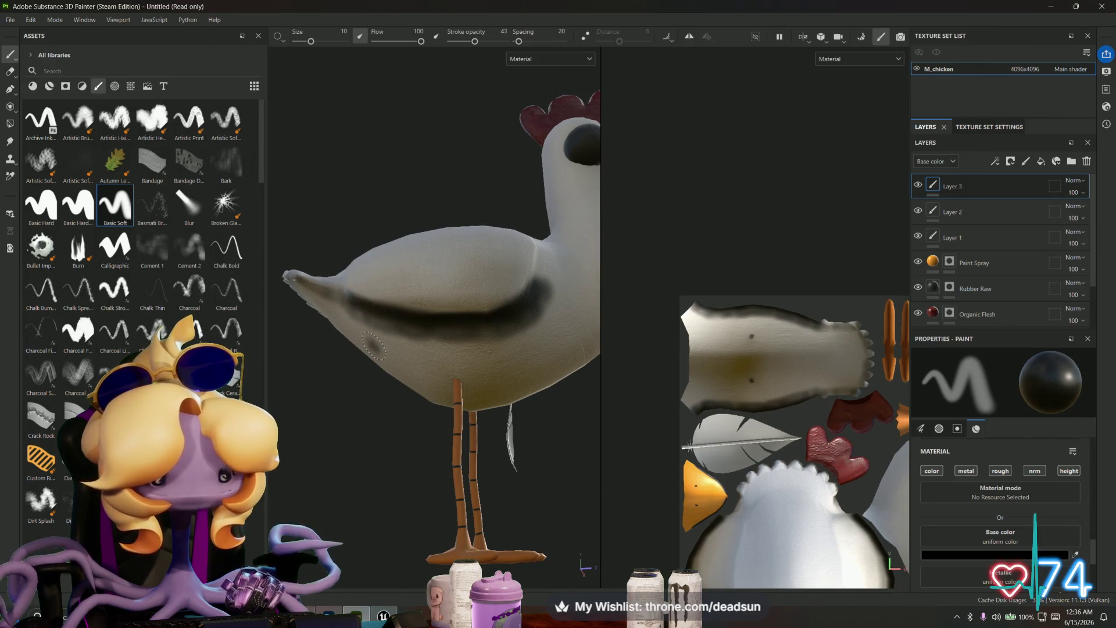
scroll(373, 346, down, 5)
mouse_move(386, 398)
alt+mouse_down()
mouse_move(553, 424)
mouse_move(565, 466)
mouse_move(478, 518)
mouse_move(524, 503)
mouse_move(456, 458)
alt+mouse_up()
scroll(446, 448, up, 5)
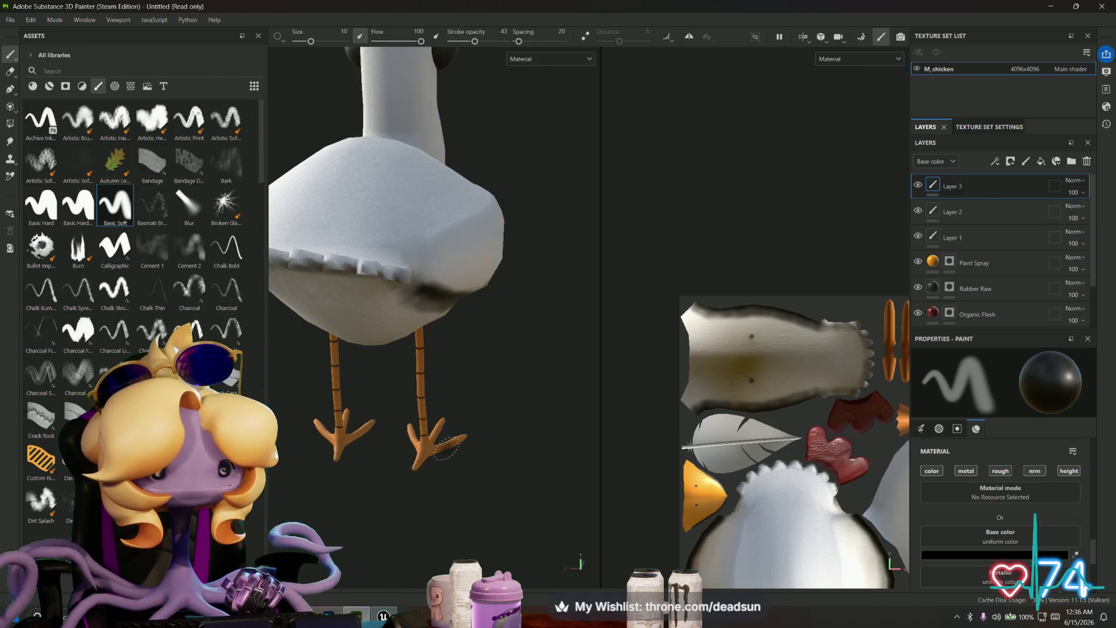
scroll(446, 448, down, 5)
mouse_move(498, 374)
alt+mouse_down()
mouse_move(526, 279)
mouse_move(450, 230)
mouse_move(365, 211)
mouse_move(378, 233)
mouse_move(332, 218)
mouse_move(288, 270)
mouse_move(395, 261)
mouse_move(473, 282)
mouse_move(419, 250)
mouse_move(325, 282)
mouse_move(310, 299)
mouse_move(430, 291)
mouse_move(470, 302)
mouse_move(312, 281)
alt+mouse_up()
scroll(535, 292, up, 5)
scroll(425, 349, down, 5)
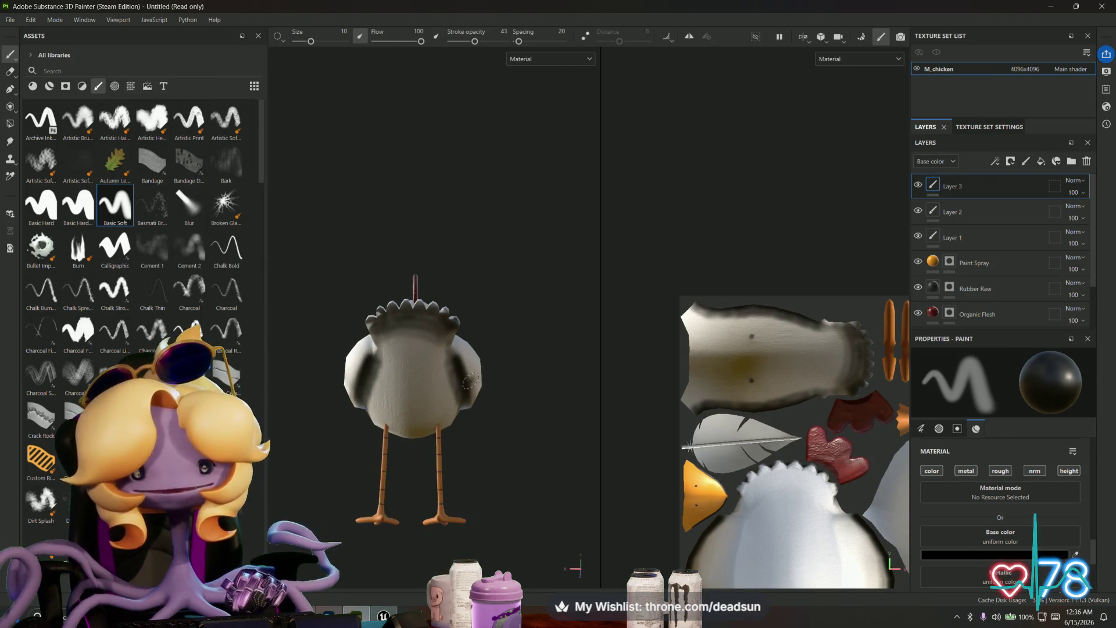
scroll(754, 334, up, 5)
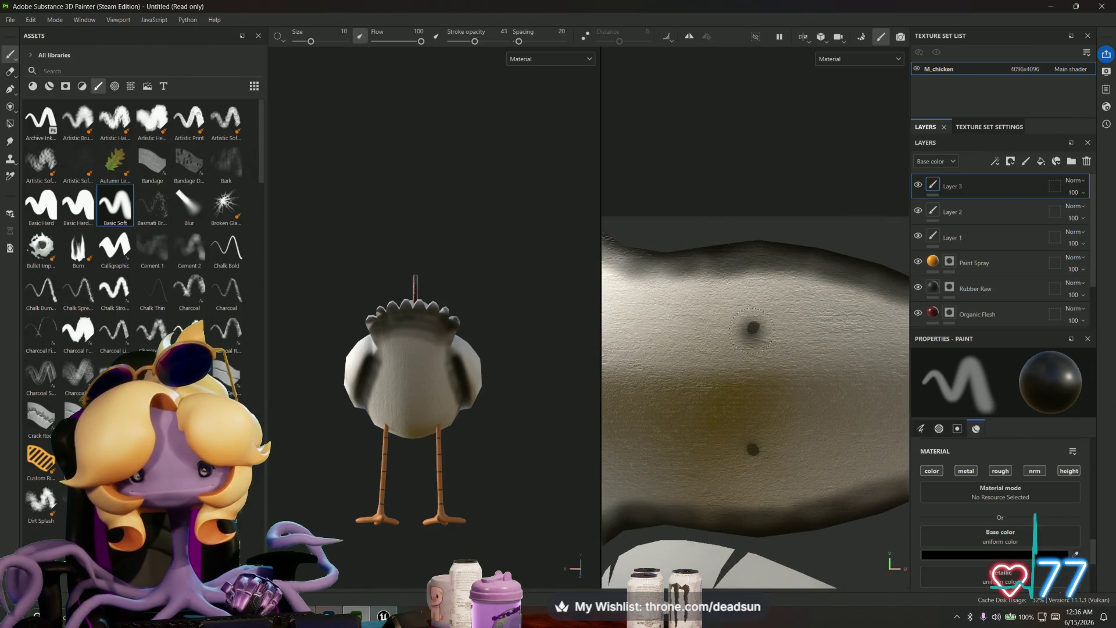
click(753, 327)
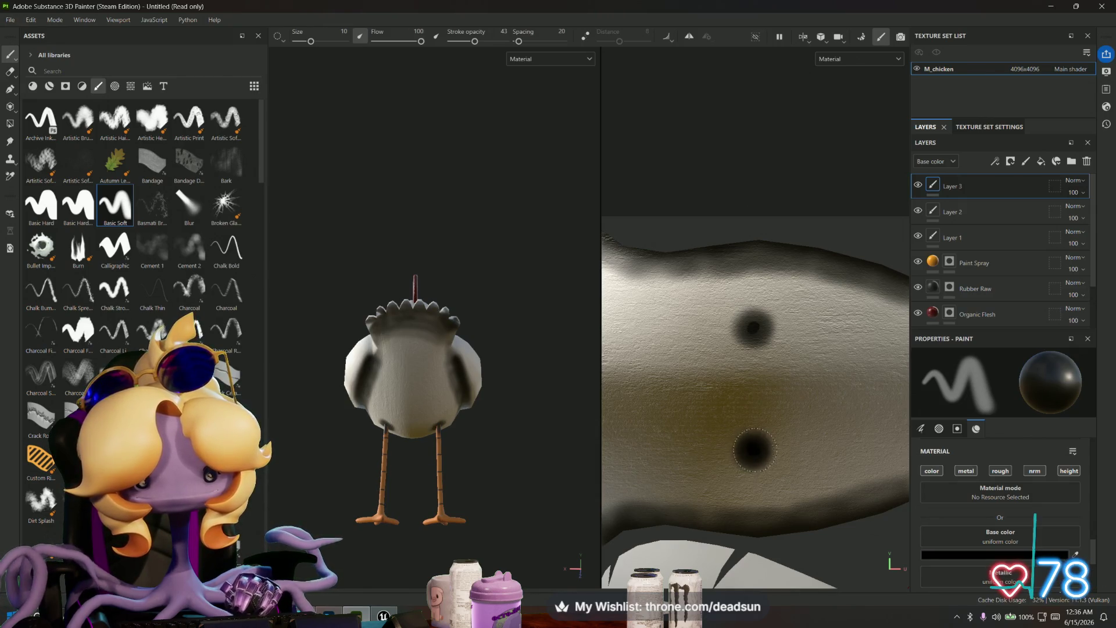
mouse_move(465, 419)
alt+mouse_down()
mouse_move(481, 419)
mouse_move(513, 343)
mouse_move(570, 434)
alt+mouse_up()
scroll(461, 415, up, 5)
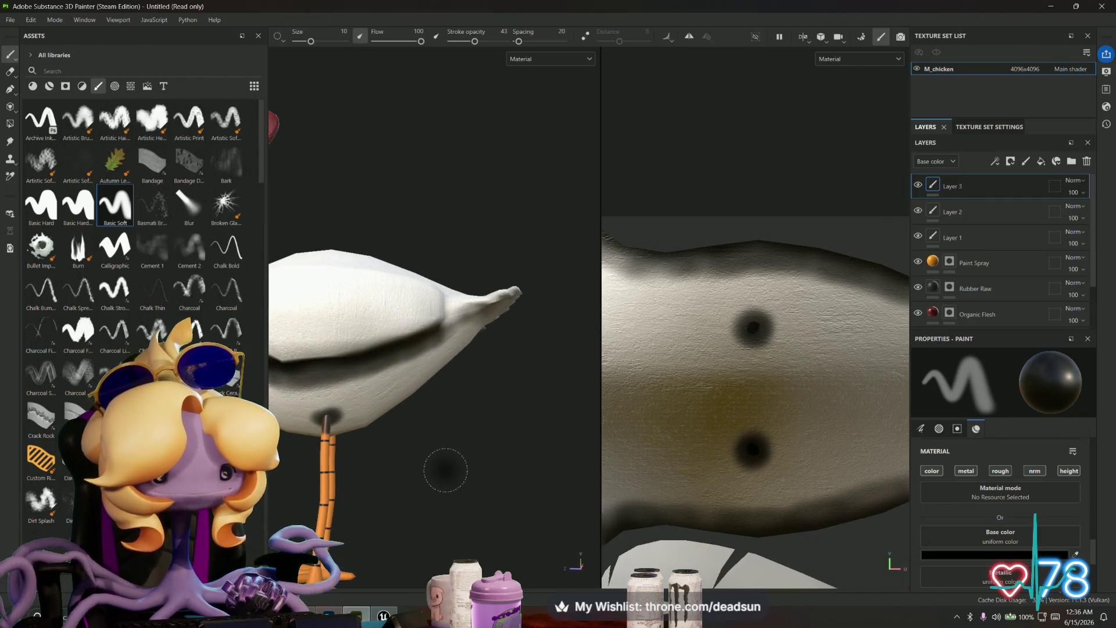
key(ctrl+z)
key(ctrl+z)
key(ctrl+z)
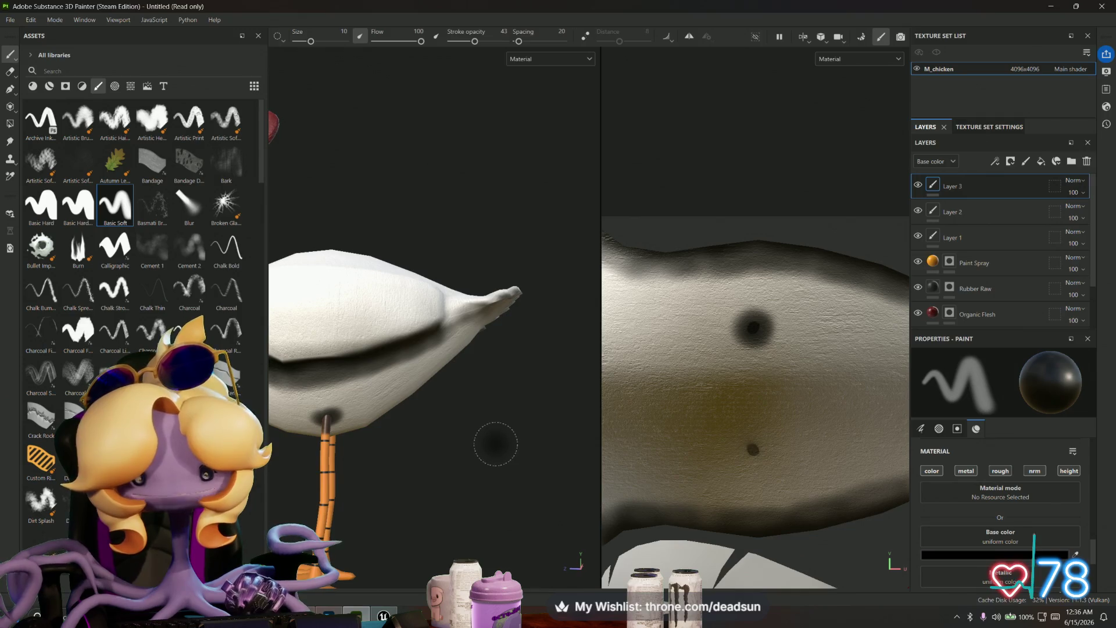
mouse_move(486, 436)
alt+mouse_down()
mouse_move(469, 429)
mouse_move(515, 476)
mouse_move(419, 473)
mouse_move(513, 479)
mouse_move(494, 447)
alt+mouse_up()
scroll(478, 444, down, 5)
scroll(494, 446, down, 4)
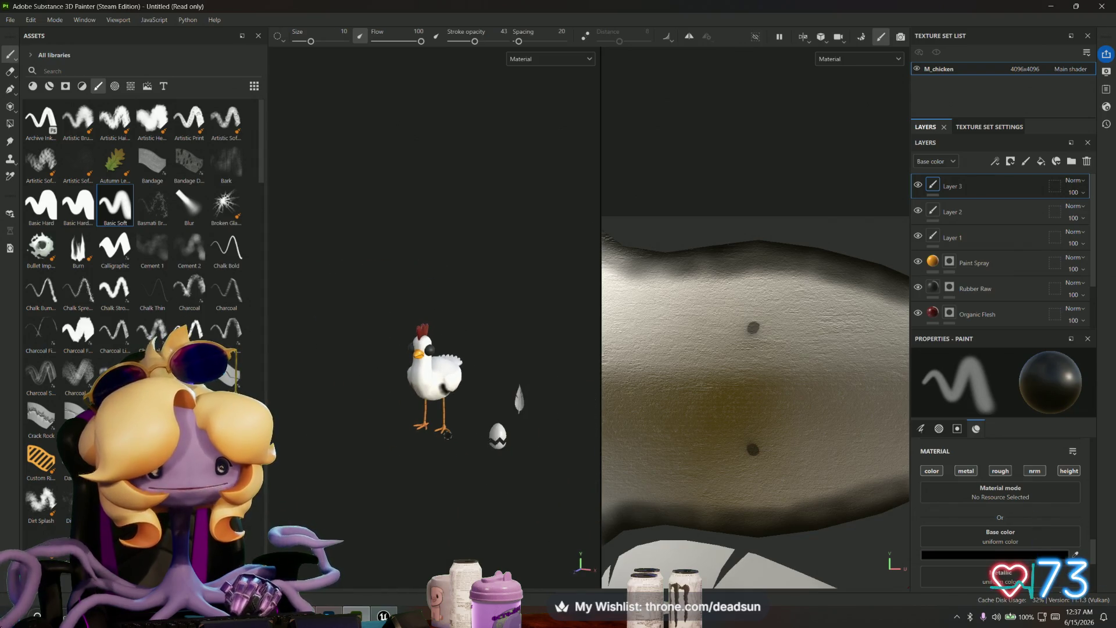
key(alt+Tab)
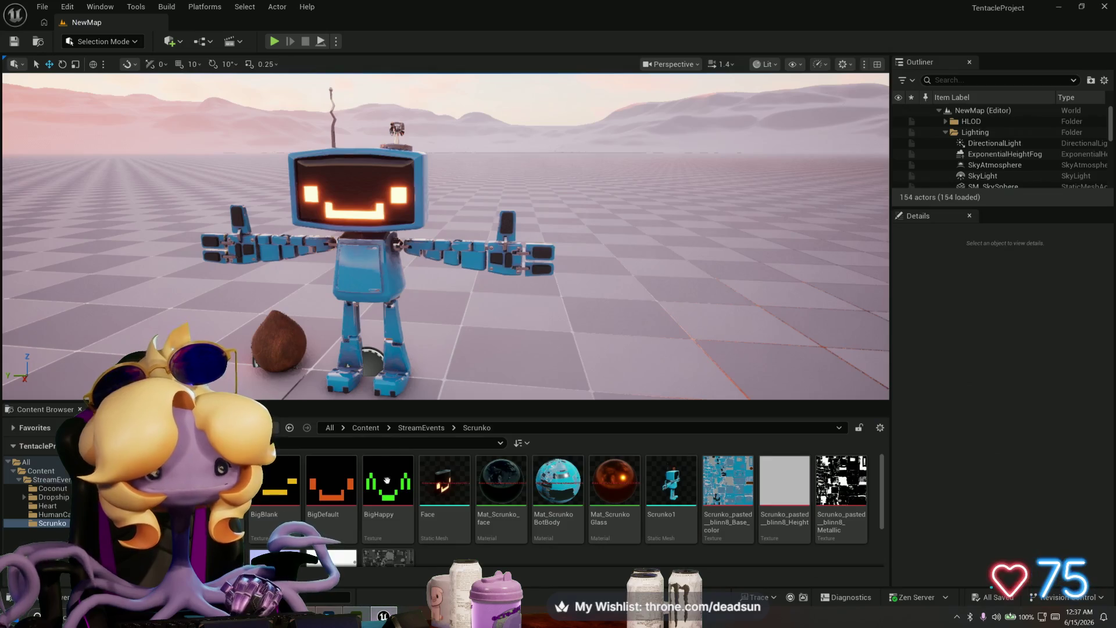
Step: Fly the Unreal viewport camera around the Scrunko robot, then Alt+Tab back to Substance Painter
scroll(456, 321, up, 3)
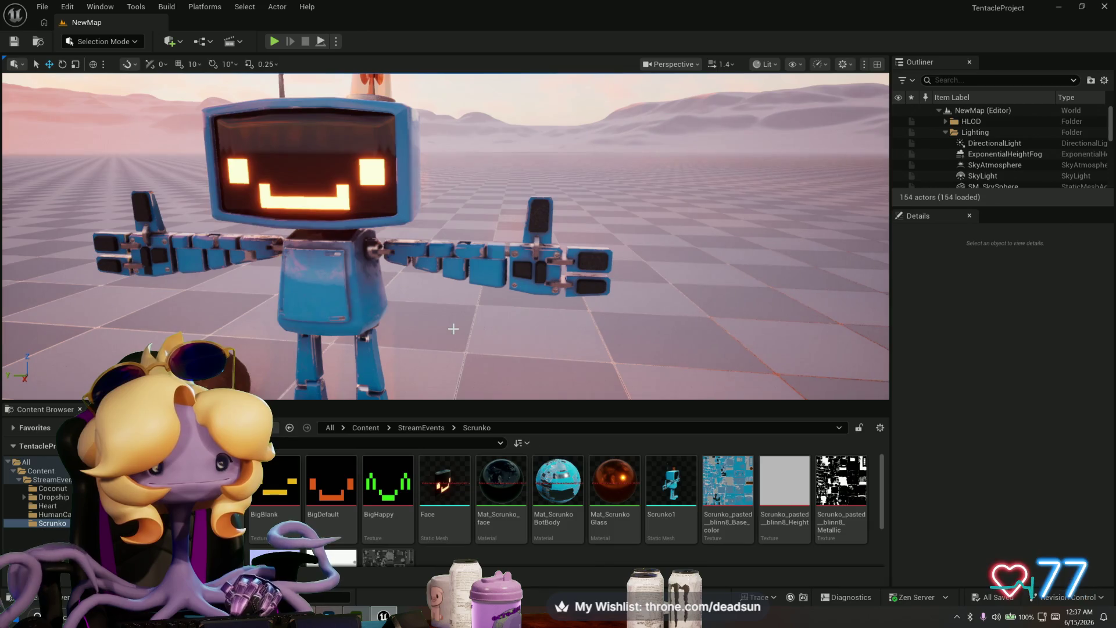
scroll(453, 329, down, 4)
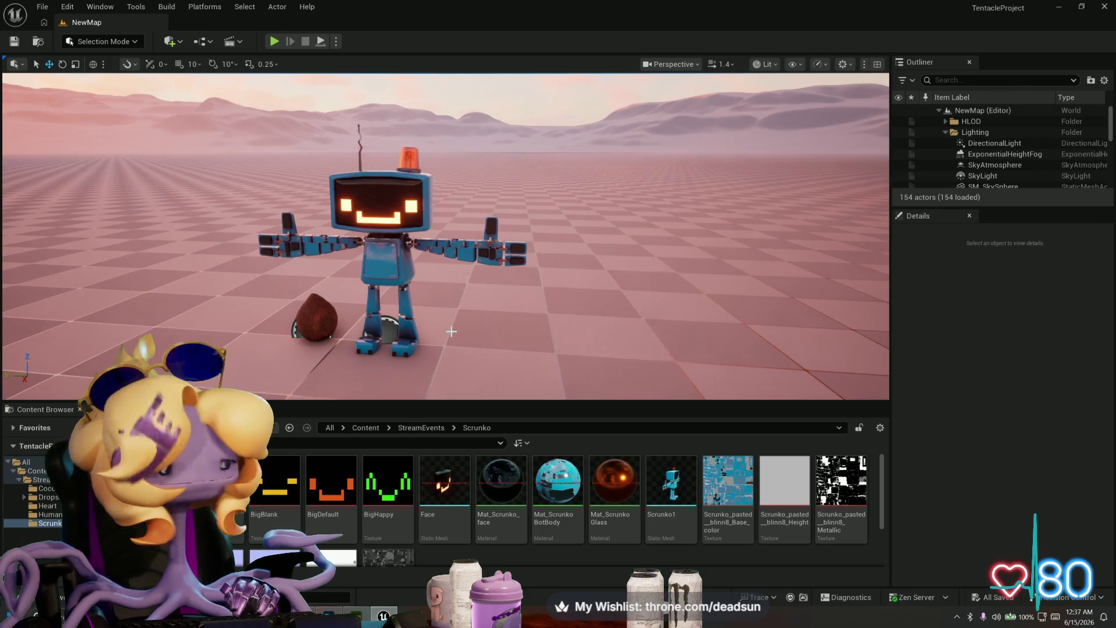
mouse_move(511, 339)
right_down()
mouse_move(408, 292)
mouse_move(485, 337)
right_up()
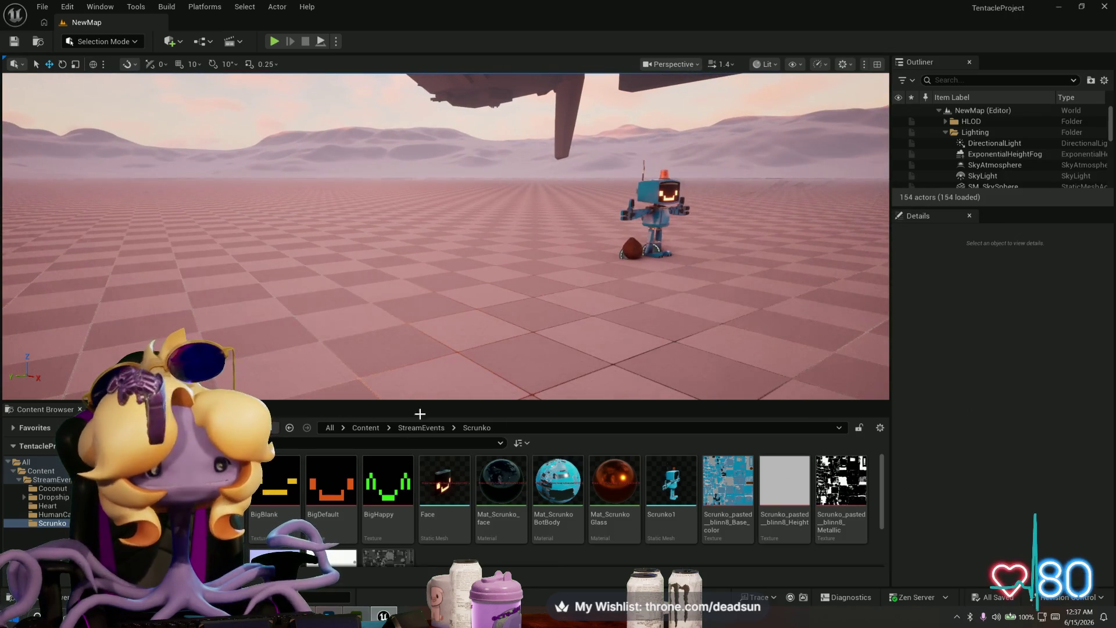
click(356, 615)
click(381, 561)
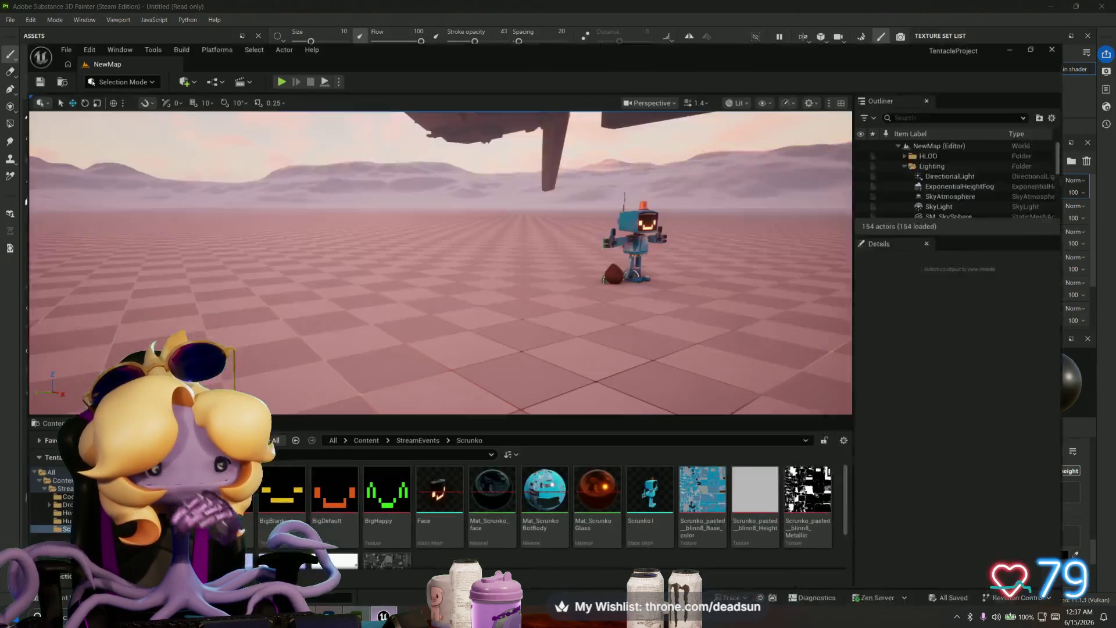
right_drag(445, 236, 474, 240)
right_drag(300, 169, 331, 170)
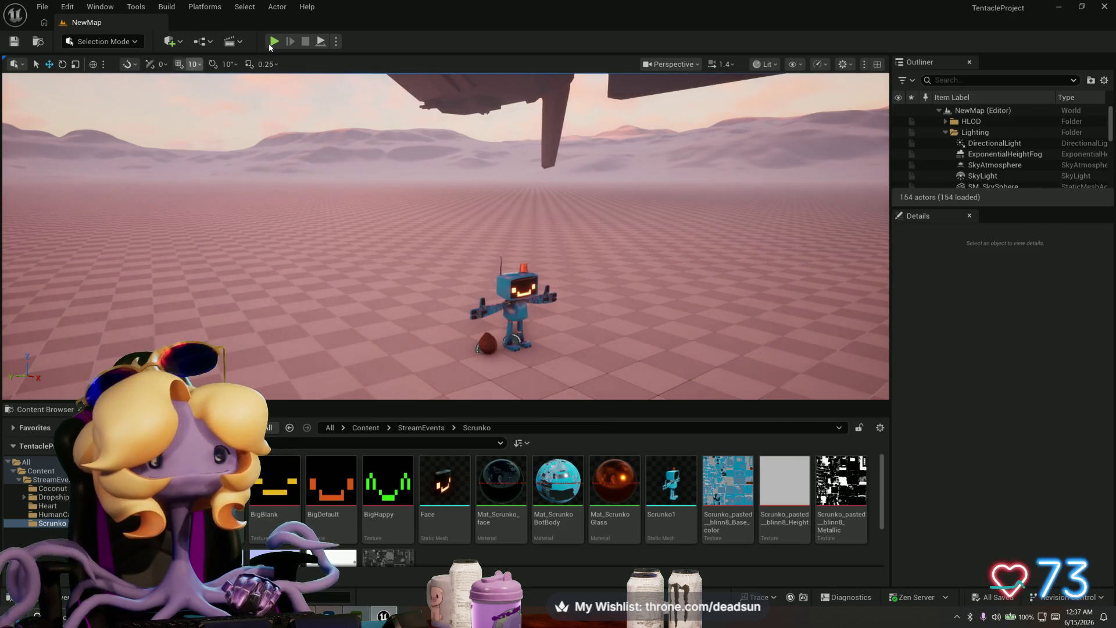
key(alt+Tab)
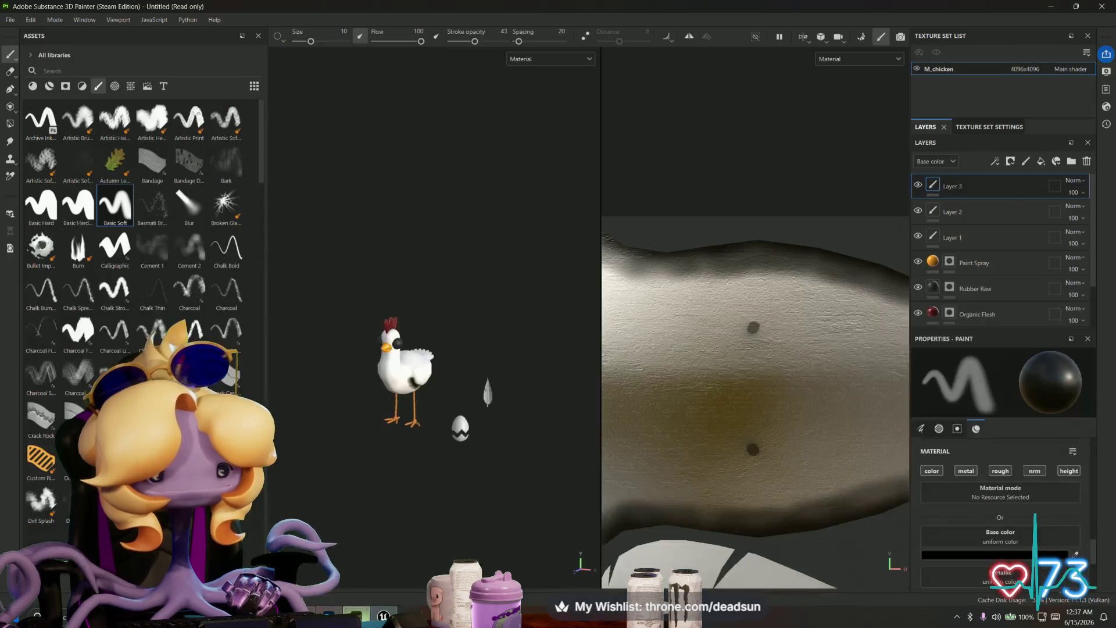
Step: Zoom in on the chicken and save the project as 'Chicken' via Save as
mouse_move(363, 478)
alt+right_down()
mouse_move(543, 511)
mouse_move(439, 487)
alt+right_up()
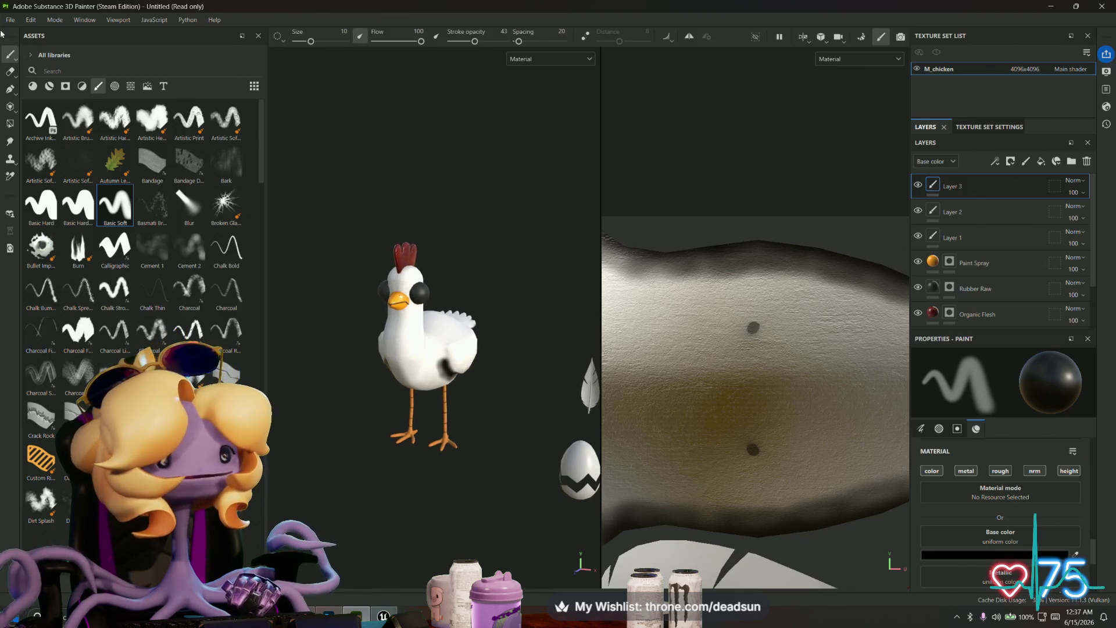
click(11, 19)
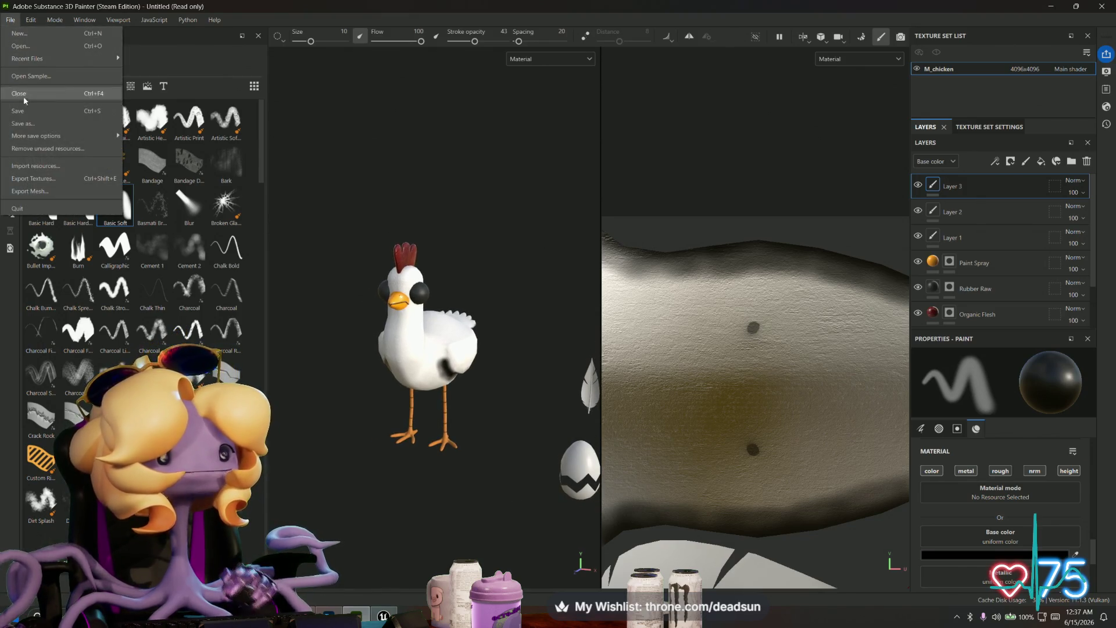
click(69, 123)
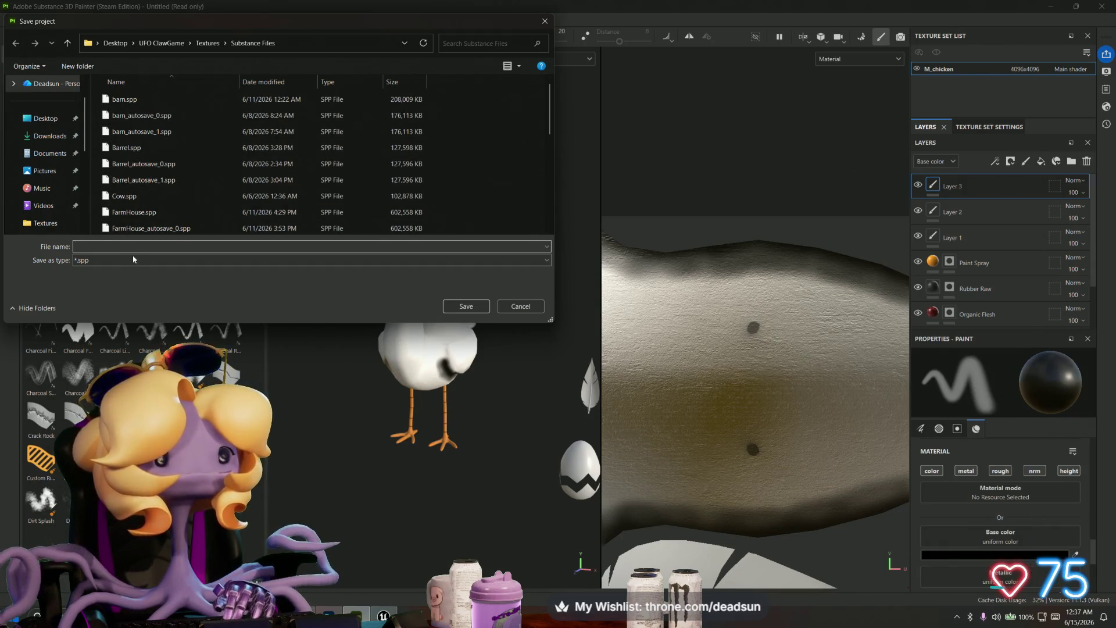
text(Chicken)
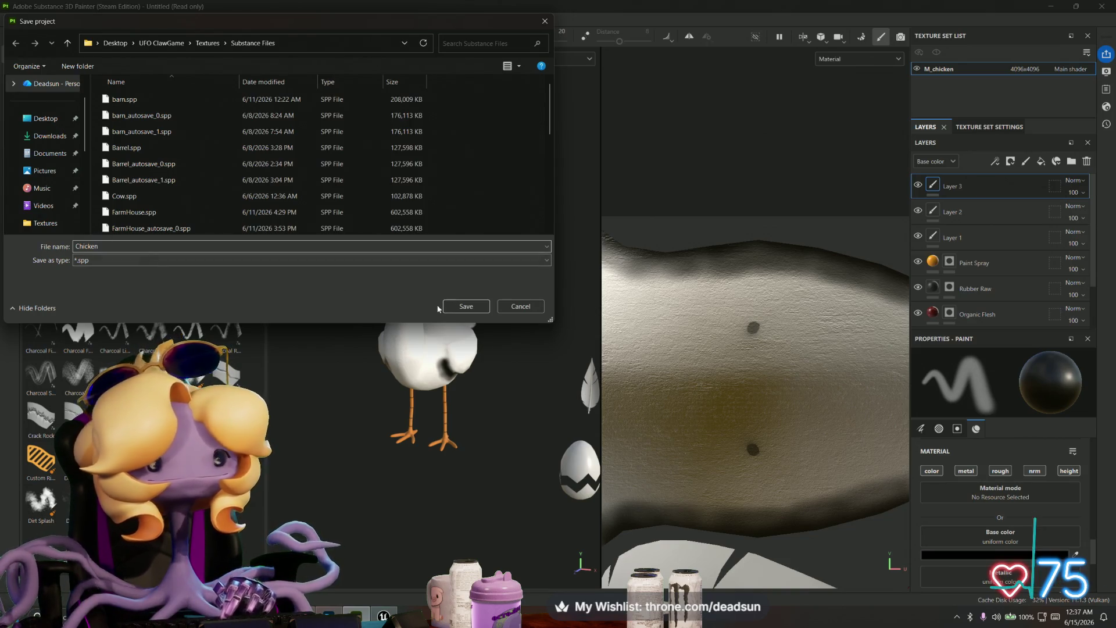
click(466, 307)
Step: Orbit the chicken to a side view and show the feather, beak and comb UV islands
mouse_move(326, 442)
alt+mouse_down()
mouse_move(361, 399)
mouse_move(352, 432)
mouse_move(530, 550)
mouse_move(398, 557)
mouse_move(414, 521)
mouse_move(571, 388)
mouse_move(715, 385)
mouse_move(407, 419)
mouse_move(460, 413)
alt+mouse_up()
scroll(719, 434, down, 2)
middle_drag(719, 434, 733, 281)
mouse_move(523, 500)
alt+mouse_down()
mouse_move(536, 518)
mouse_move(471, 448)
mouse_move(361, 423)
alt+mouse_up()
scroll(427, 378, up, 4)
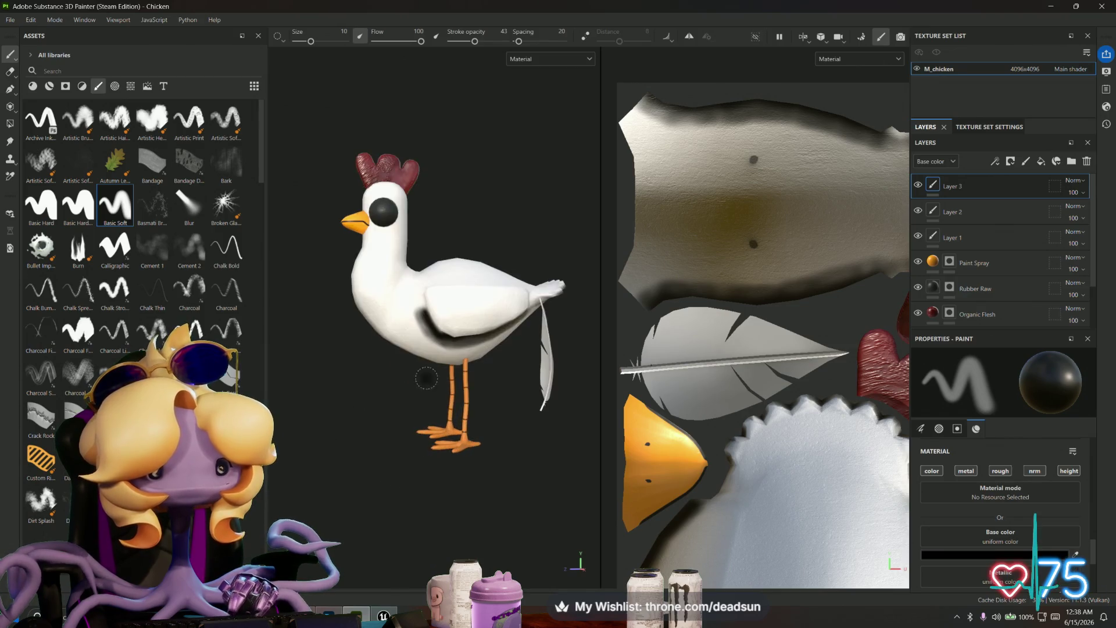
Step: Use the Eraser to remove the dark shadow smudge along the chicken's wing
scroll(426, 378, up, 3)
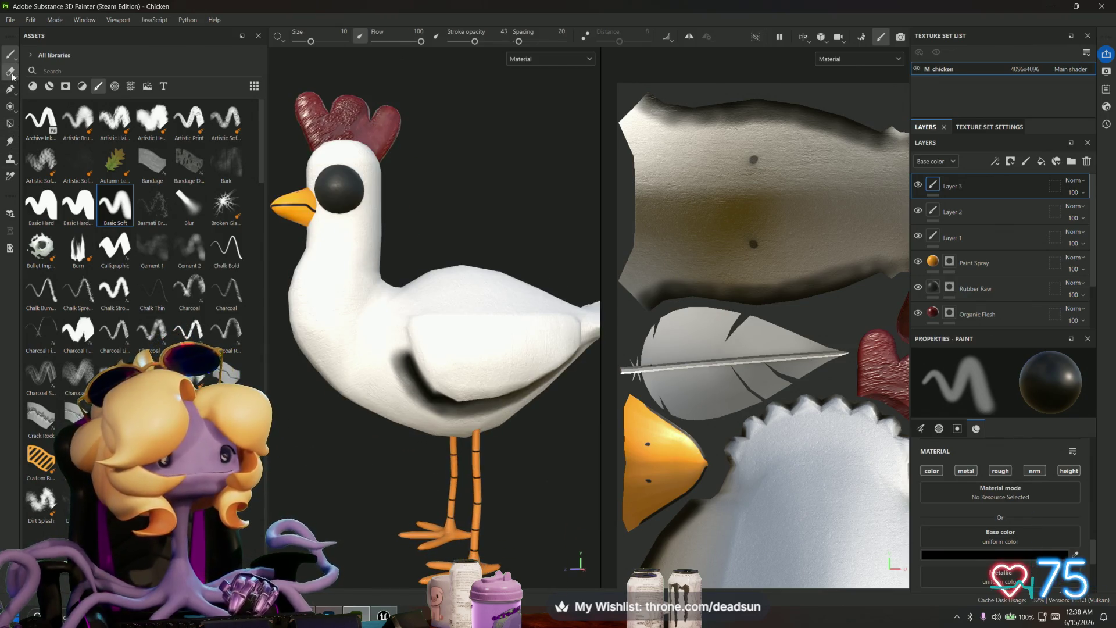
click(10, 72)
mouse_move(326, 407)
alt+mouse_down()
mouse_move(348, 445)
mouse_move(412, 364)
alt+mouse_up()
click(412, 364)
mouse_move(426, 391)
mouse_down()
mouse_move(443, 411)
mouse_move(393, 375)
mouse_move(406, 343)
mouse_move(328, 400)
mouse_move(291, 404)
mouse_move(372, 416)
mouse_move(415, 398)
mouse_up()
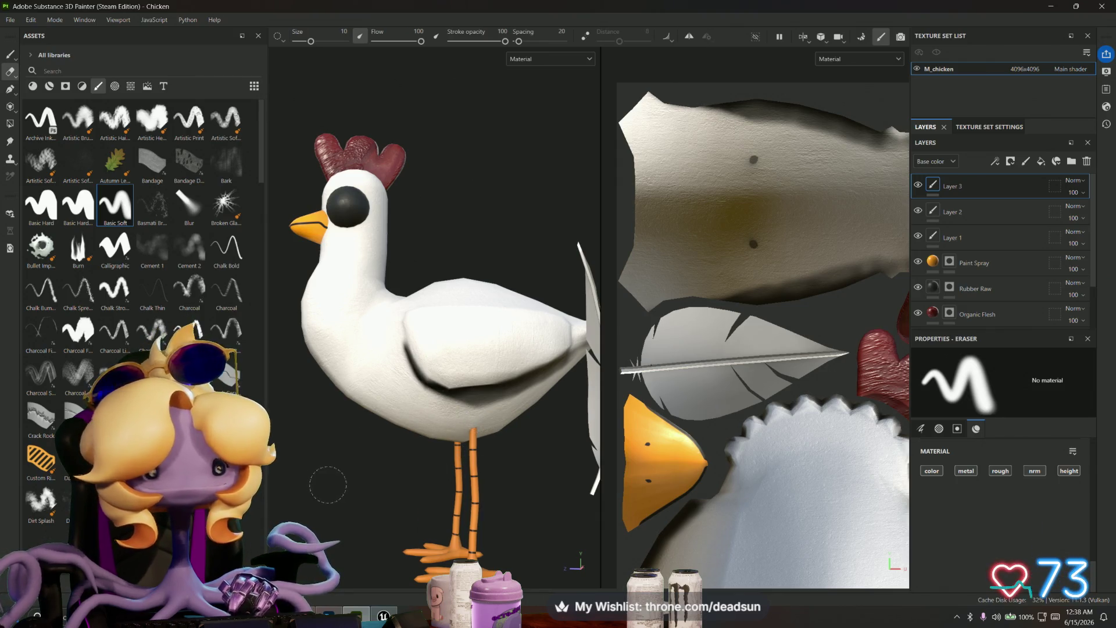
Step: Orbit around the chicken to check all sides, frame the orange leg pieces, and return to painting
scroll(345, 495, down, 5)
mouse_move(567, 401)
alt+mouse_down()
mouse_move(546, 401)
mouse_move(579, 452)
mouse_move(605, 399)
mouse_move(618, 323)
alt+mouse_up()
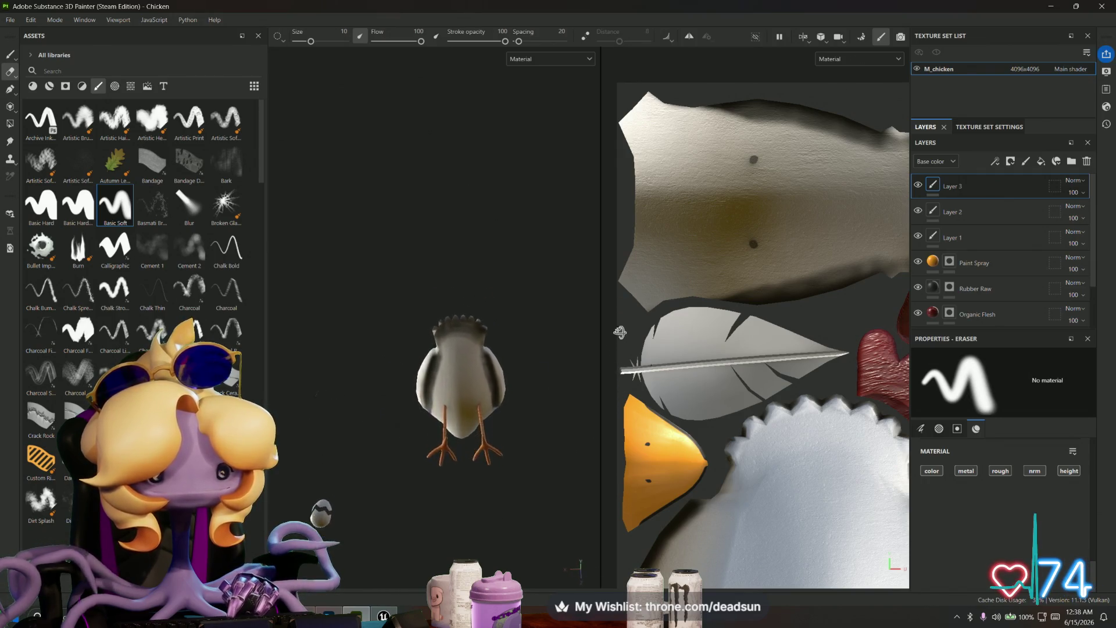
mouse_move(384, 458)
alt+mouse_down()
mouse_move(312, 448)
mouse_move(399, 465)
mouse_move(433, 503)
mouse_move(495, 500)
mouse_move(416, 491)
mouse_move(453, 497)
mouse_move(498, 448)
mouse_move(563, 499)
mouse_move(566, 459)
mouse_move(459, 463)
mouse_move(506, 462)
mouse_move(529, 582)
mouse_move(582, 523)
alt+mouse_up()
scroll(443, 498, up, 5)
scroll(756, 349, down, 2)
mouse_move(756, 349)
alt+middle_down()
mouse_move(768, 303)
mouse_move(756, 352)
alt+middle_up()
scroll(756, 352, up, 2)
alt+middle_drag(741, 249, 697, 294)
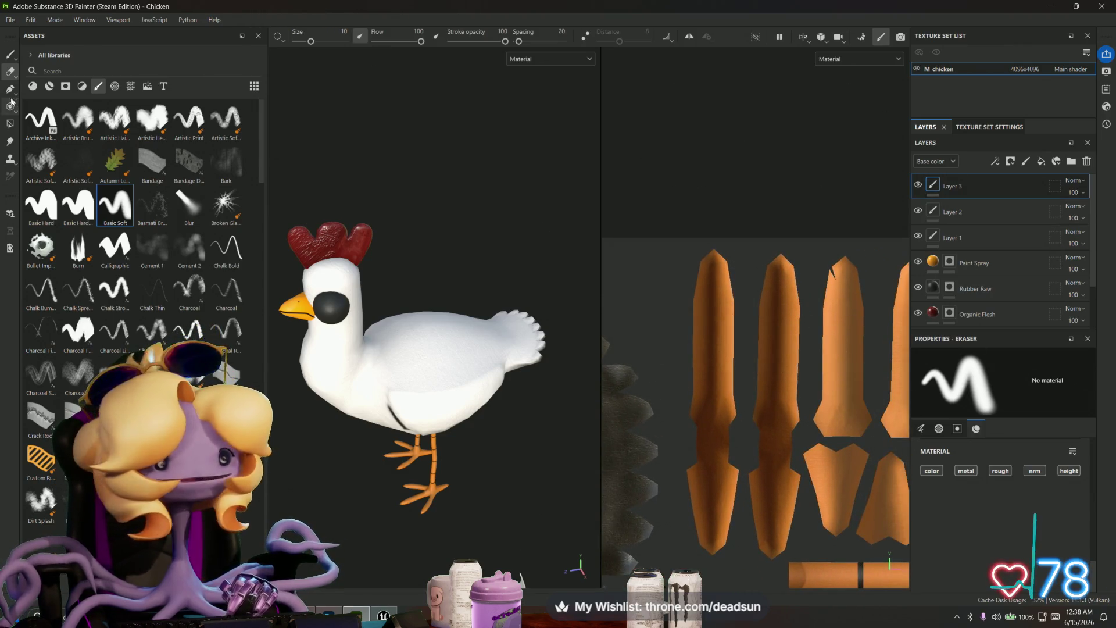
click(12, 57)
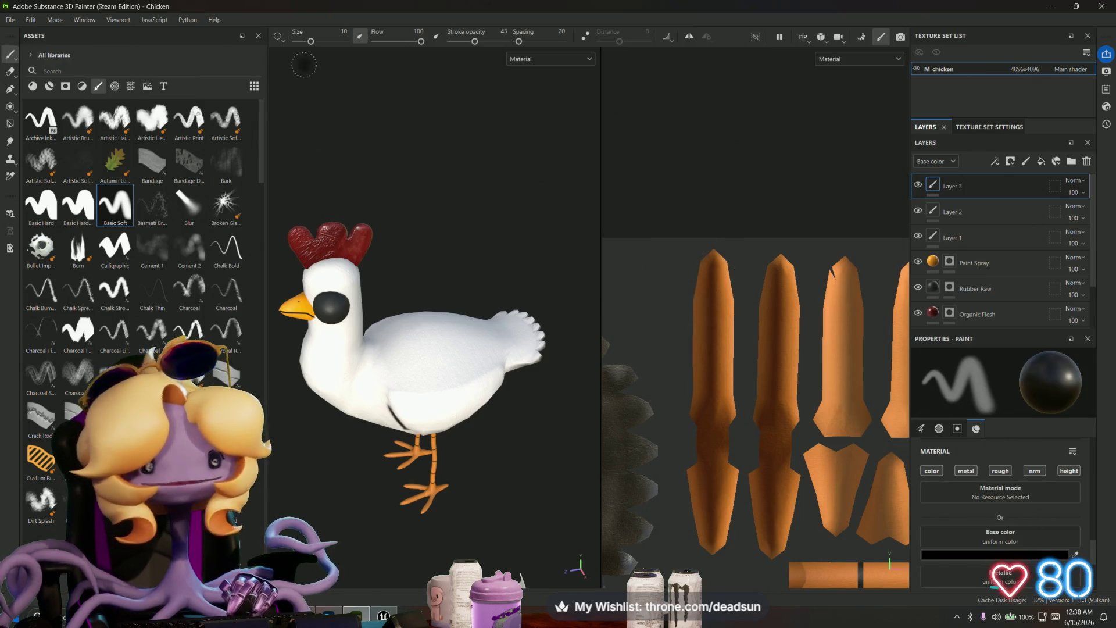
Step: Select the Basic Hard brush and set its size to 0.56
click(41, 206)
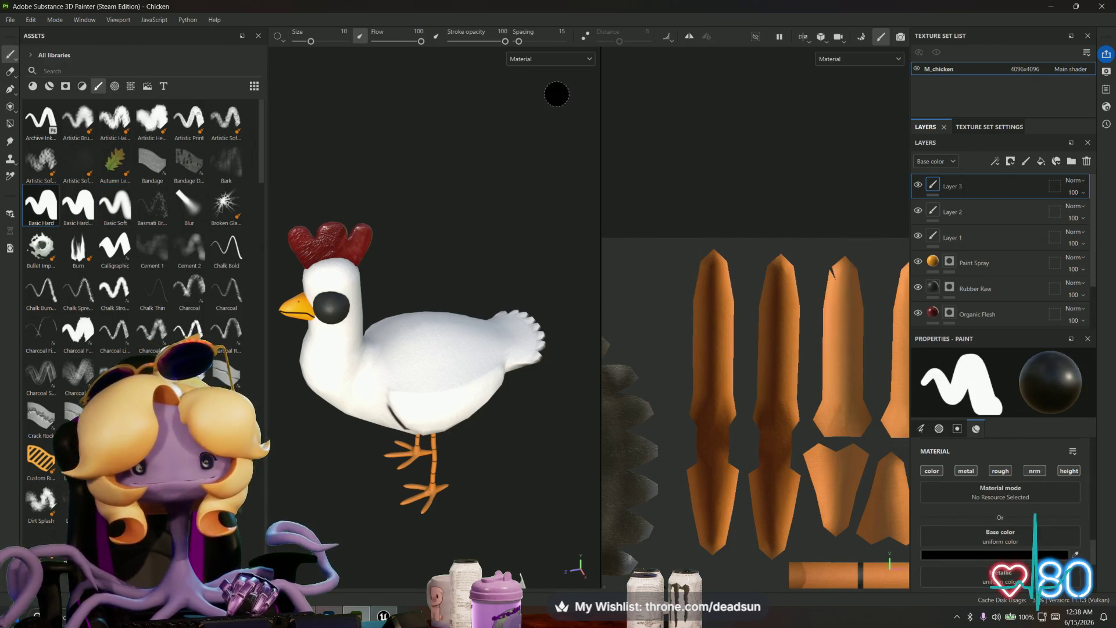
drag(311, 41, 298, 43)
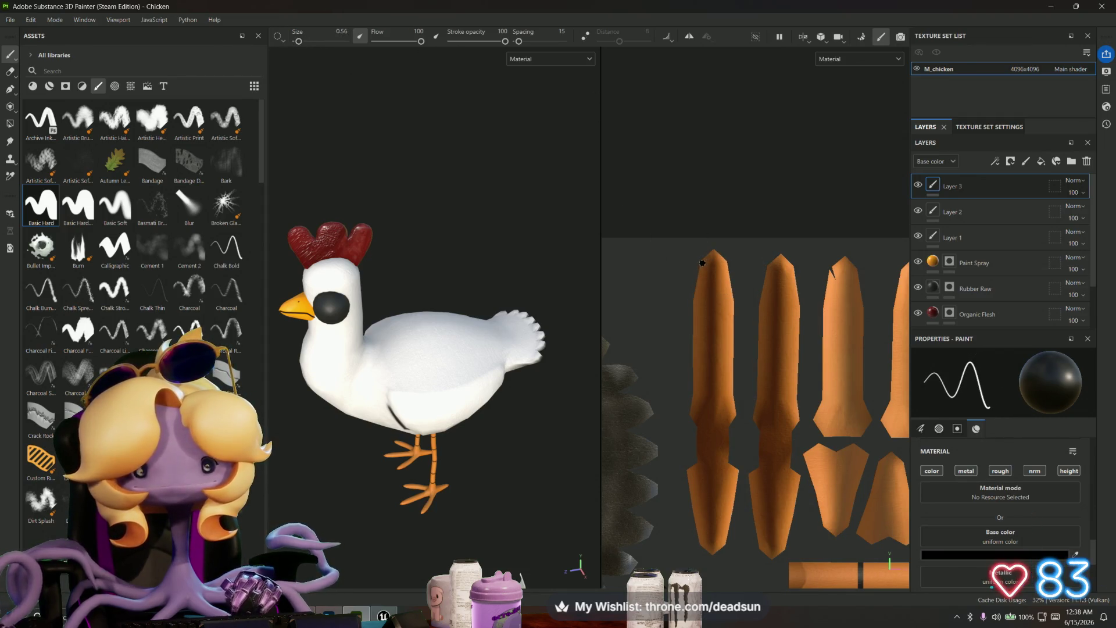
scroll(703, 262, up, 2)
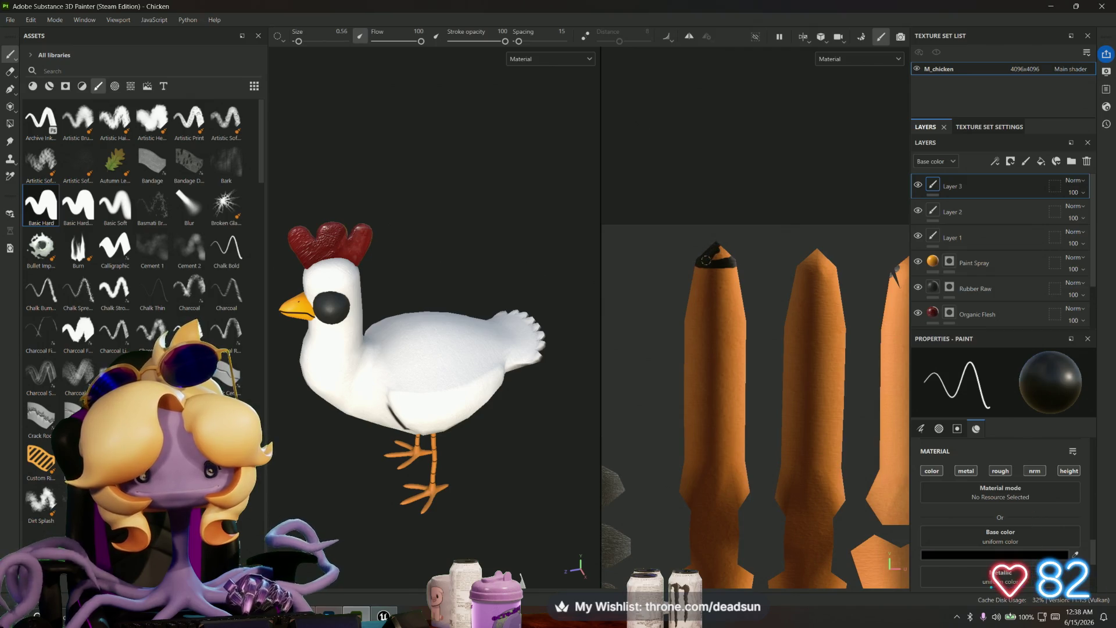
Step: Paint the pointed tips of four orange leg pieces black
middle_drag(807, 268, 731, 265)
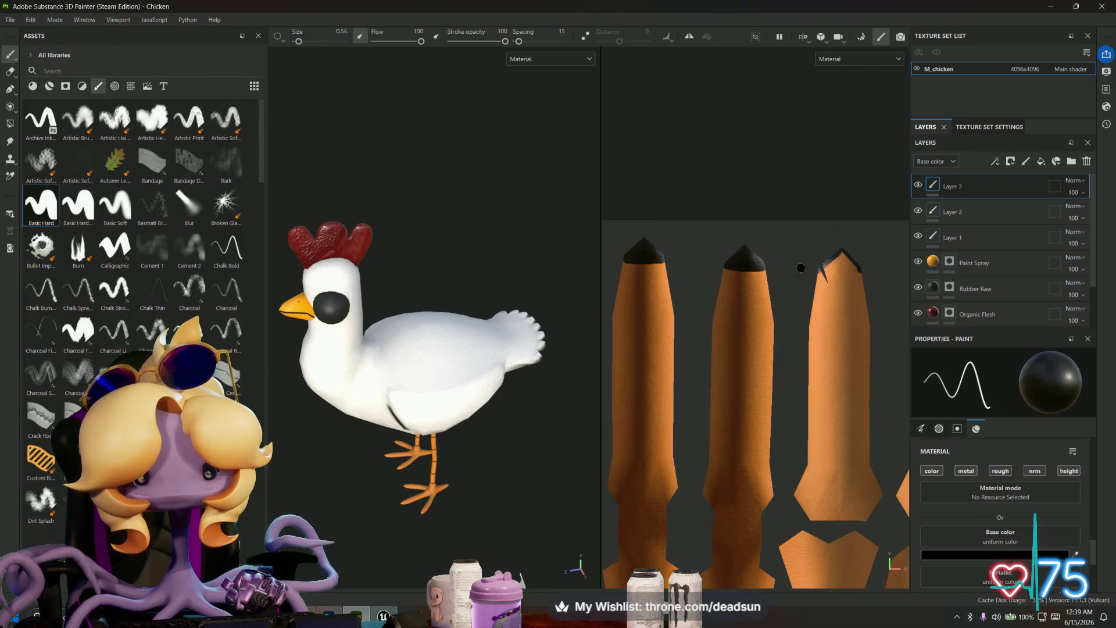
middle_drag(785, 265, 703, 262)
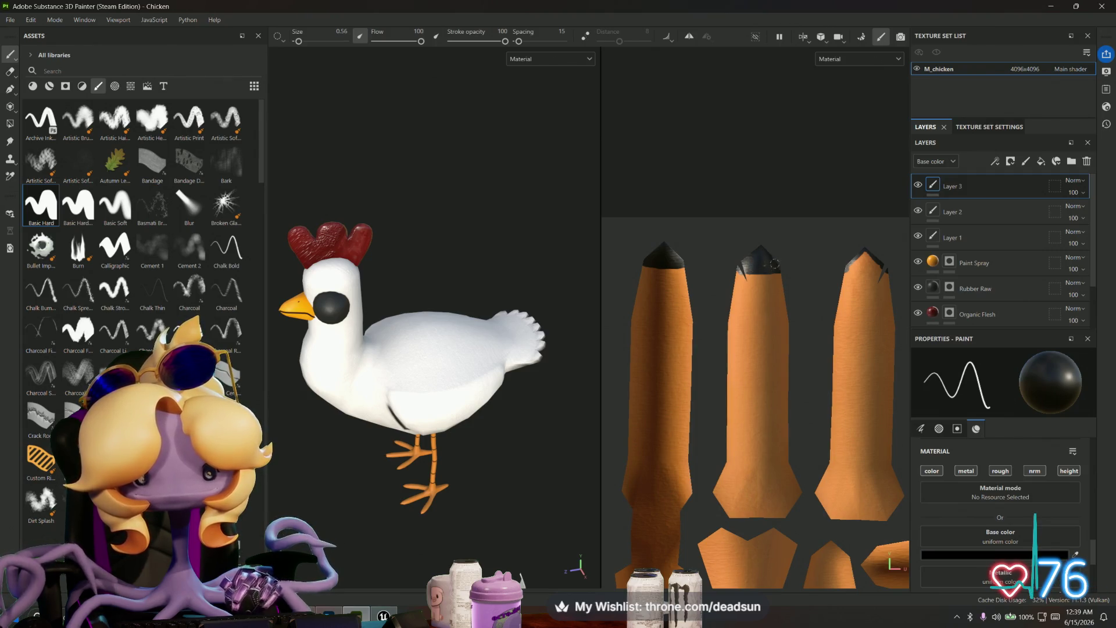
middle_drag(776, 263, 716, 263)
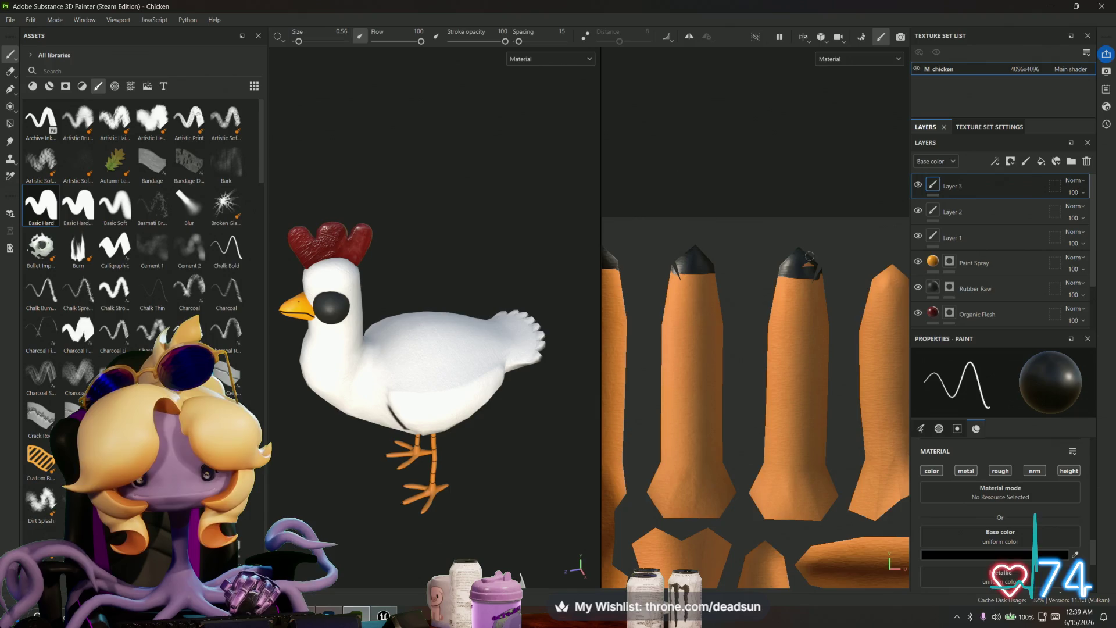
middle_drag(858, 265, 785, 248)
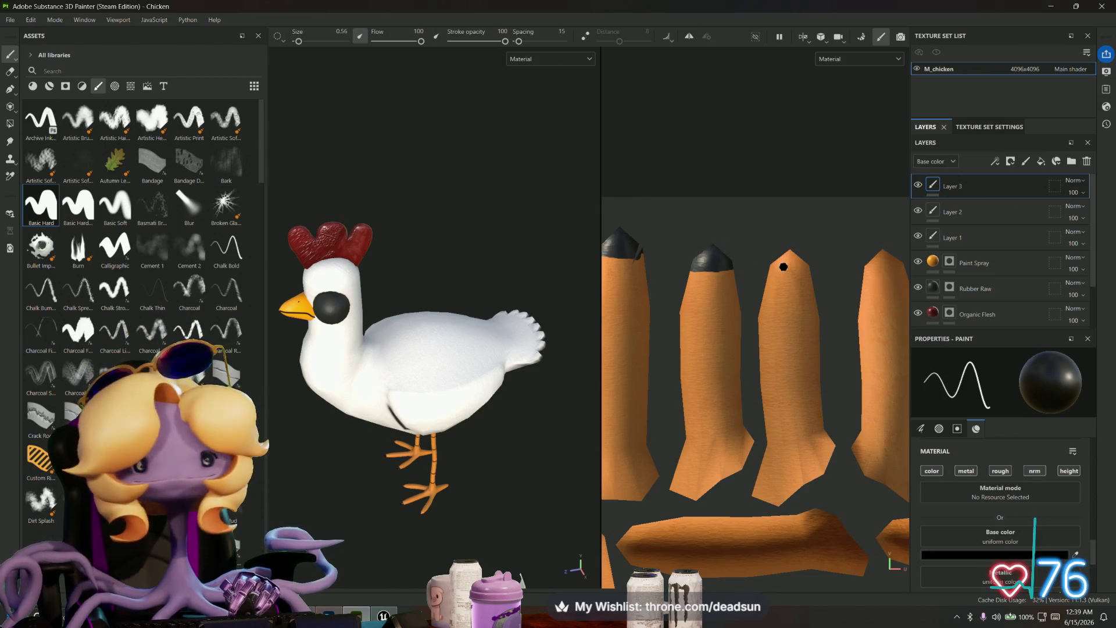
middle_drag(784, 267, 713, 272)
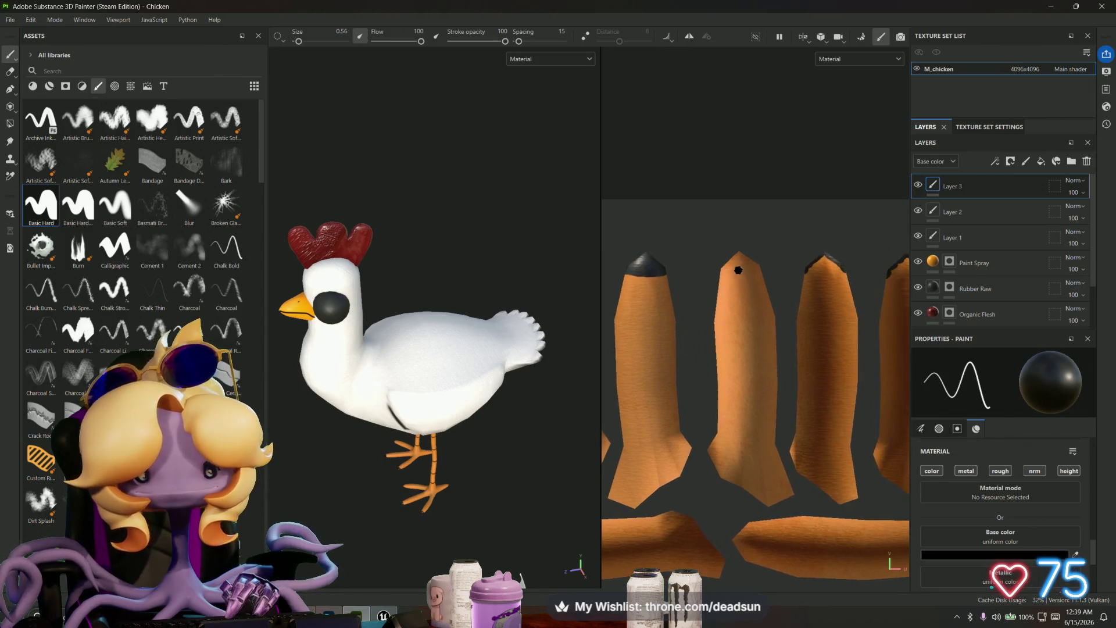
scroll(717, 275, up, 2)
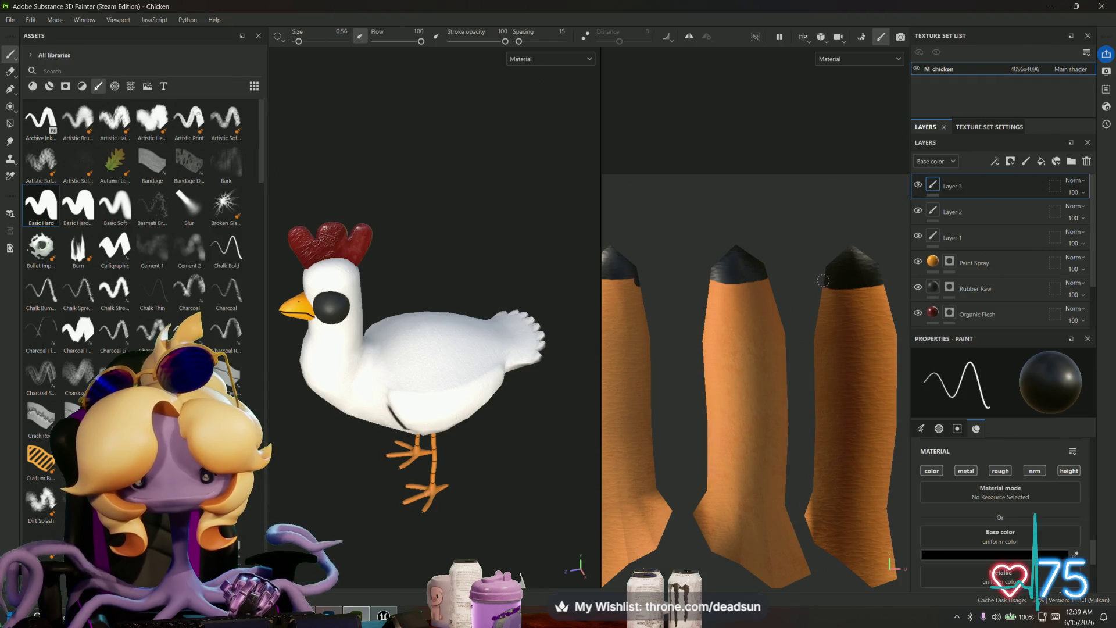
Step: Zoom the UV view onto the remaining leg islands and blacken three more tips
scroll(739, 279, up, 2)
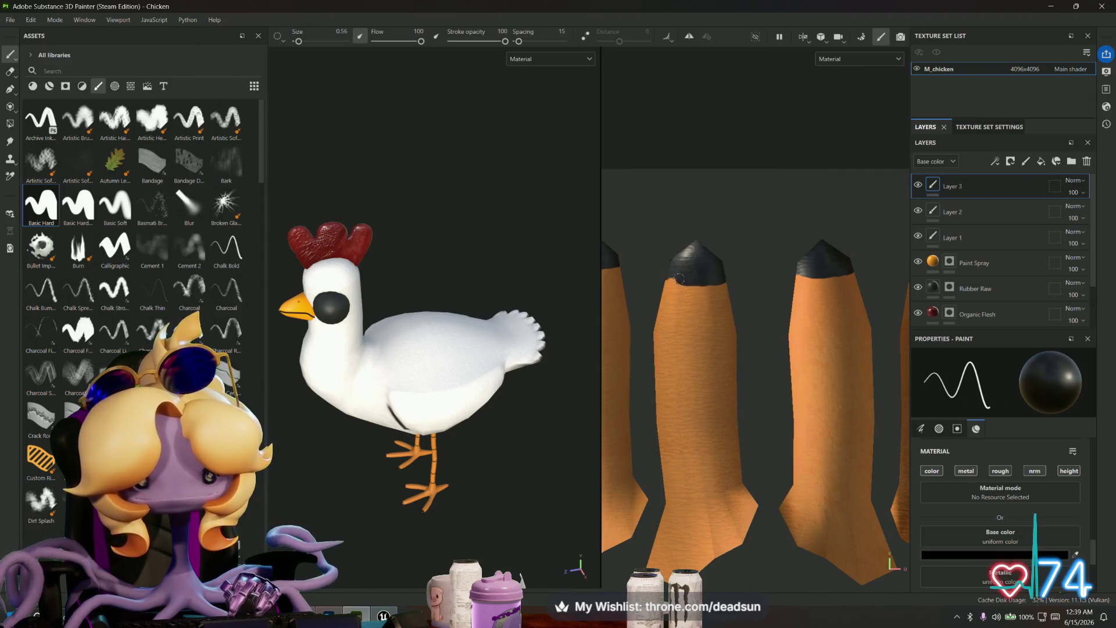
scroll(679, 322, down, 2)
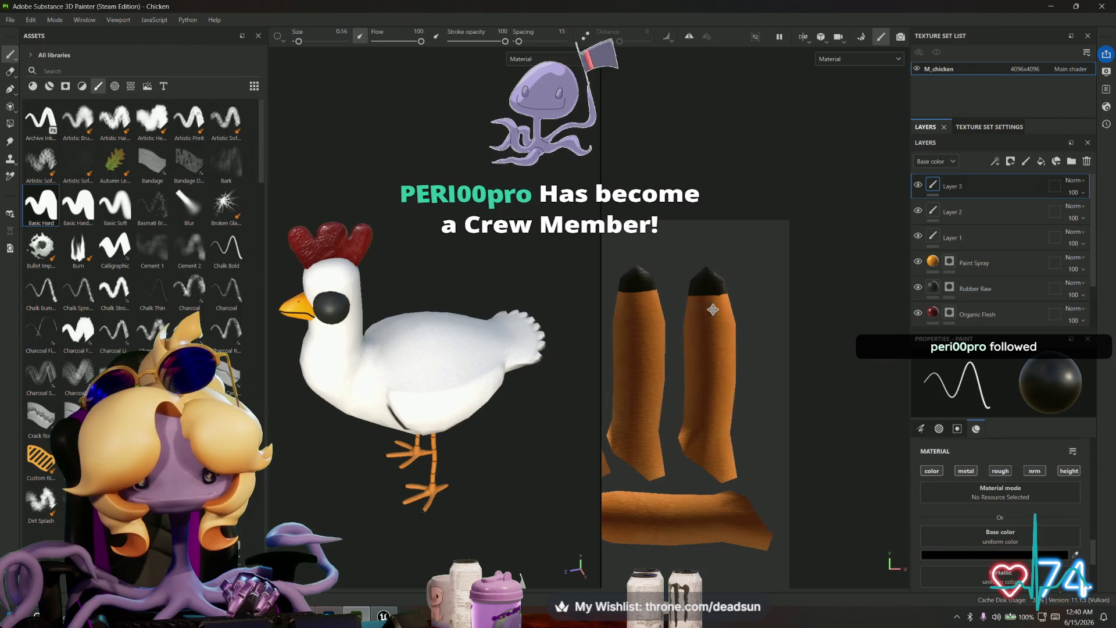
scroll(713, 336, up, 2)
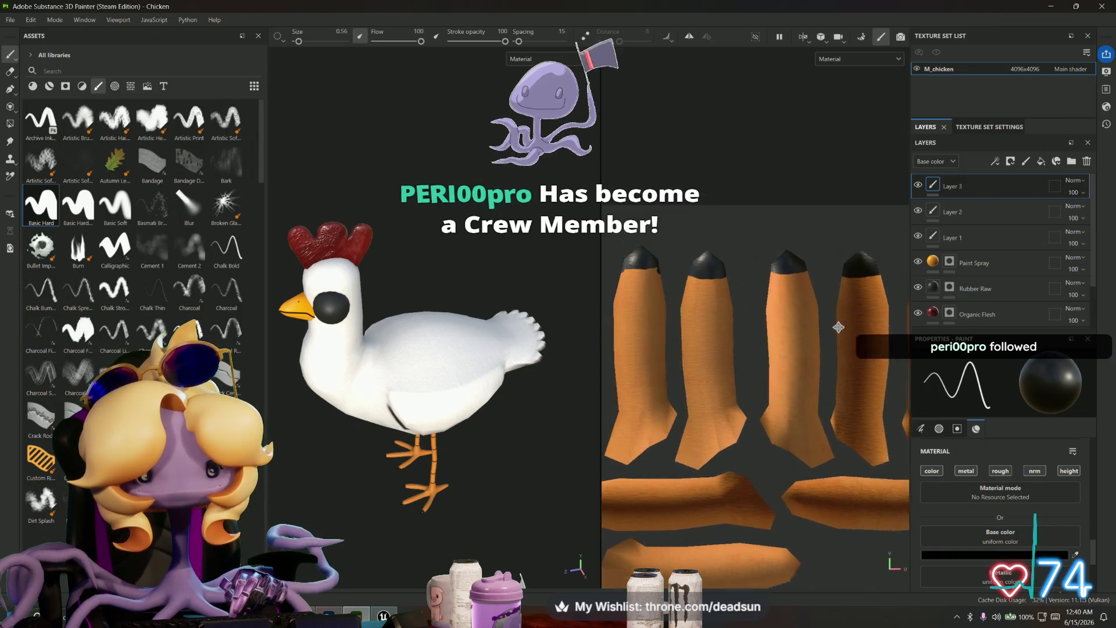
scroll(714, 324, up, 3)
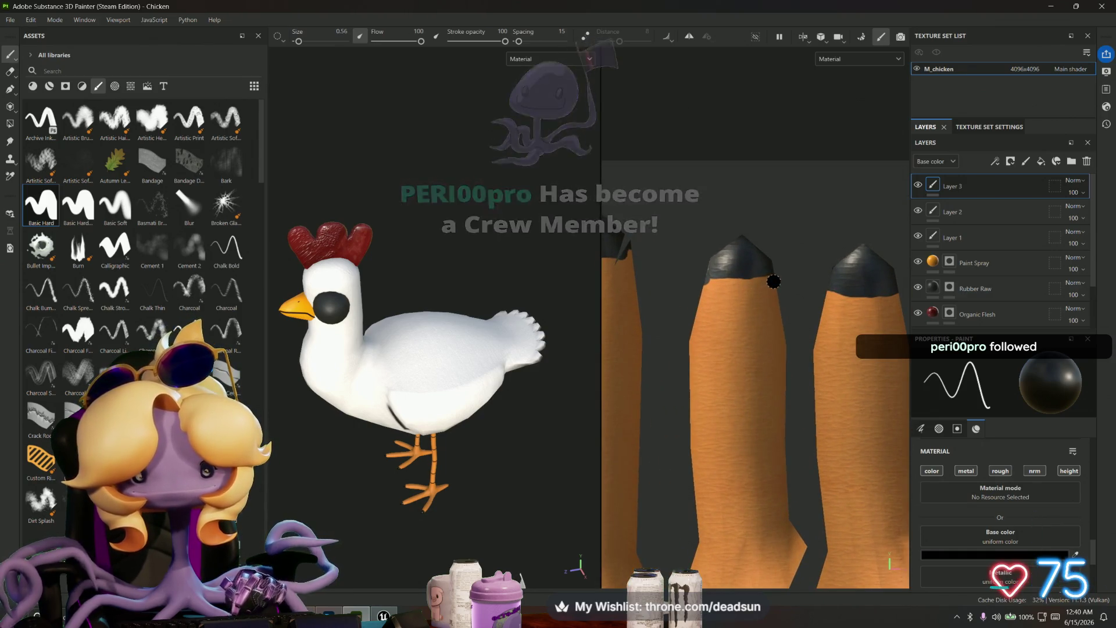
scroll(698, 276, up, 1)
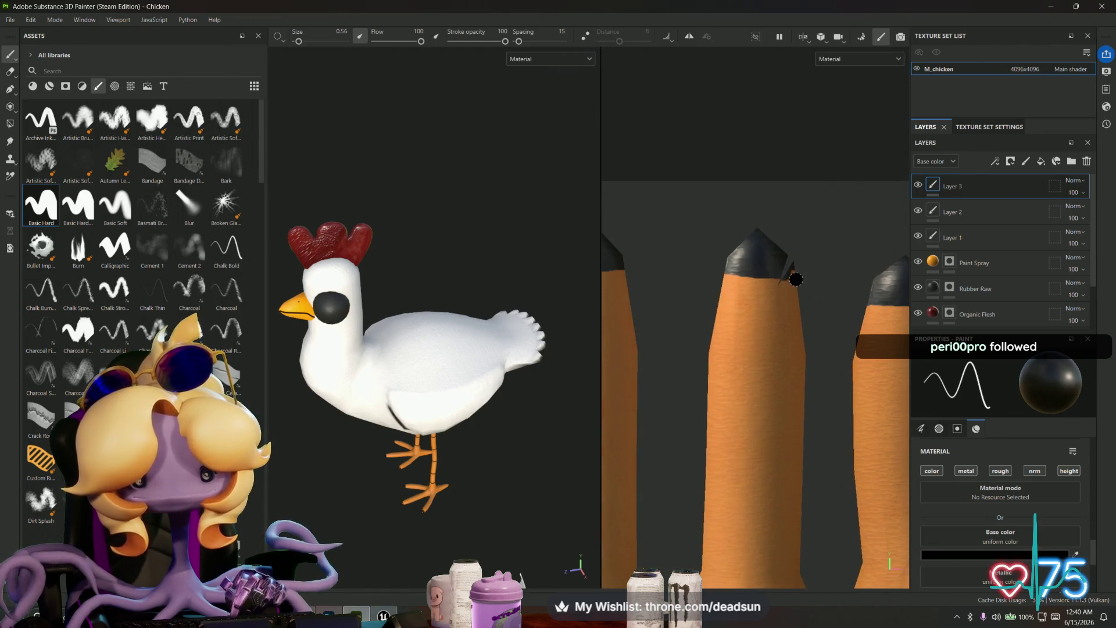
alt+drag(804, 276, 755, 268)
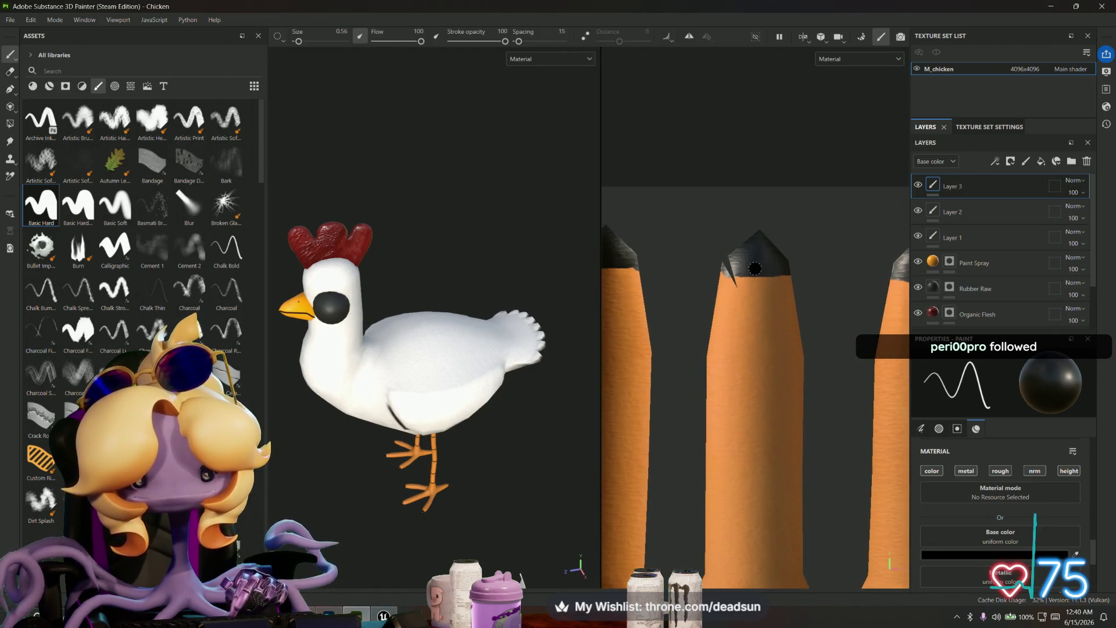
alt+drag(666, 285, 790, 281)
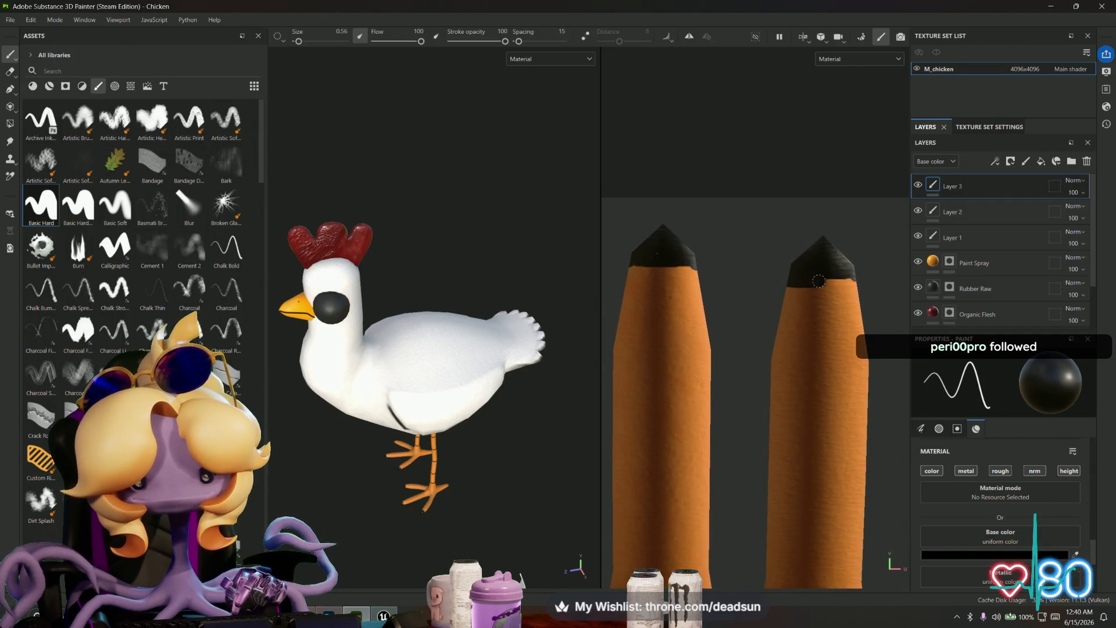
middle_drag(862, 310, 911, 310)
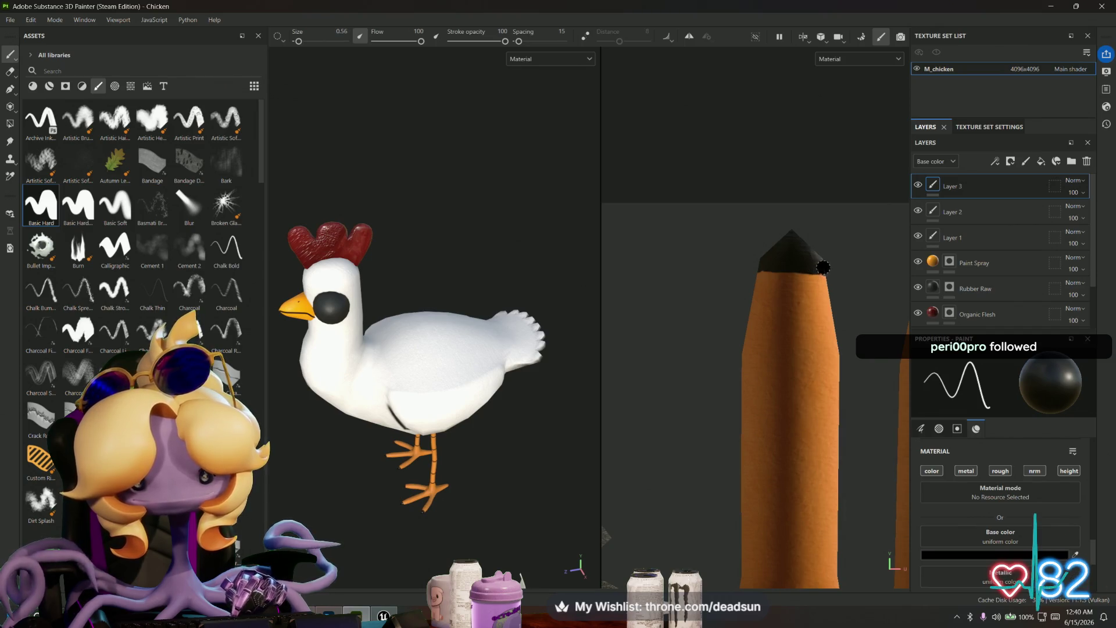
scroll(822, 267, down, 3)
scroll(761, 446, up, 2)
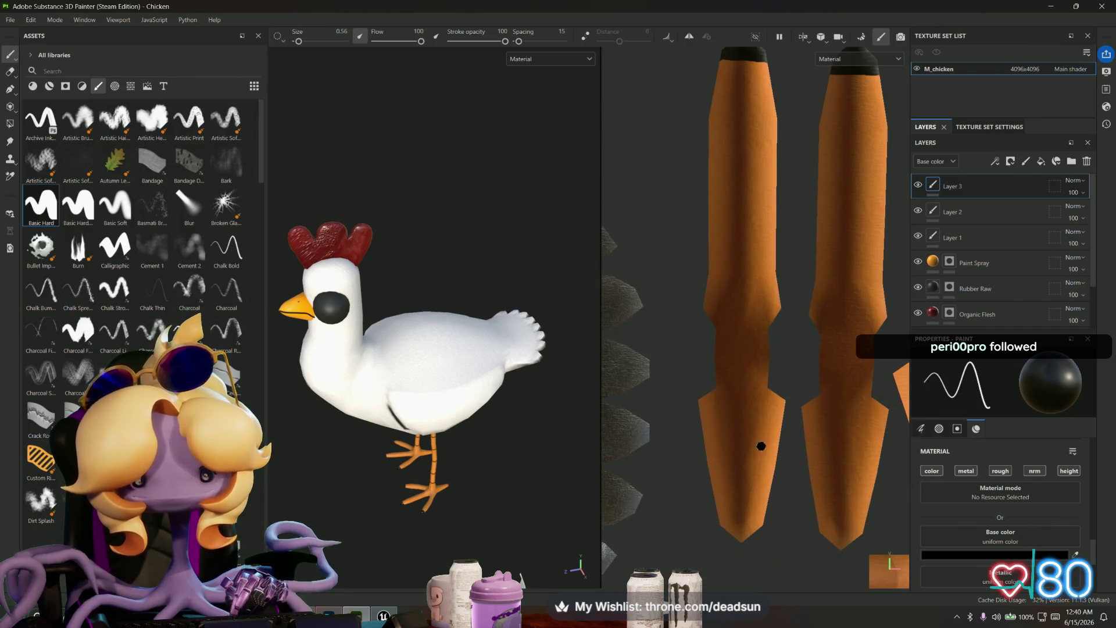
Step: Paint black bands across the tips of the first two toe pieces
scroll(723, 294, up, 4)
mouse_move(660, 374)
mouse_down()
mouse_move(759, 377)
mouse_move(704, 404)
mouse_up()
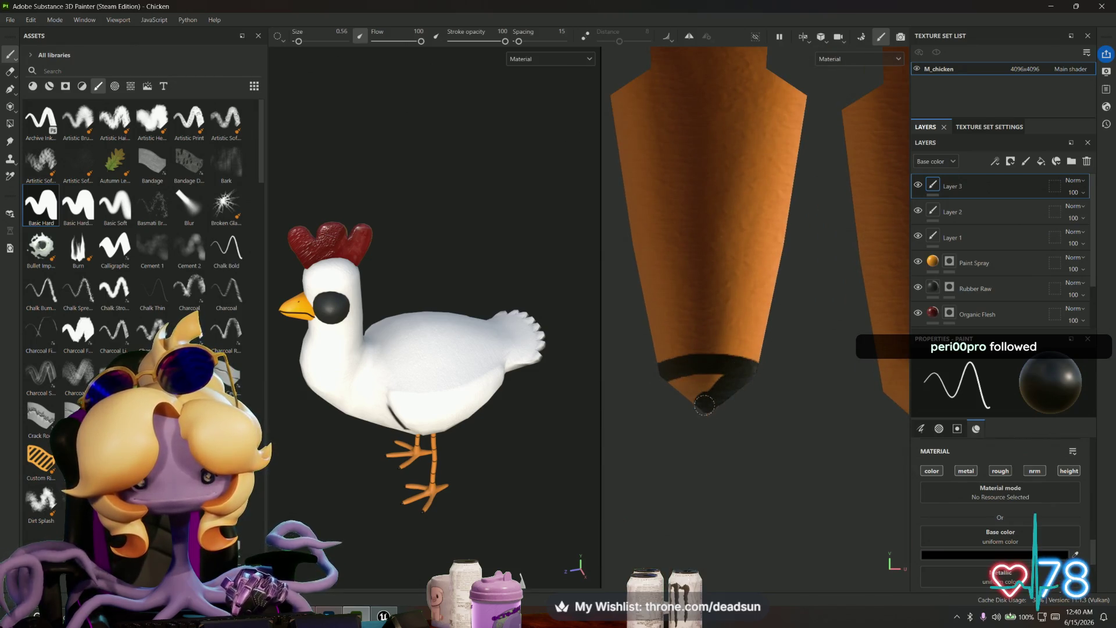
middle_drag(738, 399, 611, 382)
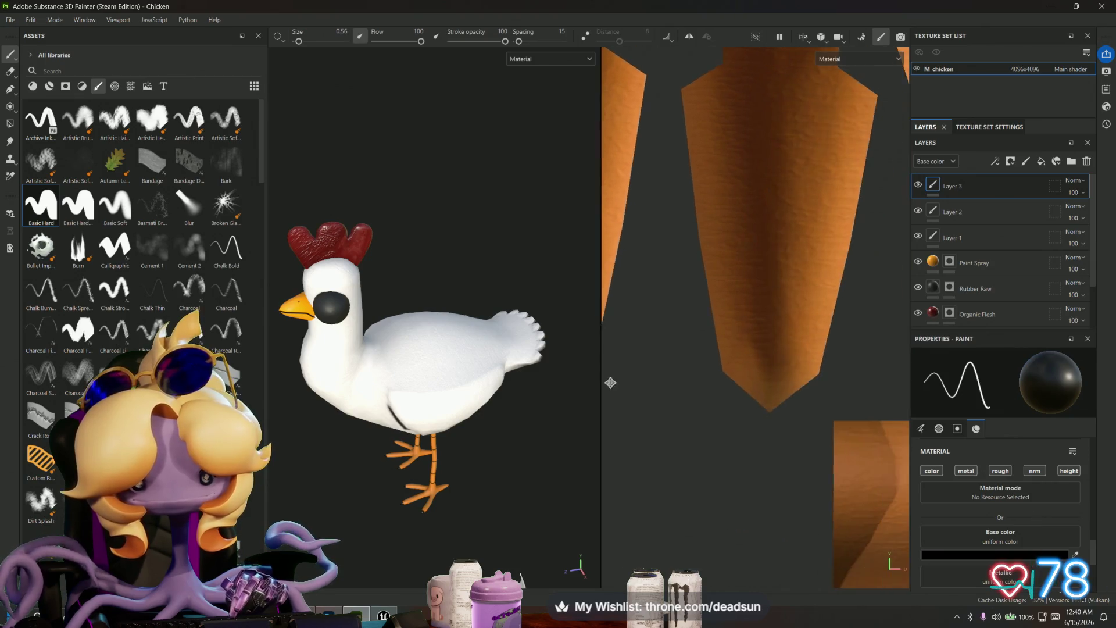
mouse_move(723, 366)
mouse_down()
mouse_move(808, 365)
mouse_move(820, 379)
mouse_move(759, 403)
mouse_move(731, 381)
mouse_move(773, 375)
mouse_move(750, 372)
mouse_move(766, 369)
mouse_move(778, 404)
mouse_up()
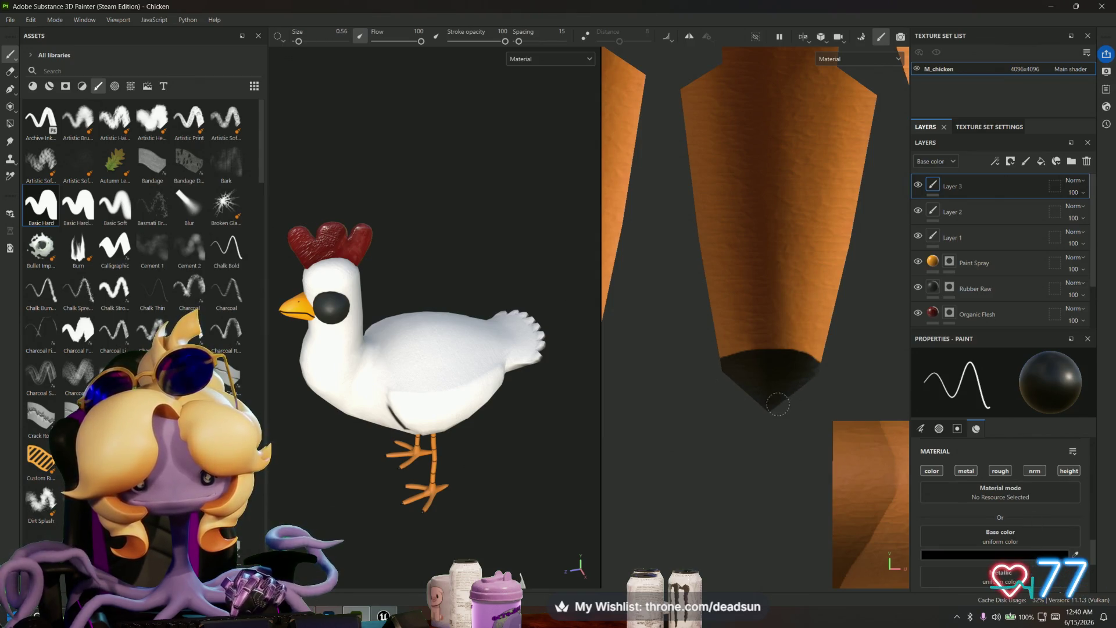
scroll(778, 404, down, 4)
scroll(719, 355, up, 4)
mouse_move(719, 356)
mouse_down()
mouse_move(712, 348)
mouse_move(799, 344)
mouse_move(756, 369)
mouse_move(729, 358)
mouse_up()
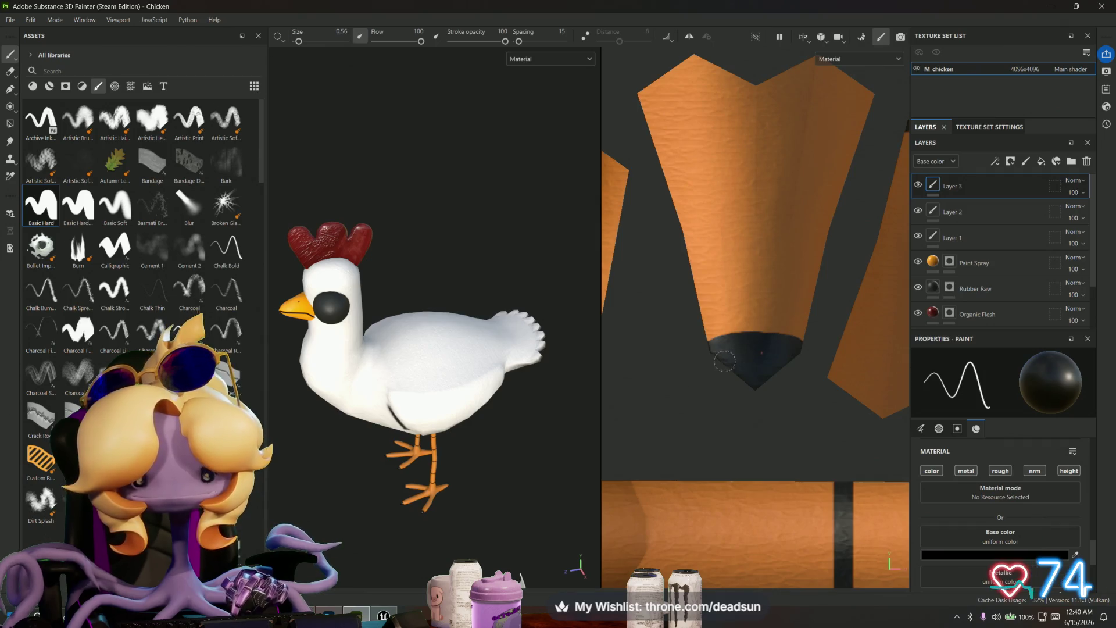
Step: Darken the tips of the remaining toe pieces, redoing one misplaced band
middle_drag(729, 359, 618, 424)
mouse_move(724, 189)
mouse_down()
mouse_move(808, 195)
mouse_move(737, 188)
mouse_move(773, 171)
mouse_move(782, 185)
mouse_up()
middle_drag(835, 204, 634, 297)
mouse_move(686, 263)
mouse_down()
mouse_move(697, 326)
mouse_move(678, 362)
mouse_up()
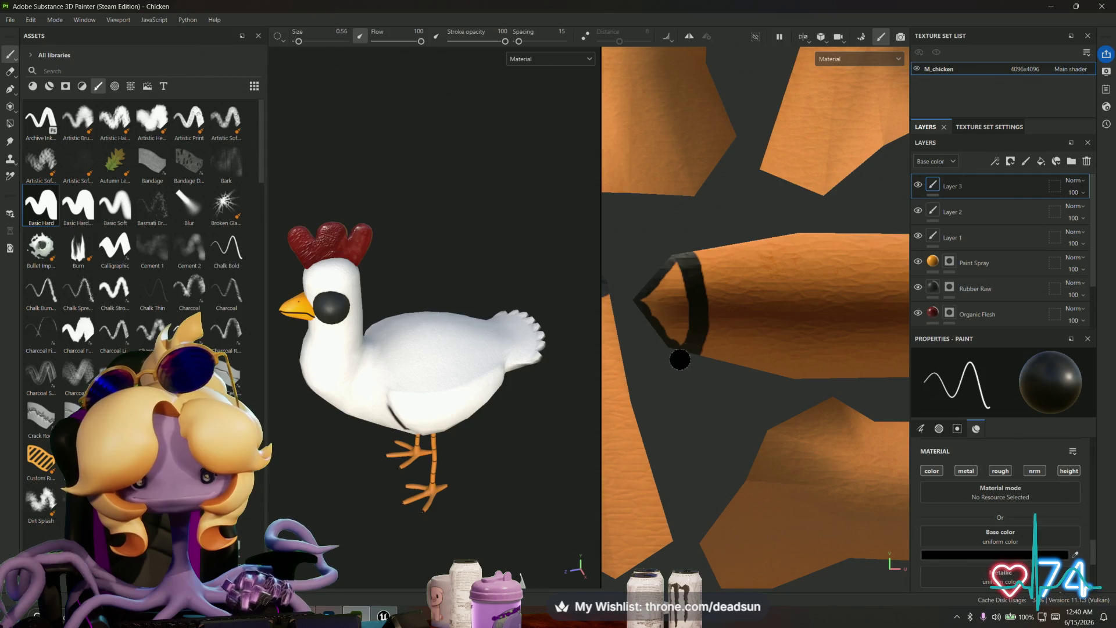
key(ctrl+z)
mouse_move(682, 260)
mouse_down()
mouse_move(691, 340)
mouse_move(680, 351)
mouse_move(677, 270)
mouse_move(675, 335)
mouse_move(660, 279)
mouse_move(644, 314)
mouse_up()
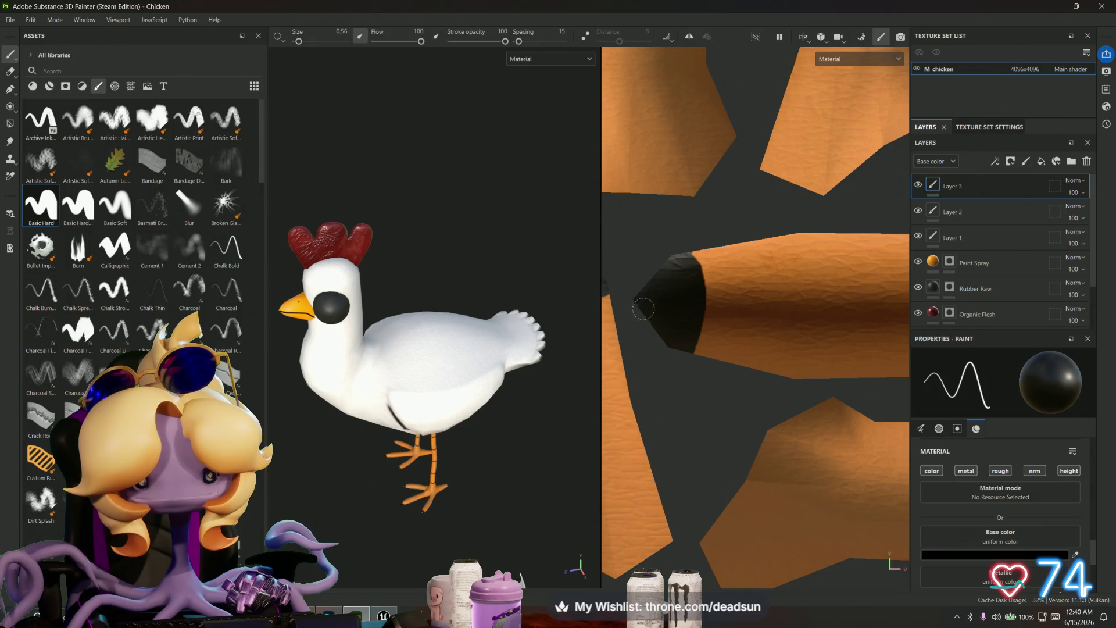
scroll(644, 314, down, 3)
scroll(723, 379, up, 3)
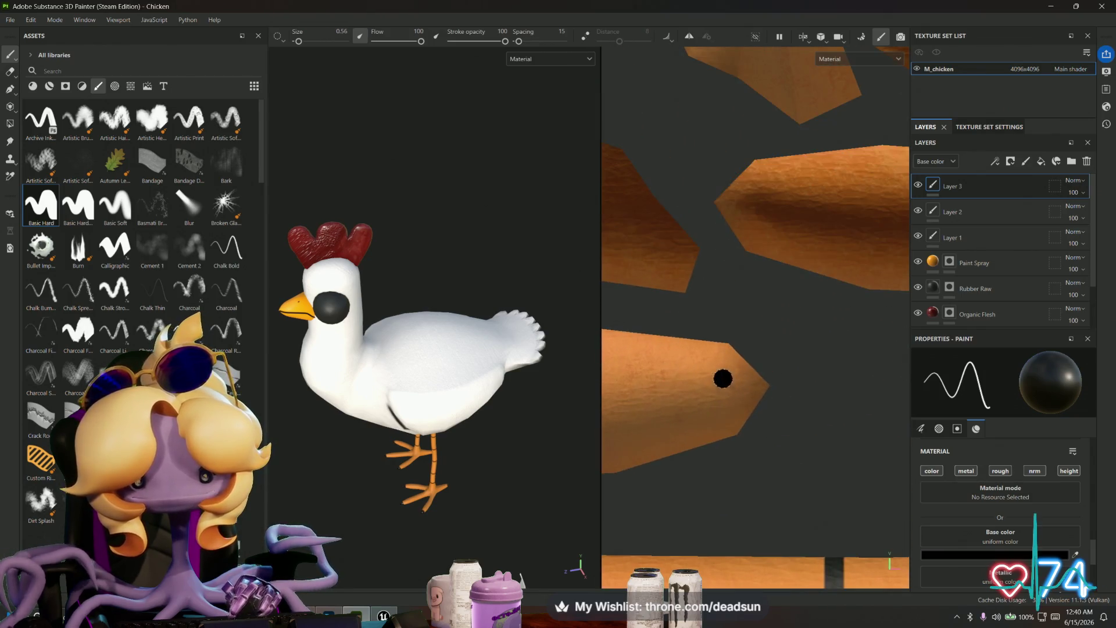
mouse_move(706, 343)
mouse_down()
mouse_move(711, 445)
mouse_move(718, 349)
mouse_move(723, 433)
mouse_move(734, 386)
mouse_move(724, 422)
mouse_up()
mouse_move(720, 382)
mouse_down()
mouse_move(744, 375)
mouse_move(756, 396)
mouse_move(756, 384)
mouse_up()
mouse_move(773, 256)
mouse_down()
mouse_move(775, 164)
mouse_move(786, 204)
mouse_move(766, 251)
mouse_move(736, 218)
mouse_move(747, 169)
mouse_move(765, 232)
mouse_move(757, 188)
mouse_up()
Step: Zoom out of the toe pieces in the 2D view
scroll(755, 279, down, 5)
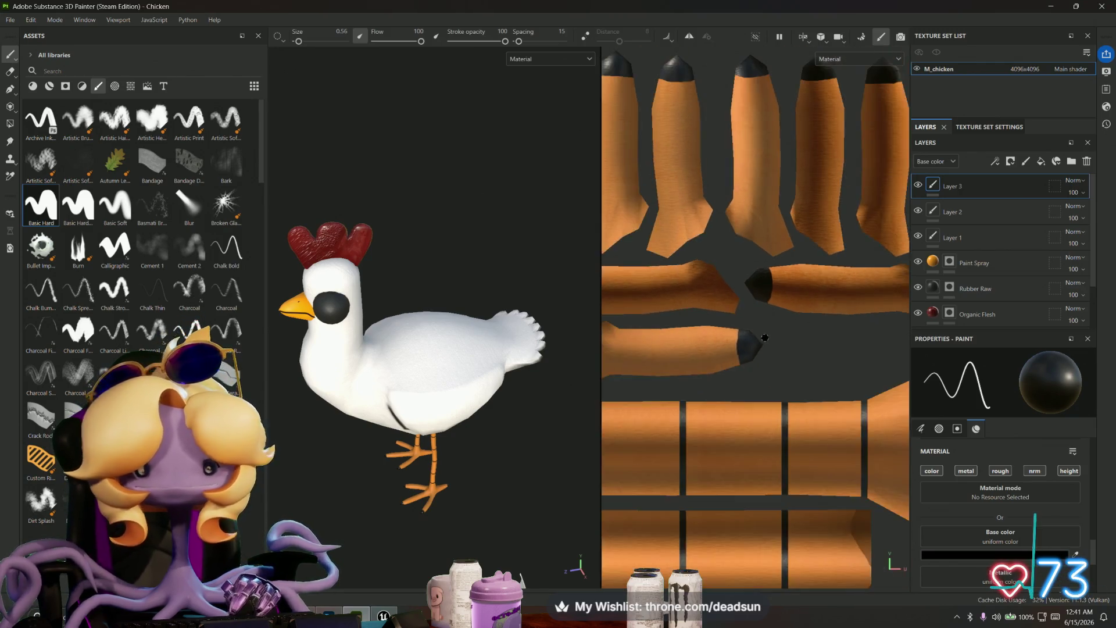
Step: Turn the chicken to show its legs and shrink the brush for thin lines
mouse_move(523, 427)
alt+mouse_down()
mouse_move(460, 445)
mouse_move(393, 511)
mouse_move(341, 508)
mouse_move(323, 441)
mouse_move(320, 250)
mouse_move(372, 537)
alt+mouse_up()
scroll(451, 449, up, 6)
scroll(718, 342, up, 4)
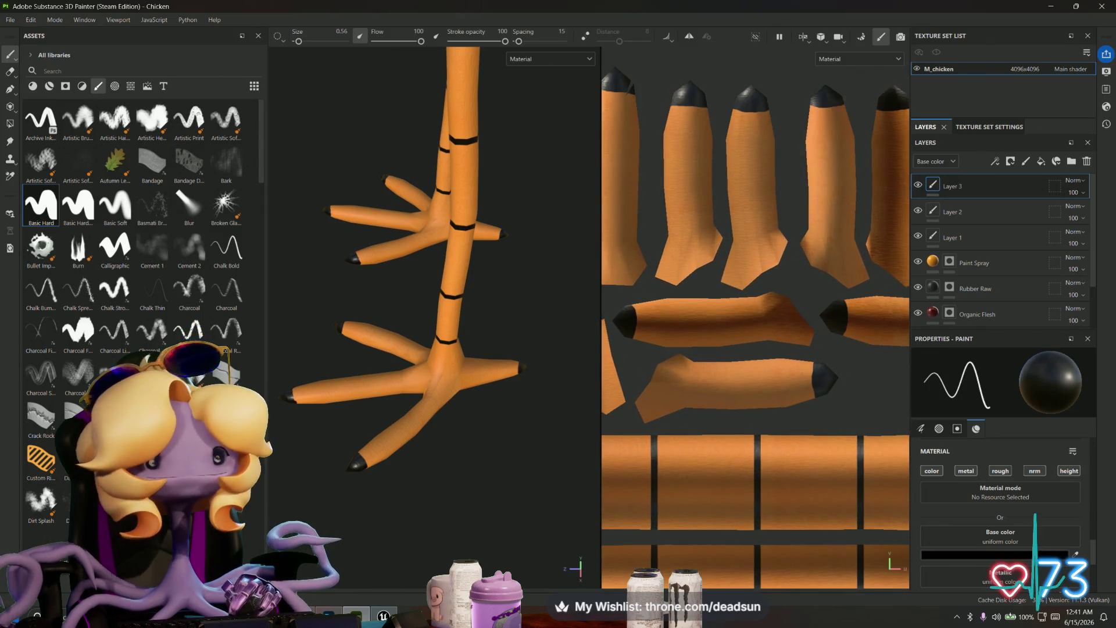
drag(301, 42, 299, 42)
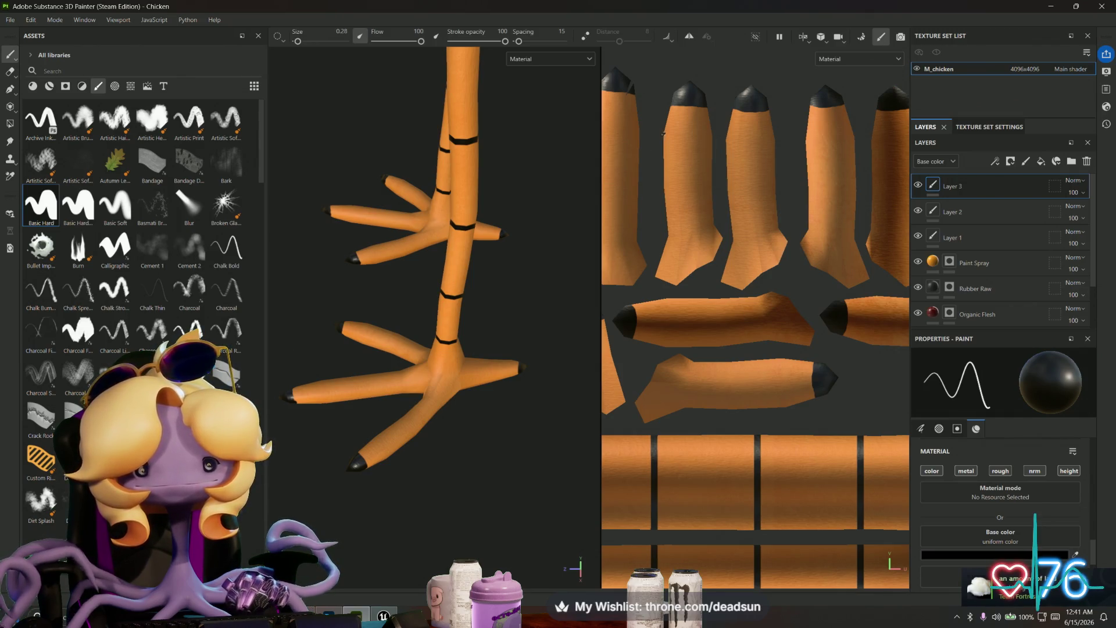
Step: Paint thin straight black stripes across the left, middle and right toe pieces
shift+click(714, 135)
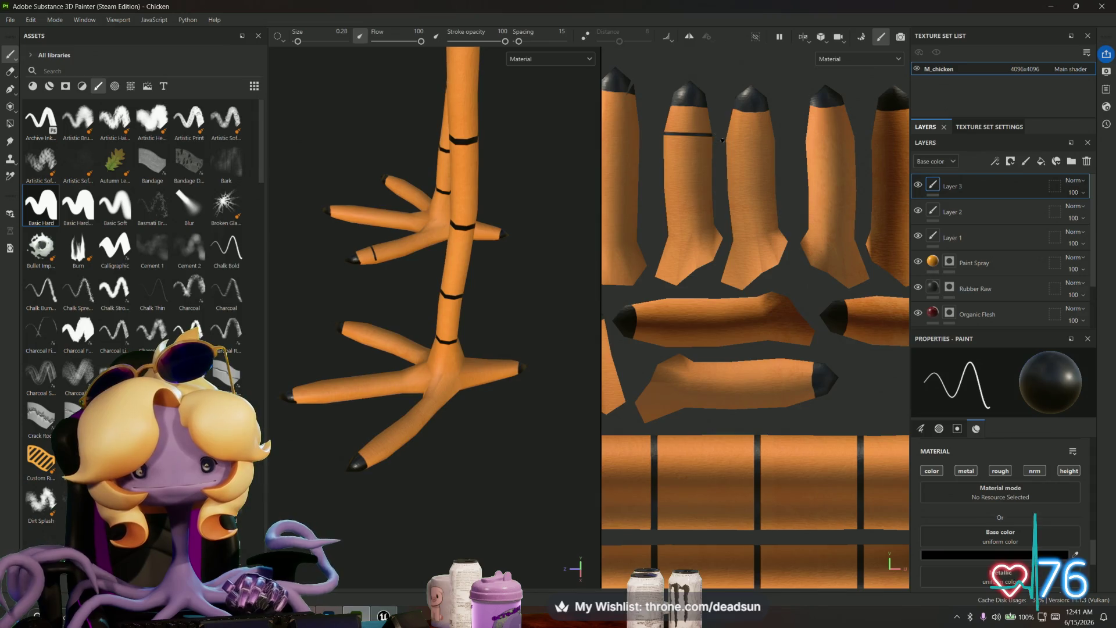
shift+click(777, 138)
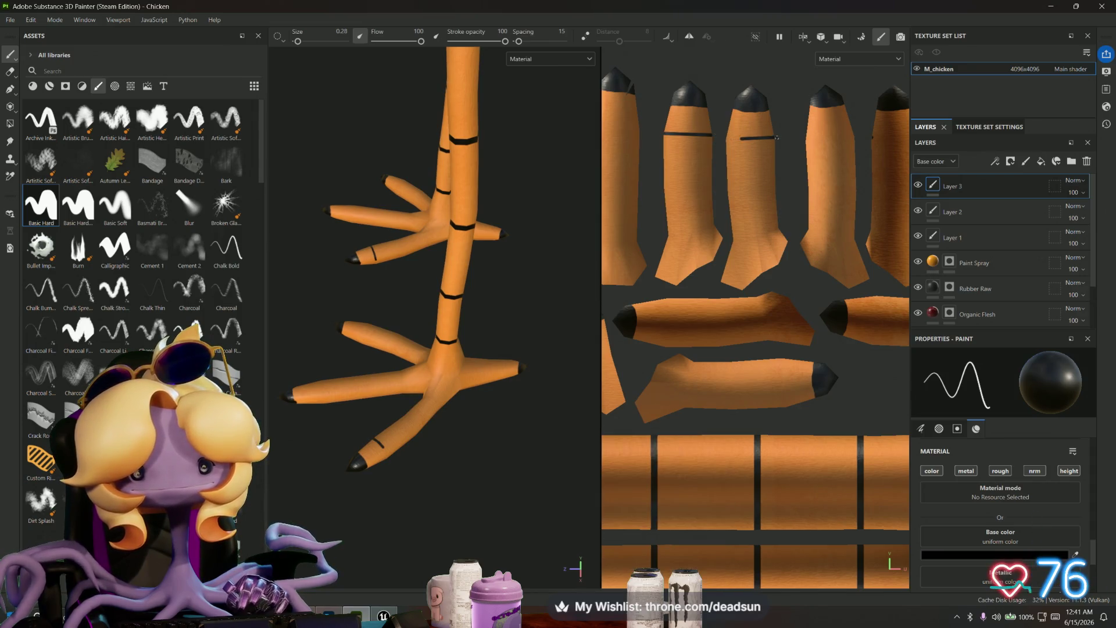
middle_drag(760, 135, 749, 147)
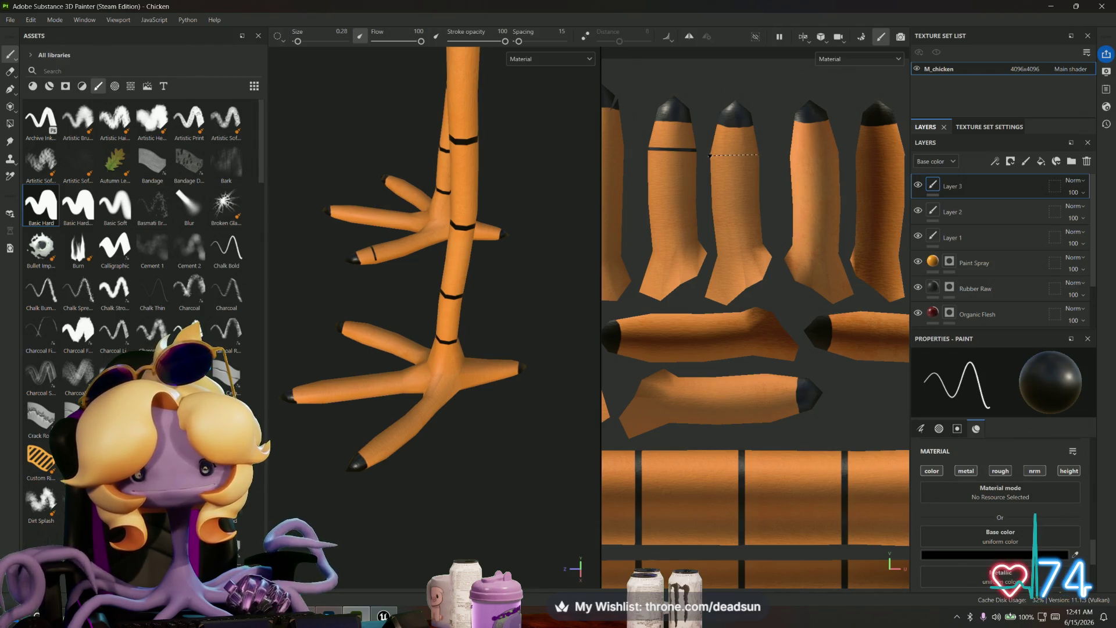
shift+click(744, 154)
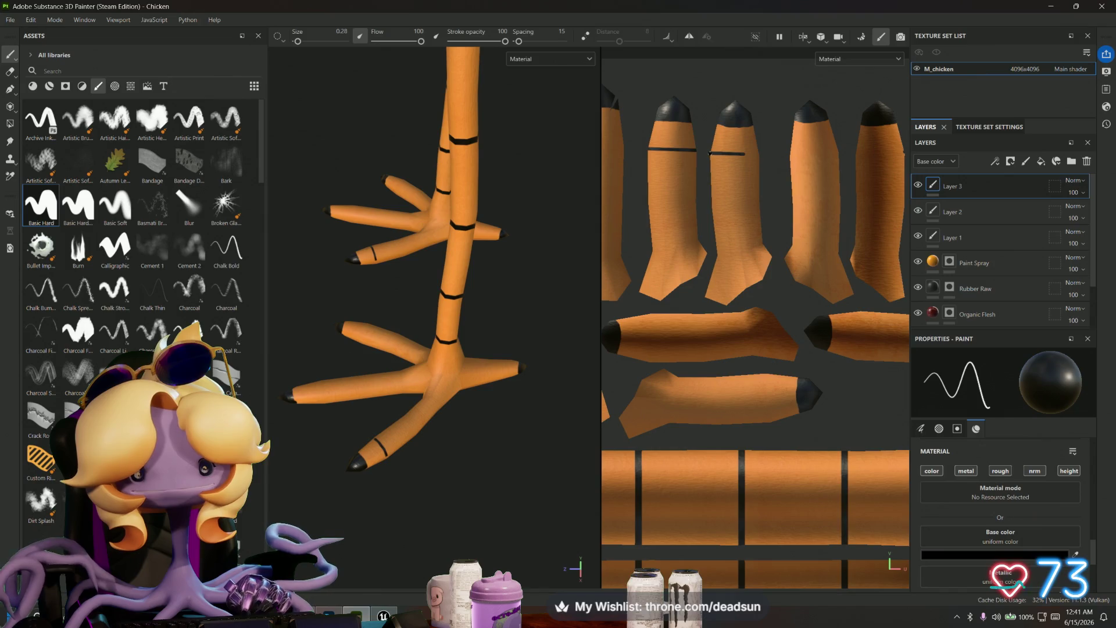
shift+click(762, 155)
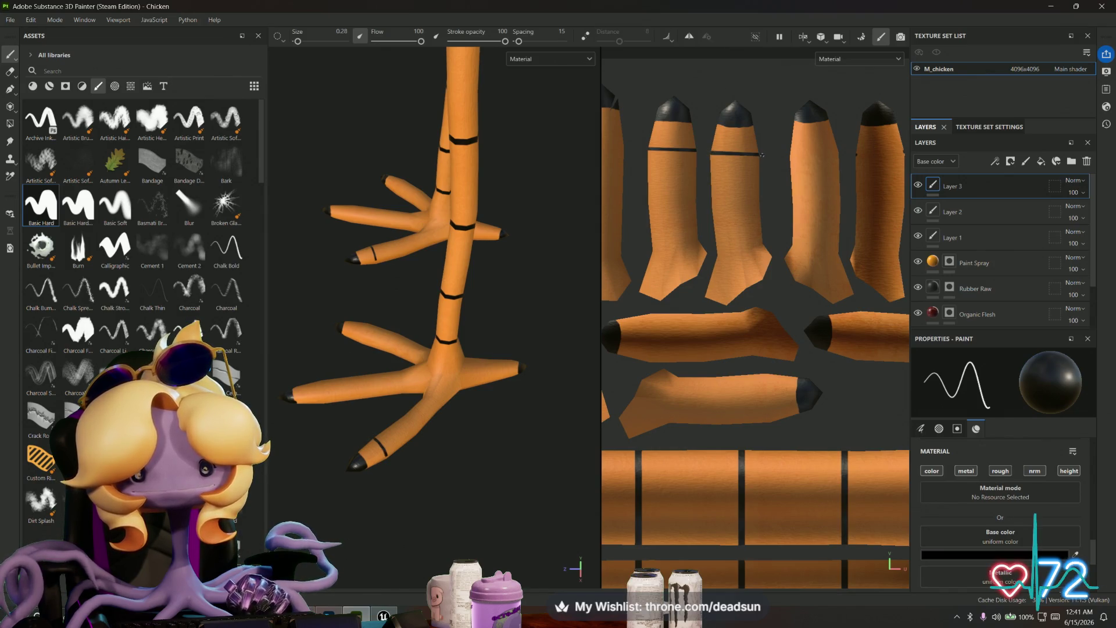
scroll(796, 155, up, 1)
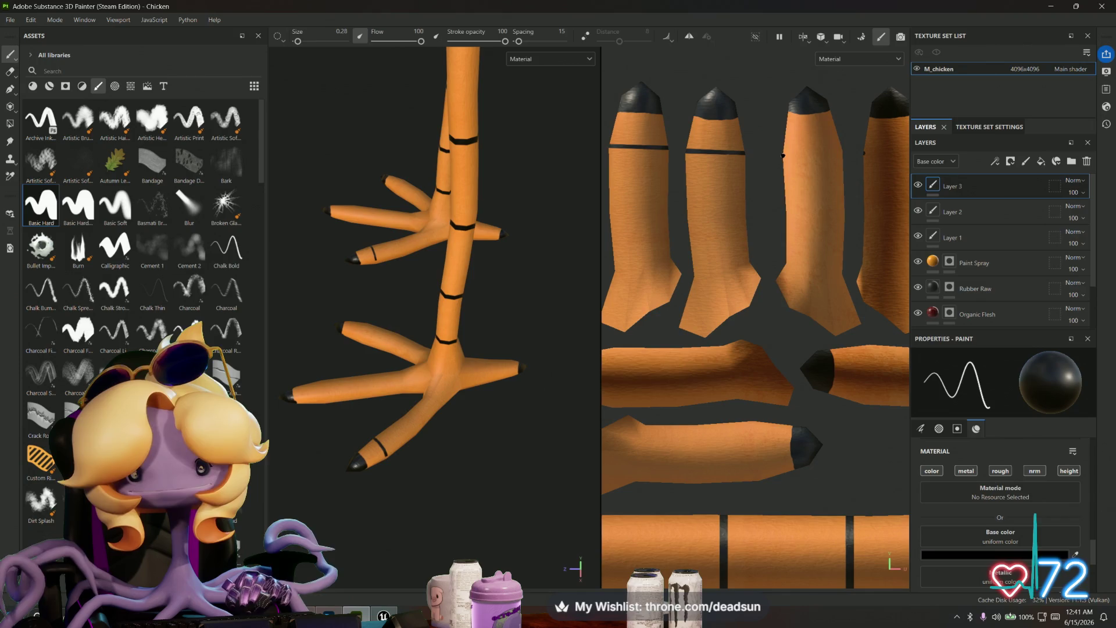
shift+click(846, 150)
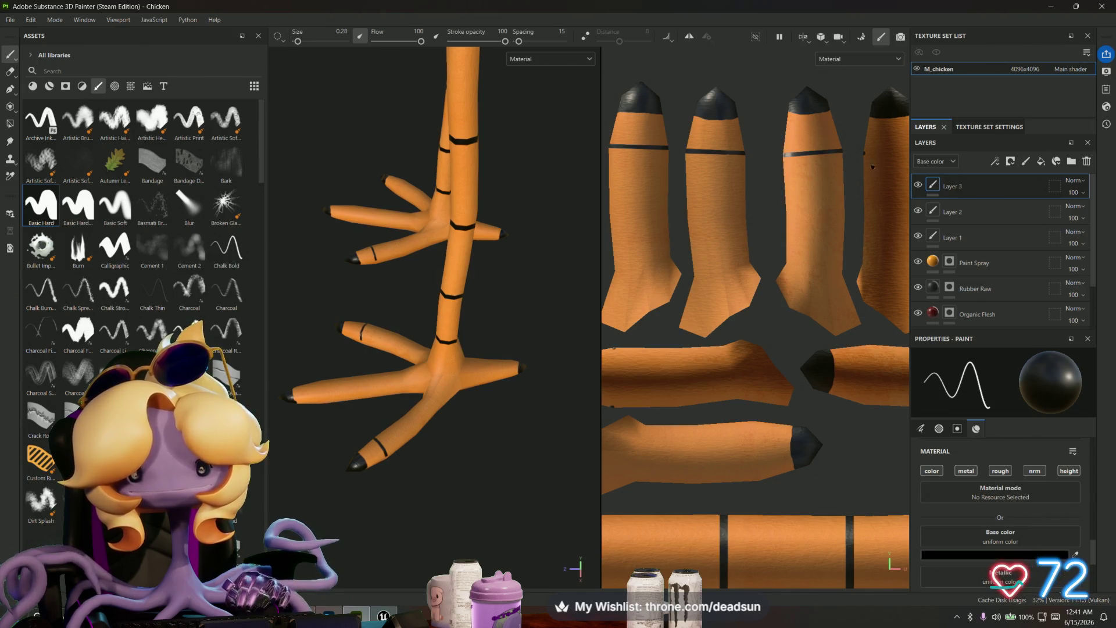
middle_drag(875, 166, 734, 178)
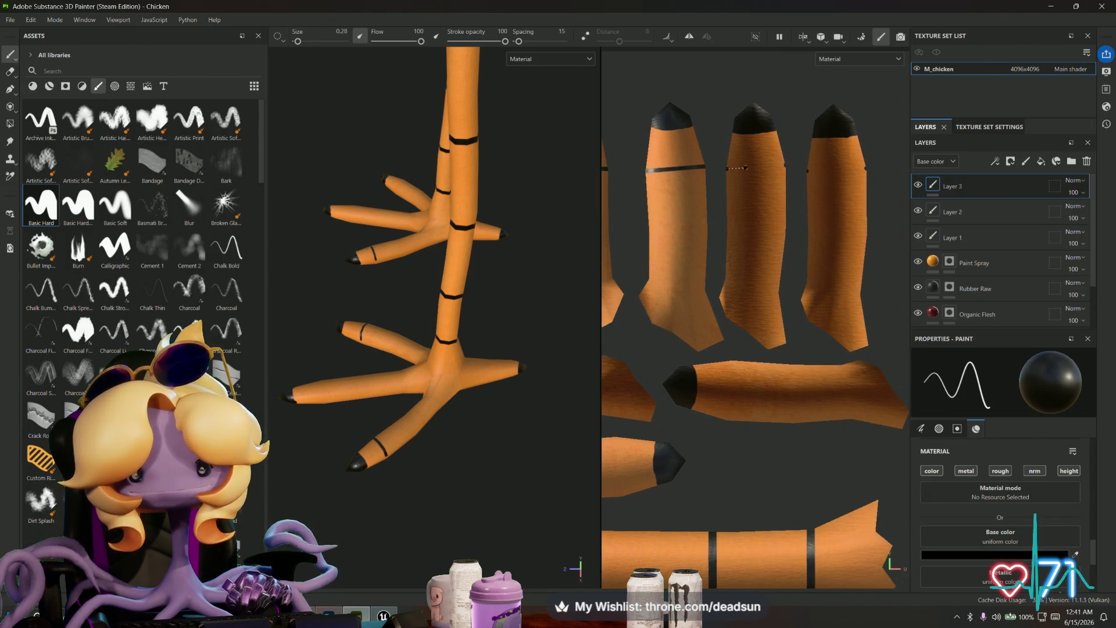
shift+click(786, 165)
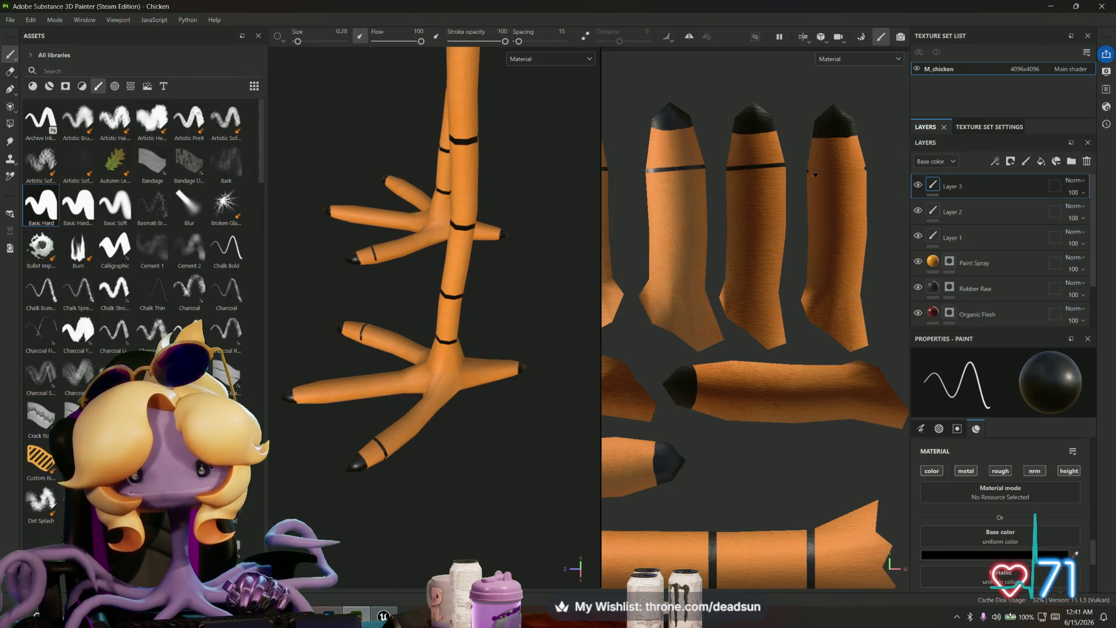
shift+click(866, 170)
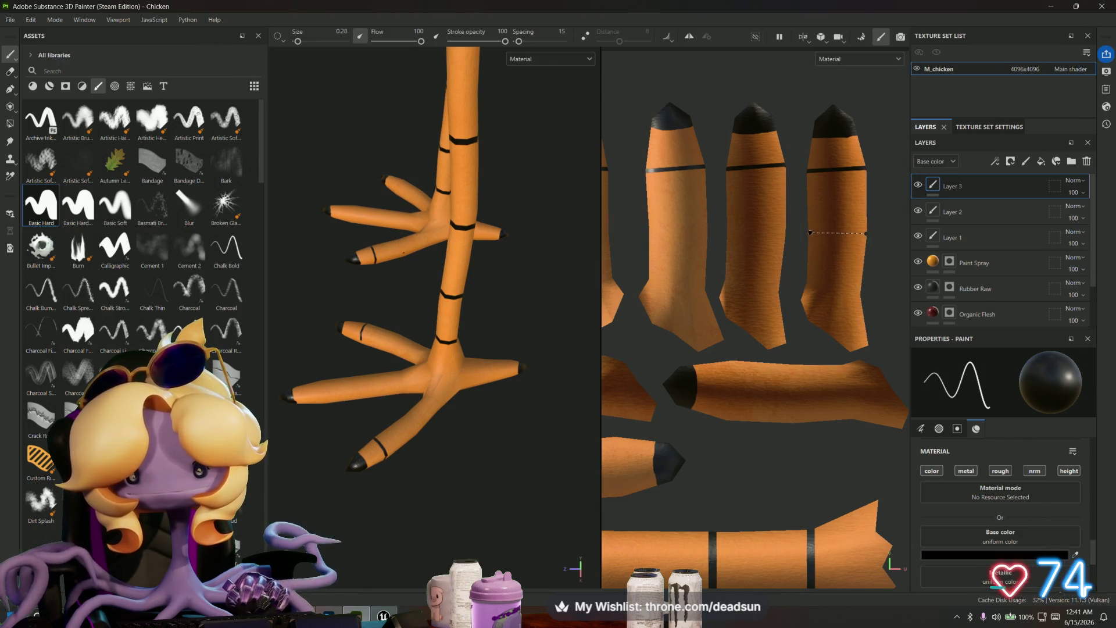
shift+click(809, 233)
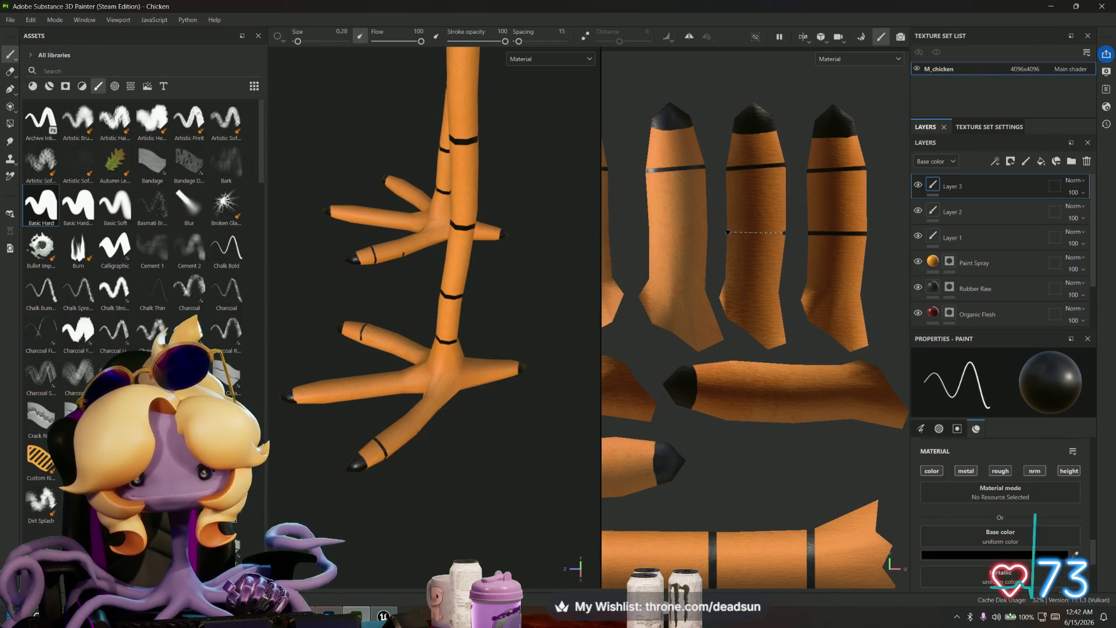
shift+click(727, 233)
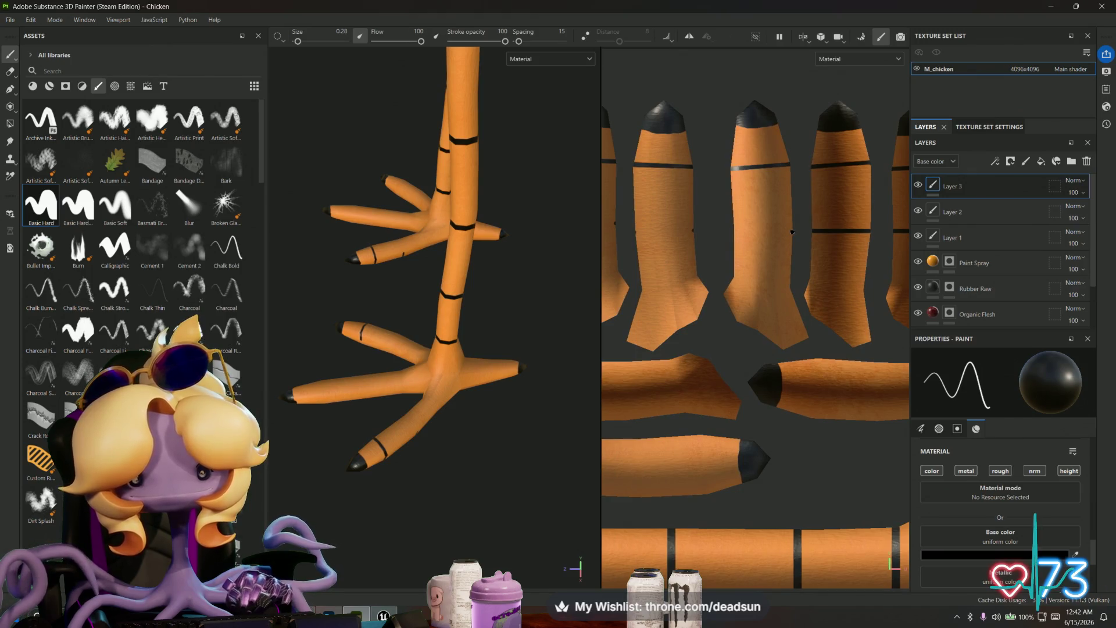
Step: Add straight black stripes across the middle leg piece, redoing one misplaced stripe
key(shift)
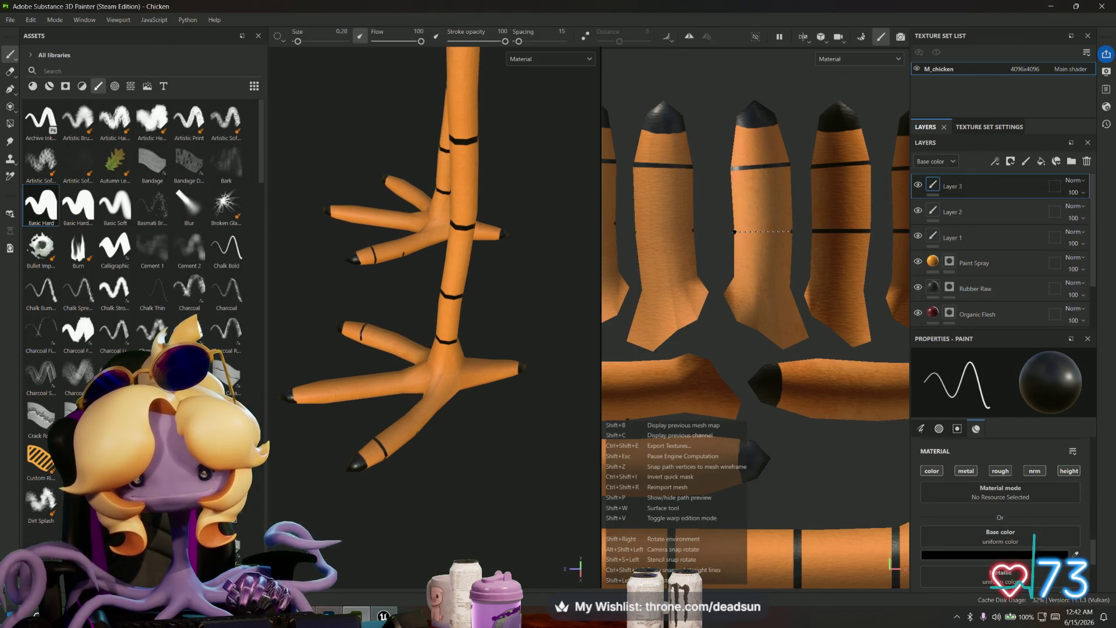
mouse_move(727, 239)
middle_down()
mouse_move(756, 252)
mouse_move(812, 235)
middle_up()
scroll(812, 234, up, 2)
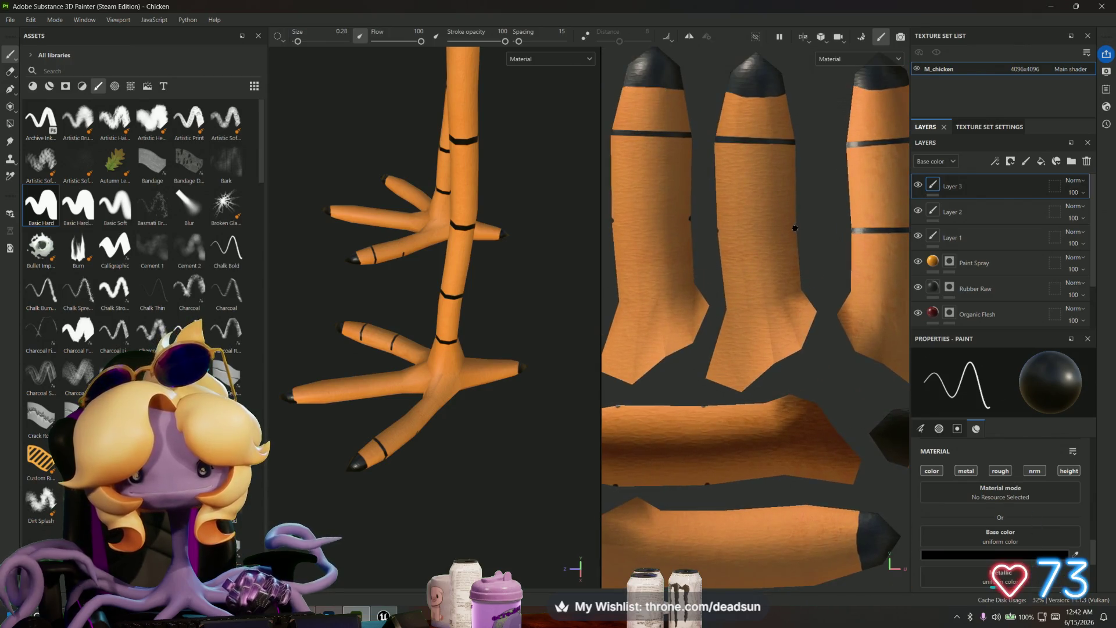
shift+click(717, 229)
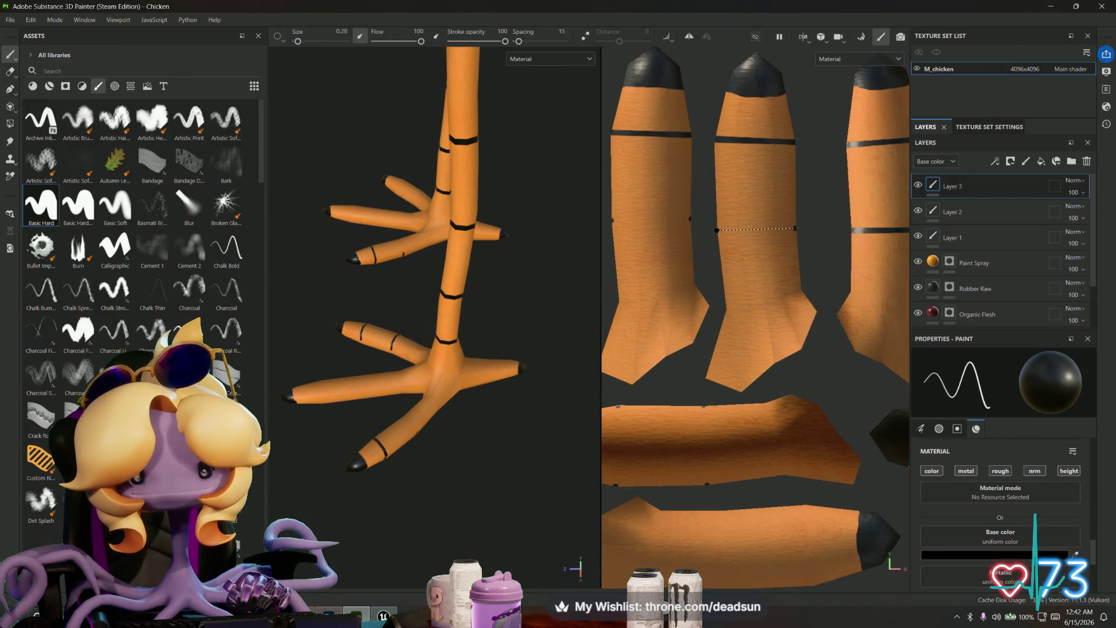
middle_drag(699, 237, 792, 215)
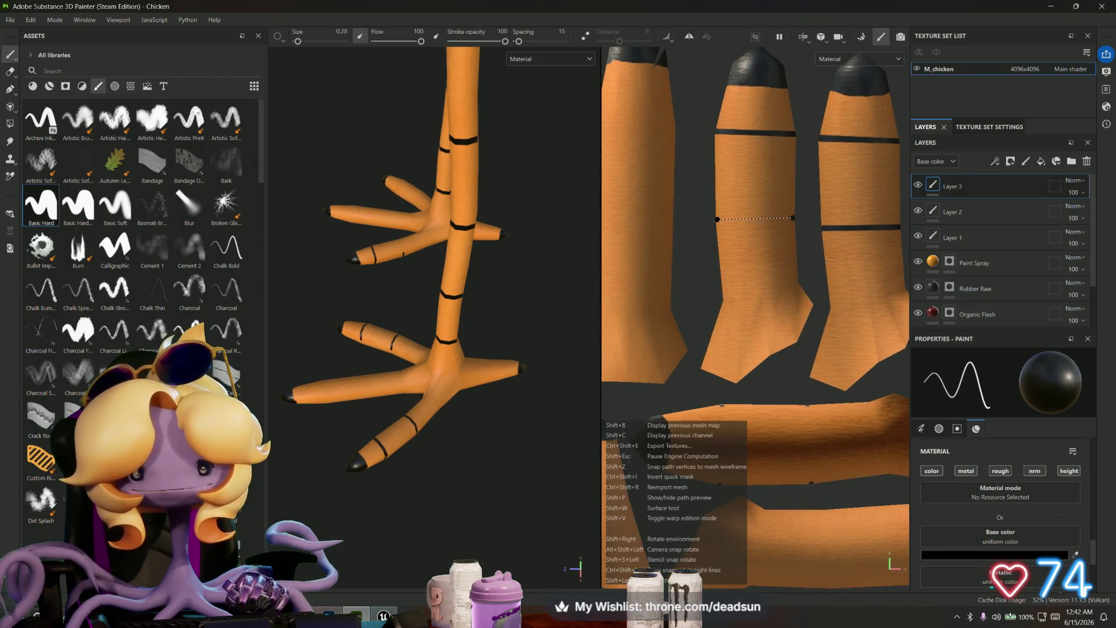
mouse_move(701, 244)
middle_down()
mouse_move(796, 253)
mouse_move(818, 271)
middle_up()
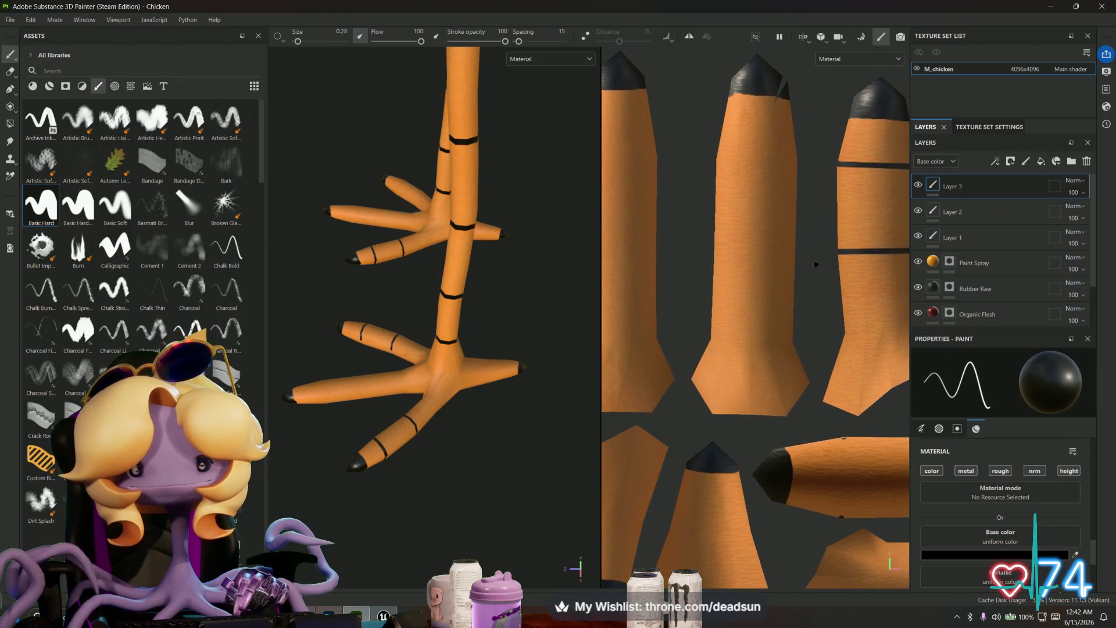
shift+click(716, 158)
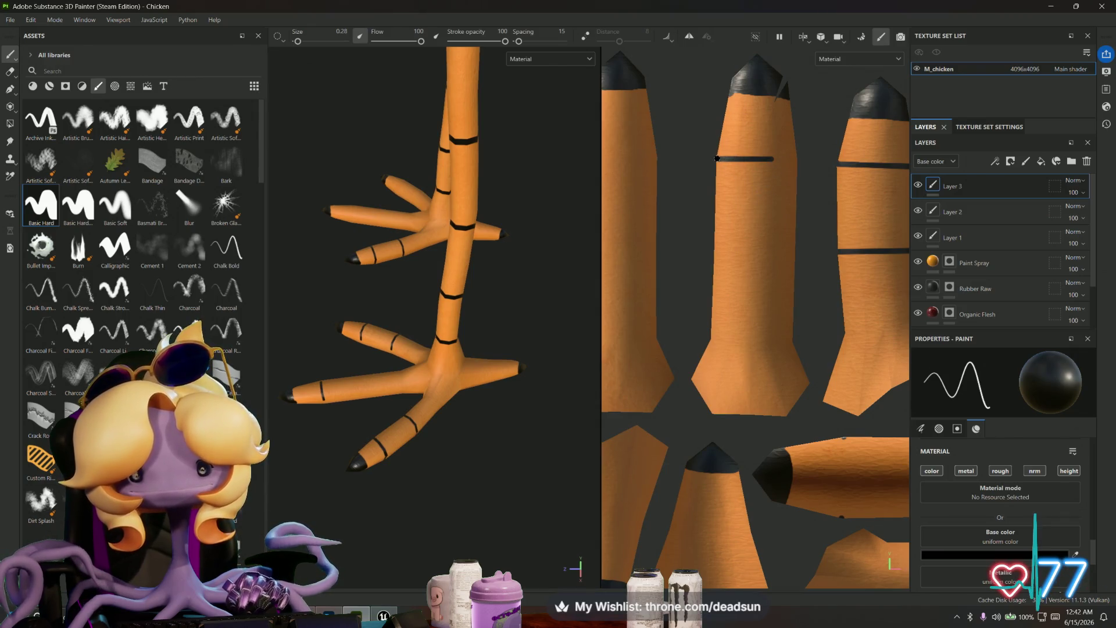
key(ctrl+z)
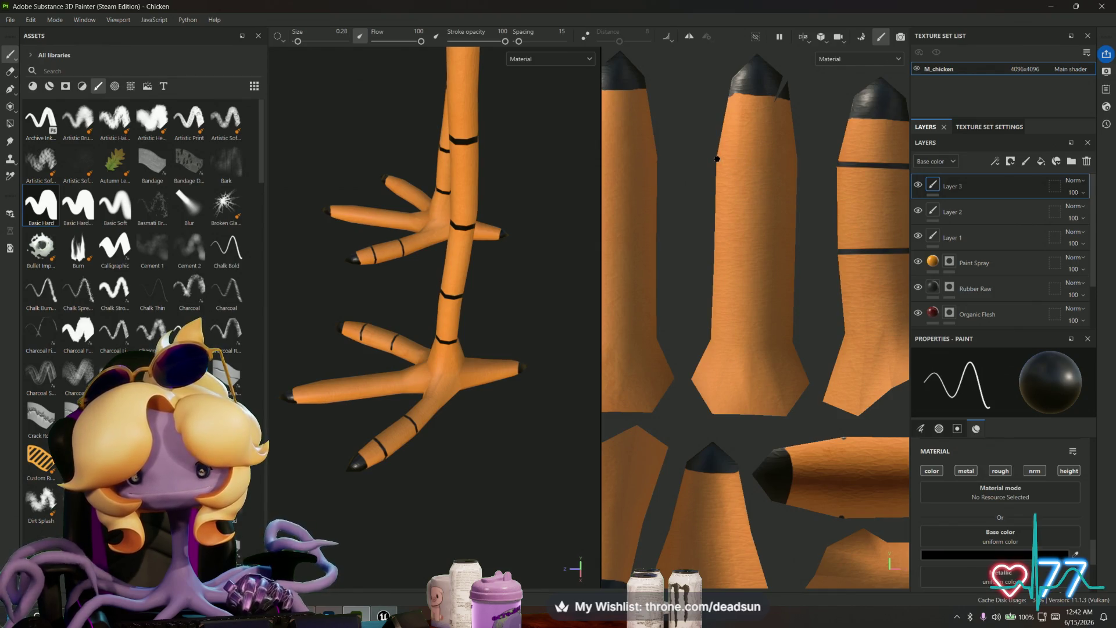
click(717, 159)
shift+click(797, 161)
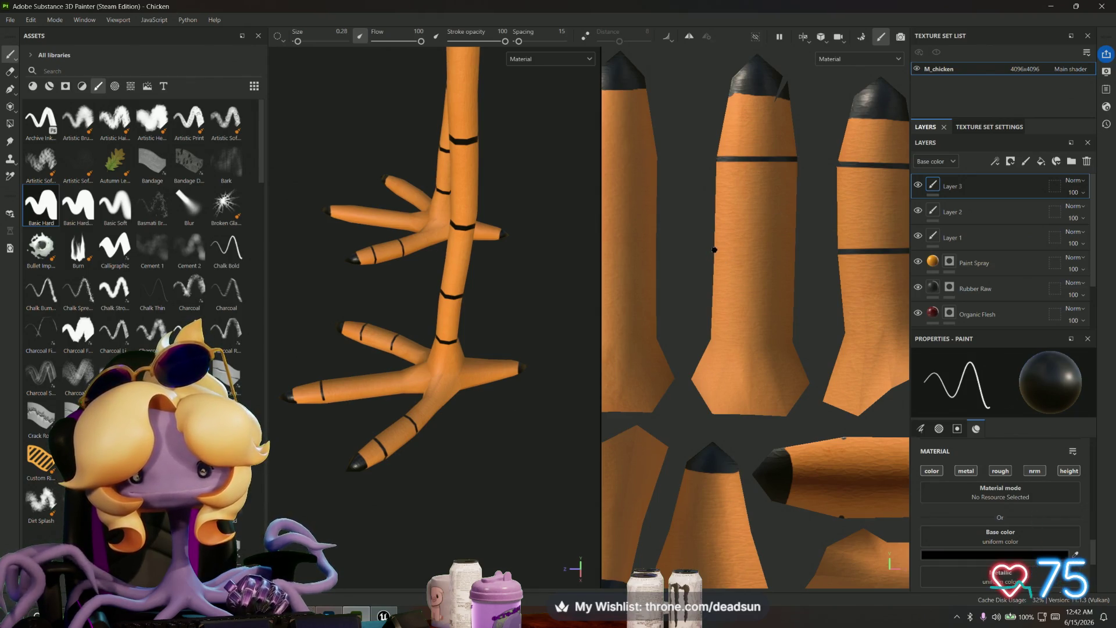
shift+click(795, 252)
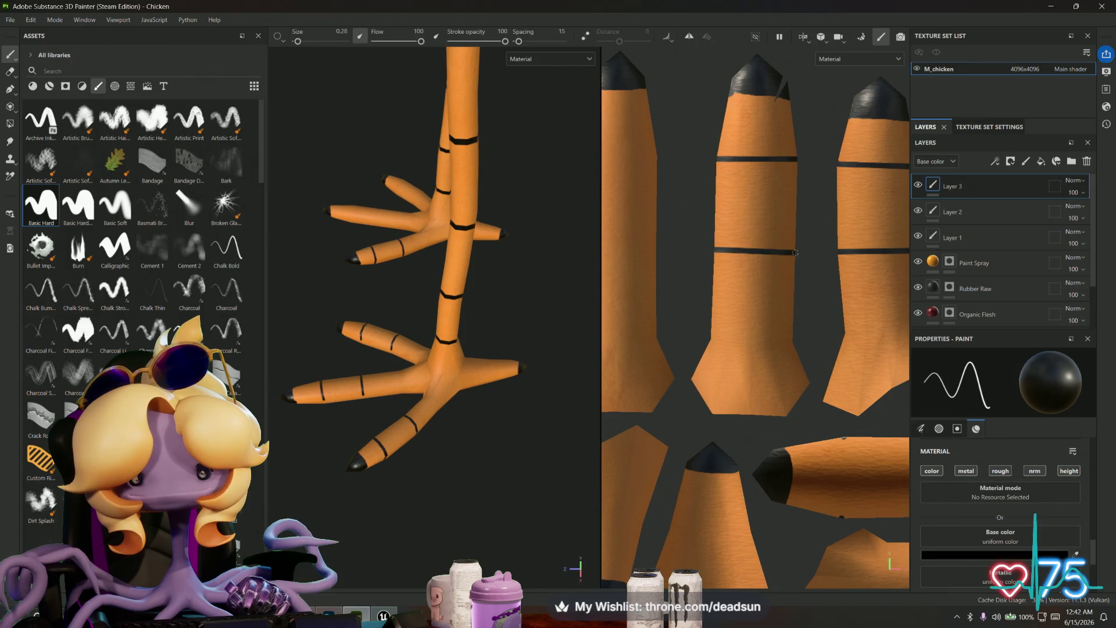
middle_drag(714, 273, 842, 284)
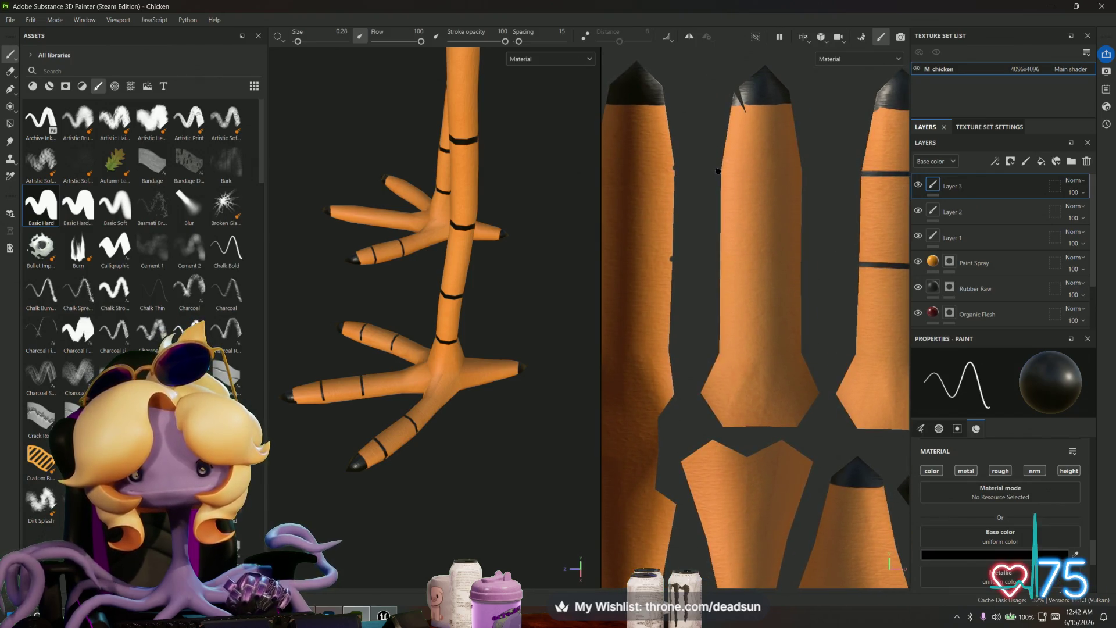
Step: Paint straight black bands across the middle and left leg pieces
shift+click(803, 171)
shift+click(720, 171)
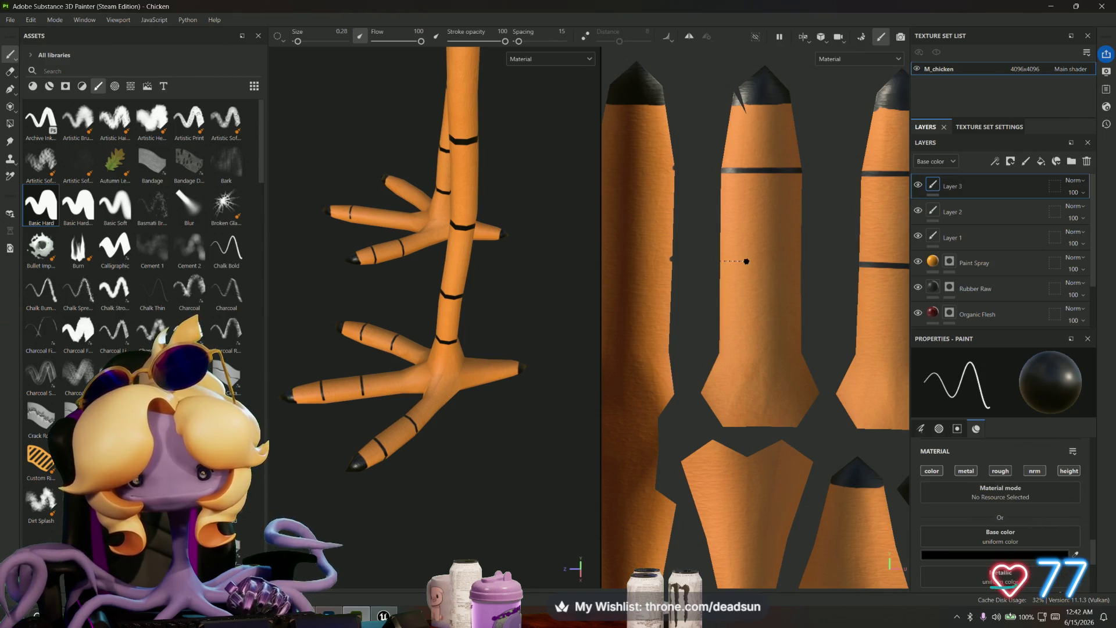
shift+click(800, 261)
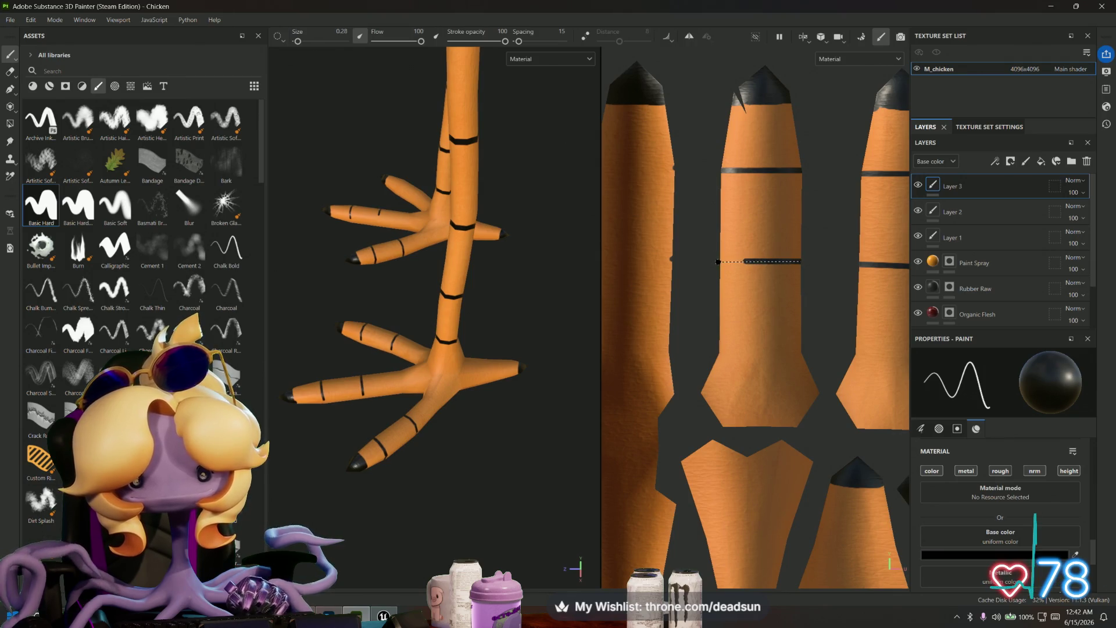
shift+click(710, 261)
mouse_move(710, 263)
middle_down()
mouse_move(823, 279)
mouse_move(787, 270)
middle_up()
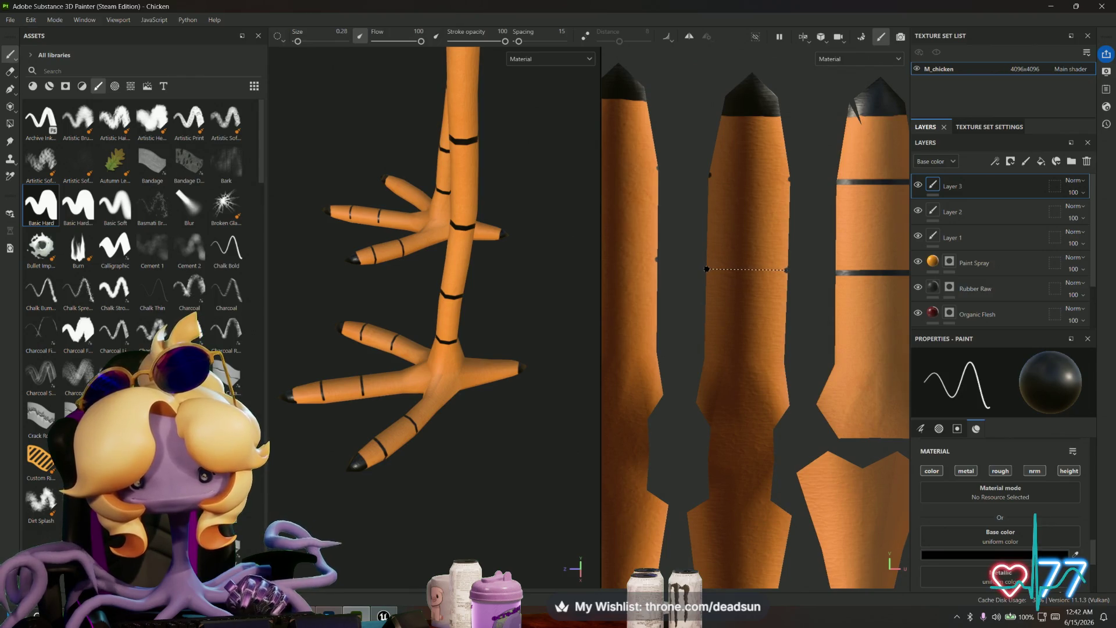
shift+click(705, 267)
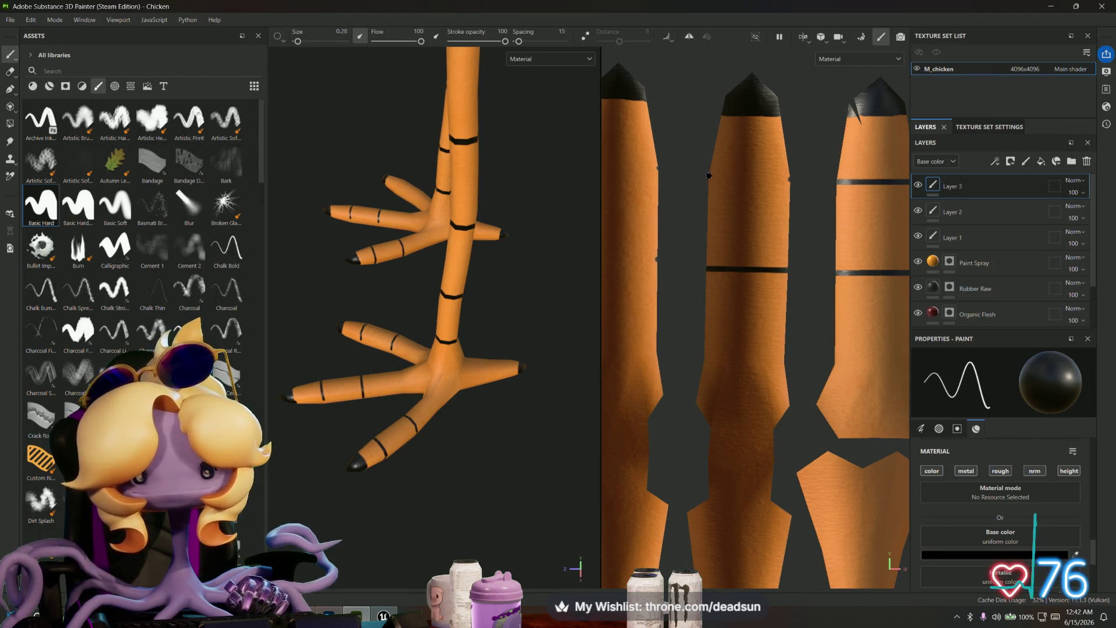
shift+click(790, 178)
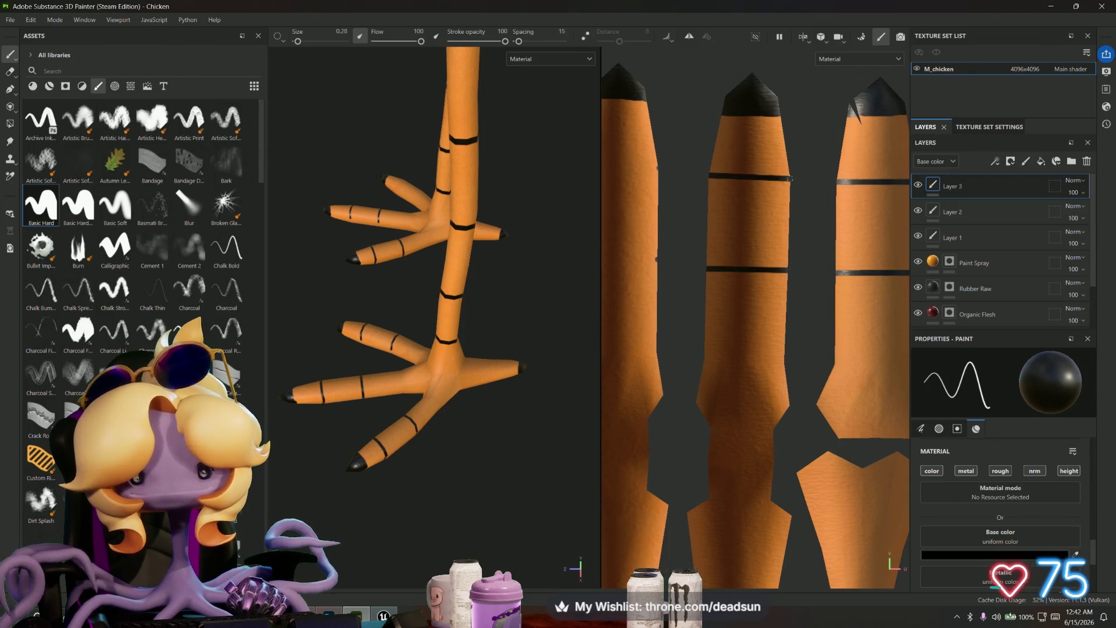
middle_drag(714, 236, 845, 260)
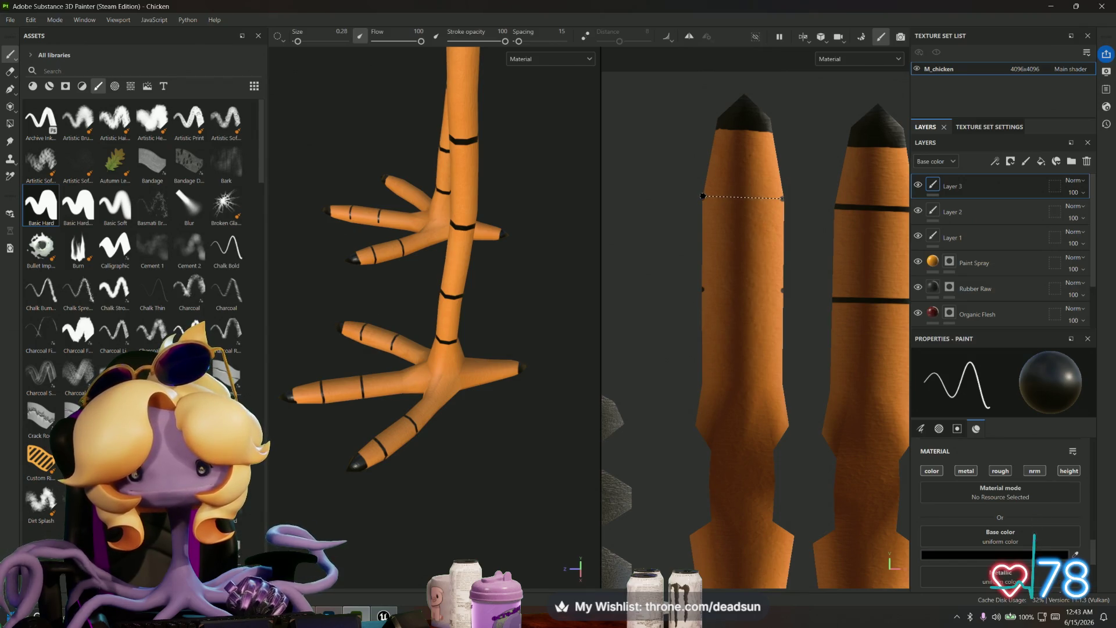
shift+click(703, 198)
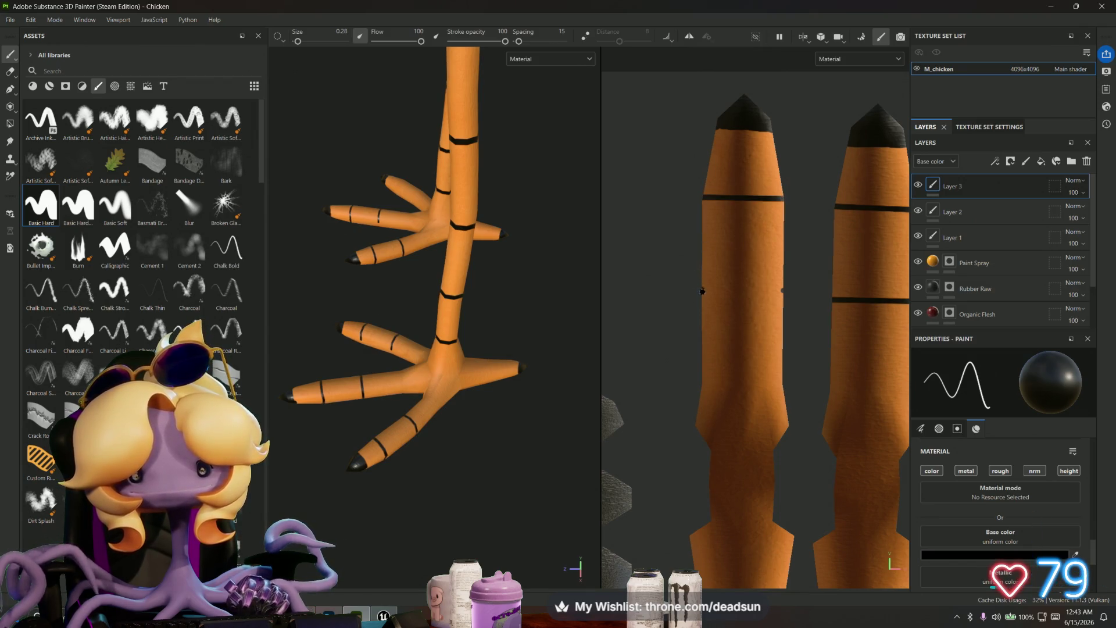
shift+click(782, 289)
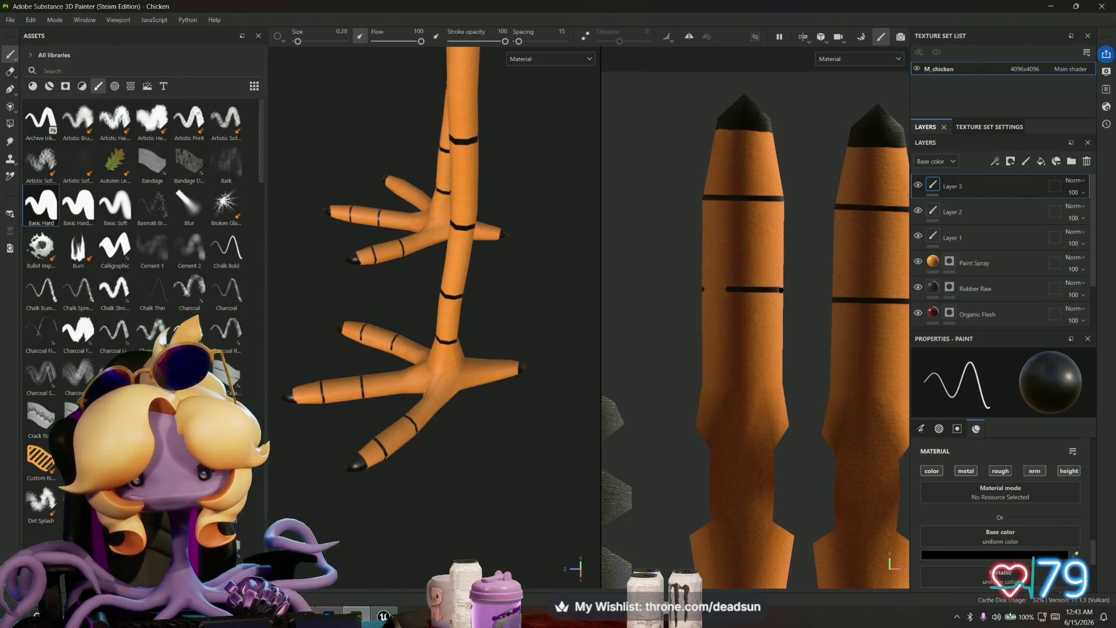
Step: Add more horizontal black bands across the next leg pieces
scroll(726, 335, down, 3)
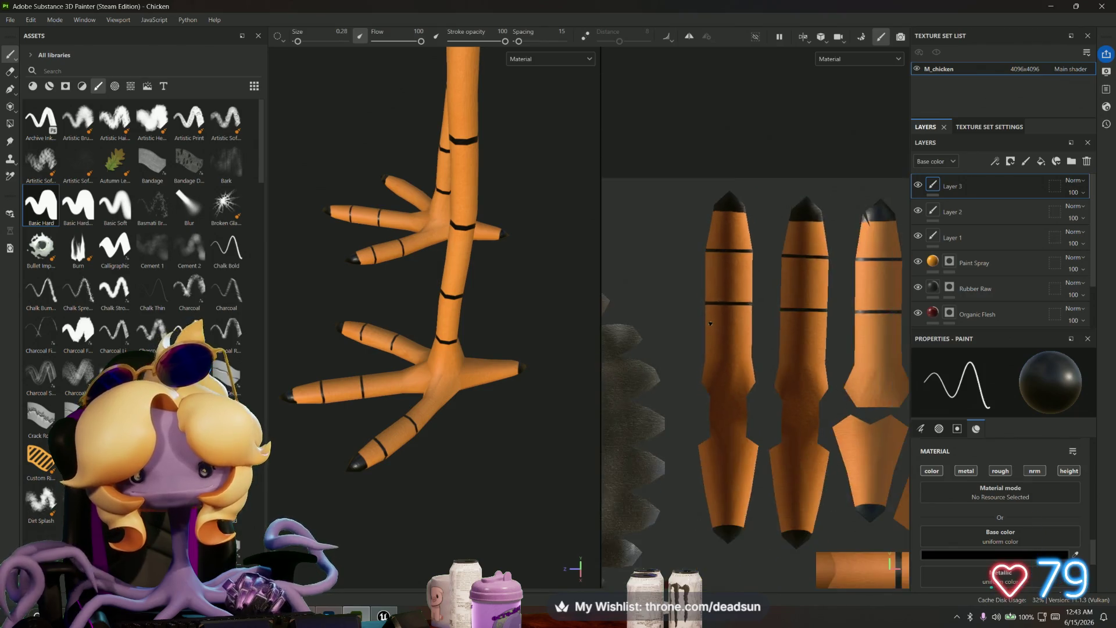
scroll(726, 335, up, 5)
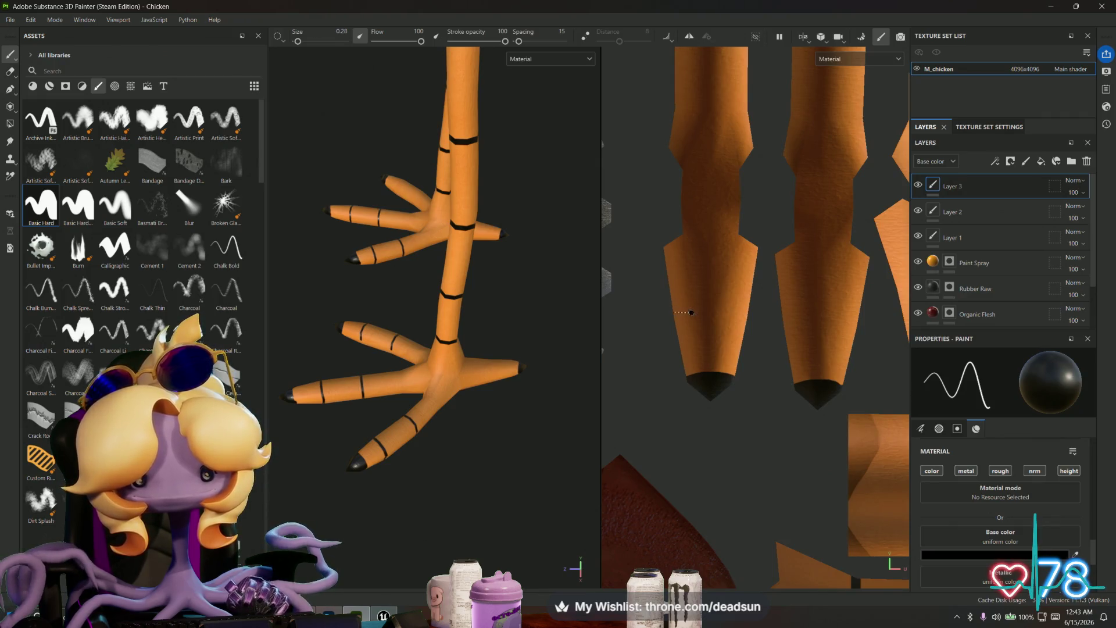
shift+click(749, 314)
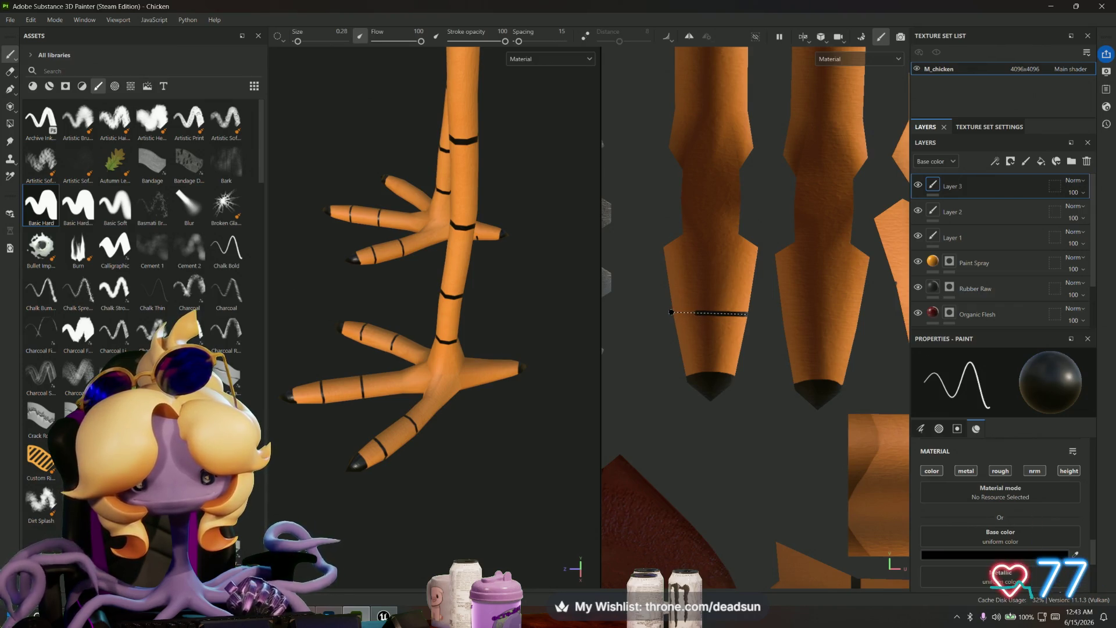
shift+click(673, 312)
middle_drag(798, 326, 707, 334)
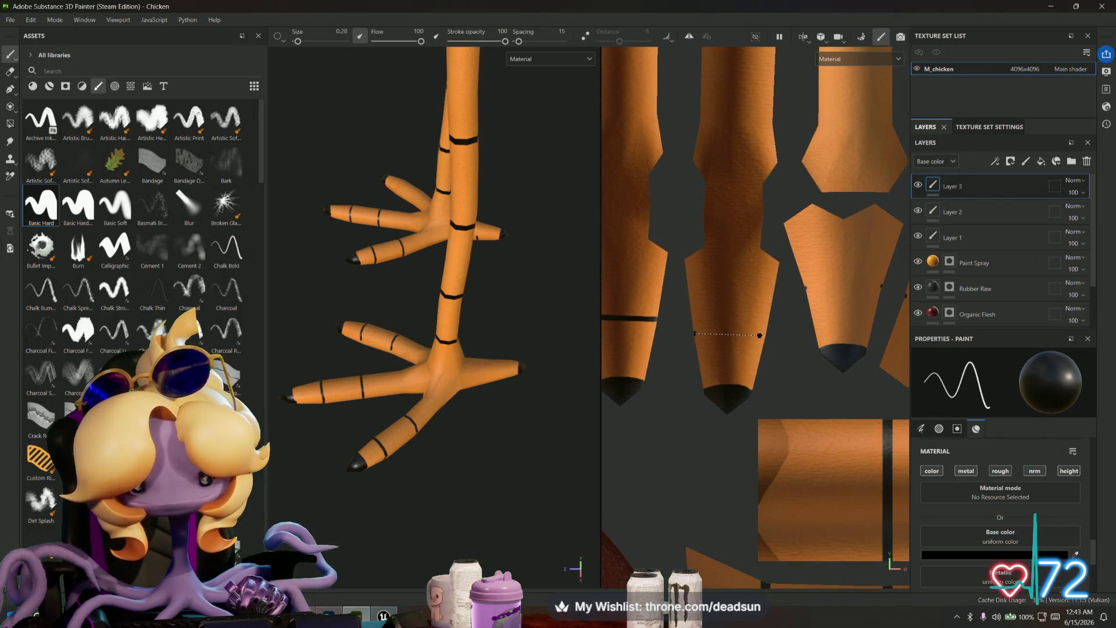
shift+click(764, 336)
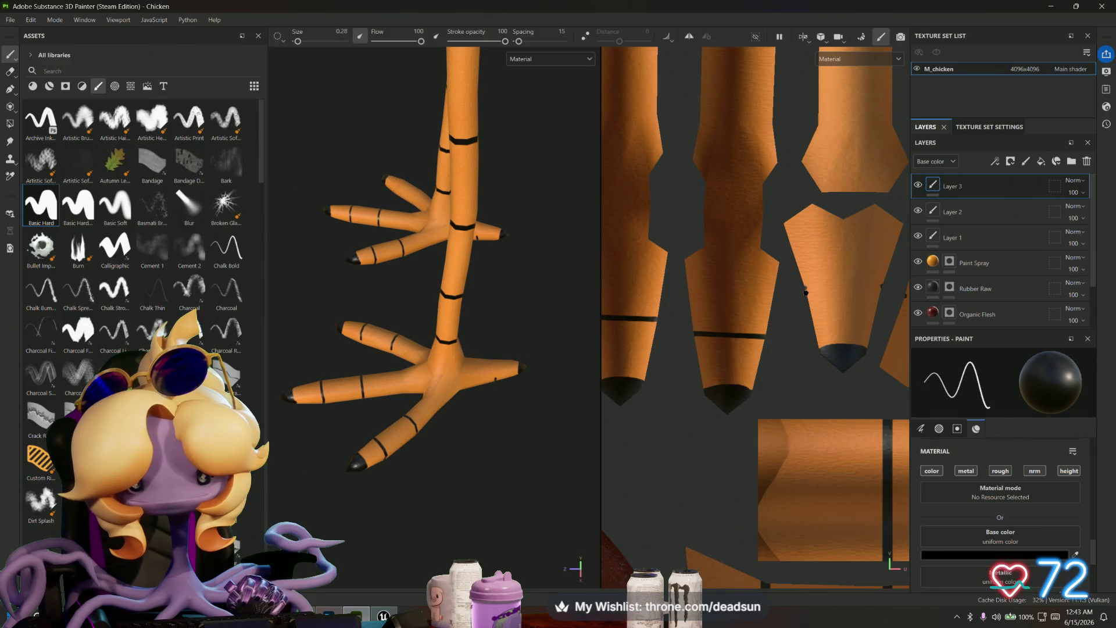
shift+click(882, 286)
middle_drag(883, 286, 751, 338)
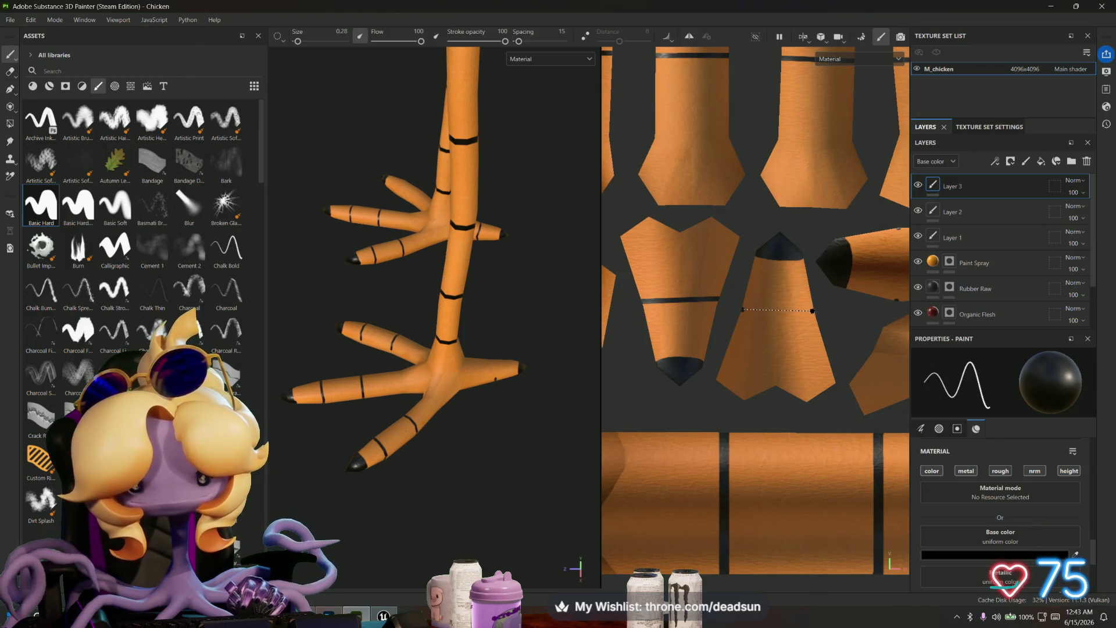
Step: Paint straight black bands across the first toe UV island
scroll(731, 338, up, 3)
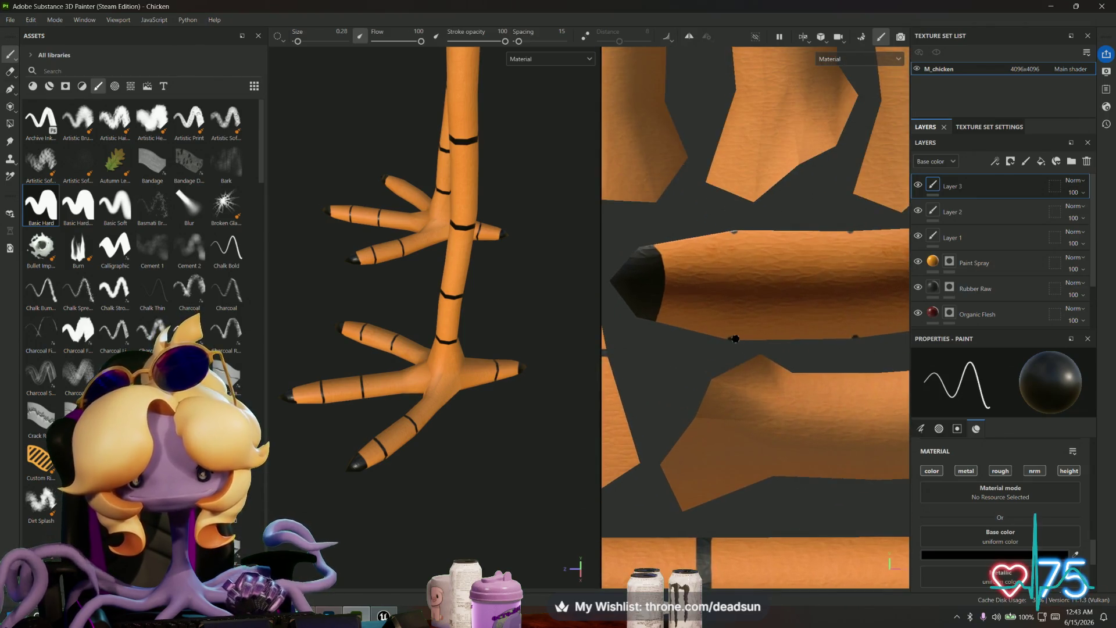
shift+click(734, 231)
middle_drag(812, 309, 698, 336)
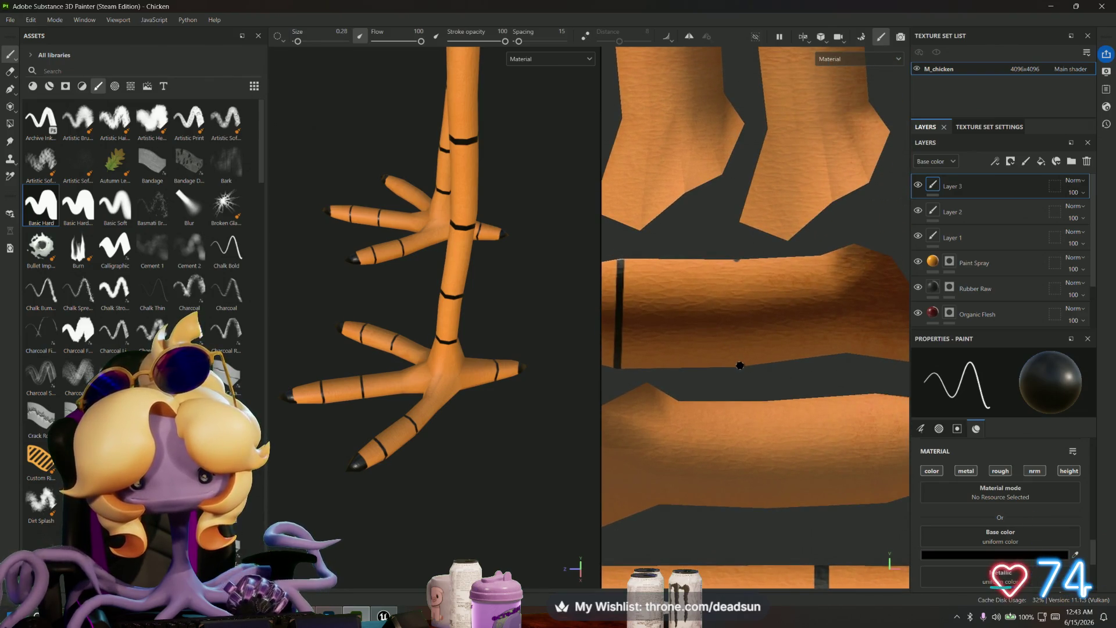
scroll(737, 261, down, 3)
middle_drag(738, 260, 656, 310)
scroll(656, 310, up, 4)
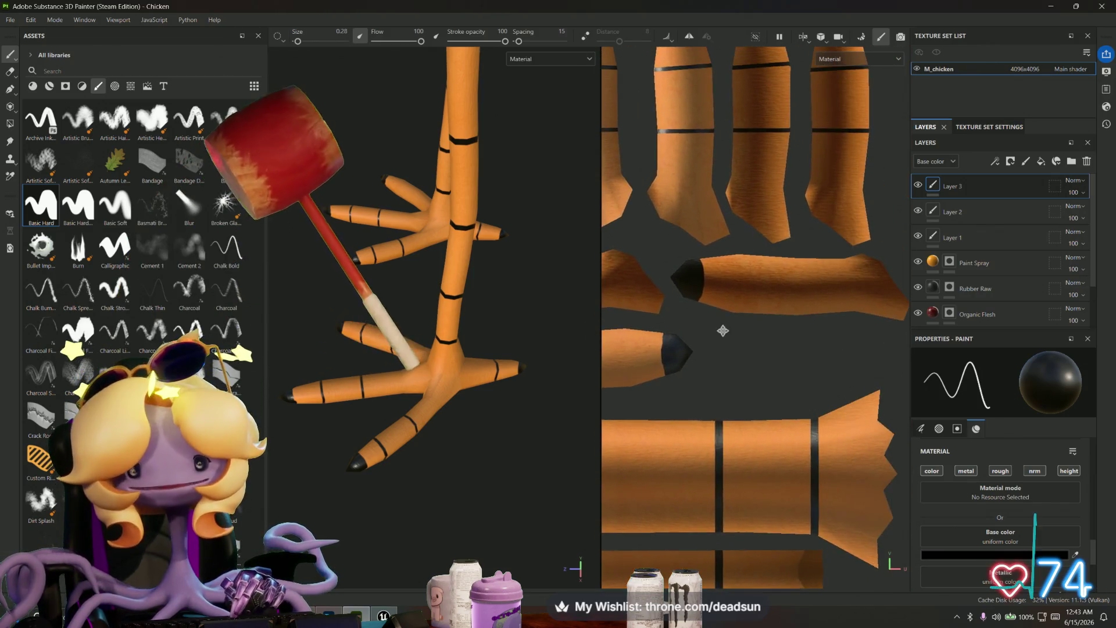
middle_drag(742, 351, 741, 349)
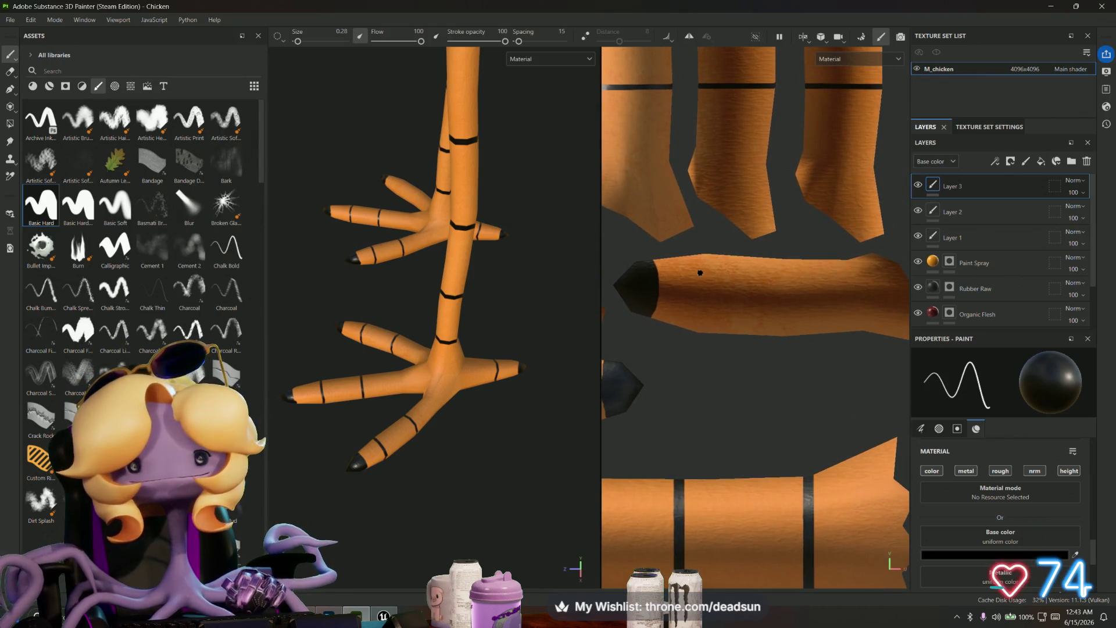
key(shift)
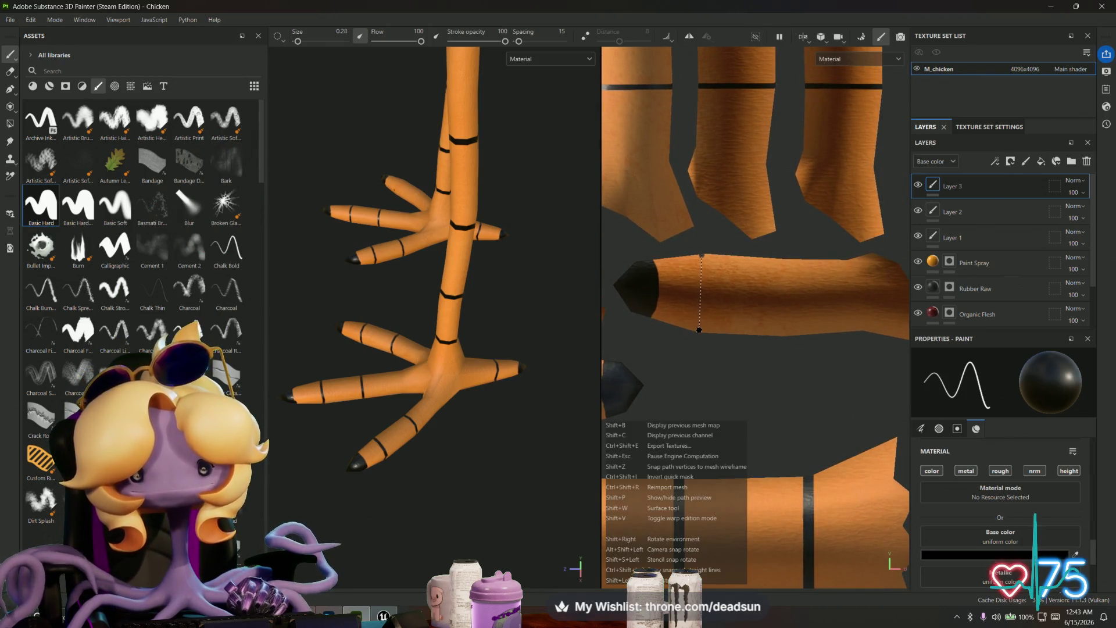
shift+click(700, 332)
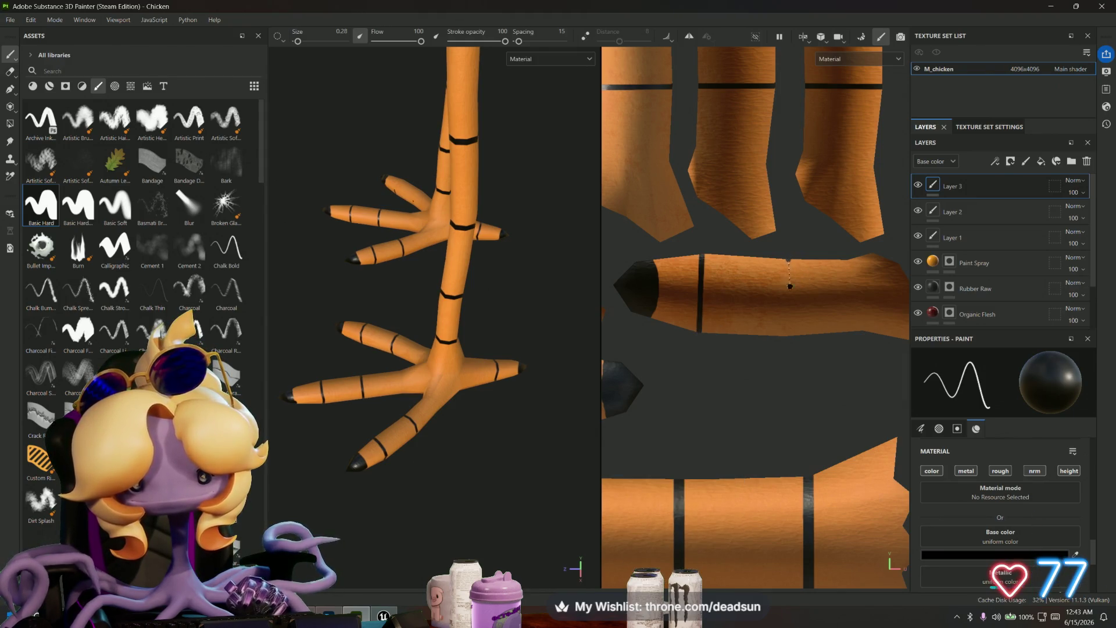
shift+click(789, 336)
Step: Band a second toe island twice, then put a dark band across a leg island
middle_drag(771, 365, 893, 368)
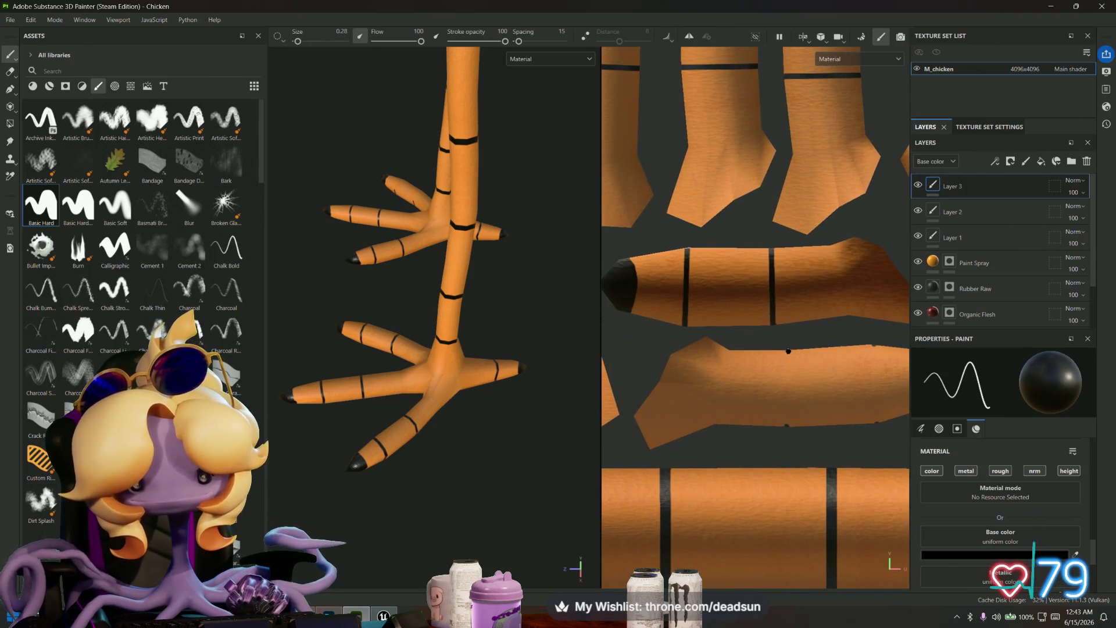
shift+click(786, 426)
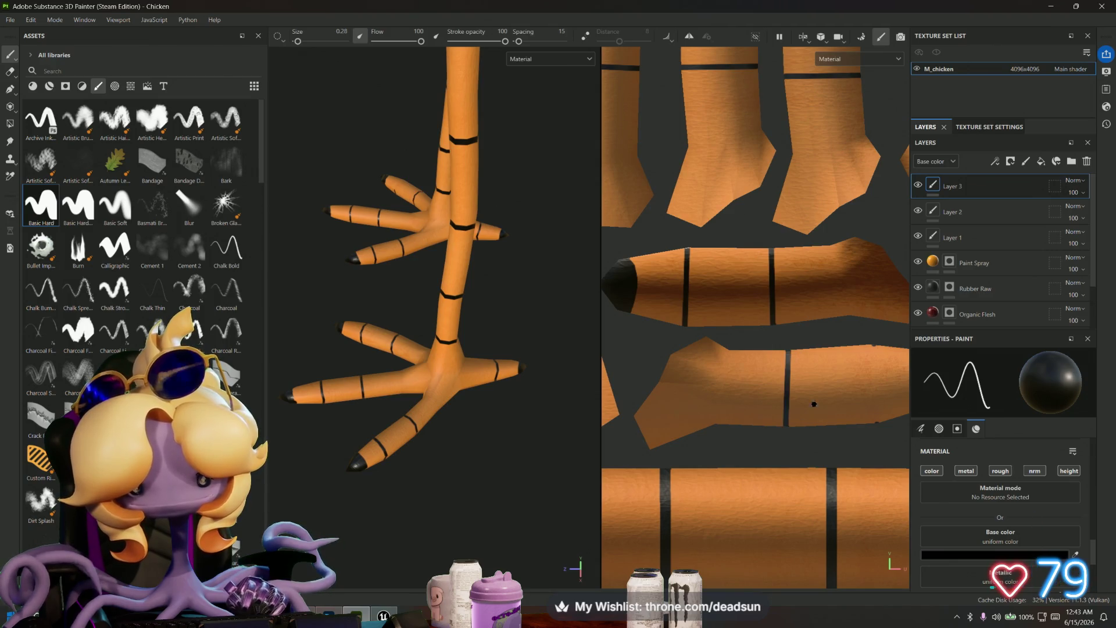
shift+click(876, 423)
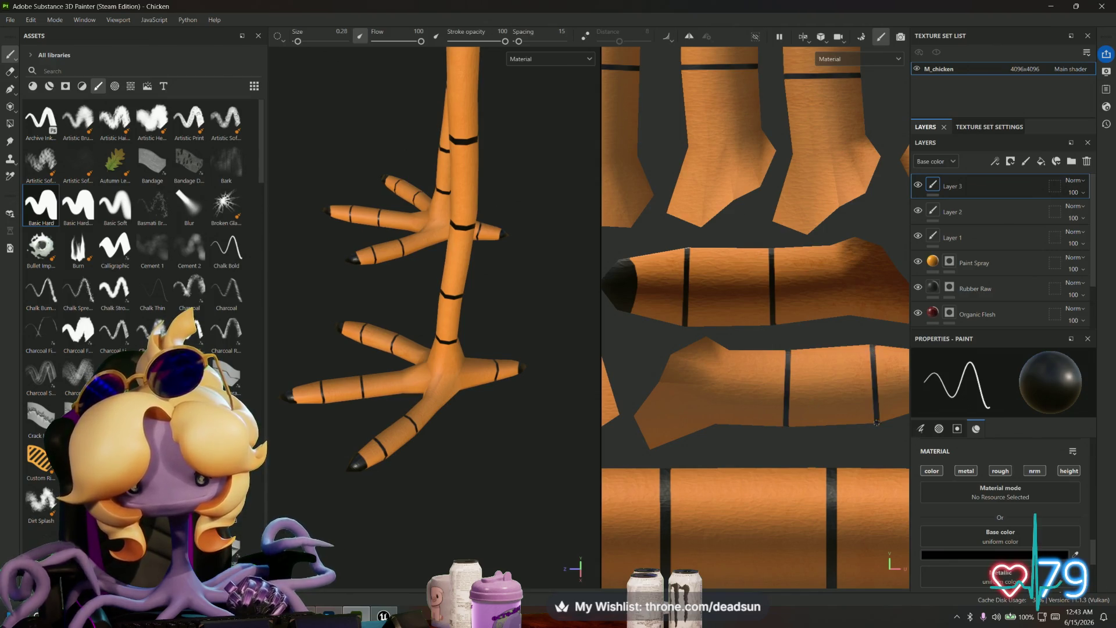
key(shift)
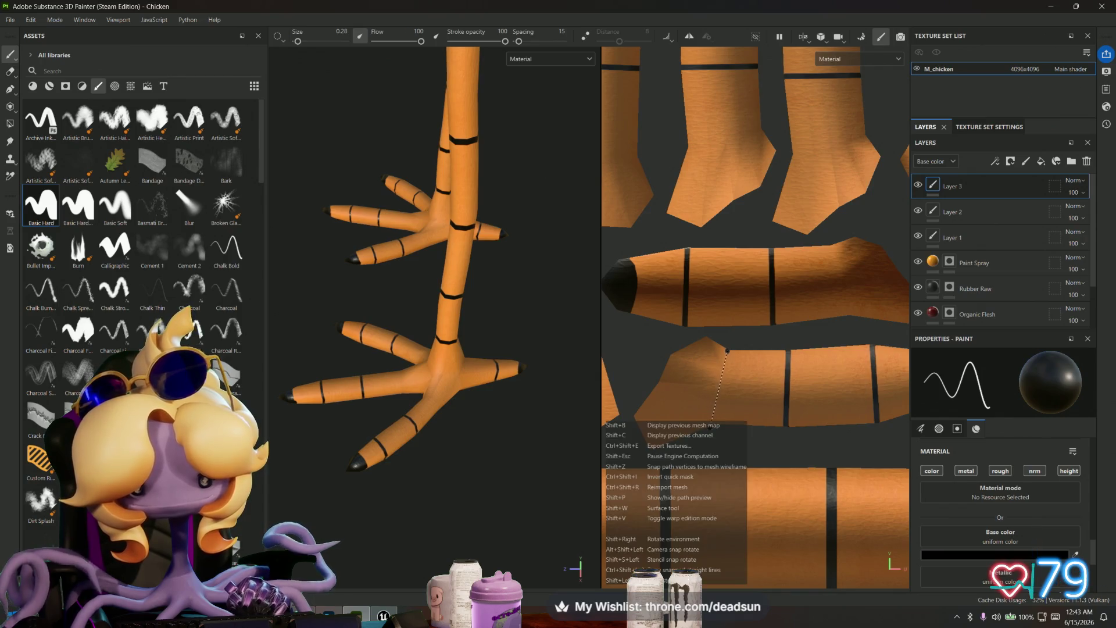
middle_drag(716, 423, 750, 410)
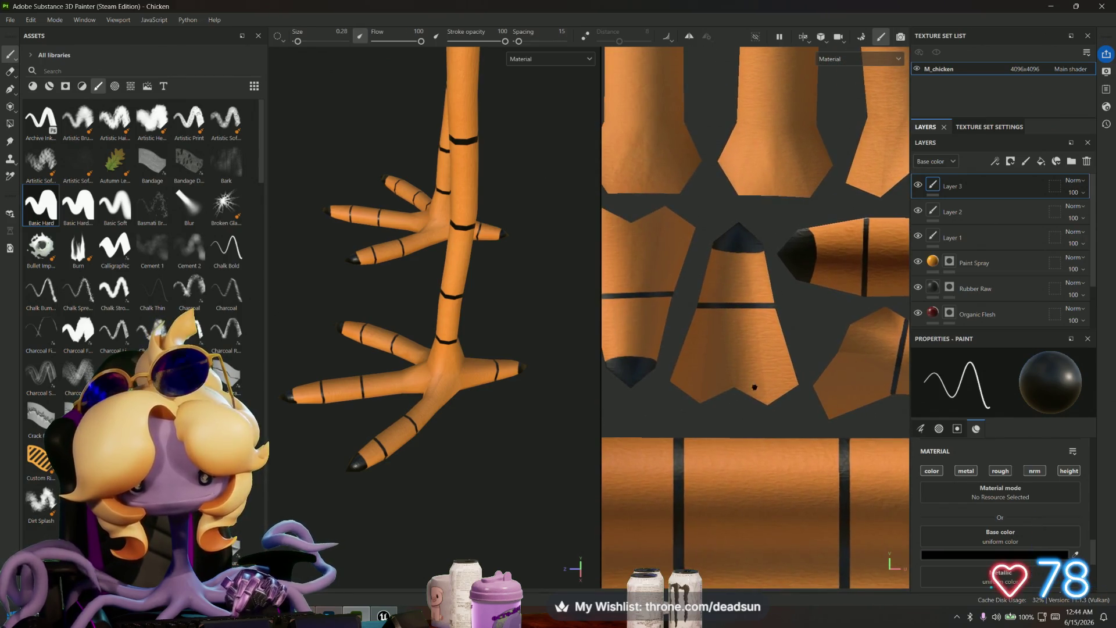
scroll(750, 409, up, 3)
scroll(802, 391, up, 5)
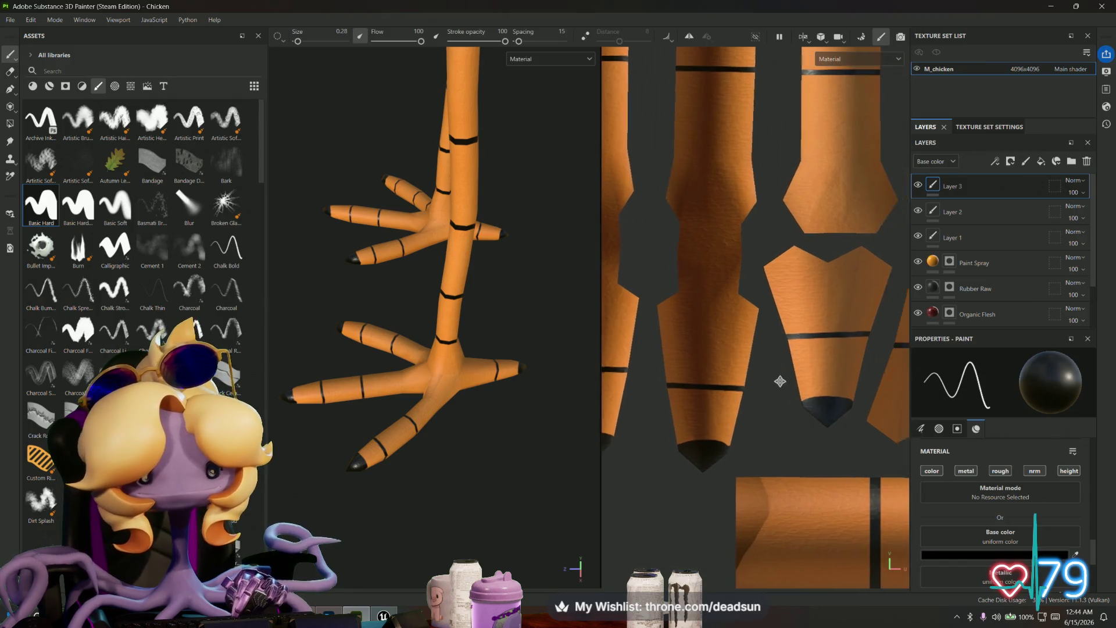
mouse_move(701, 380)
middle_down()
mouse_move(723, 374)
mouse_move(733, 343)
middle_up()
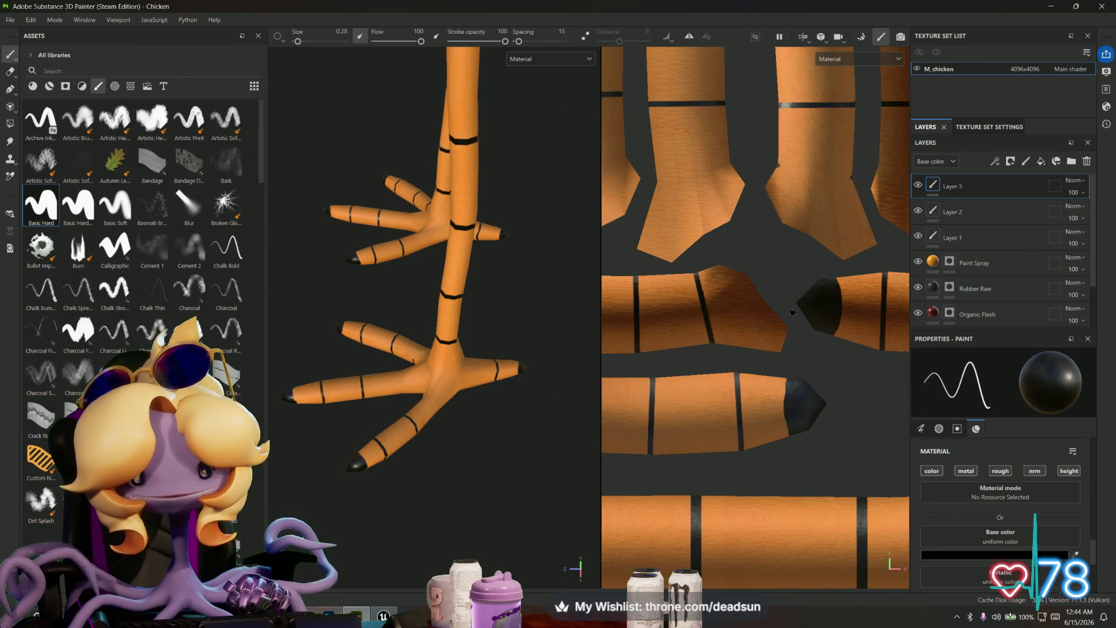
scroll(698, 325, up, 3)
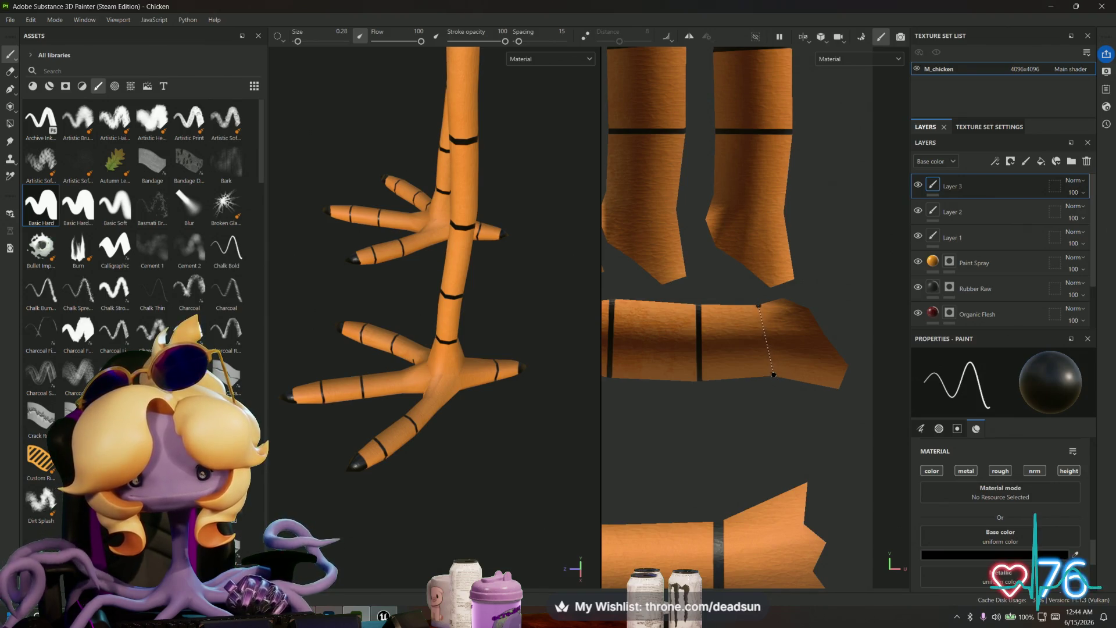
middle_drag(773, 375, 801, 367)
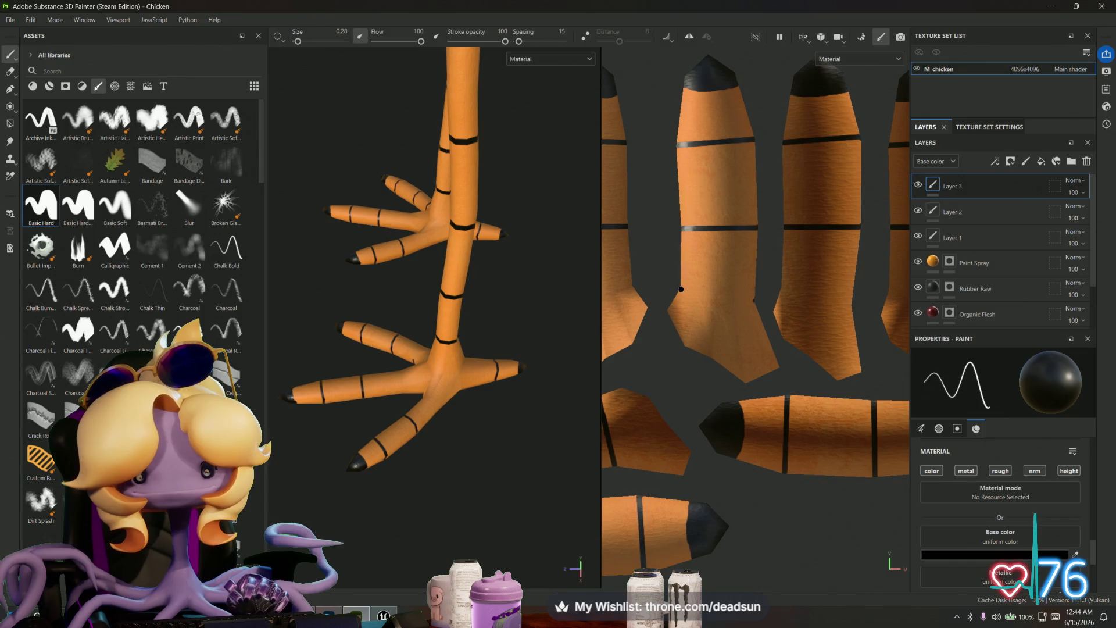
shift+click(754, 301)
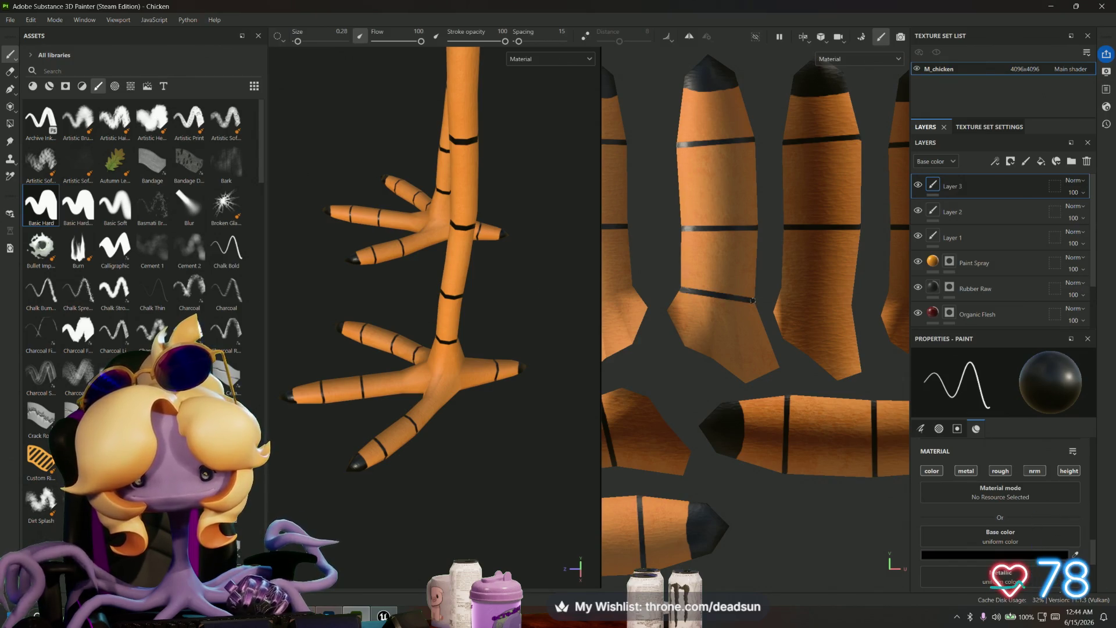
Step: Stripe the next leg islands with dark bands, undoing and repainting one misplaced stripe
scroll(833, 328, up, 2)
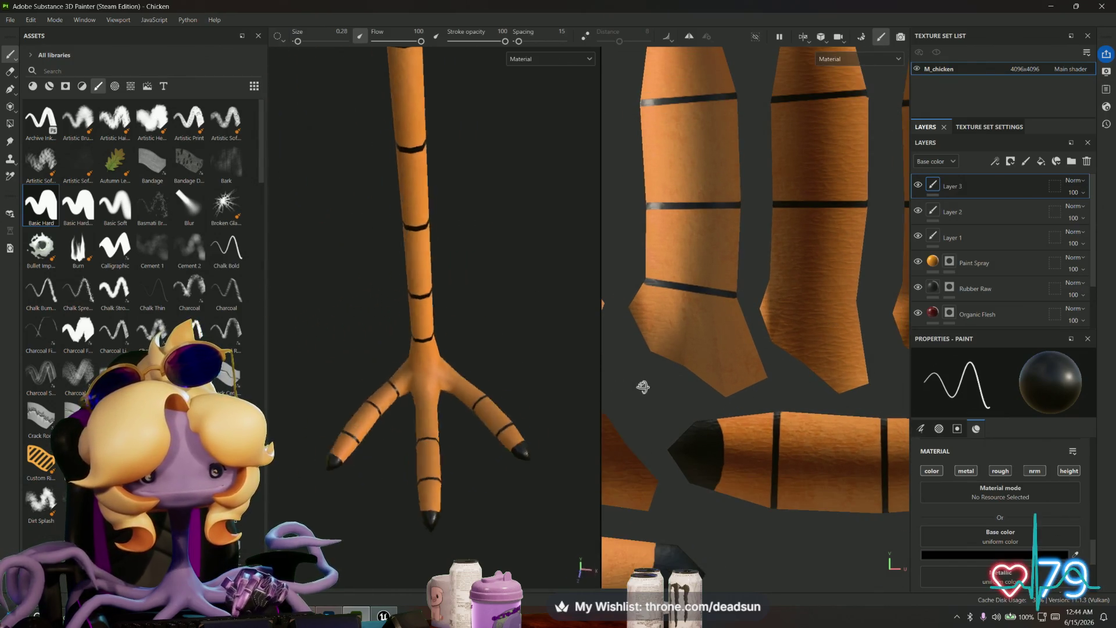
mouse_move(659, 381)
alt+mouse_down()
mouse_move(598, 374)
mouse_move(763, 304)
alt+mouse_up()
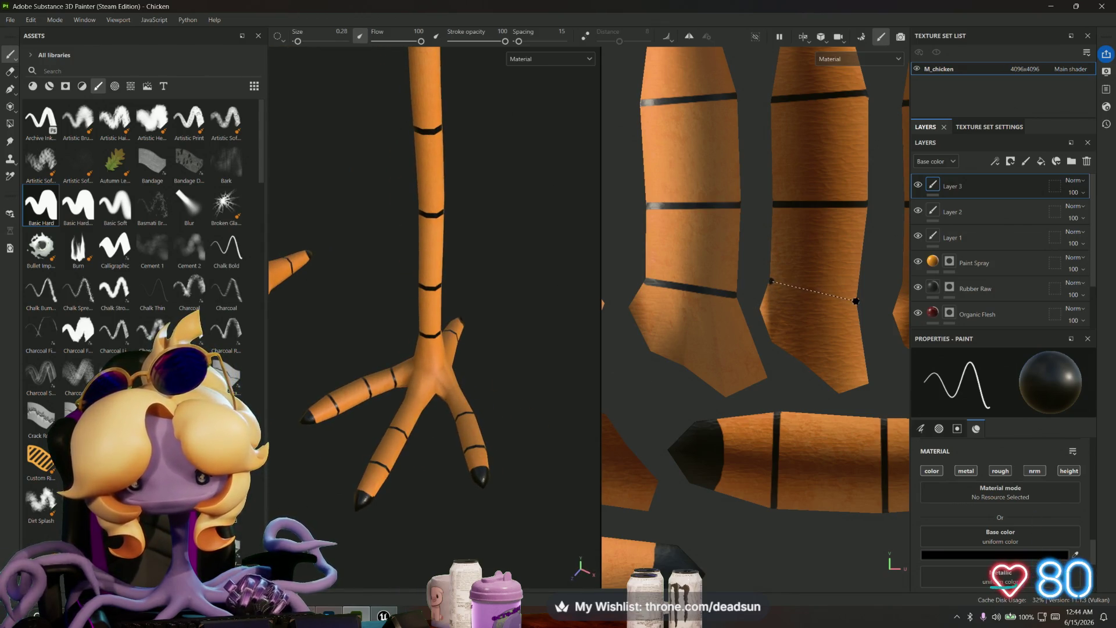
middle_drag(856, 300, 769, 336)
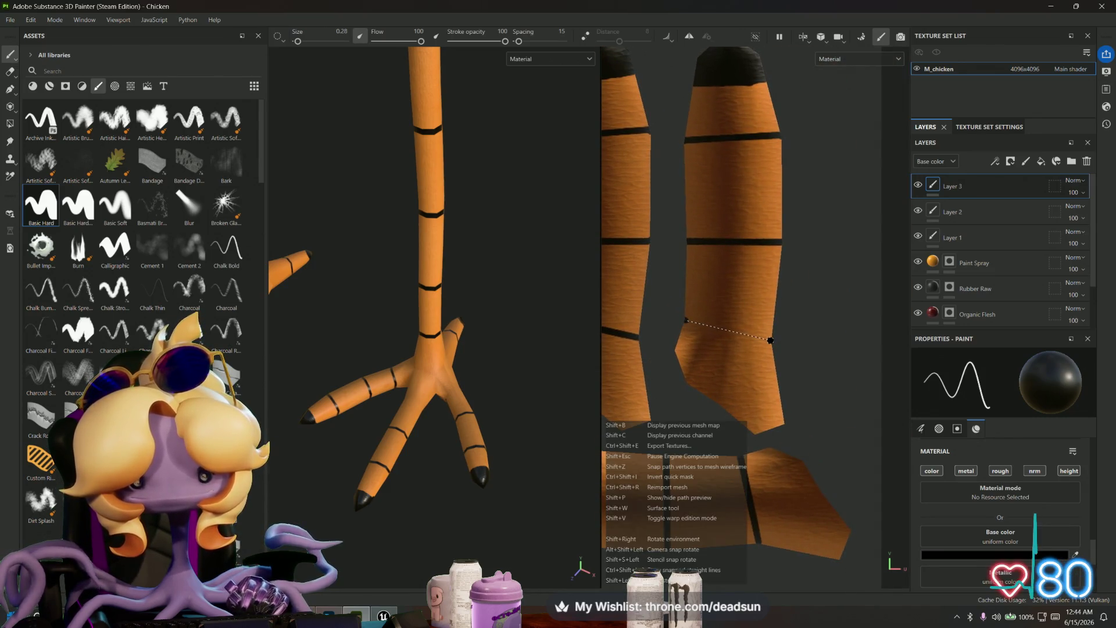
shift+click(770, 339)
scroll(685, 375, up, 4)
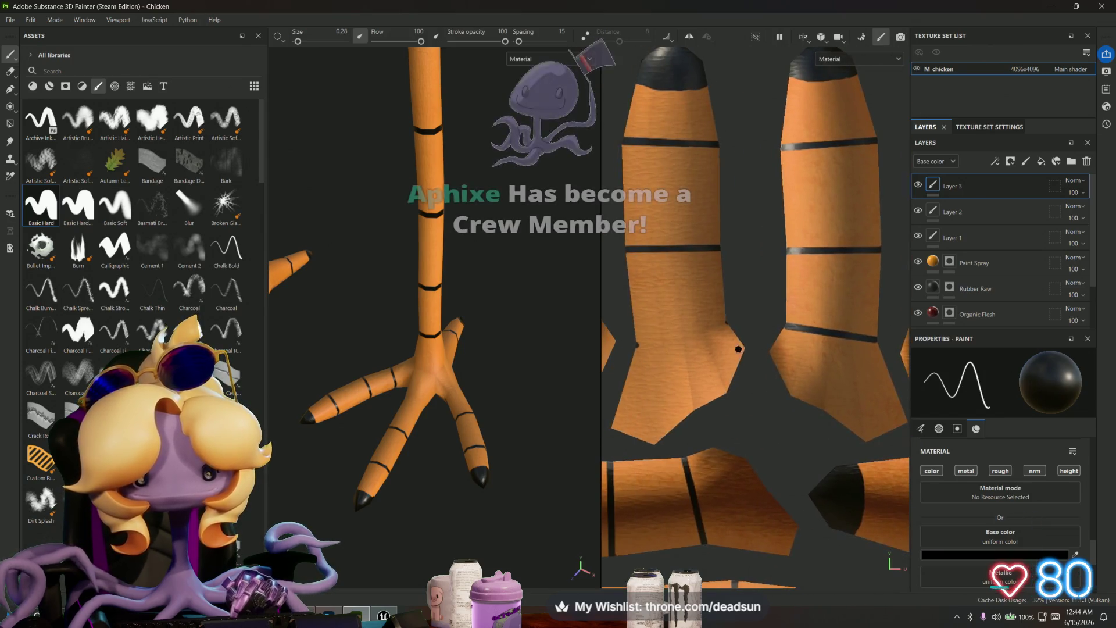
scroll(727, 324, up, 3)
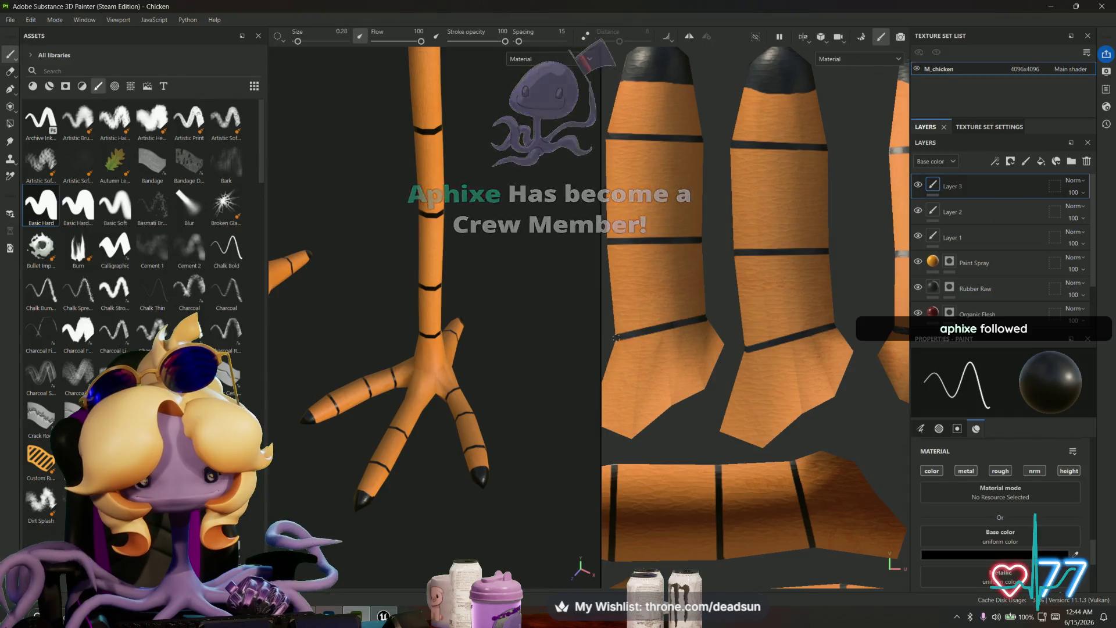
middle_drag(856, 378, 881, 368)
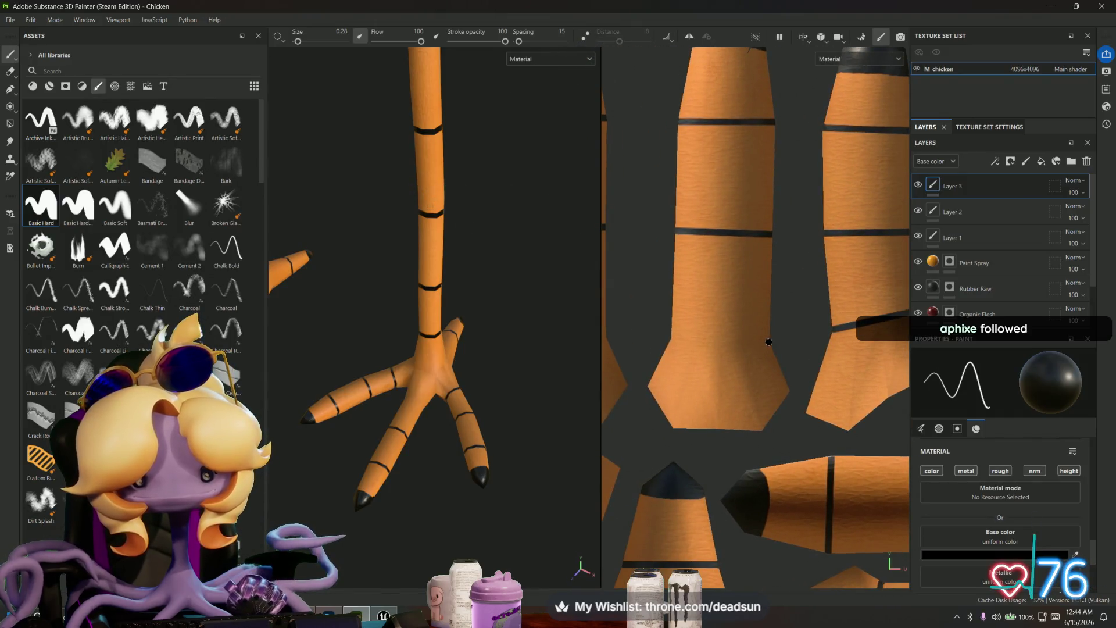
shift+click(670, 342)
middle_drag(657, 371, 805, 350)
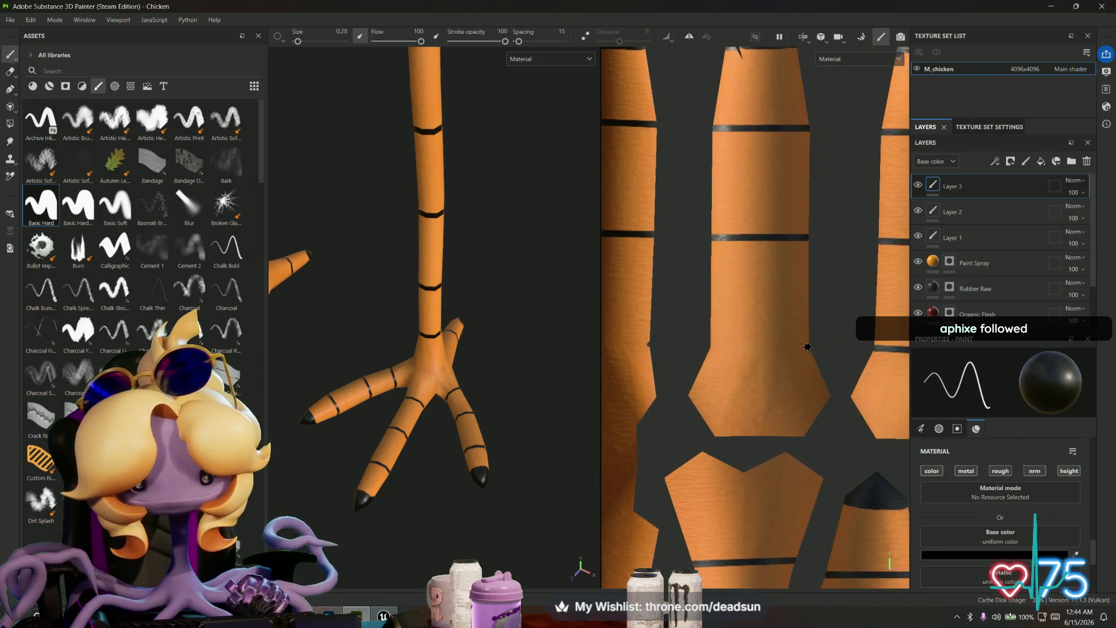
shift+click(709, 346)
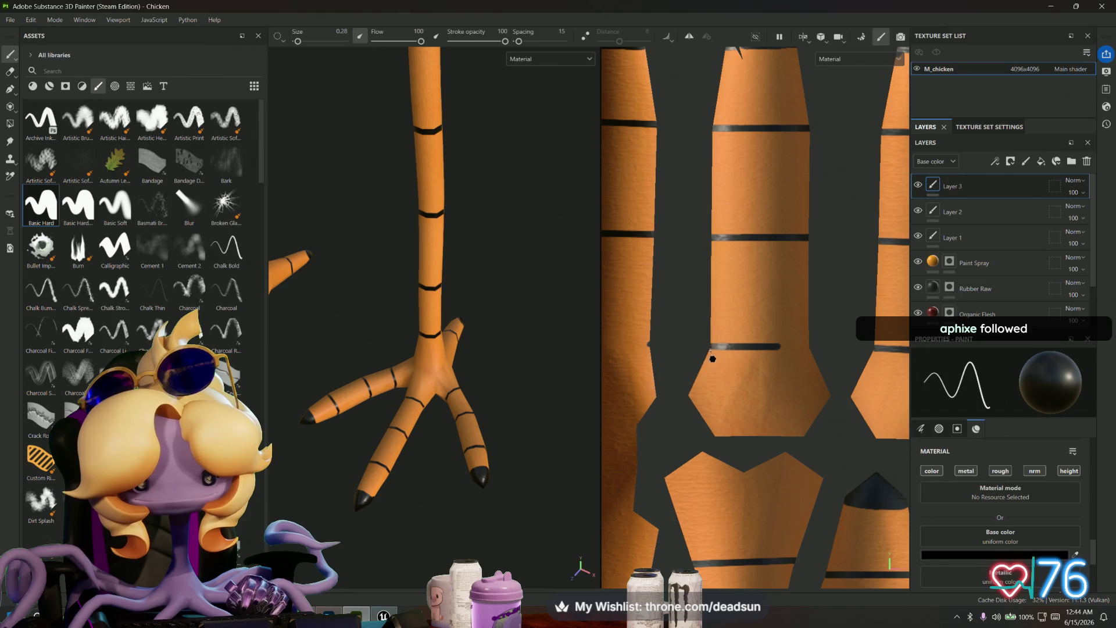
key(ctrl+z)
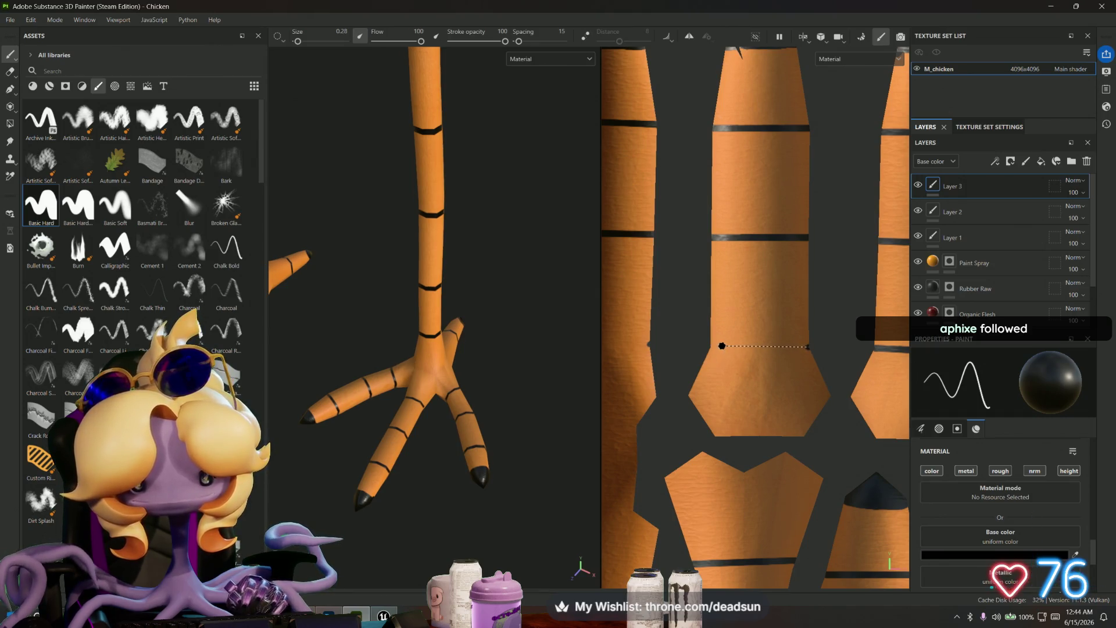
shift+click(808, 348)
Step: Paint straight stripes across the remaining left and lower leg islands
middle_drag(710, 358, 800, 364)
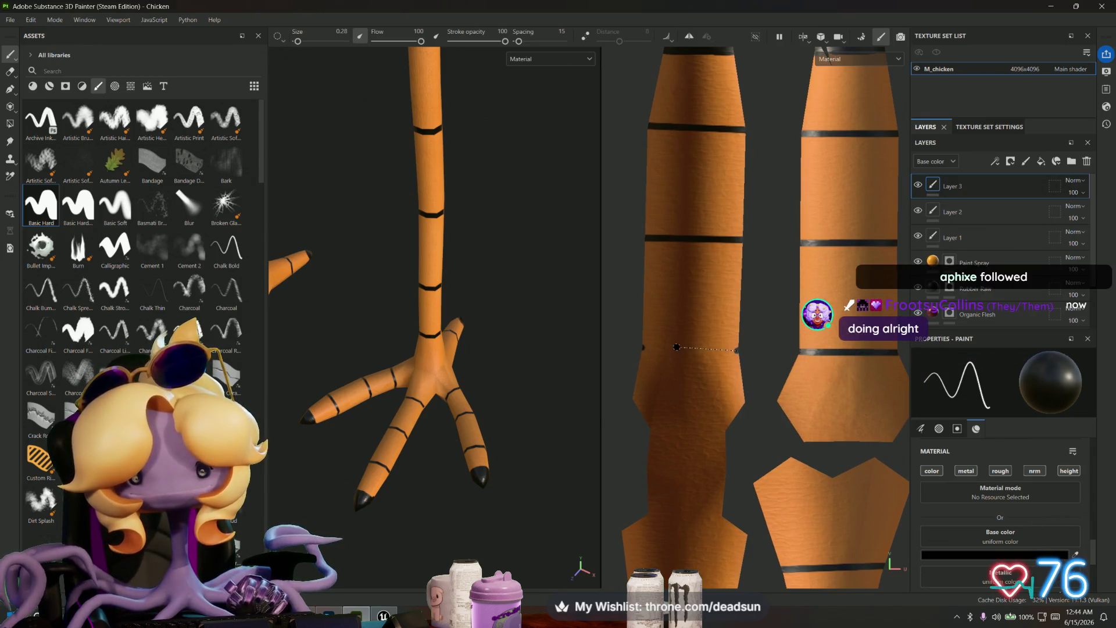
shift+click(644, 348)
mouse_move(663, 382)
middle_down()
mouse_move(668, 250)
mouse_move(677, 247)
middle_up()
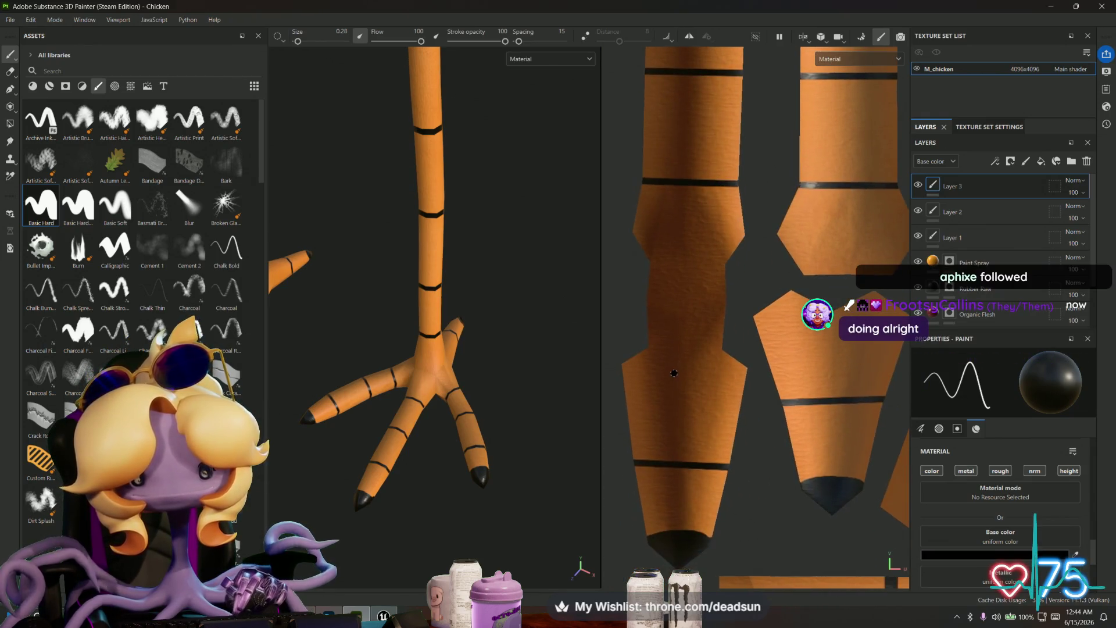
shift+click(753, 371)
mouse_move(753, 371)
middle_down()
mouse_move(618, 355)
mouse_move(669, 353)
middle_up()
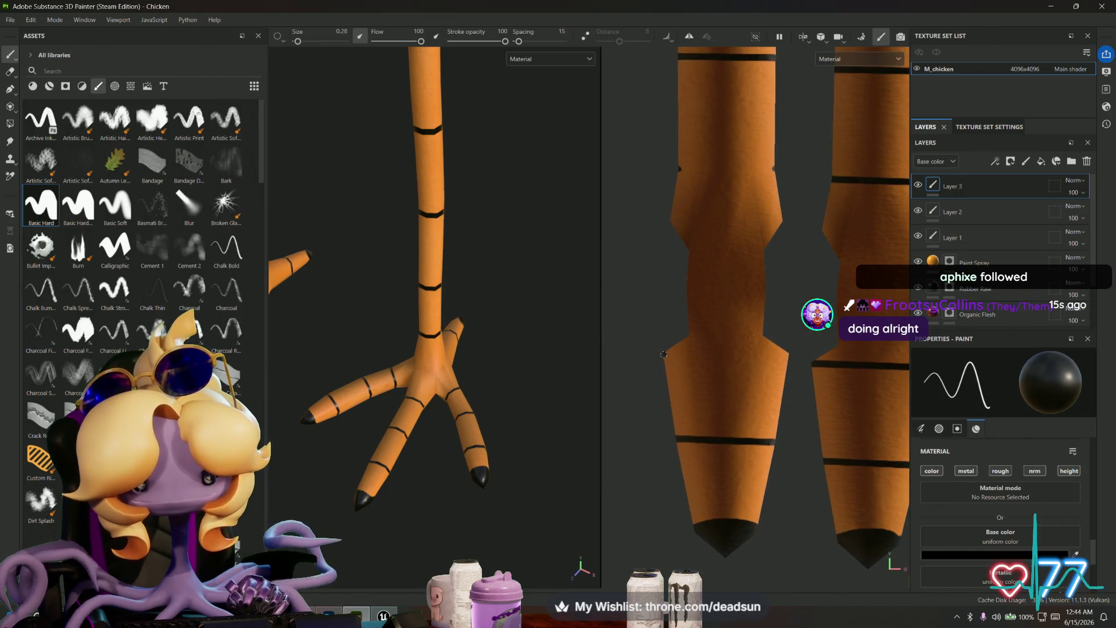
click(663, 354)
shift+click(788, 353)
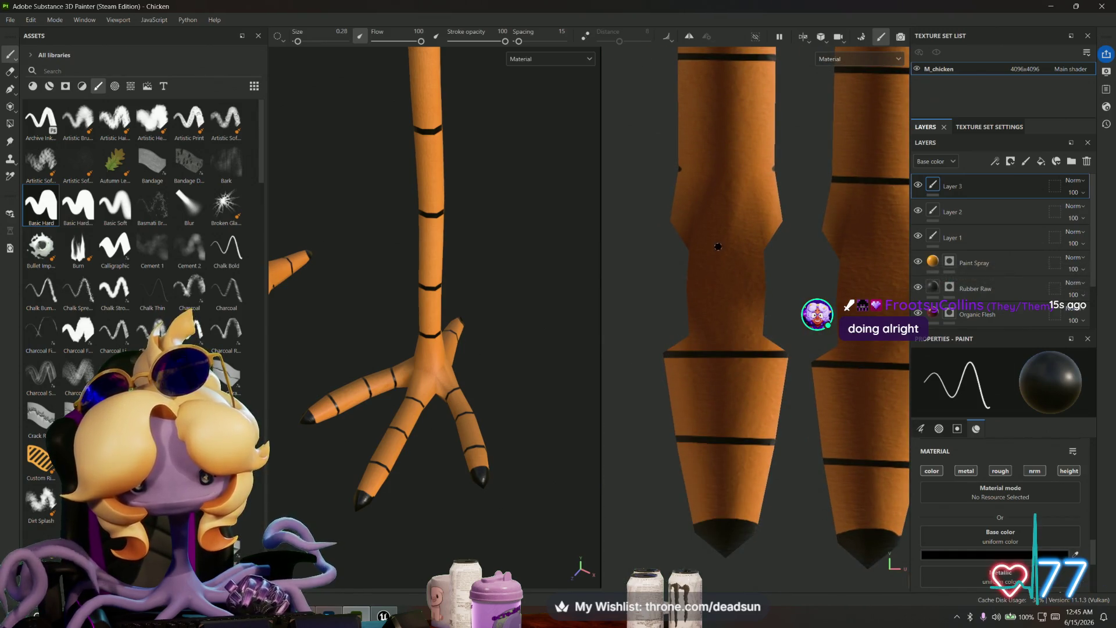
click(679, 169)
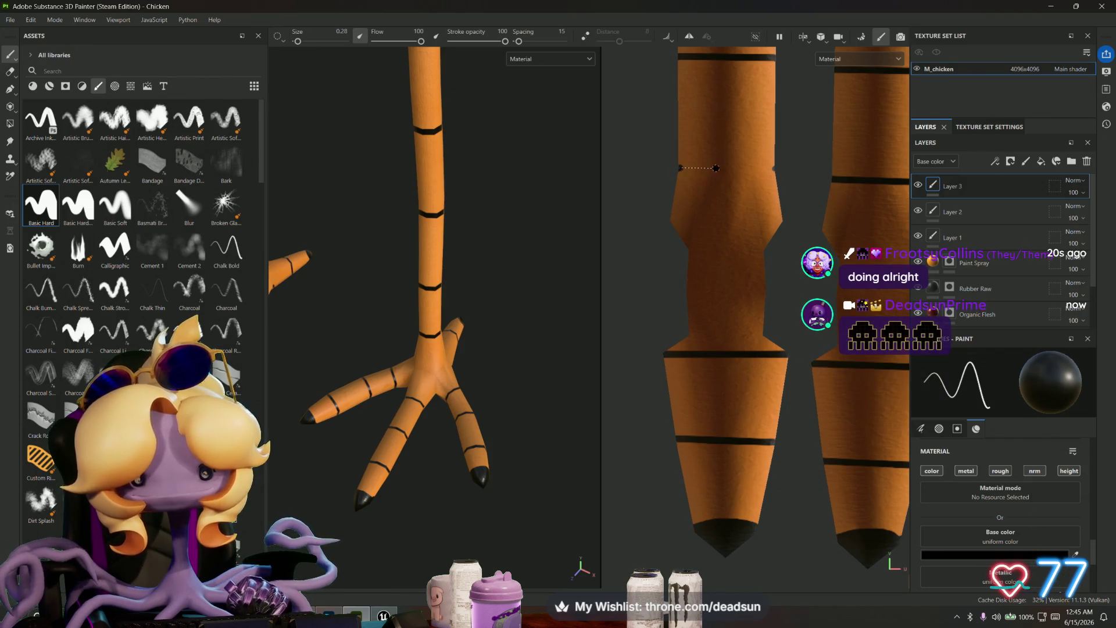
shift+click(775, 168)
scroll(632, 312, down, 3)
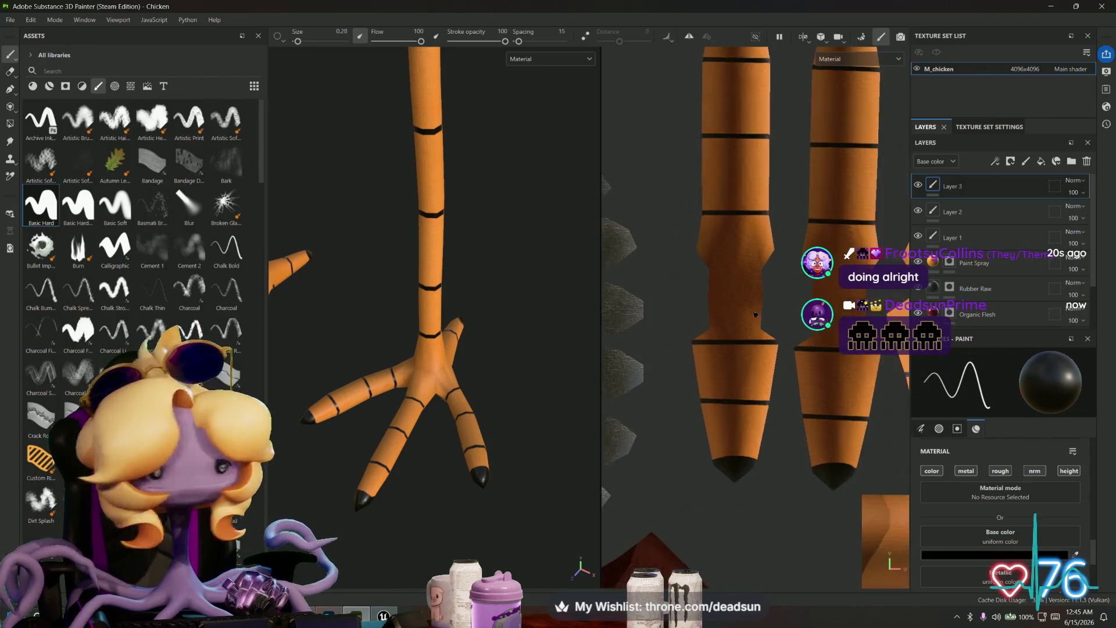
scroll(632, 312, down, 5)
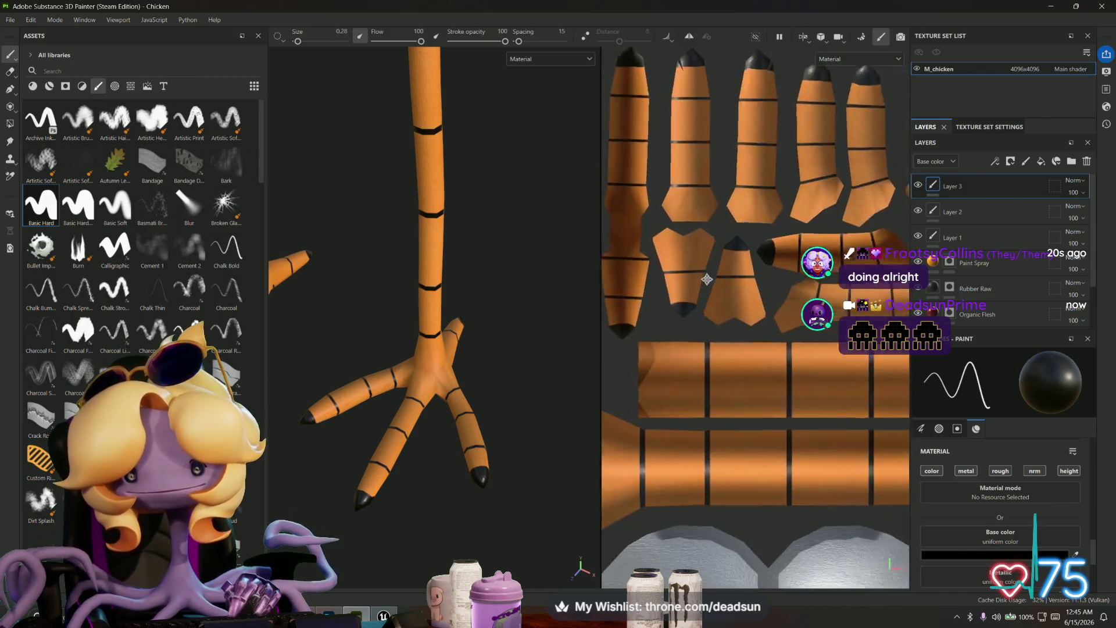
Step: Paint straight black strokes on the 3D foot and down the leg, redoing one stroke
mouse_move(851, 290)
middle_down()
mouse_move(794, 341)
mouse_move(810, 298)
middle_up()
mouse_move(407, 280)
alt+mouse_down()
mouse_move(366, 294)
mouse_move(379, 318)
alt+mouse_up()
mouse_move(785, 354)
middle_down()
mouse_move(886, 359)
mouse_move(746, 403)
middle_up()
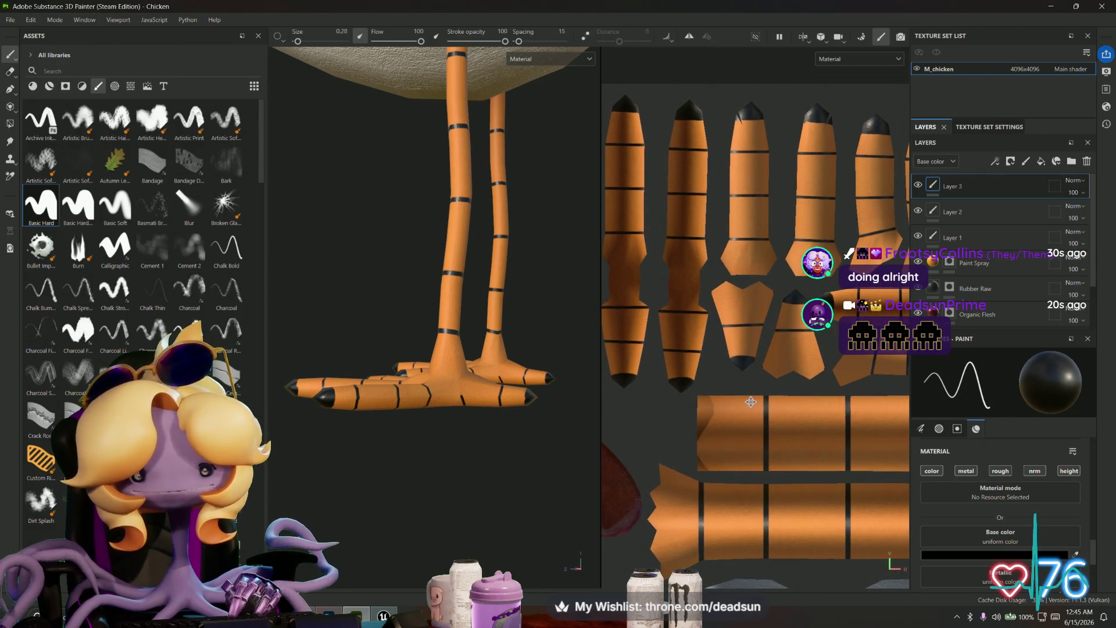
scroll(464, 400, up, 5)
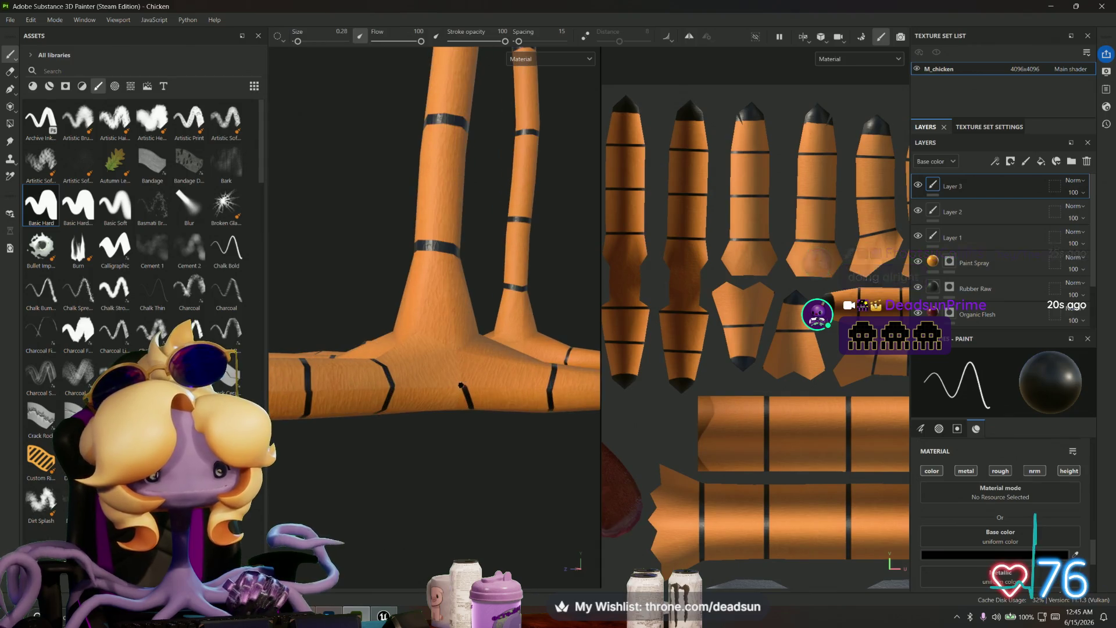
mouse_move(456, 351)
alt+mouse_down()
mouse_move(474, 393)
mouse_move(460, 407)
mouse_move(364, 391)
mouse_move(390, 320)
mouse_move(341, 348)
mouse_move(438, 356)
mouse_move(344, 344)
mouse_move(387, 367)
alt+mouse_up()
scroll(456, 404, up, 3)
shift+click(367, 335)
shift+click(432, 394)
shift+click(428, 438)
key(ctrl+z)
shift+click(433, 436)
Step: Add black stripes up the upright leg and across a toe
middle_drag(778, 399, 693, 352)
mouse_move(460, 424)
alt+mouse_down()
mouse_move(461, 443)
mouse_move(483, 448)
mouse_move(373, 485)
mouse_move(407, 495)
mouse_move(361, 380)
mouse_move(411, 391)
mouse_move(488, 384)
mouse_move(393, 388)
mouse_move(463, 373)
mouse_move(474, 398)
mouse_move(386, 394)
mouse_move(439, 426)
mouse_move(403, 465)
mouse_move(436, 442)
alt+mouse_up()
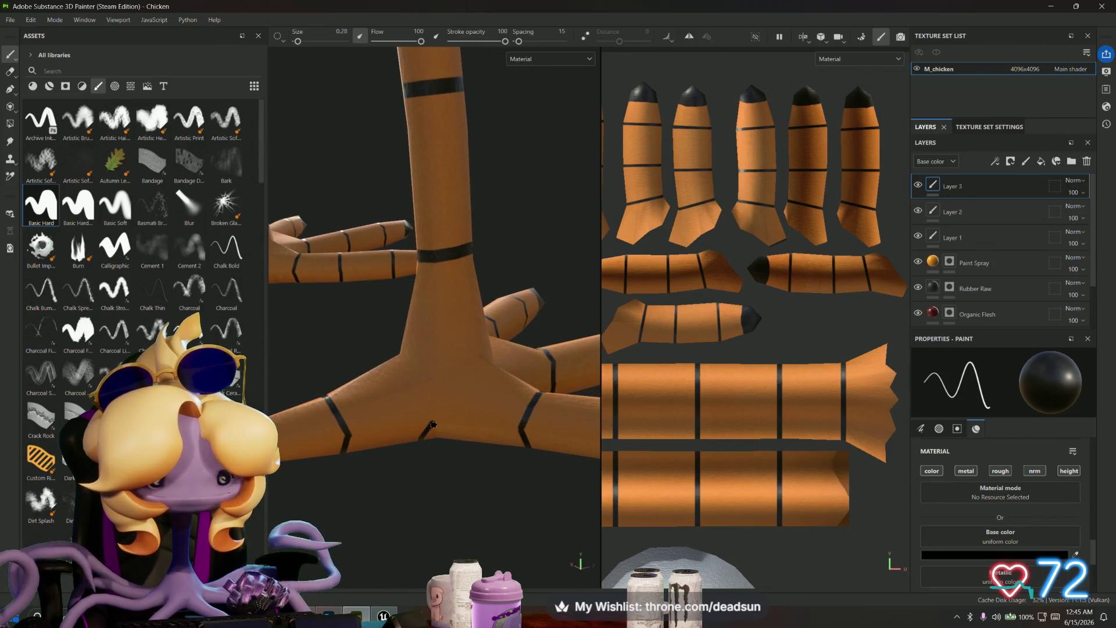
shift+click(433, 378)
shift+click(399, 355)
mouse_move(381, 387)
alt+mouse_down()
mouse_move(407, 407)
mouse_move(517, 429)
mouse_move(326, 398)
alt+mouse_up()
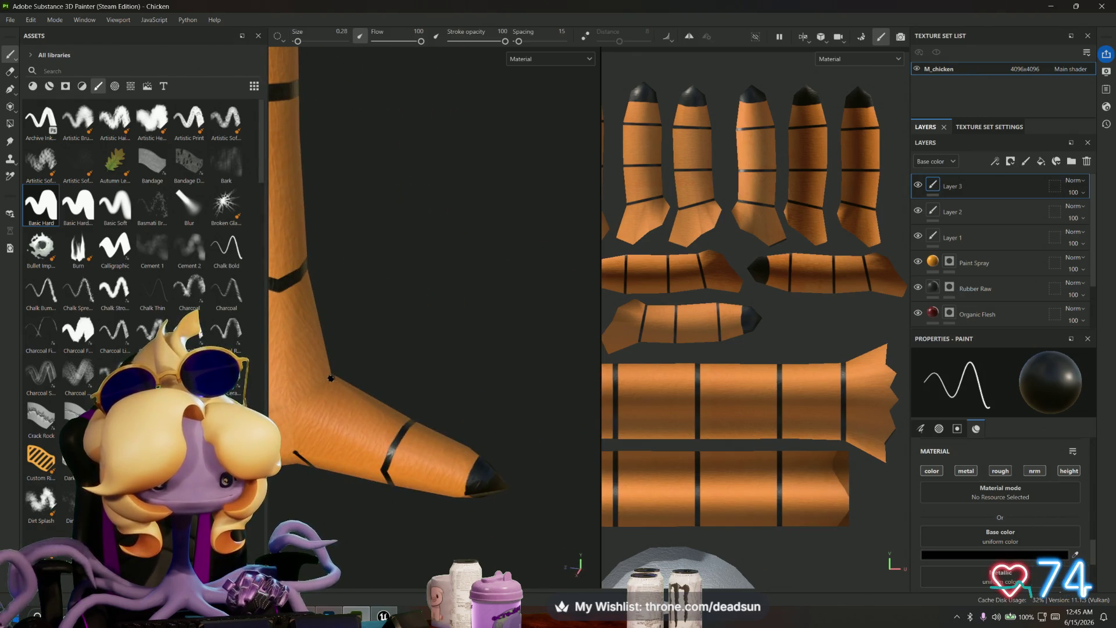
shift+click(290, 405)
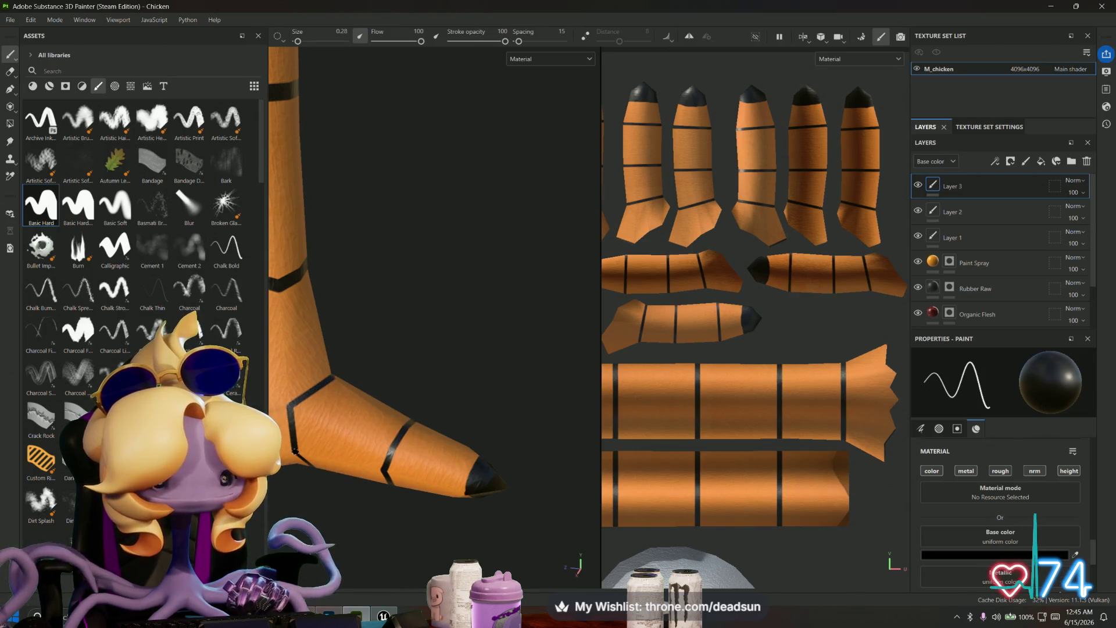
alt+drag(436, 457, 465, 477)
scroll(435, 314, down, 5)
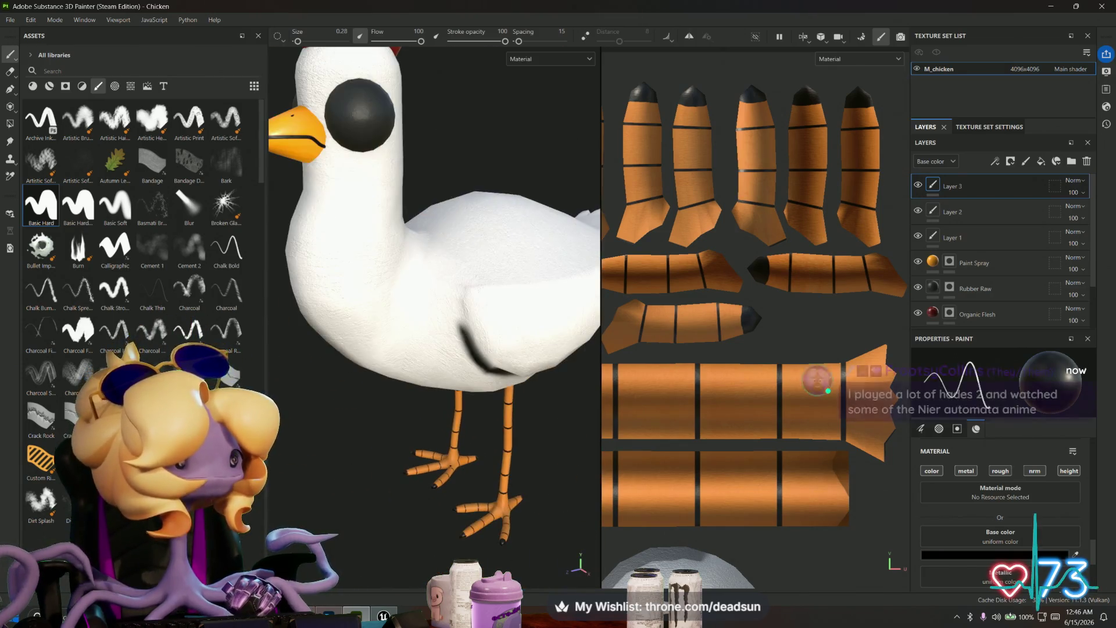
Step: Turn the chicken to face front and raise the brush size to 0.94
scroll(435, 314, up, 3)
scroll(435, 314, down, 3)
mouse_move(431, 343)
alt+mouse_down()
mouse_move(463, 345)
mouse_move(448, 267)
mouse_move(353, 399)
mouse_move(406, 465)
mouse_move(493, 445)
mouse_move(568, 469)
mouse_move(540, 456)
mouse_move(416, 498)
alt+mouse_up()
scroll(406, 465, up, 4)
scroll(407, 459, down, 3)
scroll(348, 347, up, 6)
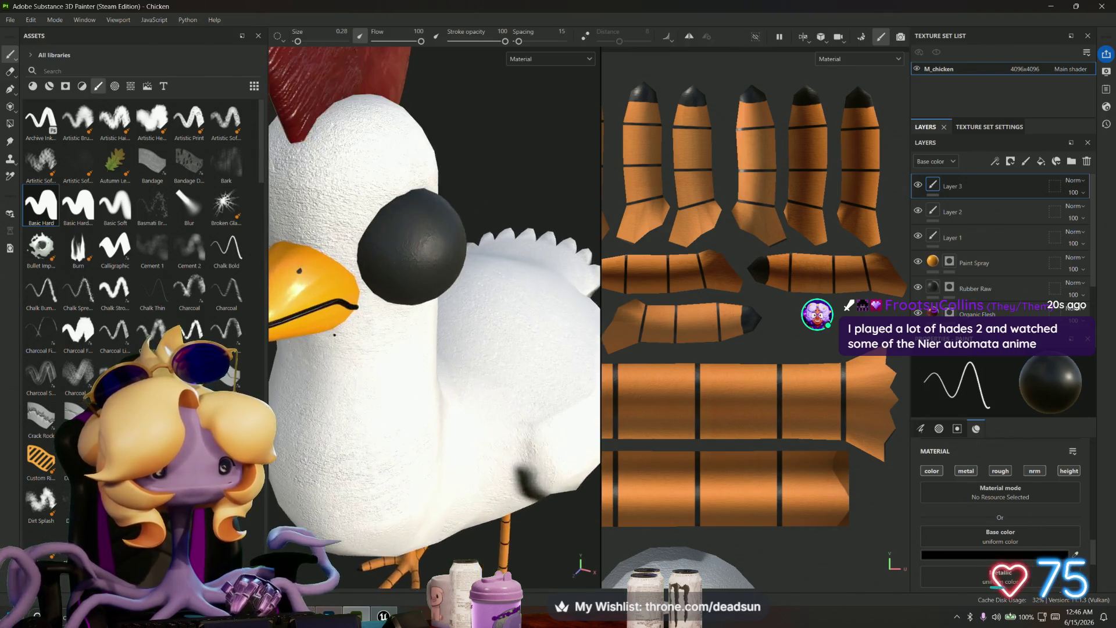
scroll(348, 347, down, 2)
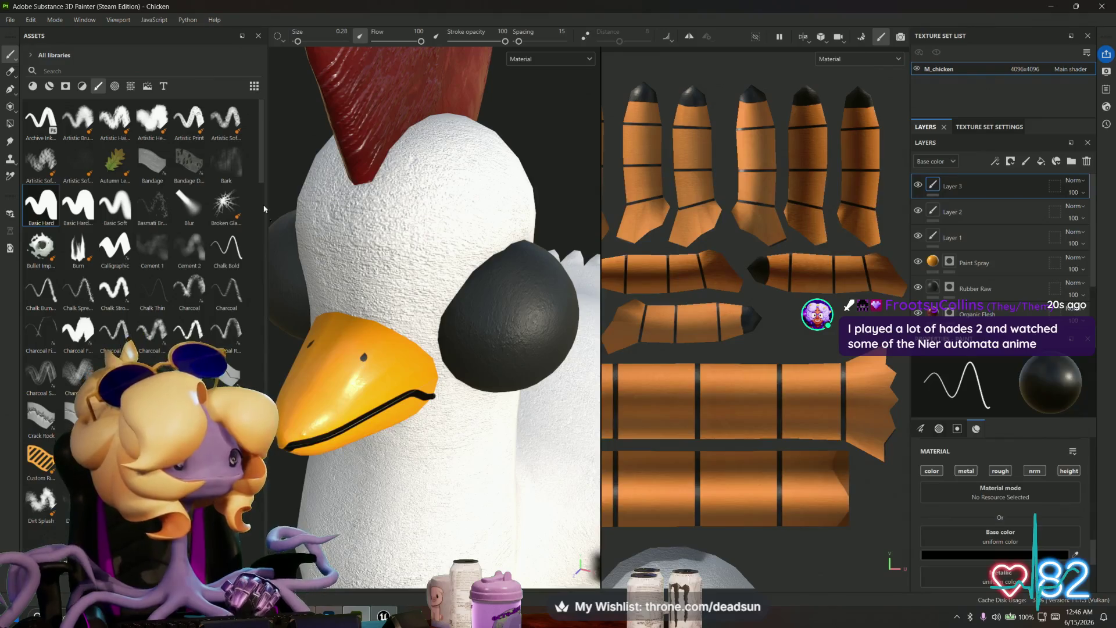
drag(298, 41, 300, 41)
Step: Dab a trial black eye on the head, undo it, and view the chicken three-quarter
click(361, 291)
key(ctrl+z)
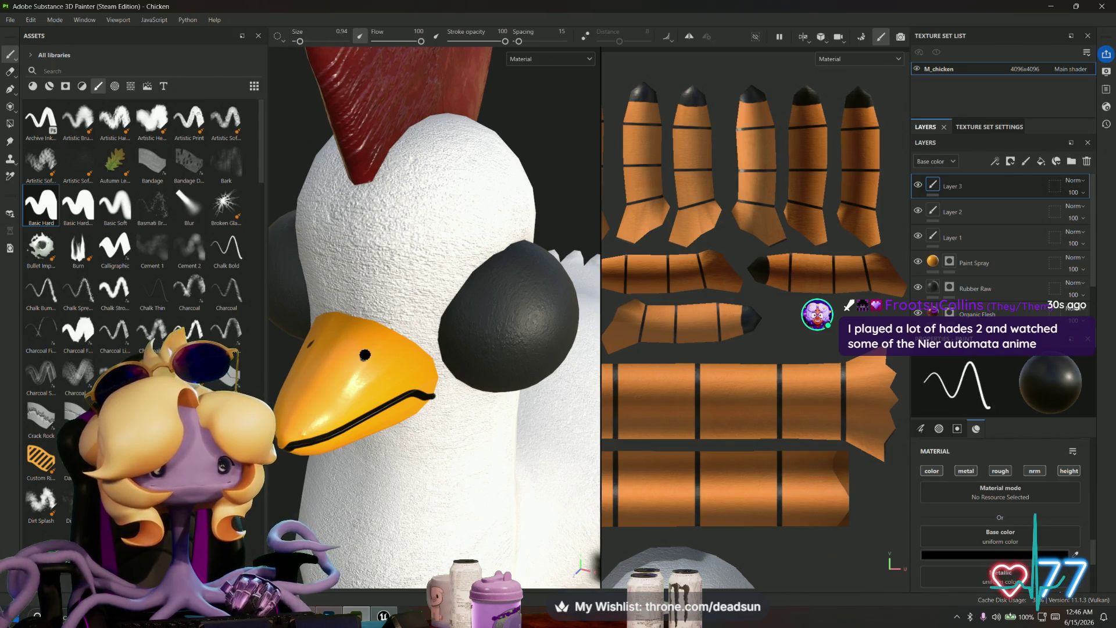
alt+drag(360, 360, 412, 377)
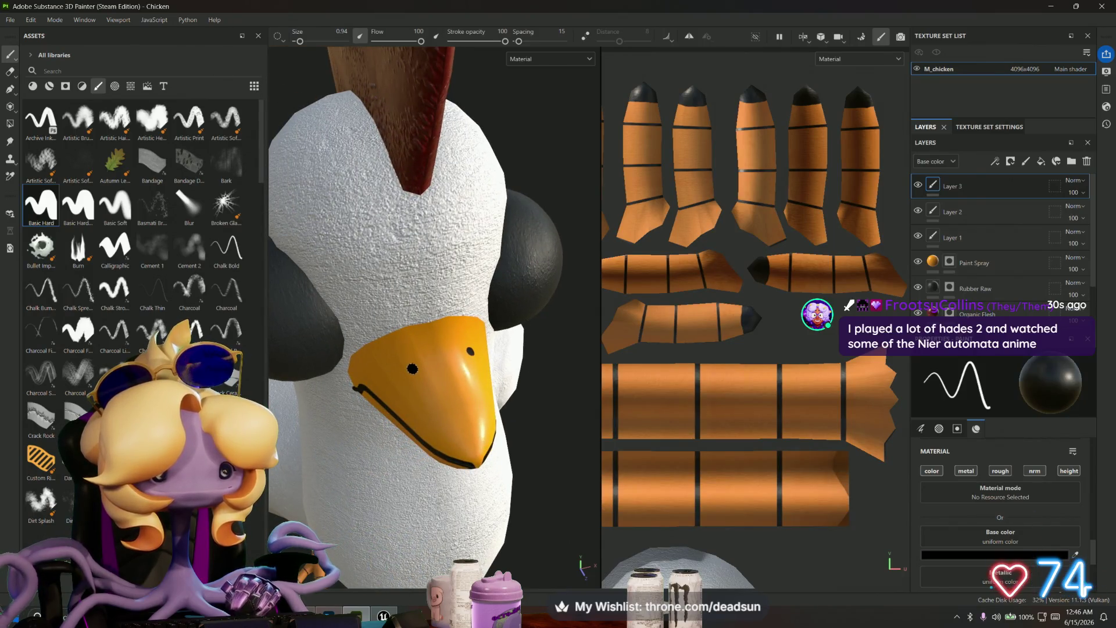
scroll(412, 378, down, 10)
mouse_move(413, 377)
alt+mouse_down()
mouse_move(319, 391)
mouse_move(356, 428)
mouse_move(384, 379)
alt+mouse_up()
scroll(384, 379, down, 5)
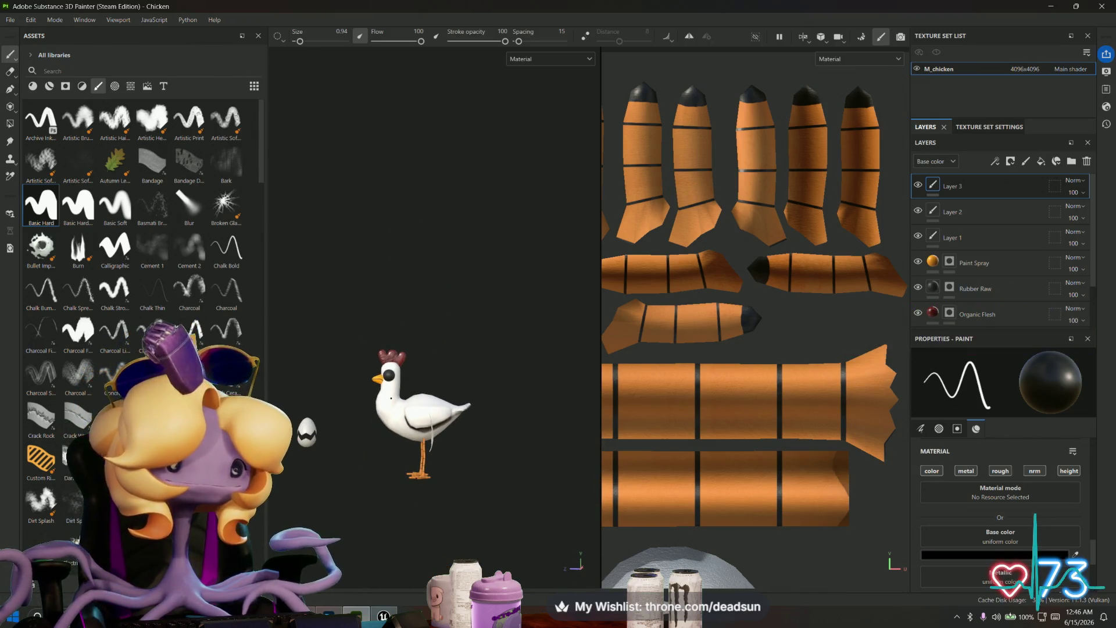
scroll(376, 437, up, 2)
mouse_move(376, 437)
alt+mouse_down()
mouse_move(543, 456)
mouse_move(483, 448)
mouse_move(585, 357)
mouse_move(379, 506)
mouse_move(339, 469)
mouse_move(451, 471)
mouse_move(407, 453)
alt+mouse_up()
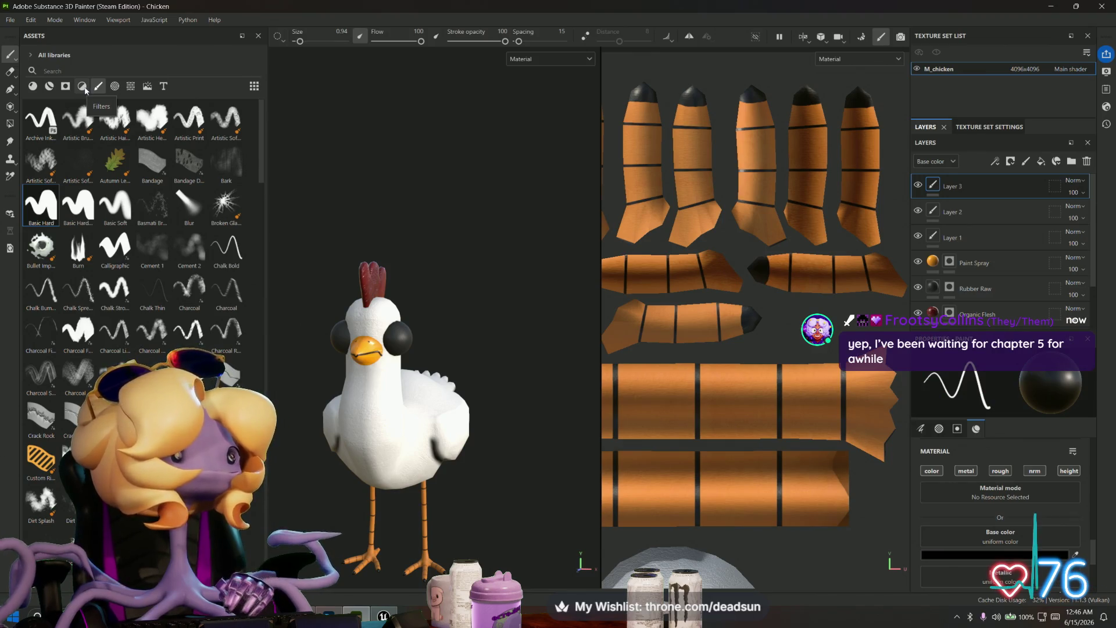
click(34, 86)
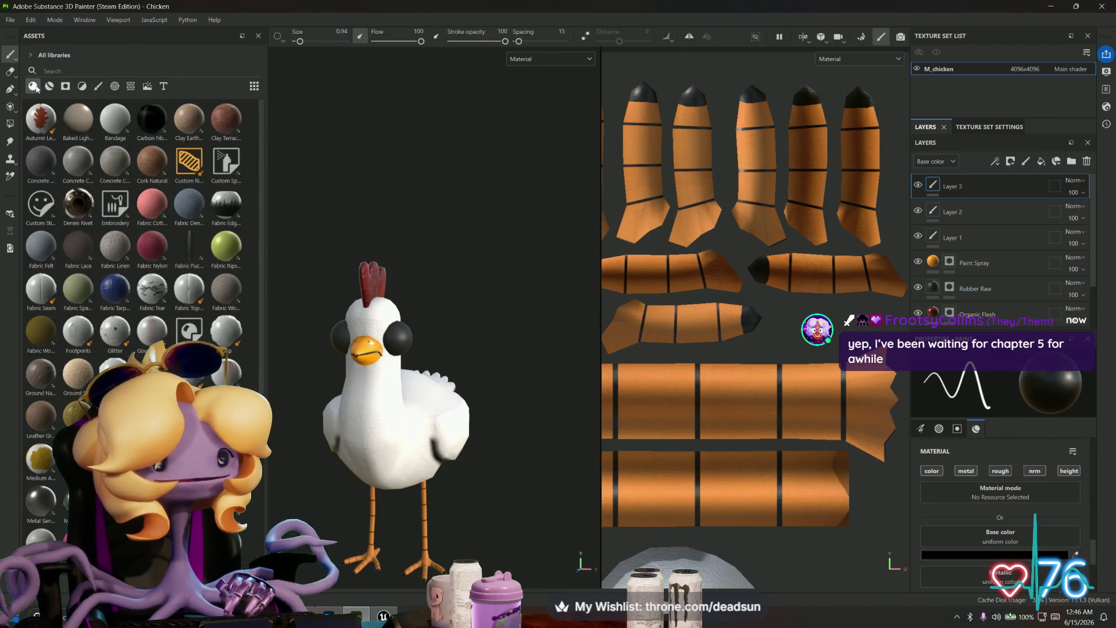
scroll(143, 279, down, 5)
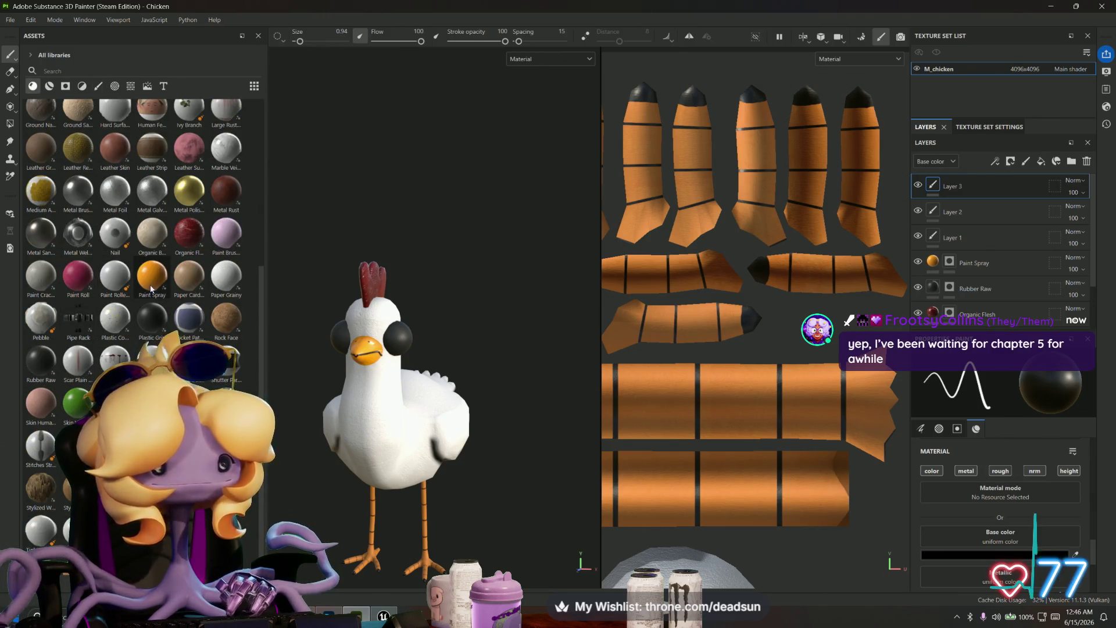
mouse_move(150, 274)
mouse_down()
mouse_move(936, 189)
mouse_move(985, 185)
mouse_move(997, 202)
mouse_up()
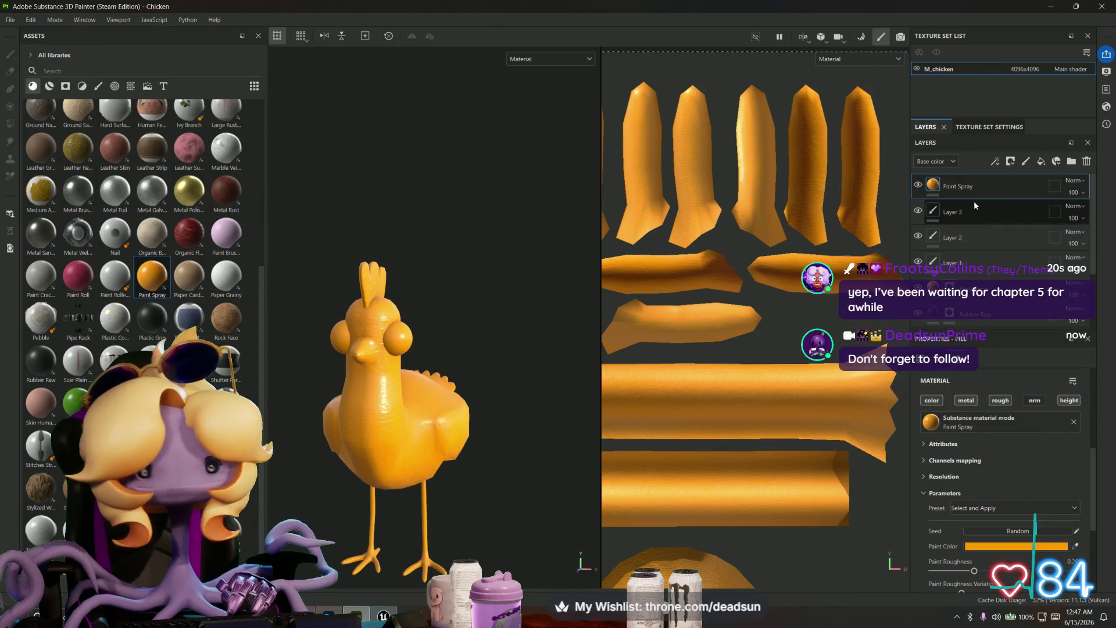
alt+drag(525, 310, 422, 312)
mouse_move(360, 315)
alt+mouse_down()
mouse_move(500, 319)
mouse_move(436, 307)
mouse_move(460, 320)
alt+mouse_up()
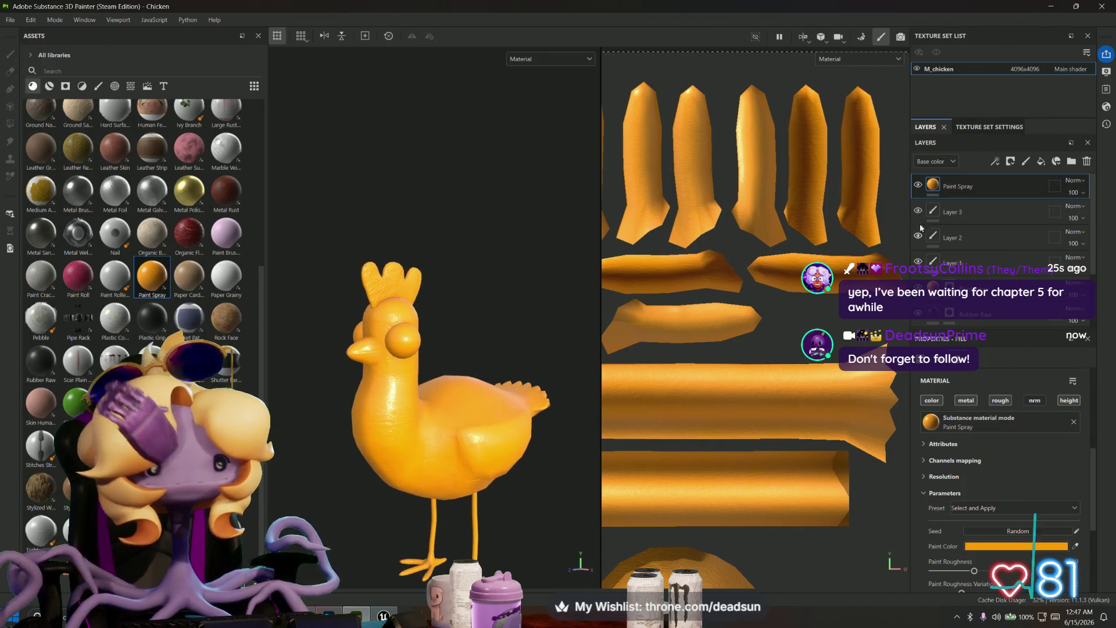
right_click(937, 185)
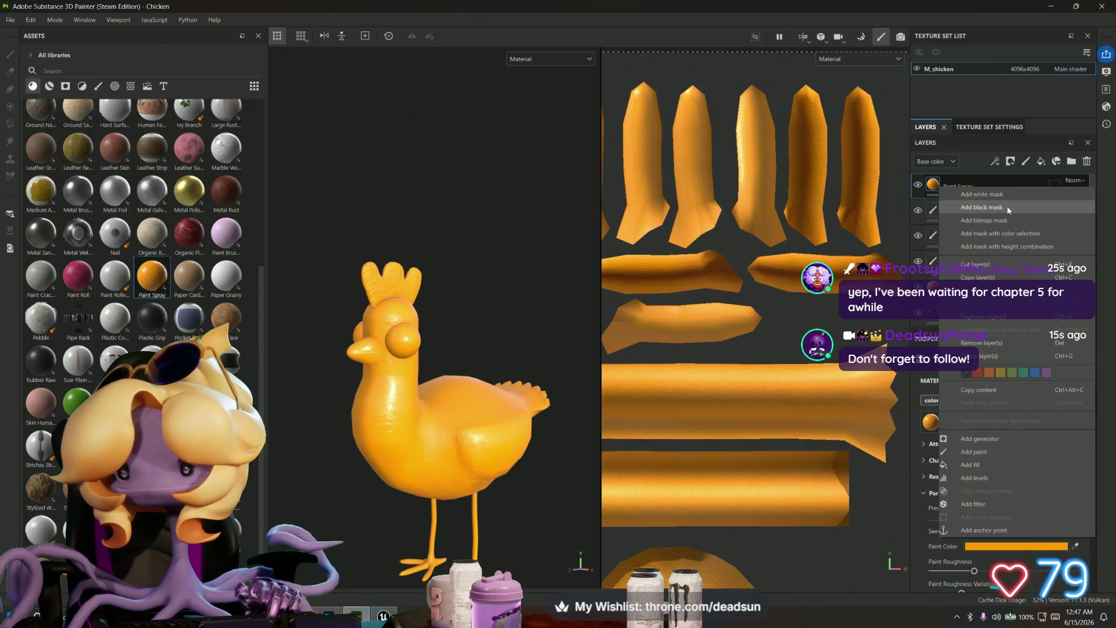
Step: Add a black mask to Paint Spray and set its colour to near-black 030303
click(1006, 209)
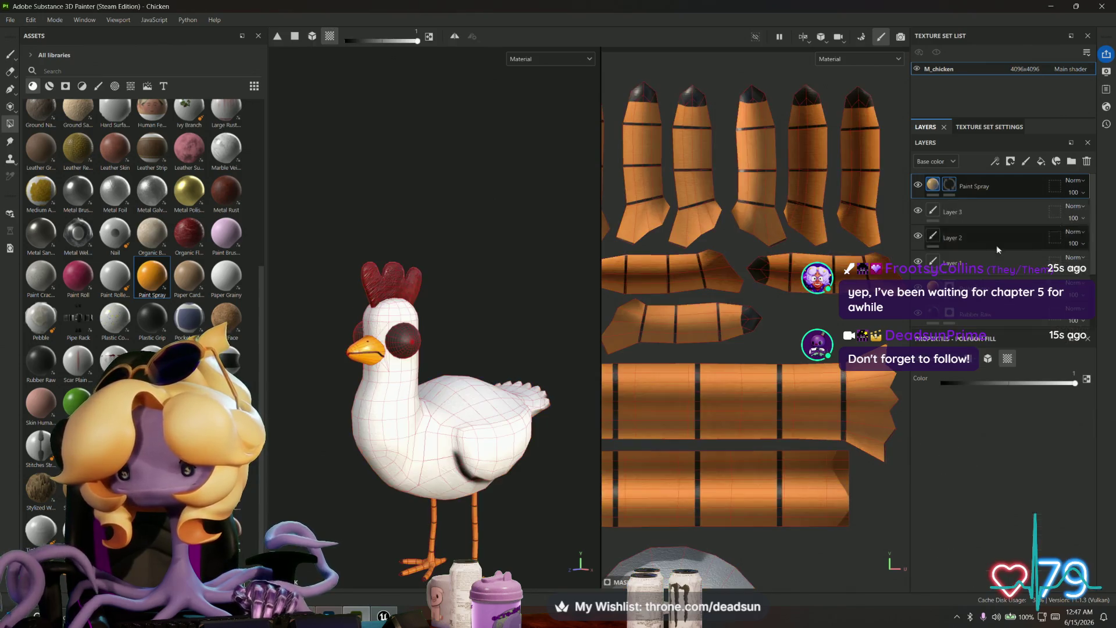
click(933, 185)
click(1014, 547)
click(871, 443)
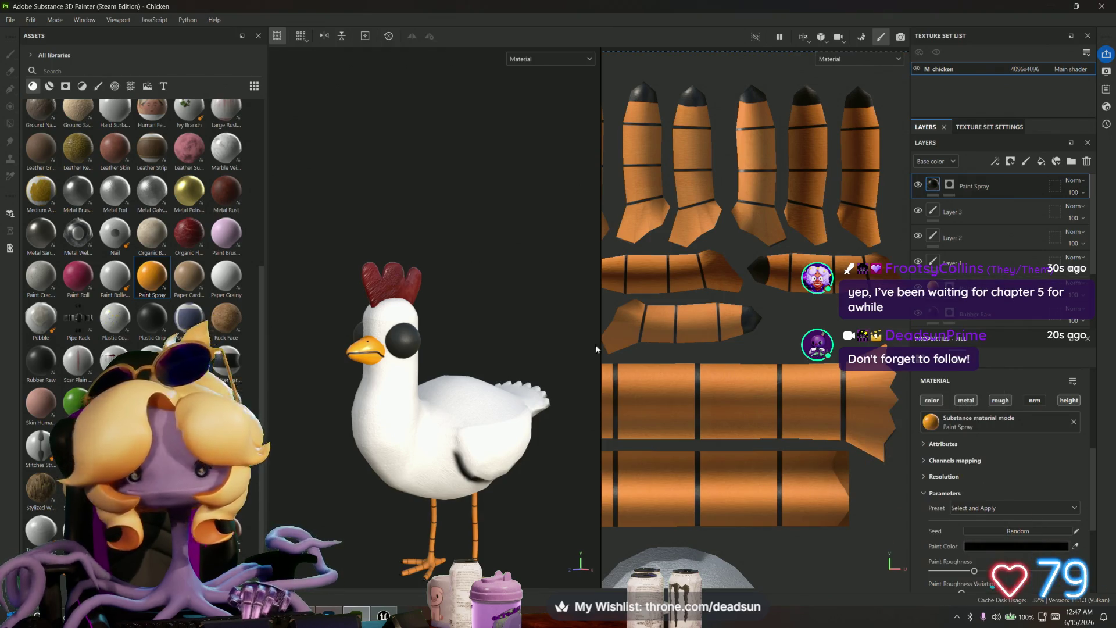
Step: Polygon-fill the chicken's eyes into the Paint Spray mask so the black shows only there
click(949, 184)
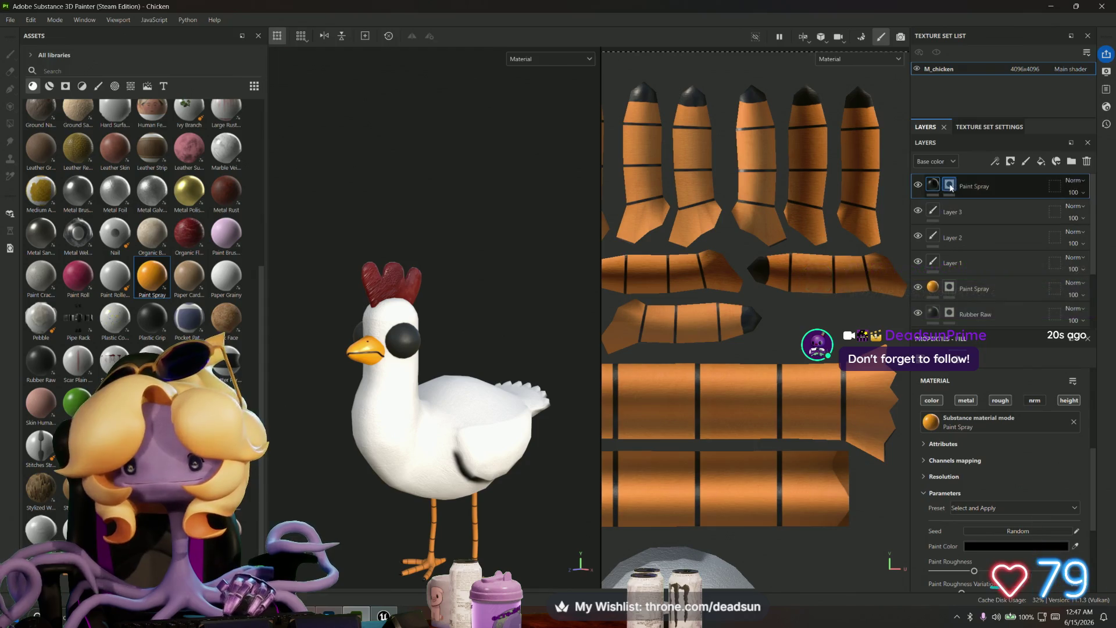
click(403, 342)
mouse_move(384, 355)
alt+mouse_down()
mouse_move(451, 409)
mouse_move(348, 402)
alt+mouse_up()
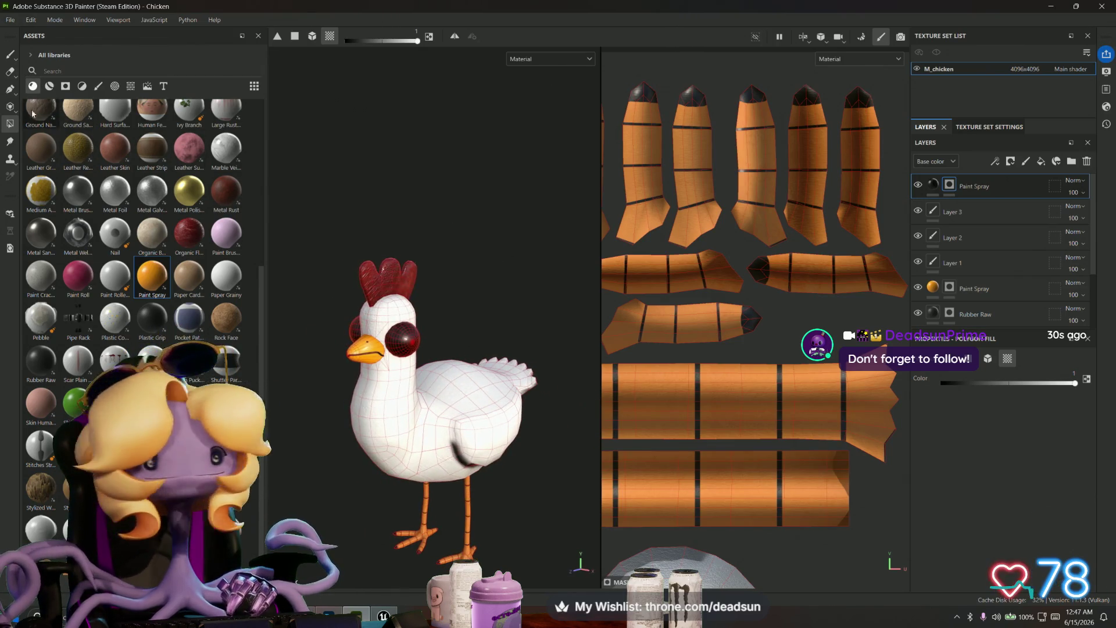
click(10, 54)
mouse_move(396, 361)
alt+mouse_down()
mouse_move(577, 398)
mouse_move(562, 363)
mouse_move(378, 432)
mouse_move(481, 490)
mouse_move(578, 374)
mouse_move(622, 472)
mouse_move(451, 466)
mouse_move(528, 535)
mouse_move(486, 424)
mouse_move(555, 480)
mouse_move(386, 466)
mouse_move(422, 447)
mouse_move(432, 465)
mouse_move(563, 491)
mouse_move(356, 491)
mouse_move(436, 485)
mouse_move(455, 470)
mouse_move(409, 470)
alt+mouse_up()
scroll(360, 487, down, 3)
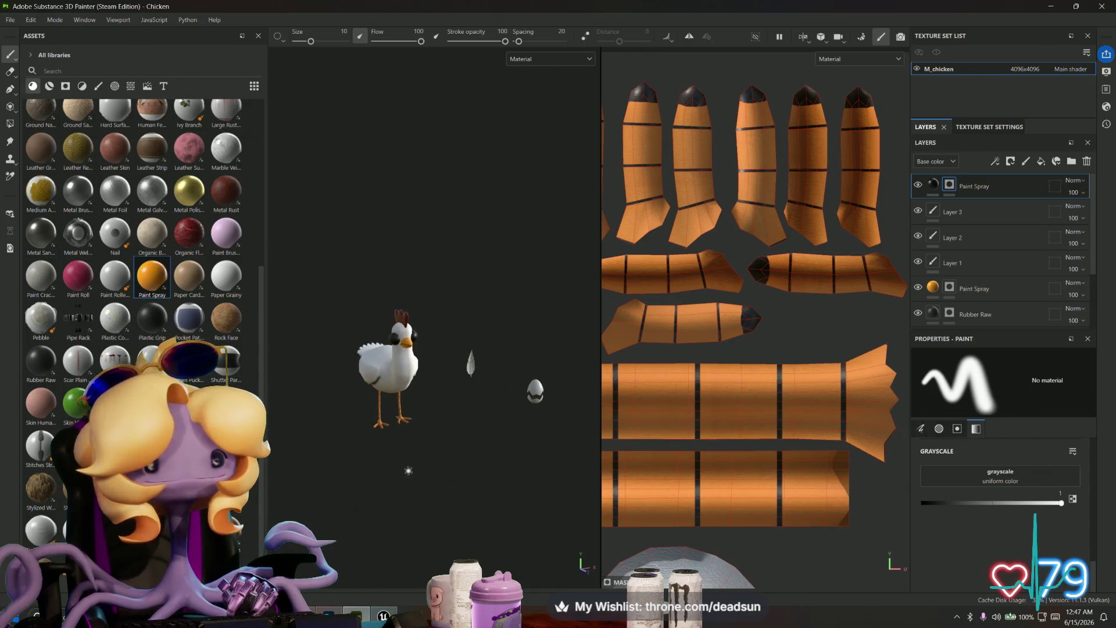
Step: Export the M_chicken texture set as 4096x4096 PNGs with the default template and folder
click(11, 19)
click(11, 21)
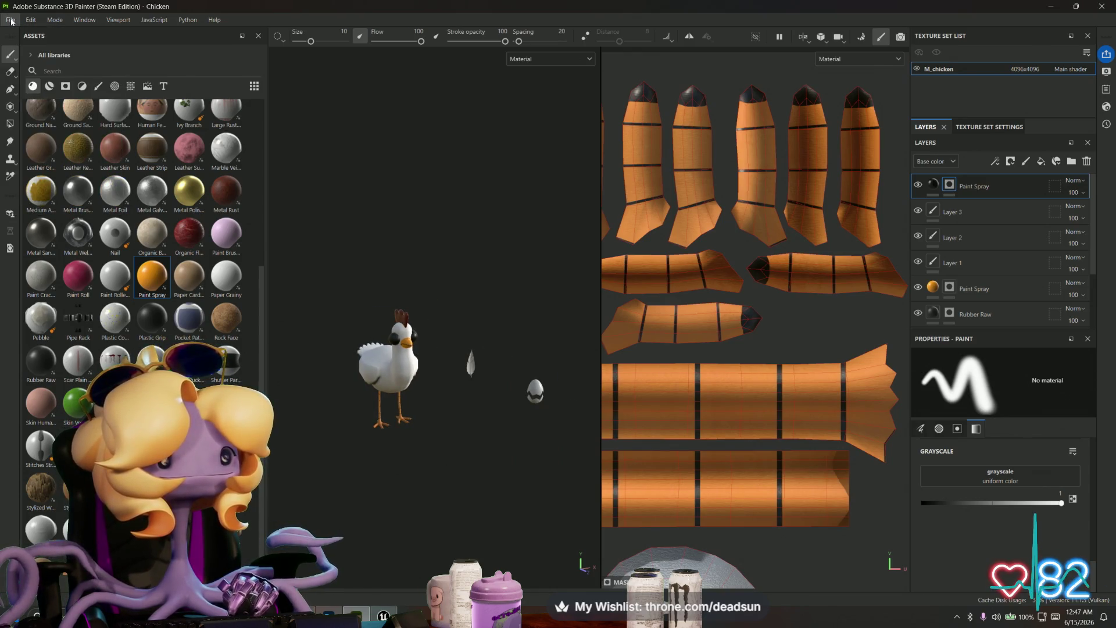
click(11, 22)
click(72, 173)
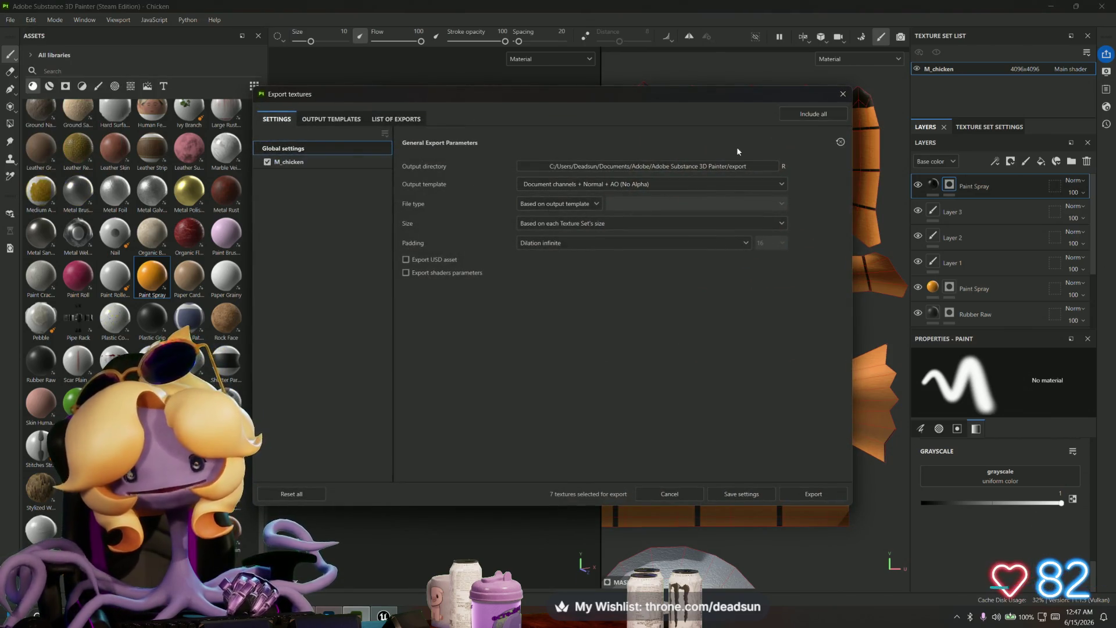
click(809, 494)
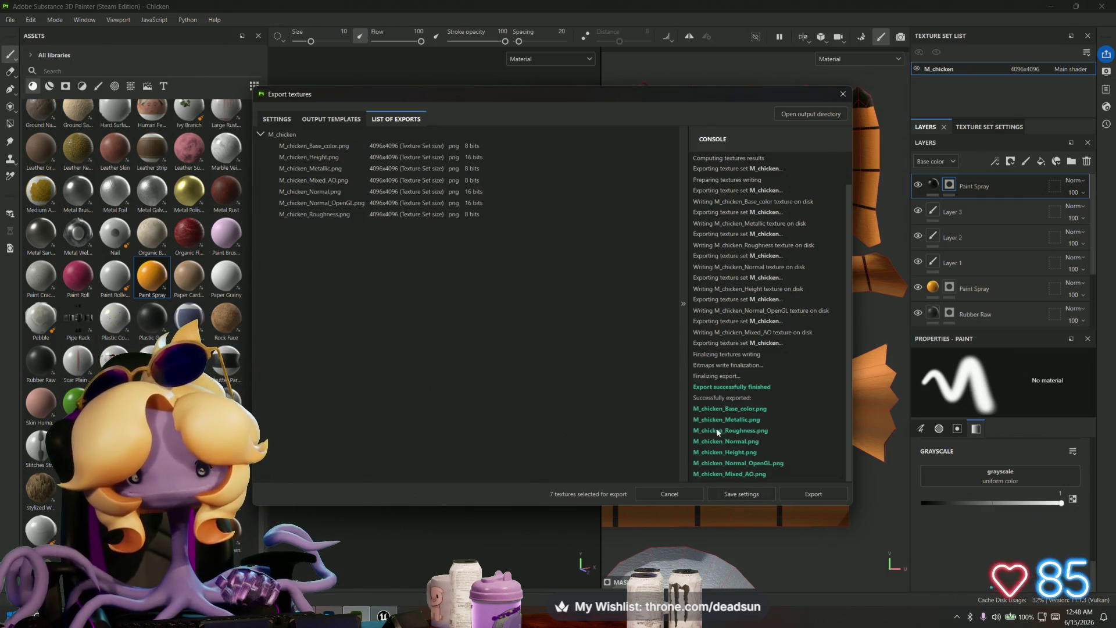
click(822, 115)
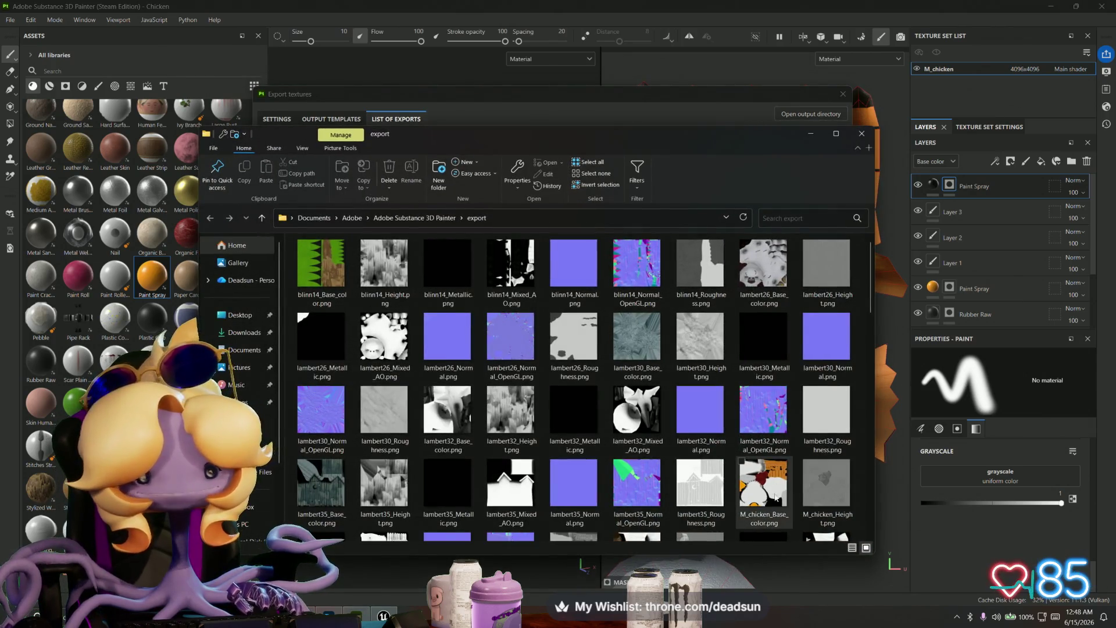
Step: Copy M_chicken_Base_color.png, then close the export folder and Export textures results
click(765, 492)
right_click(753, 479)
click(786, 411)
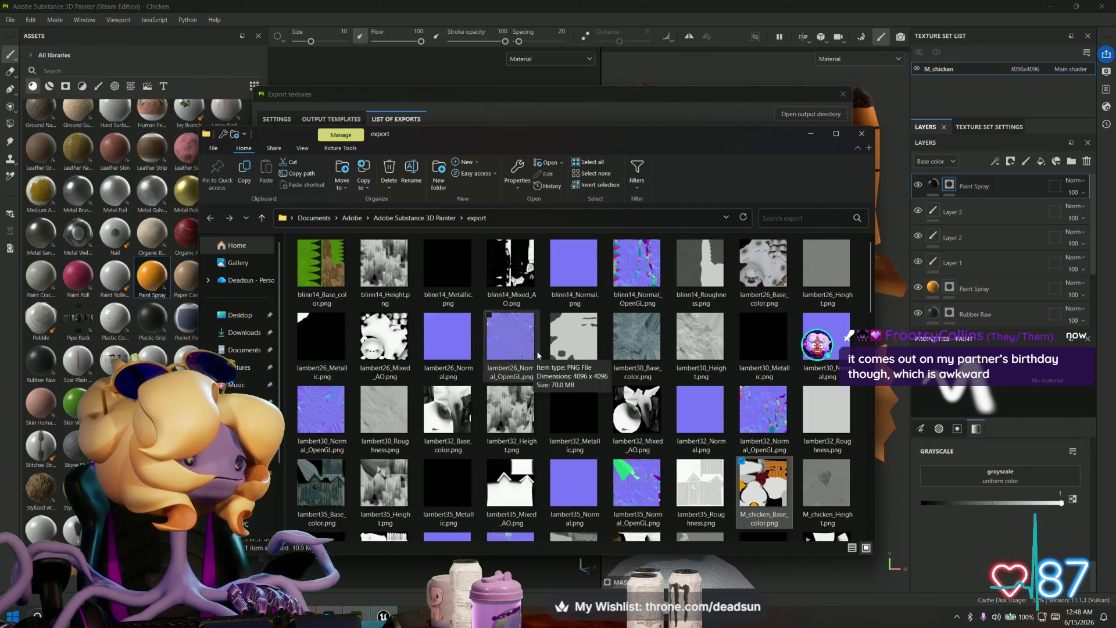
click(811, 133)
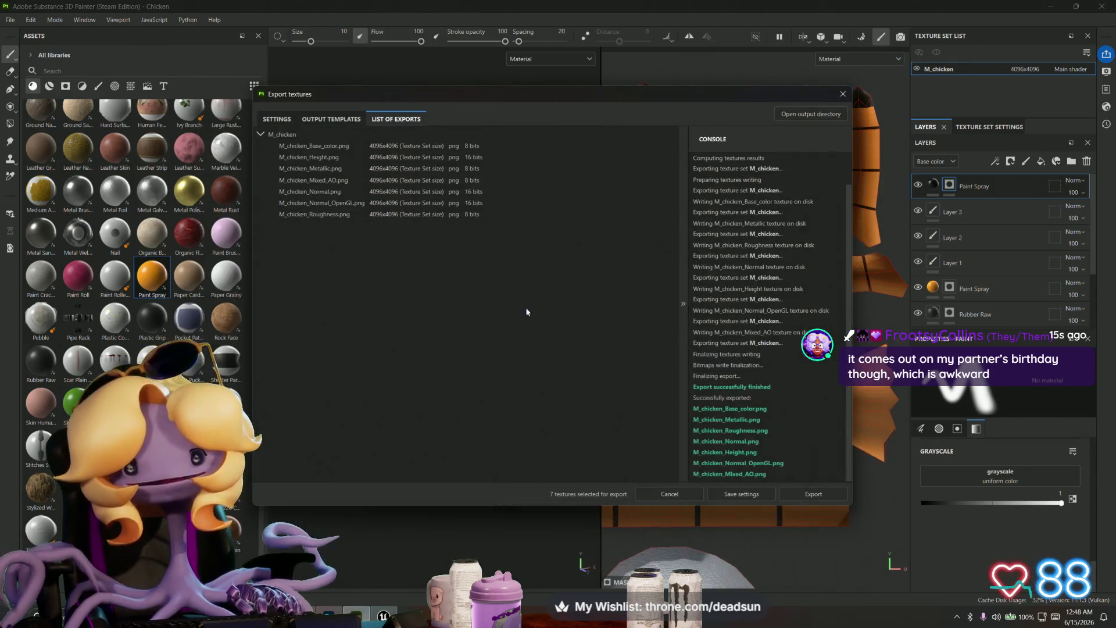
click(843, 94)
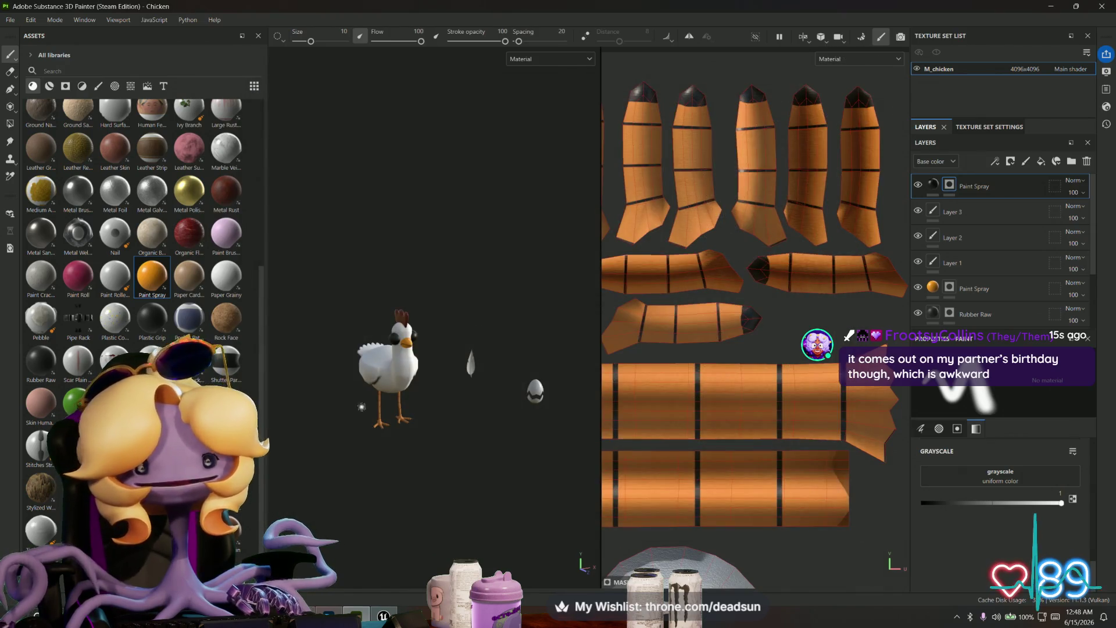
Step: View the finished chicken up close, then bring up the Alt+Tab window switcher
mouse_move(410, 402)
alt+mouse_down()
mouse_move(442, 462)
mouse_move(457, 455)
mouse_move(383, 493)
mouse_move(541, 436)
mouse_move(531, 324)
mouse_move(580, 451)
mouse_move(655, 448)
mouse_move(601, 474)
mouse_move(308, 443)
mouse_move(374, 459)
mouse_move(358, 516)
mouse_move(299, 466)
mouse_move(319, 523)
alt+mouse_up()
scroll(448, 465, up, 5)
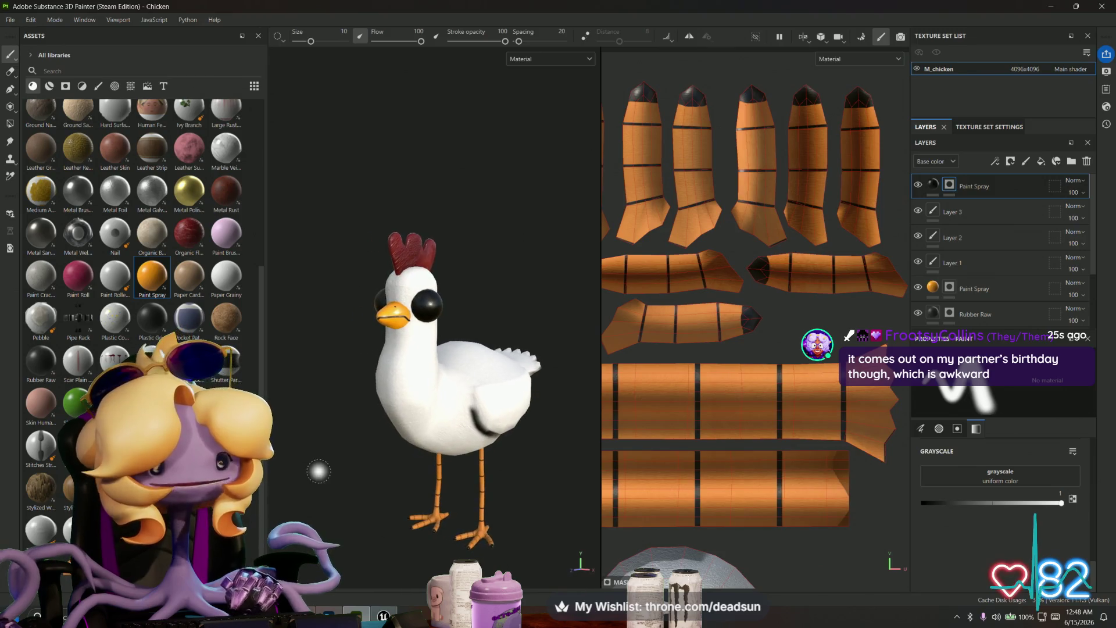
key(alt+Tab)
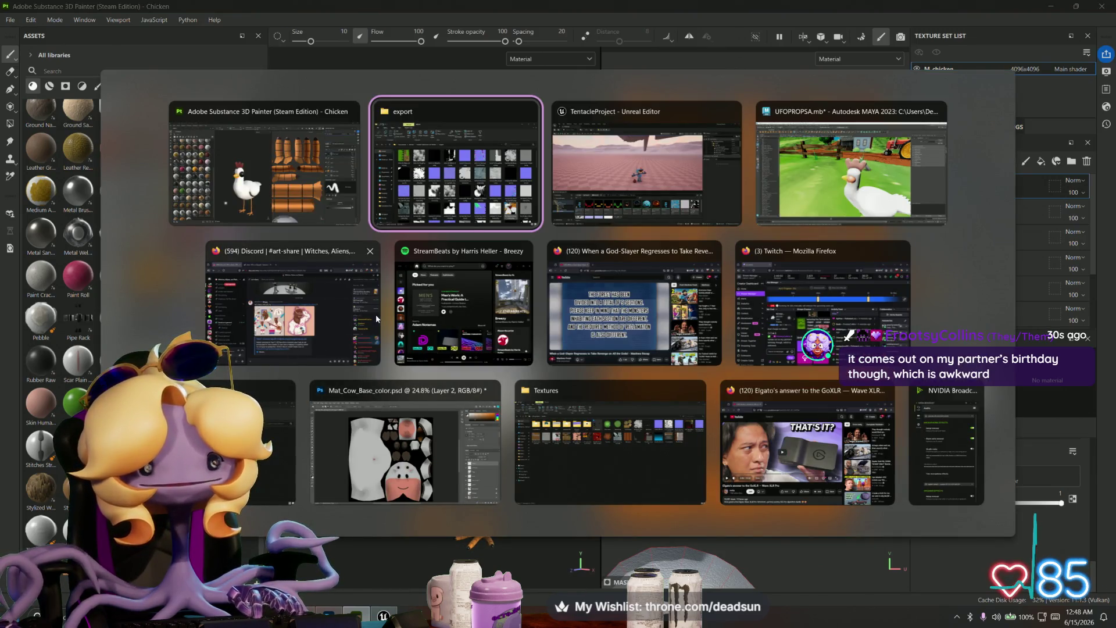
Step: In Maya's farm scene, assign a new Lambert material to the chicken
key(alt+Tab)
key(alt+Tab)
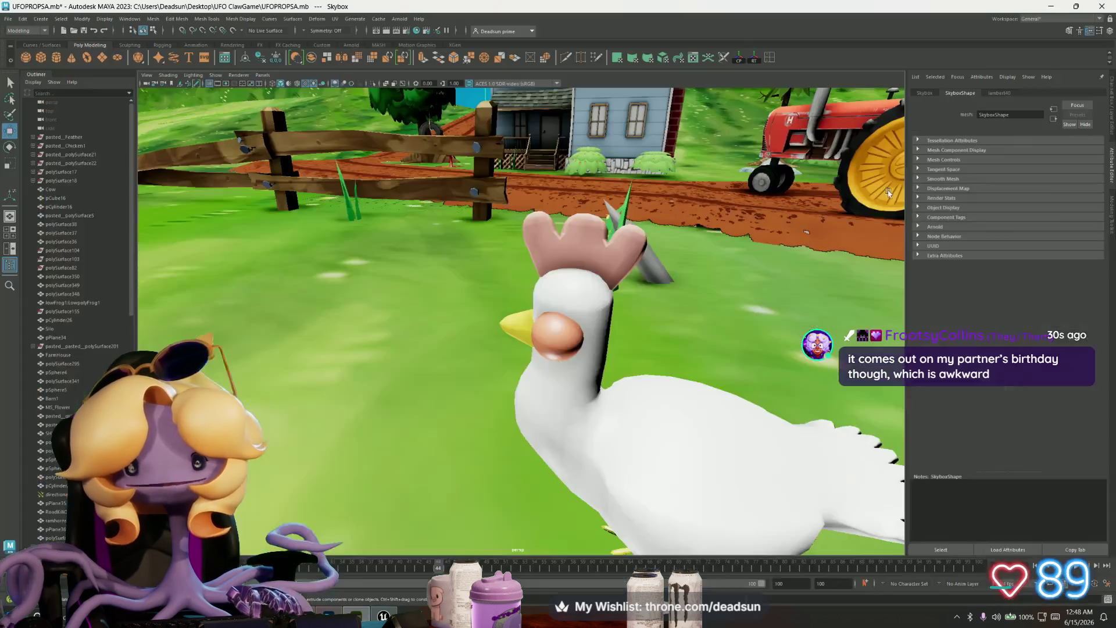
alt+drag(552, 379, 536, 383)
click(536, 382)
right_drag(536, 356, 539, 486)
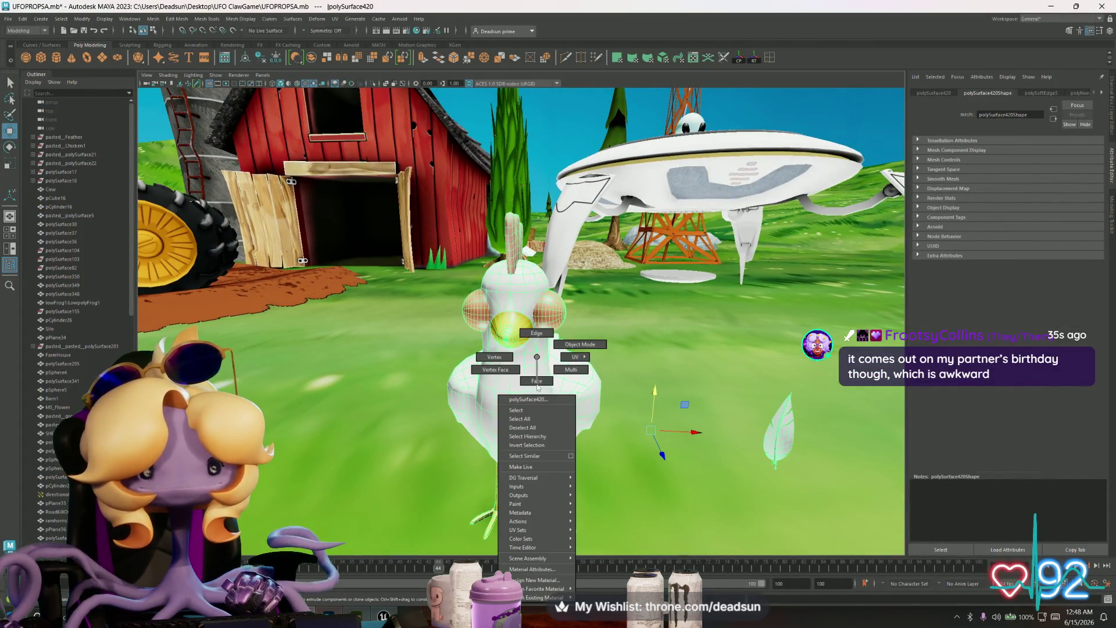
mouse_move(559, 589)
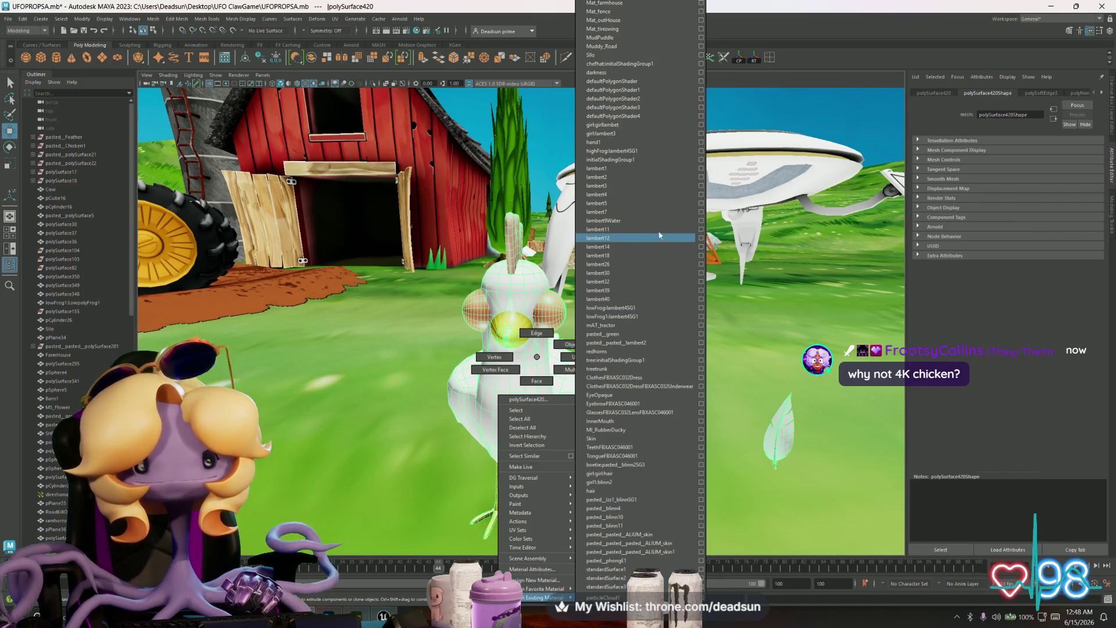
click(653, 176)
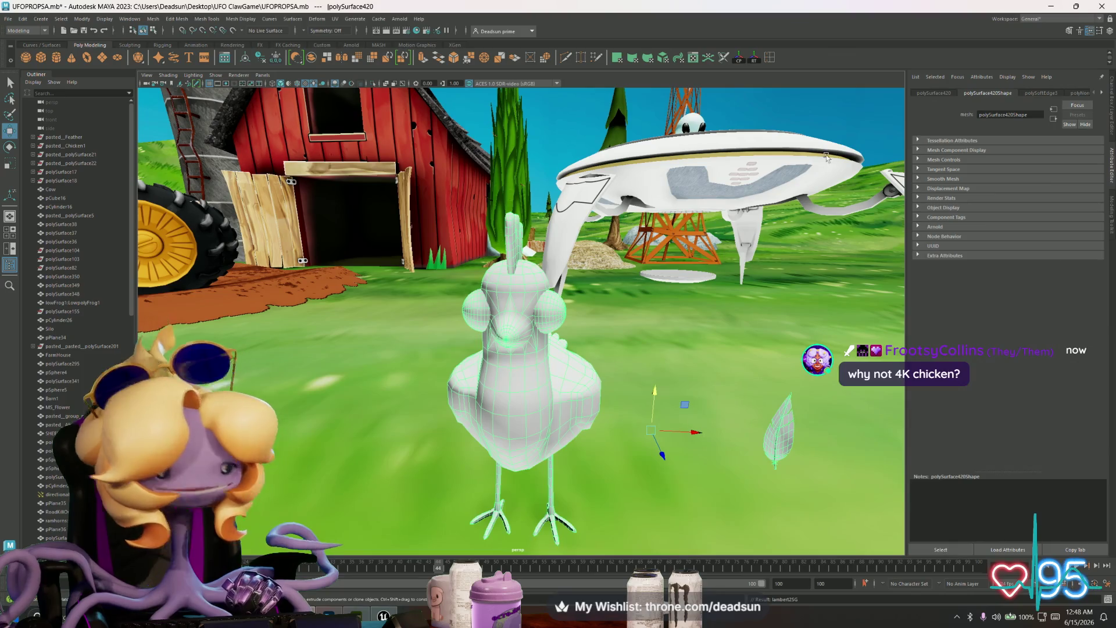
Step: Rename the chicken's lambert2 material to M_chicken in the Attribute Editor
click(1102, 93)
click(1101, 92)
click(1102, 93)
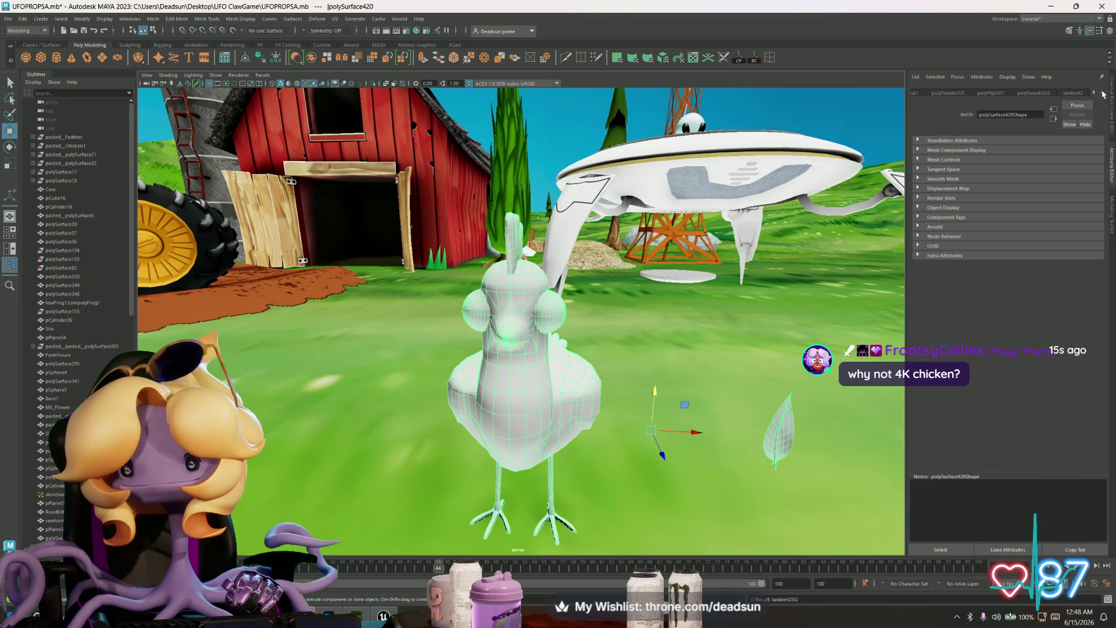
click(1073, 93)
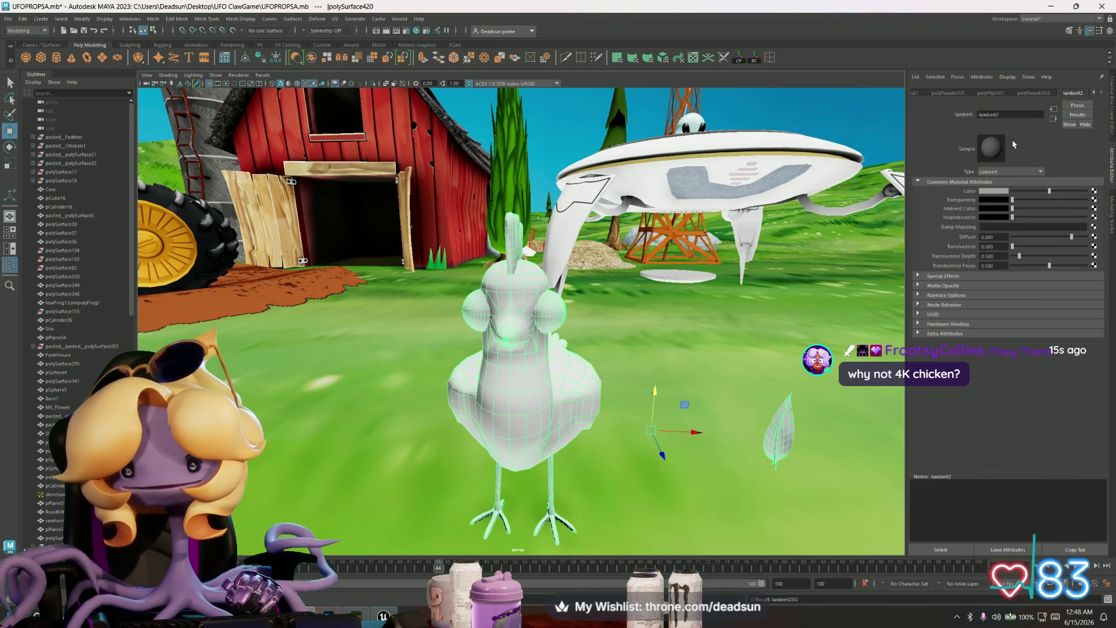
drag(1012, 117, 947, 115)
text(chicken)
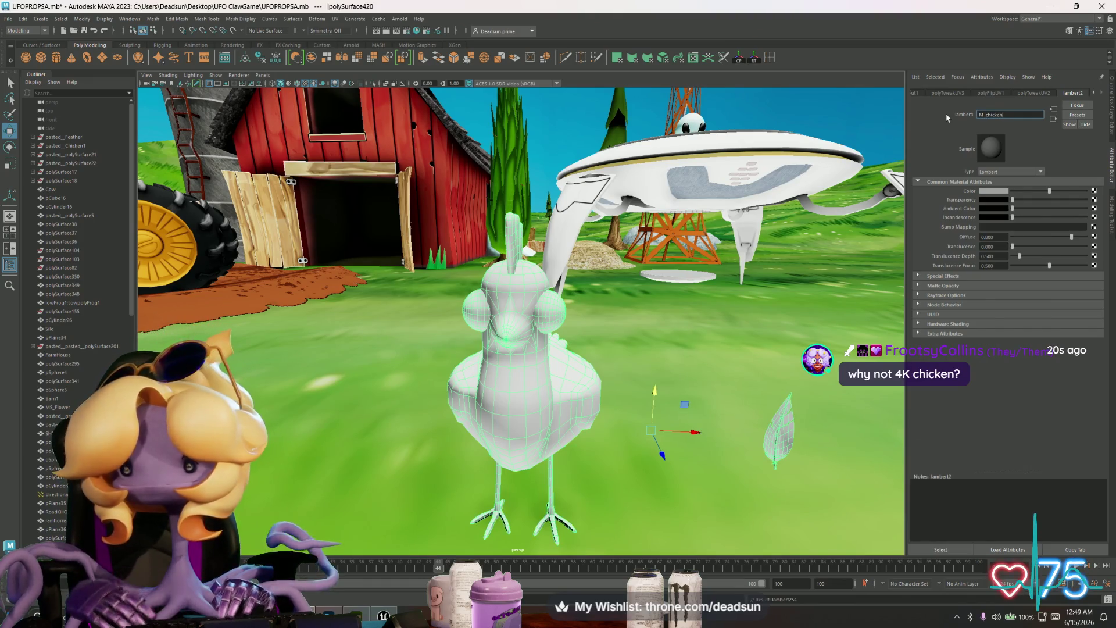
key(Return)
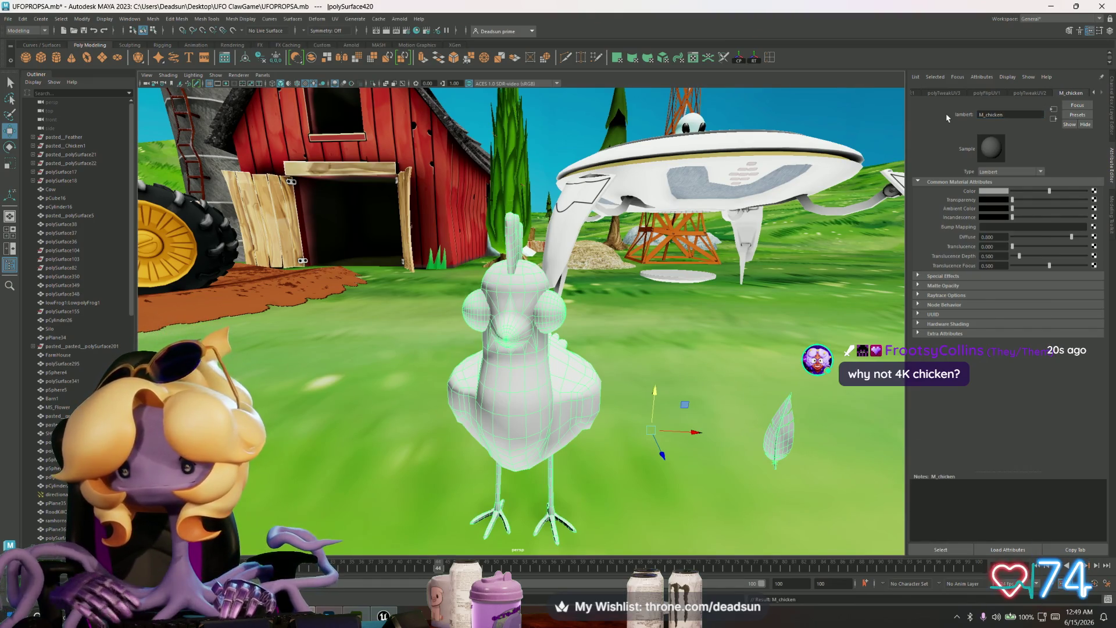
click(1095, 191)
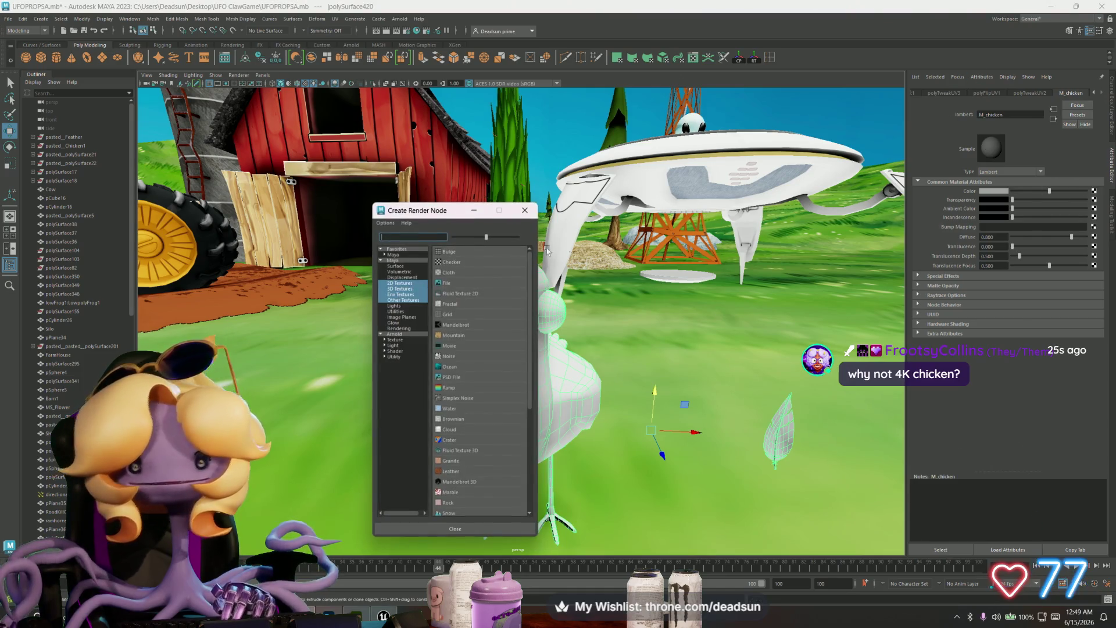
Step: Connect a File texture node to M_chicken's colour and browse the Desktop for its image
click(446, 284)
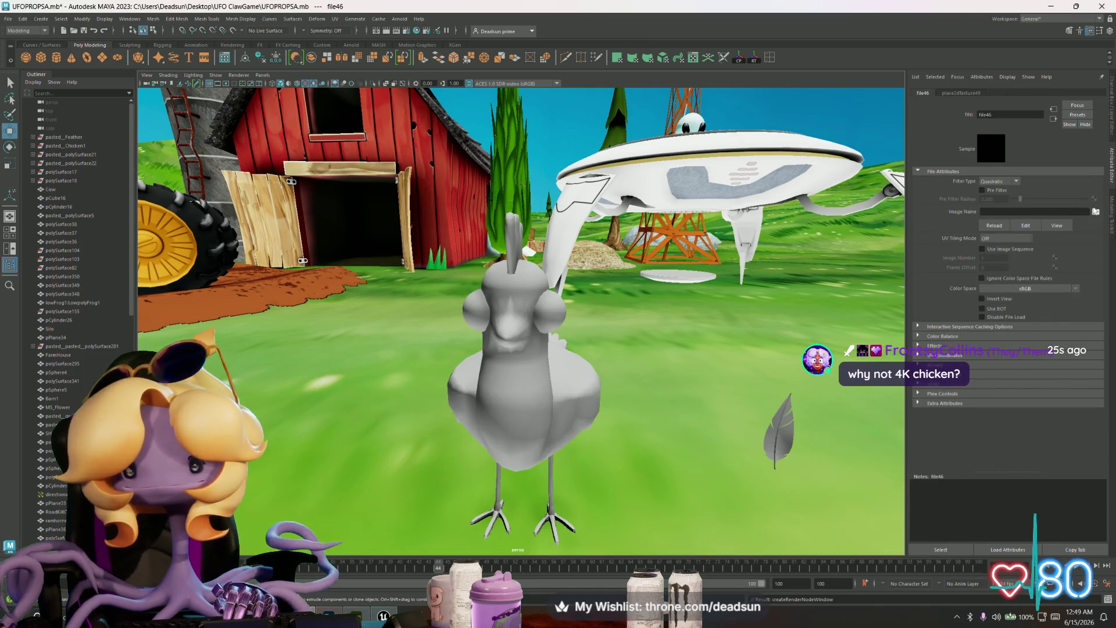
click(1096, 212)
click(467, 227)
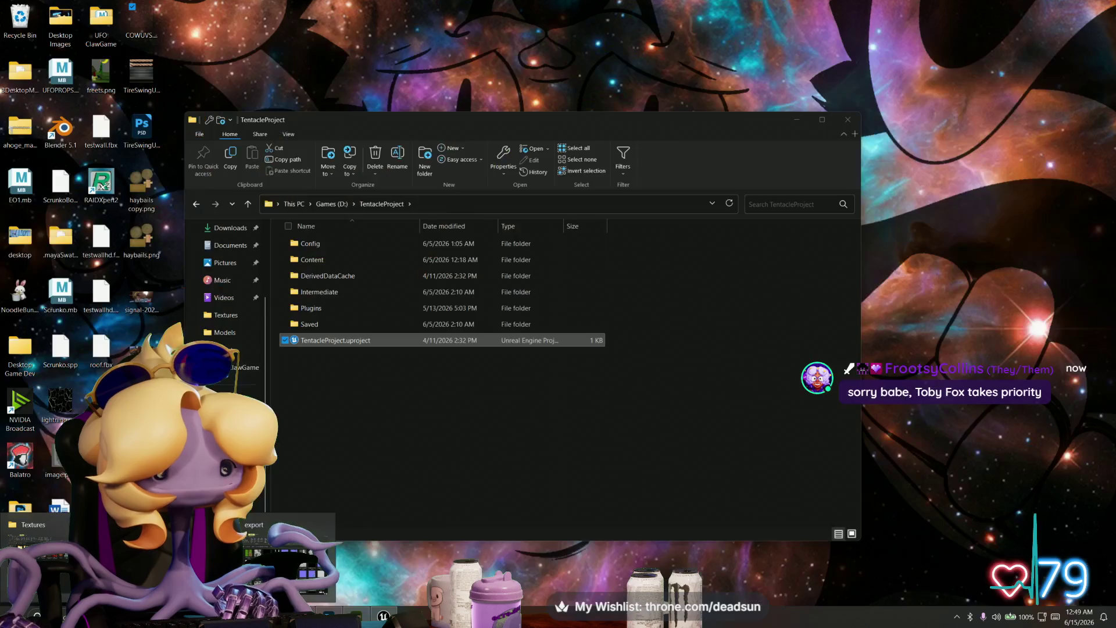
Step: Paste M_chicken_Base_color.png into the UFO ClawGame Textures folder, then return to Maya
click(68, 576)
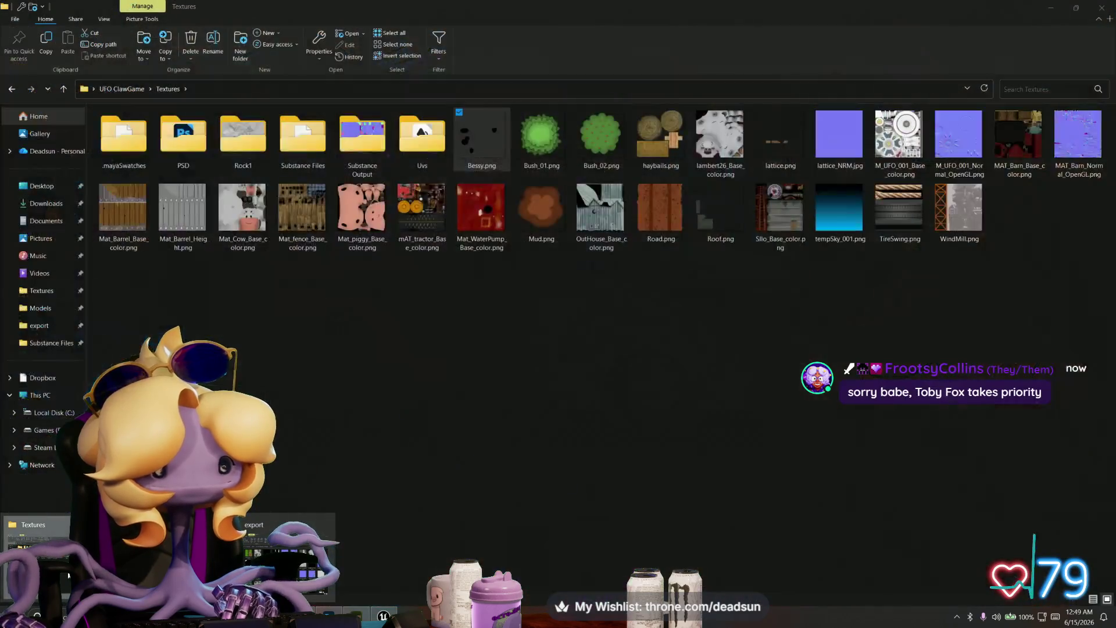
right_click(399, 295)
click(430, 378)
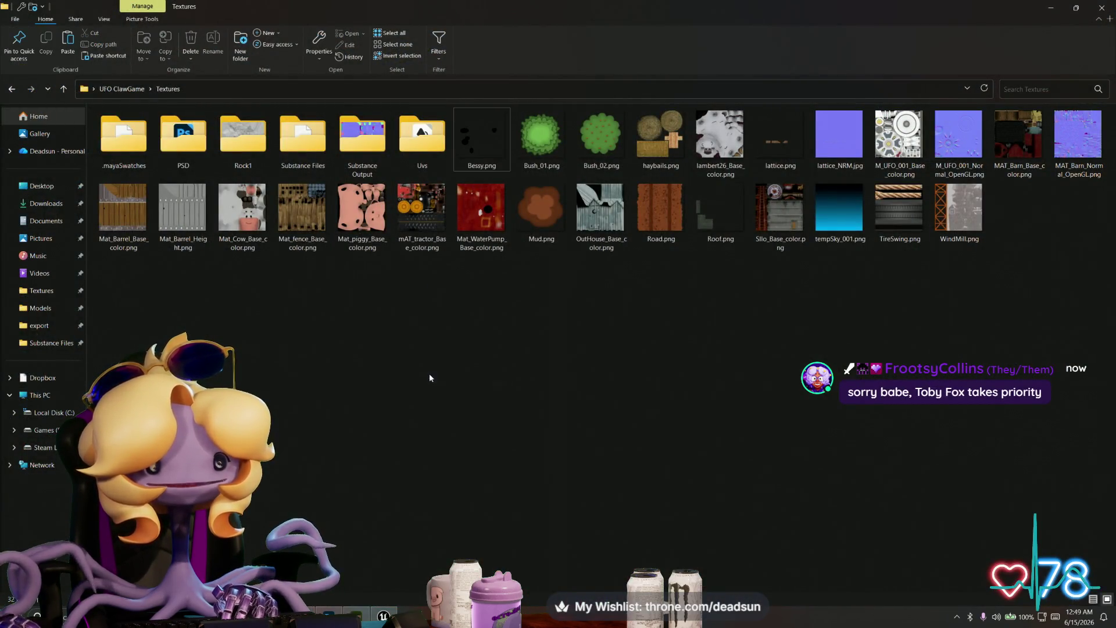
key(alt+Tab)
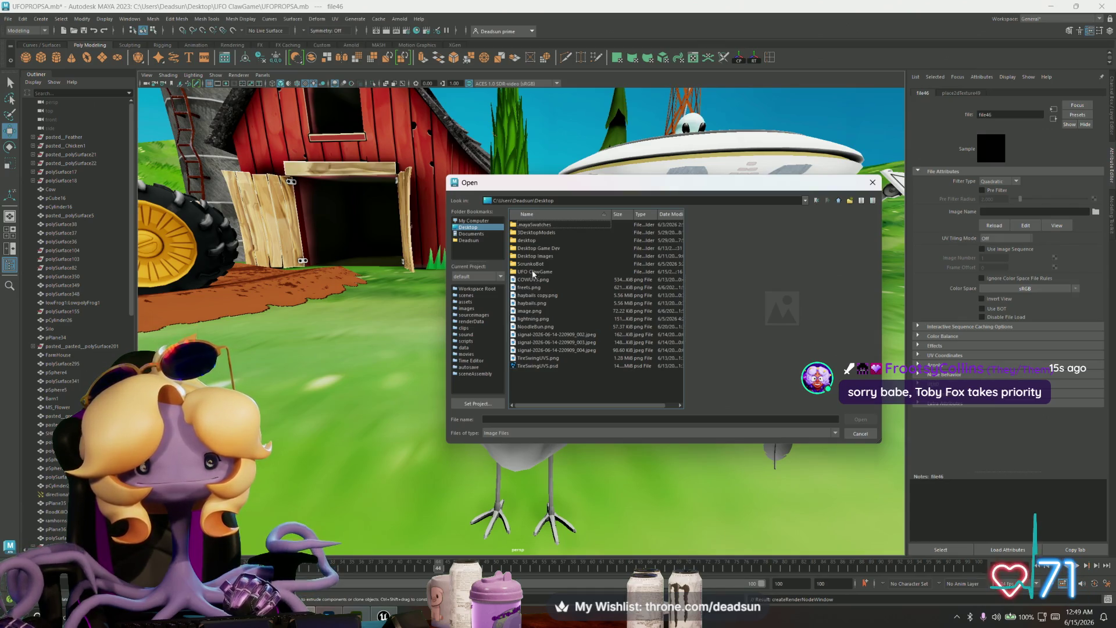
Step: Browse into the UFO ClawGame folder, previewing the farmhouse and tractor normal maps along the way
key(alt+Tab)
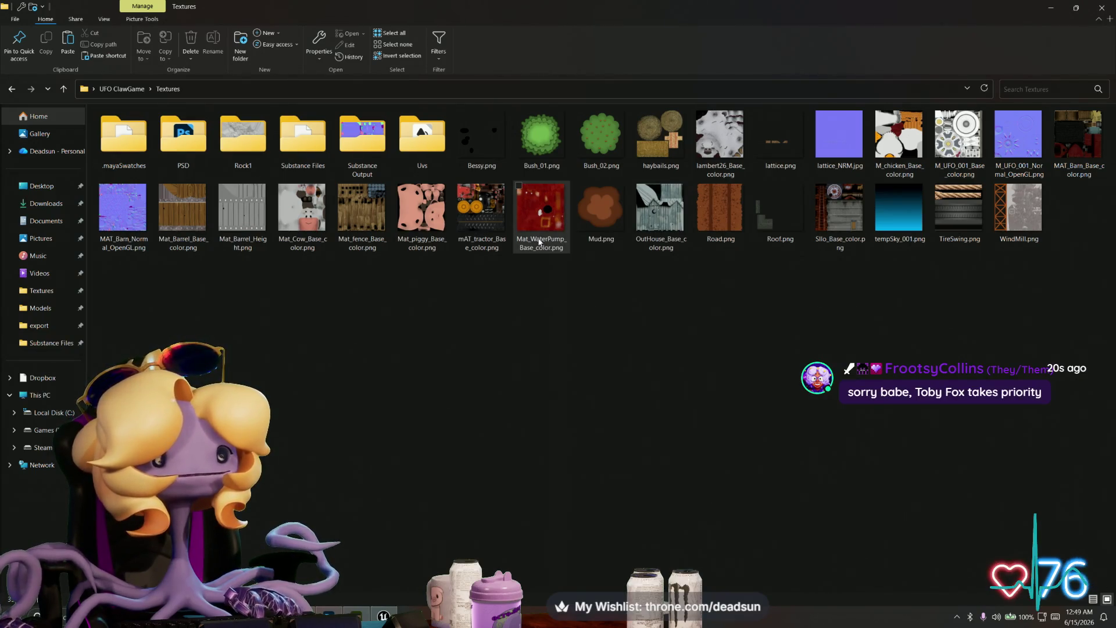
key(alt+Tab)
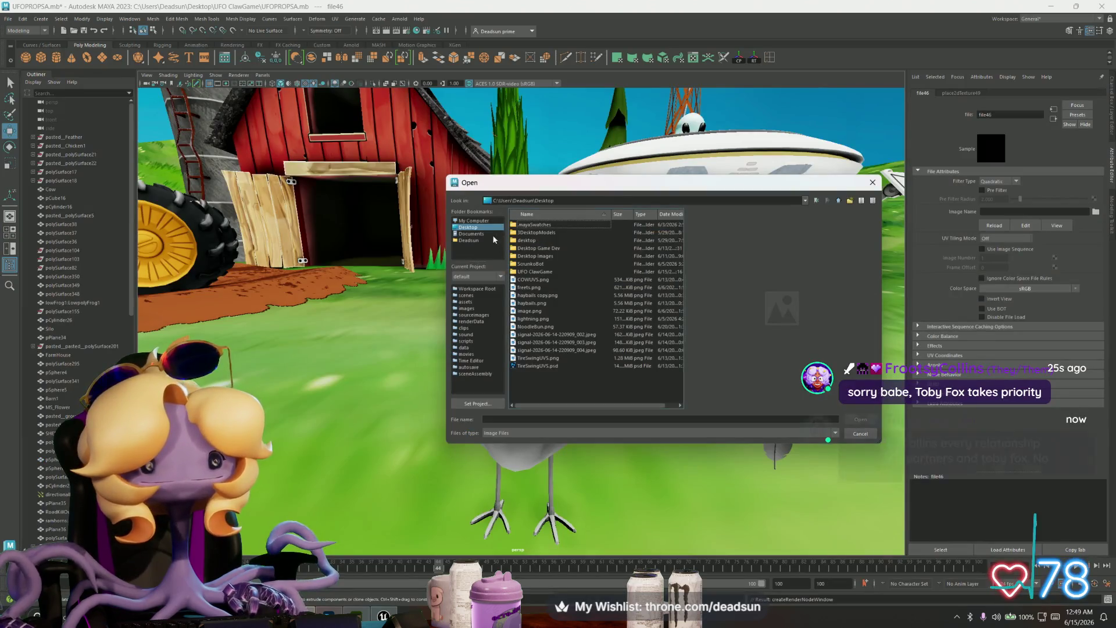
double_click(539, 270)
click(530, 297)
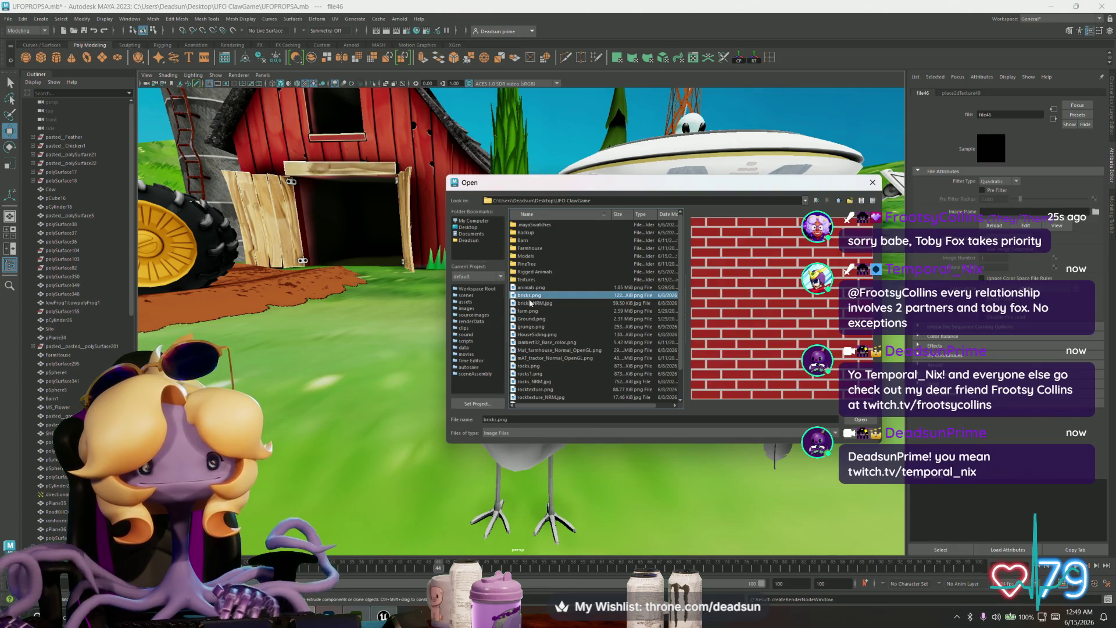
click(541, 349)
click(546, 358)
scroll(550, 370, down, 2)
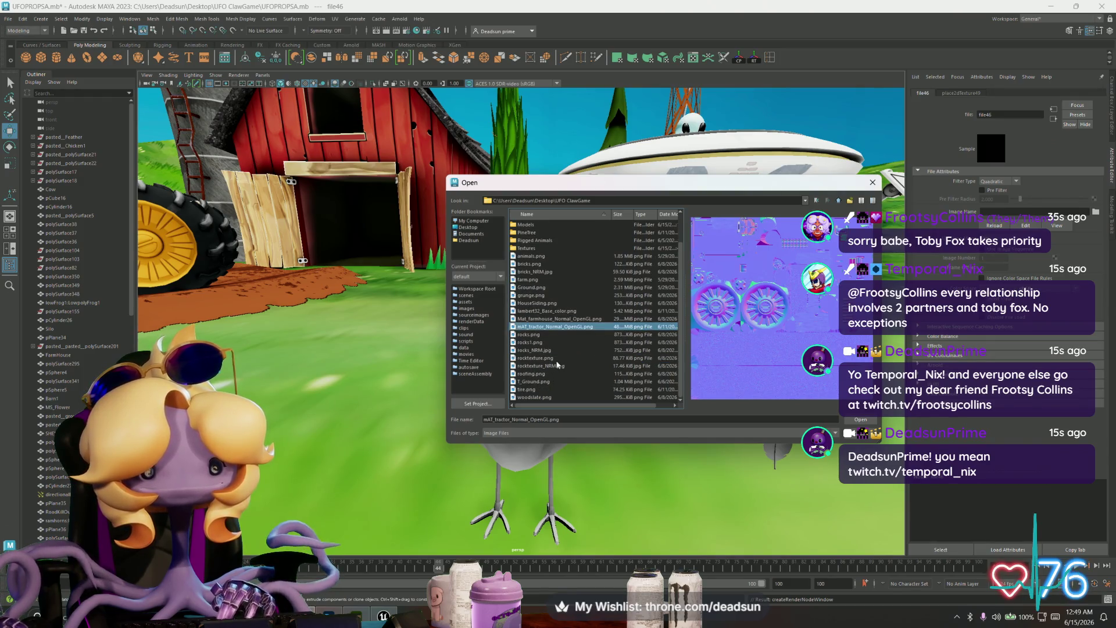
Step: Open the Textures folder and load M_chicken_Base_color.png as the chicken's texture
key(alt+Tab)
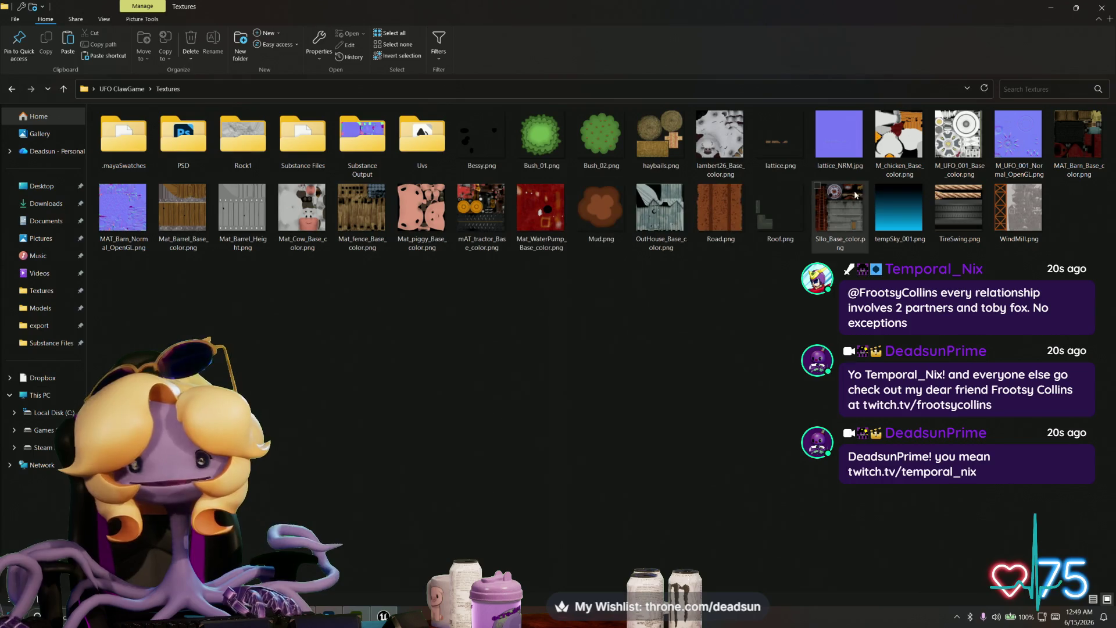
key(alt+Tab)
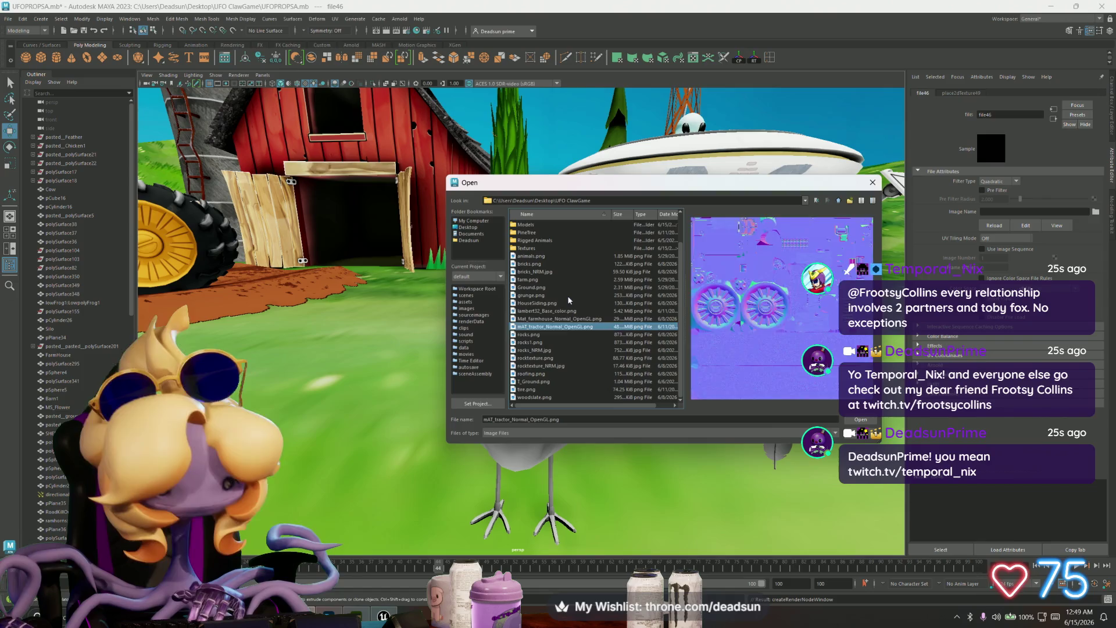
key(Up)
key(Down)
key(Home)
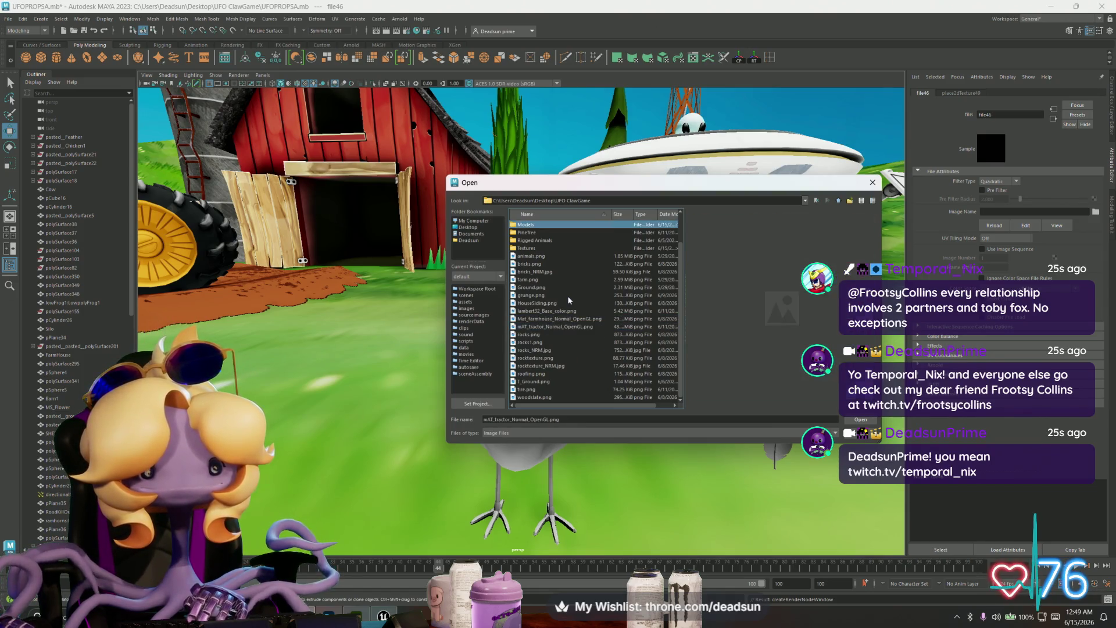
click(534, 249)
double_click(534, 249)
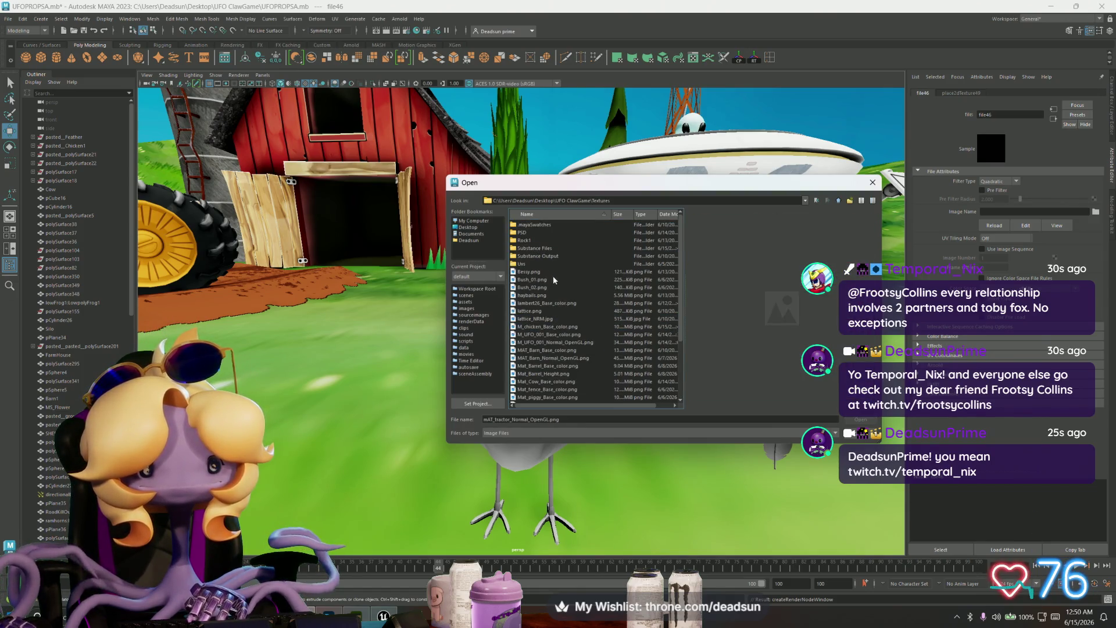
click(571, 327)
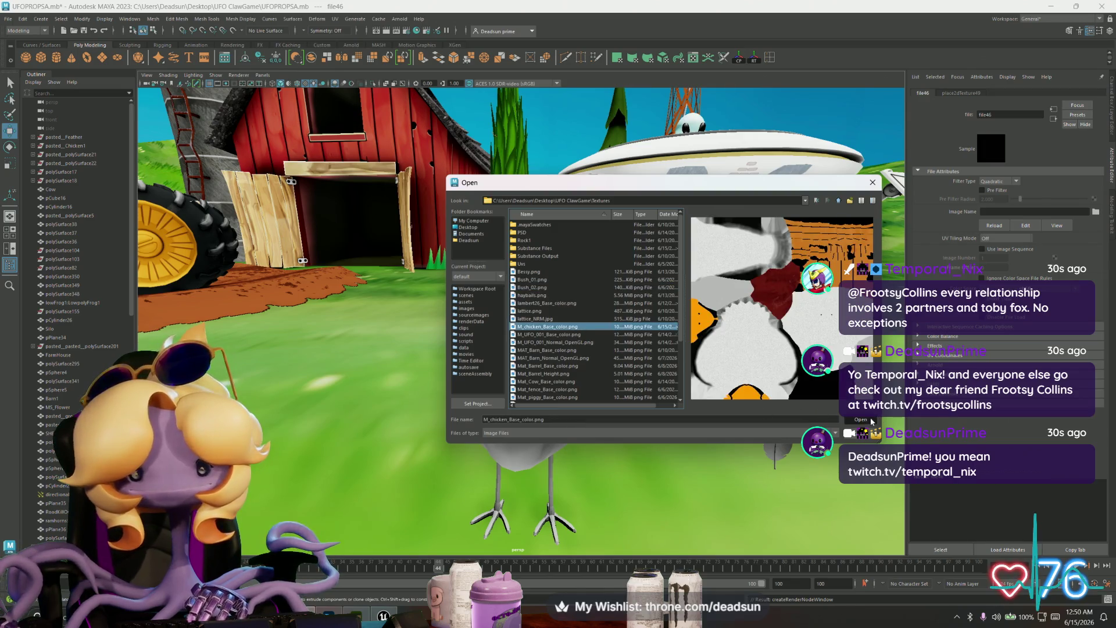
click(860, 419)
mouse_move(672, 423)
alt+mouse_down()
mouse_move(506, 427)
mouse_move(616, 431)
mouse_move(559, 434)
mouse_move(665, 398)
mouse_move(626, 407)
mouse_move(563, 377)
alt+mouse_up()
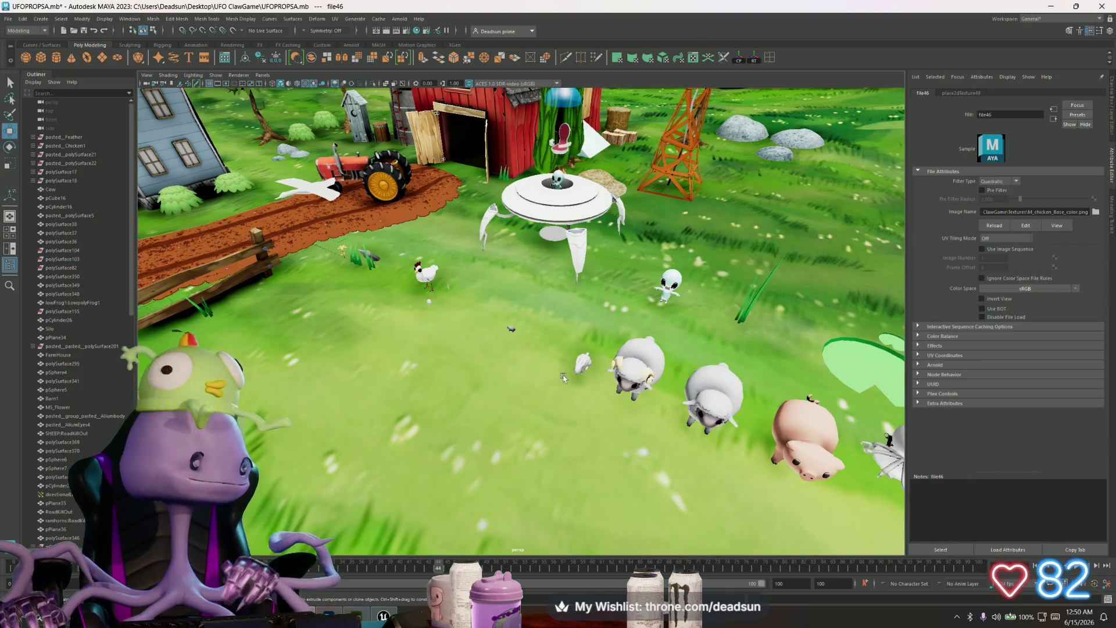
Step: Orbit and dolly around the farm to inspect the textured chicken's body, legs and feet up close
mouse_move(621, 300)
alt+mouse_down()
mouse_move(532, 303)
mouse_move(461, 361)
mouse_move(550, 387)
alt+mouse_up()
mouse_move(549, 387)
alt+right_down()
mouse_move(675, 441)
mouse_move(637, 425)
alt+right_up()
mouse_move(636, 425)
alt+mouse_down()
mouse_move(585, 393)
mouse_move(554, 393)
mouse_move(564, 359)
mouse_move(522, 365)
mouse_move(499, 407)
mouse_move(417, 426)
alt+mouse_up()
alt+right_drag(417, 426, 479, 360)
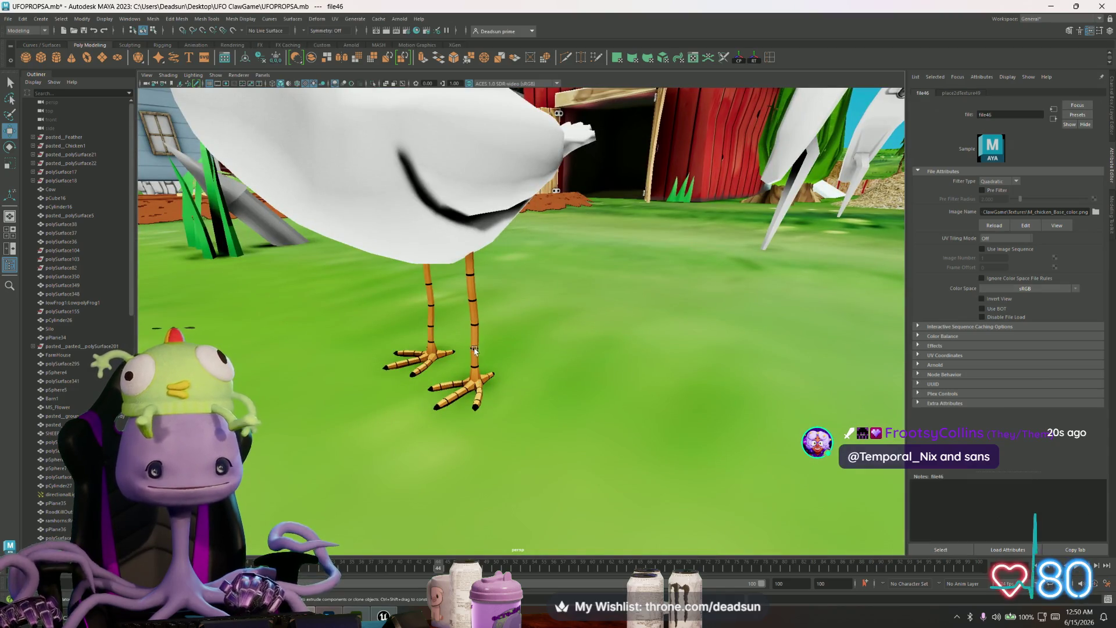
mouse_move(472, 411)
alt+right_down()
mouse_move(501, 464)
mouse_move(459, 412)
mouse_move(474, 434)
mouse_move(467, 428)
alt+right_up()
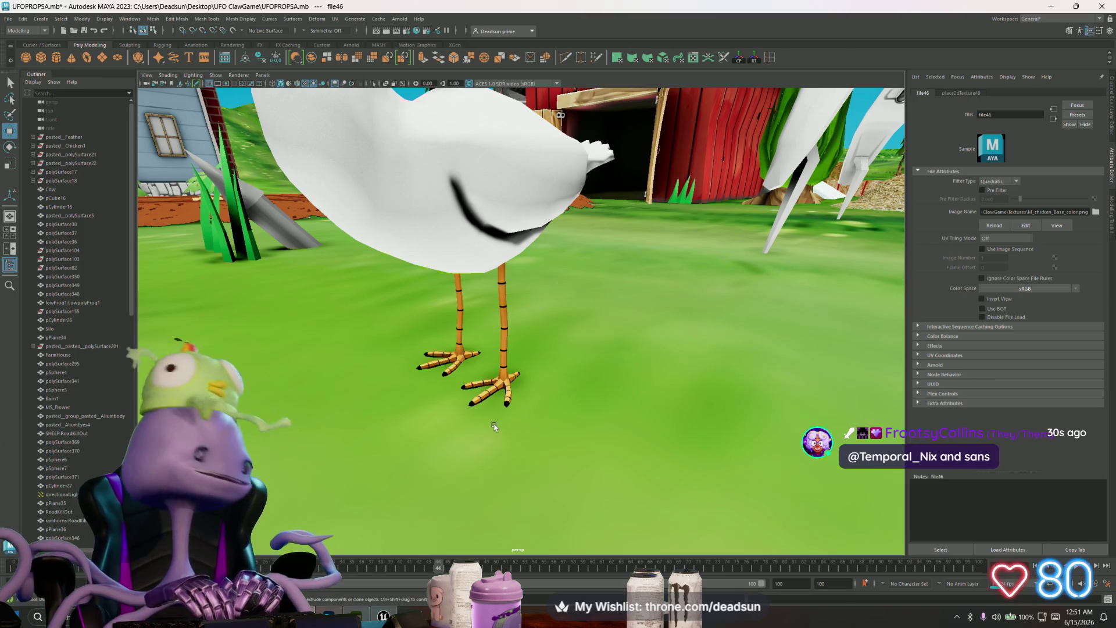
scroll(485, 419, down, 10)
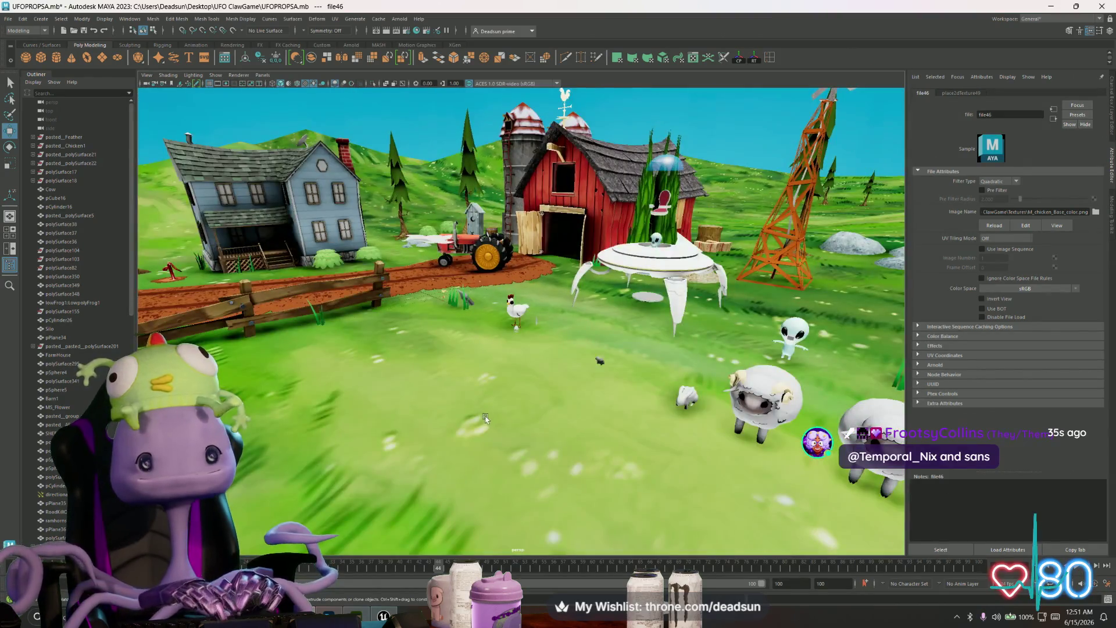
mouse_move(485, 418)
alt+mouse_down()
mouse_move(512, 378)
mouse_move(529, 435)
mouse_move(489, 431)
alt+mouse_up()
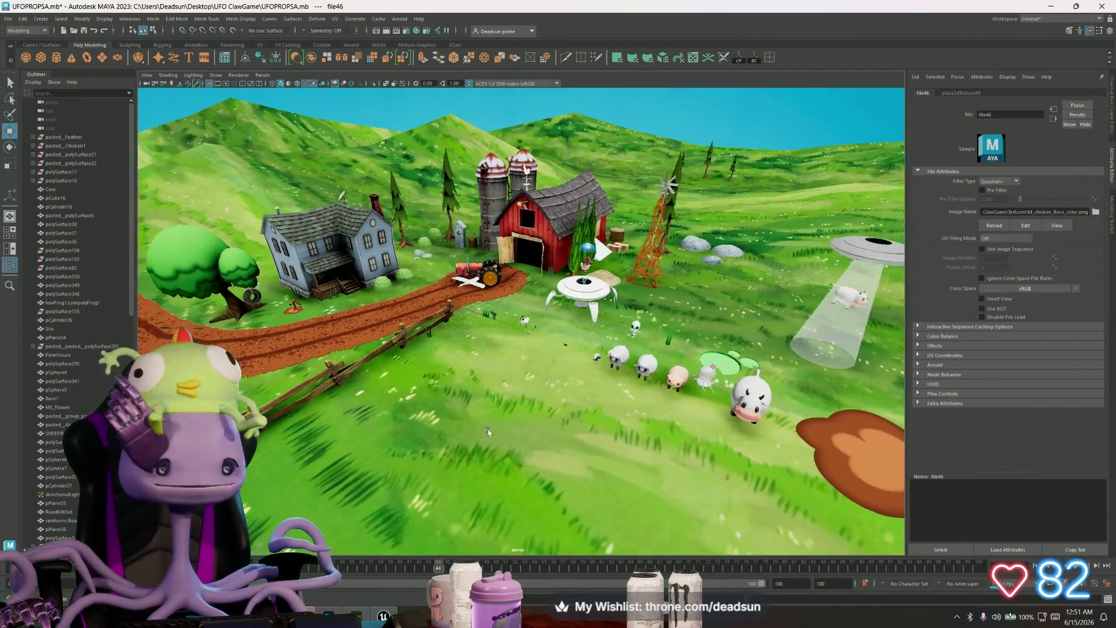
Step: Select the cow and frame the view on it for a side look
click(750, 391)
key(f)
mouse_move(587, 417)
alt+mouse_down()
mouse_move(526, 441)
mouse_move(580, 452)
mouse_move(571, 437)
alt+mouse_up()
key(alt+Tab)
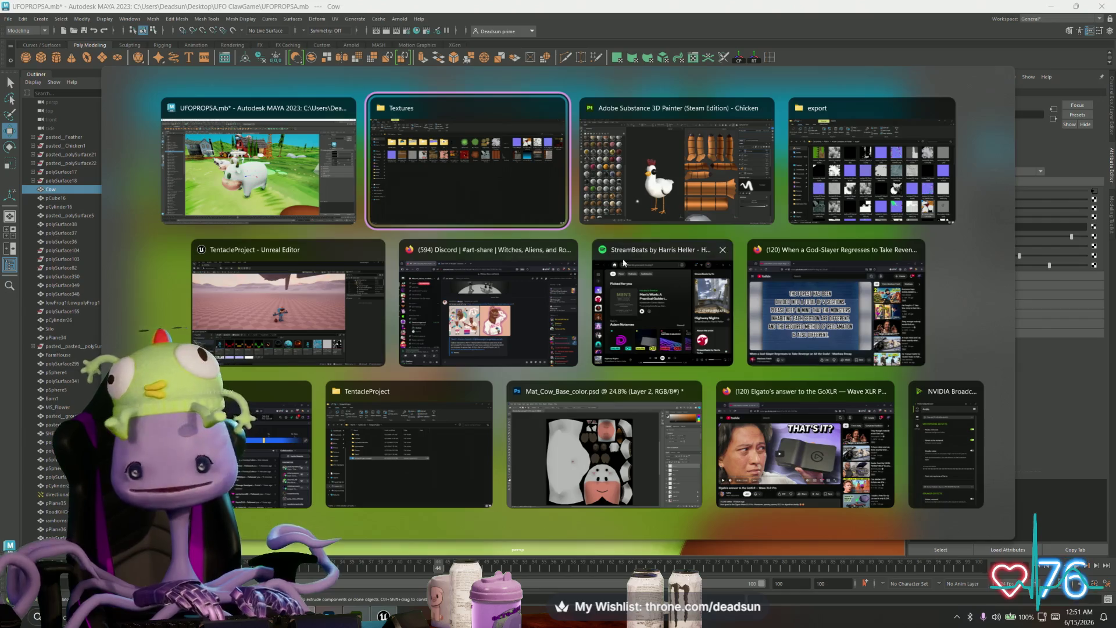
Step: Toggle the Bessy layer's visibility repeatedly to compare the cow texture with and without spots
click(512, 443)
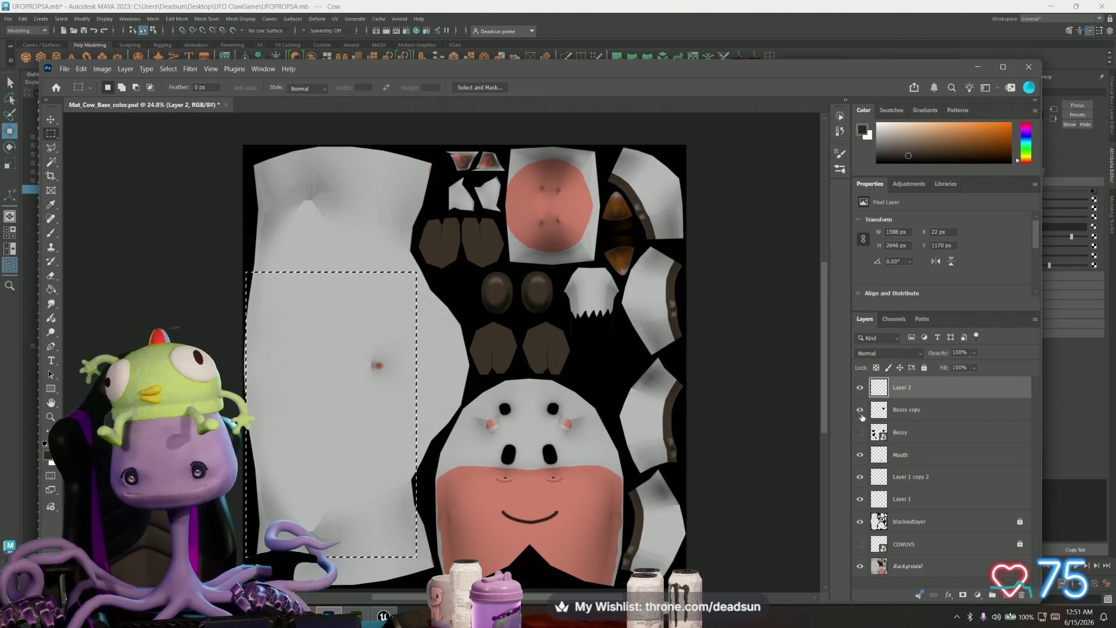
click(860, 433)
click(861, 432)
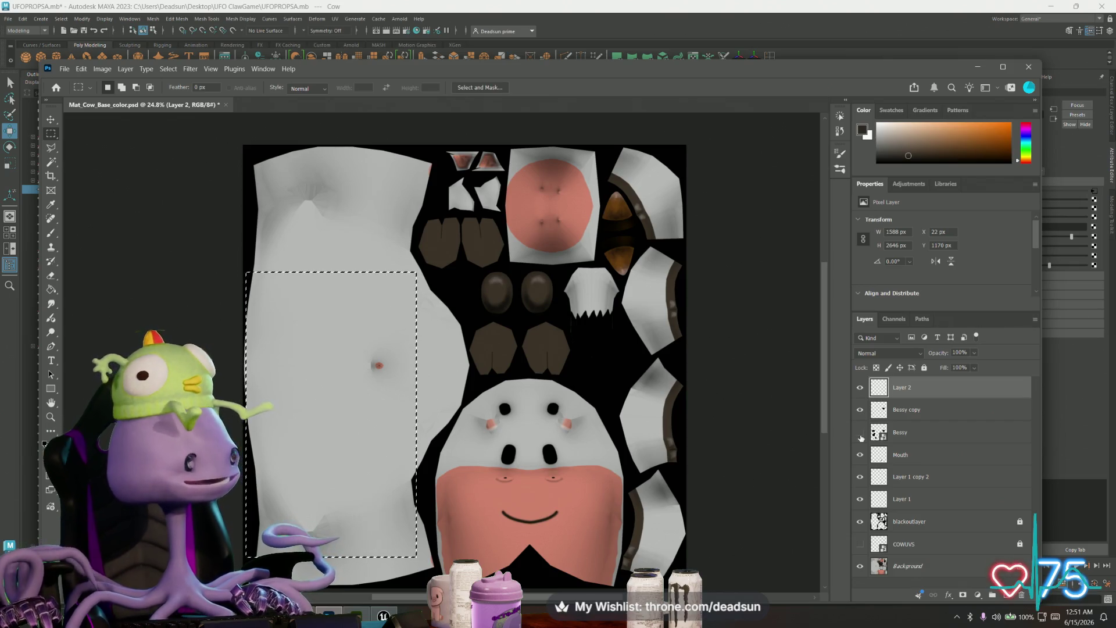
click(860, 432)
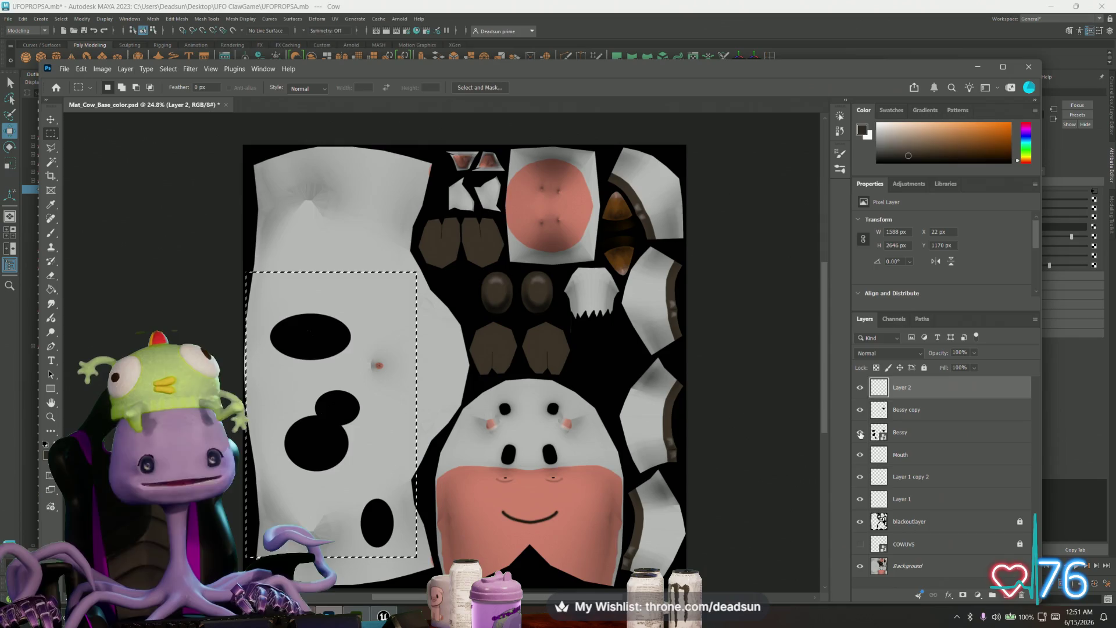
click(861, 434)
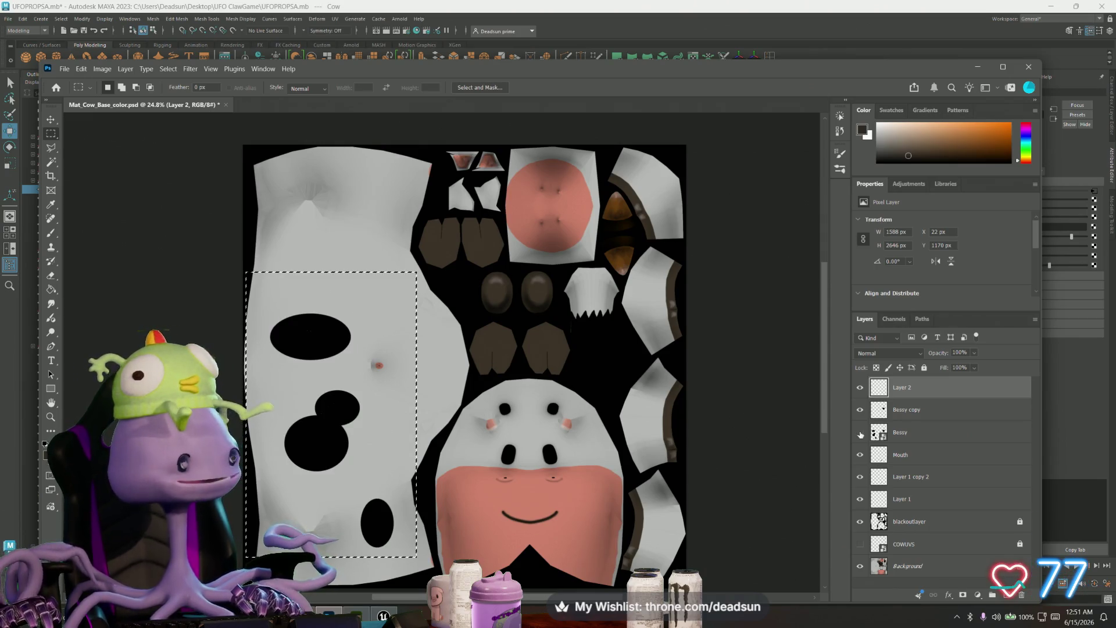
click(860, 434)
click(861, 434)
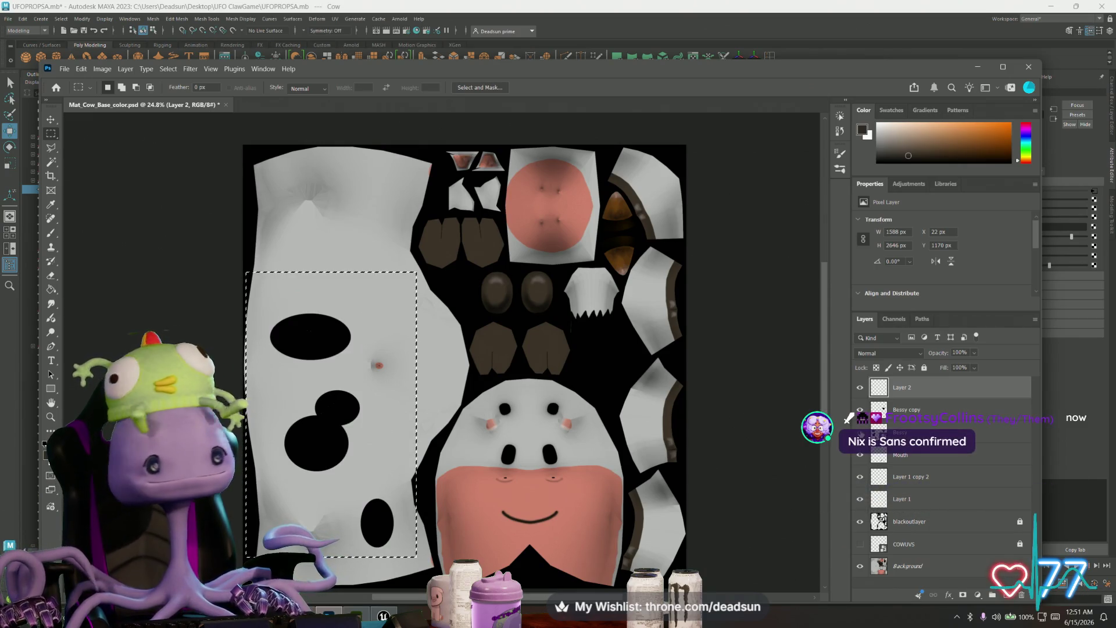
click(860, 434)
click(861, 433)
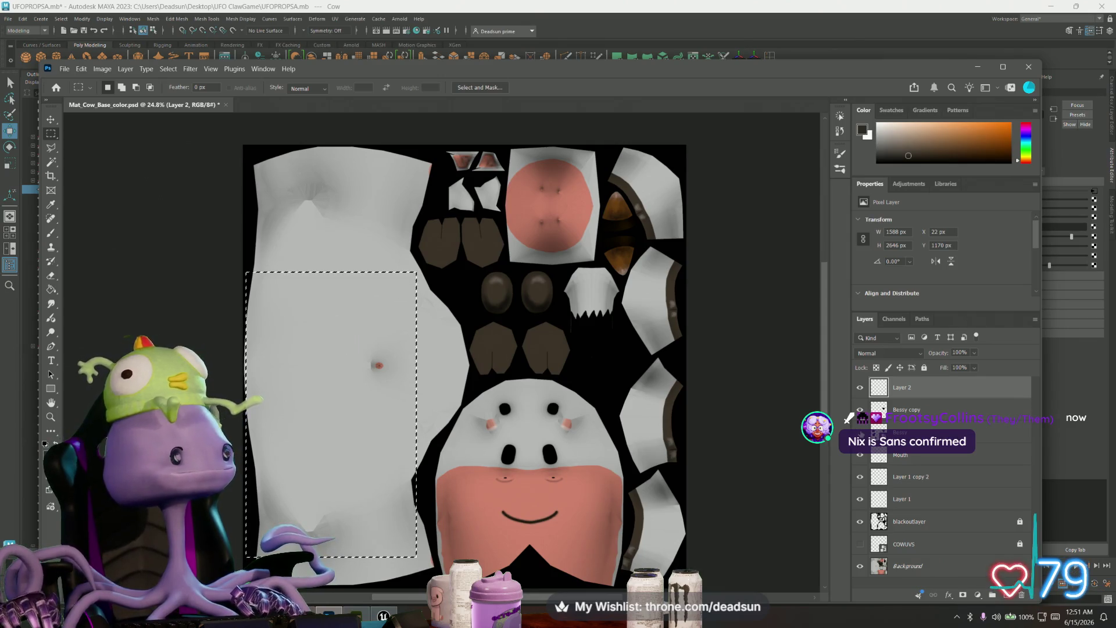
click(860, 433)
click(860, 434)
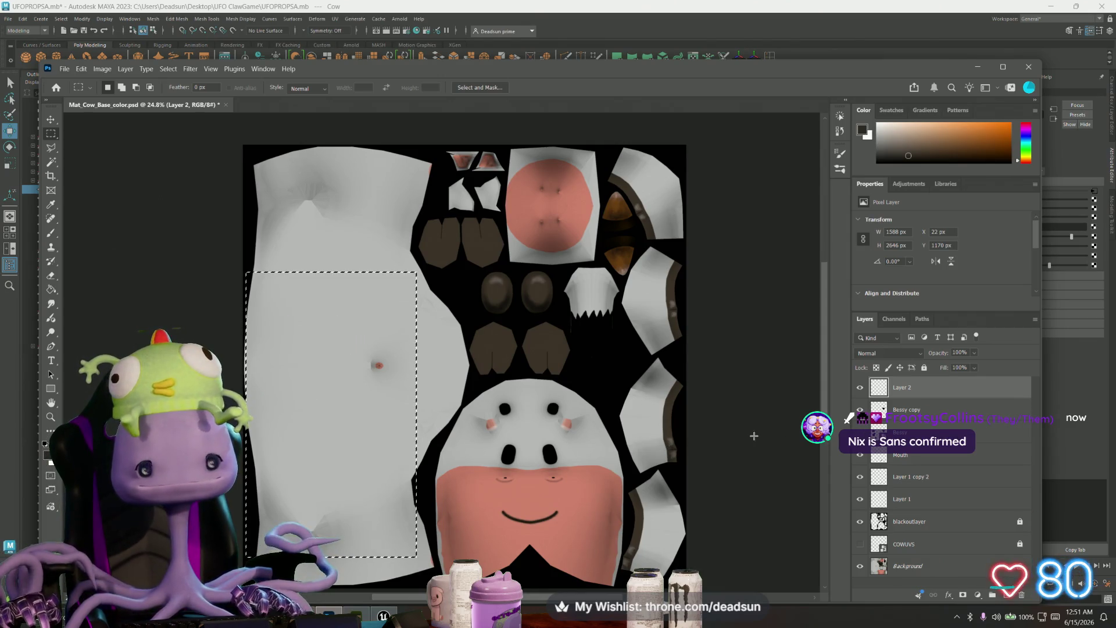
Step: Check the cow in Maya, then restore the four black cow spots in Photoshop
key(alt+Tab)
mouse_move(465, 436)
alt+mouse_down()
mouse_move(581, 407)
mouse_move(526, 432)
mouse_move(617, 430)
mouse_move(445, 438)
mouse_move(643, 410)
alt+mouse_up()
scroll(612, 401, down, 3)
key(alt+Tab)
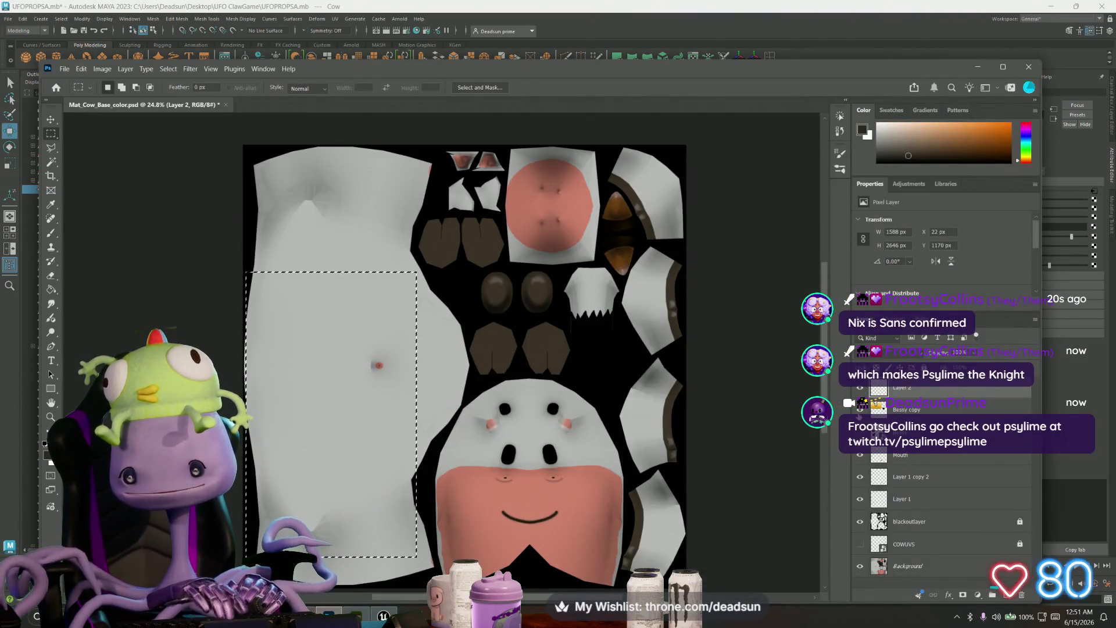
key(ctrl+z)
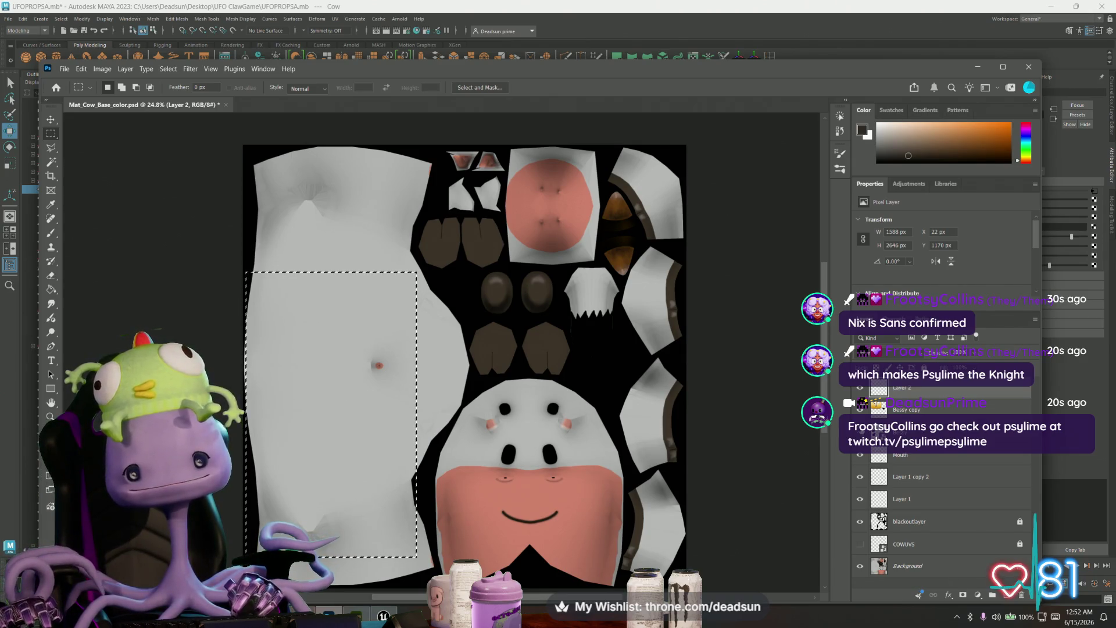
key(ctrl+v)
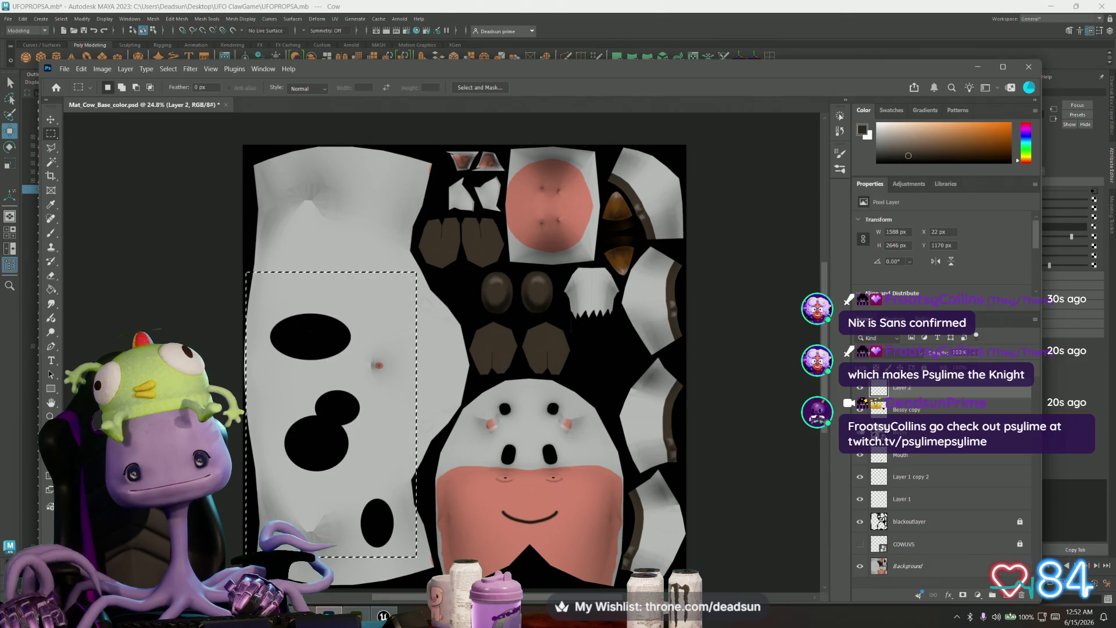
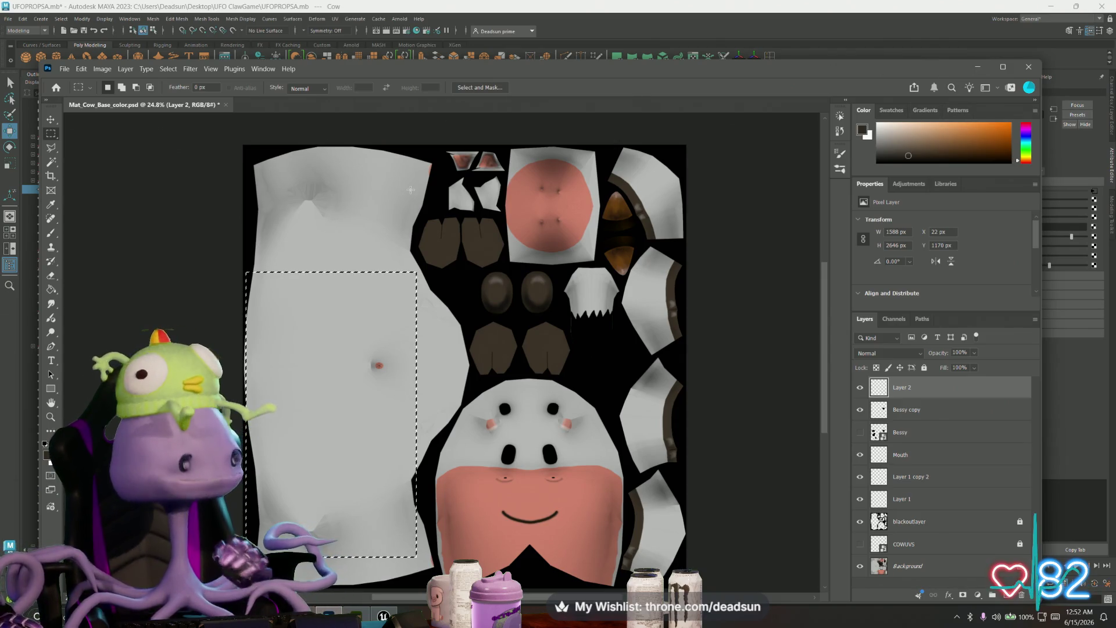
Step: Minimize Photoshop's cow texture and move to a low view of the UFO and barn in Maya
click(979, 67)
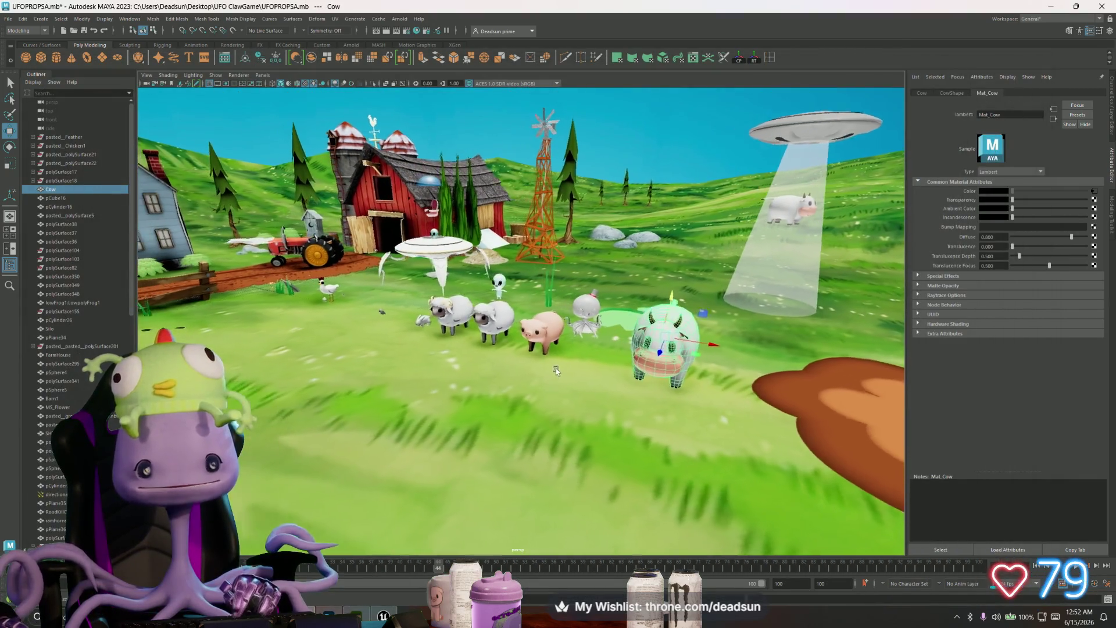
mouse_move(556, 368)
alt+mouse_down()
mouse_move(475, 392)
mouse_move(509, 407)
mouse_move(665, 360)
mouse_move(488, 387)
mouse_move(631, 393)
alt+mouse_up()
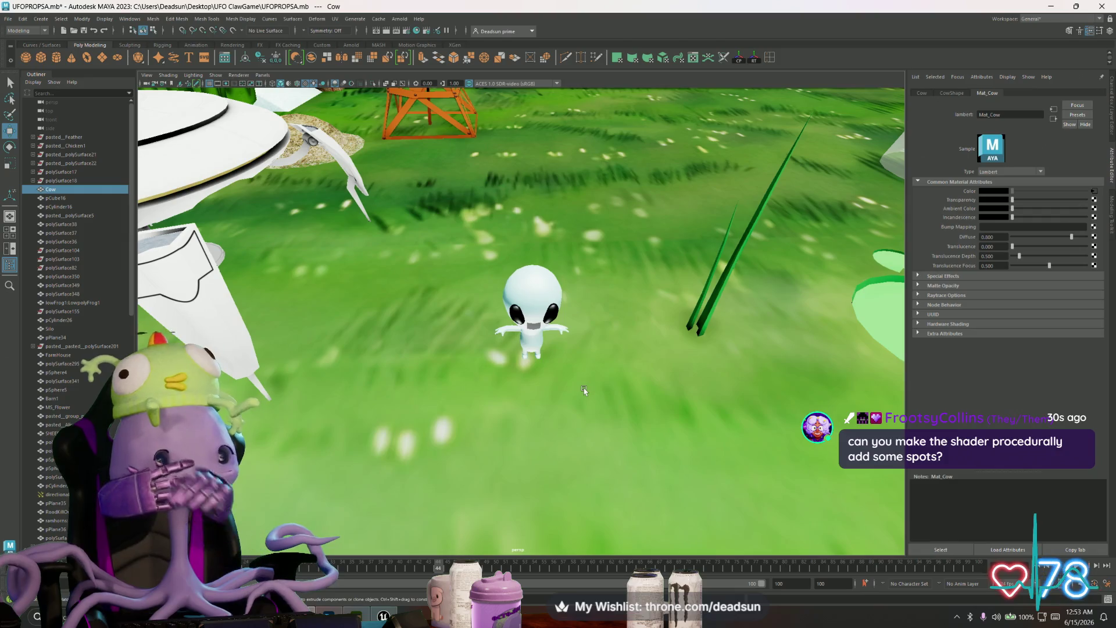
mouse_move(585, 373)
alt+mouse_down()
mouse_move(491, 298)
mouse_move(519, 292)
mouse_move(542, 335)
mouse_move(535, 314)
alt+mouse_up()
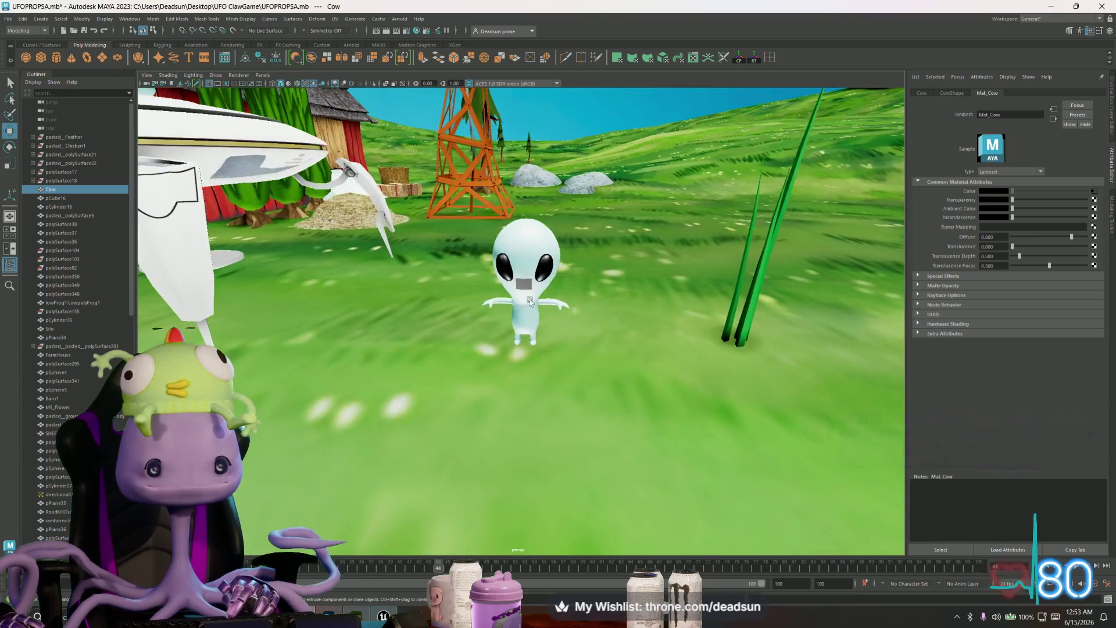
alt+right_drag(535, 314, 529, 300)
click(525, 245)
alt+right_drag(525, 244, 525, 274)
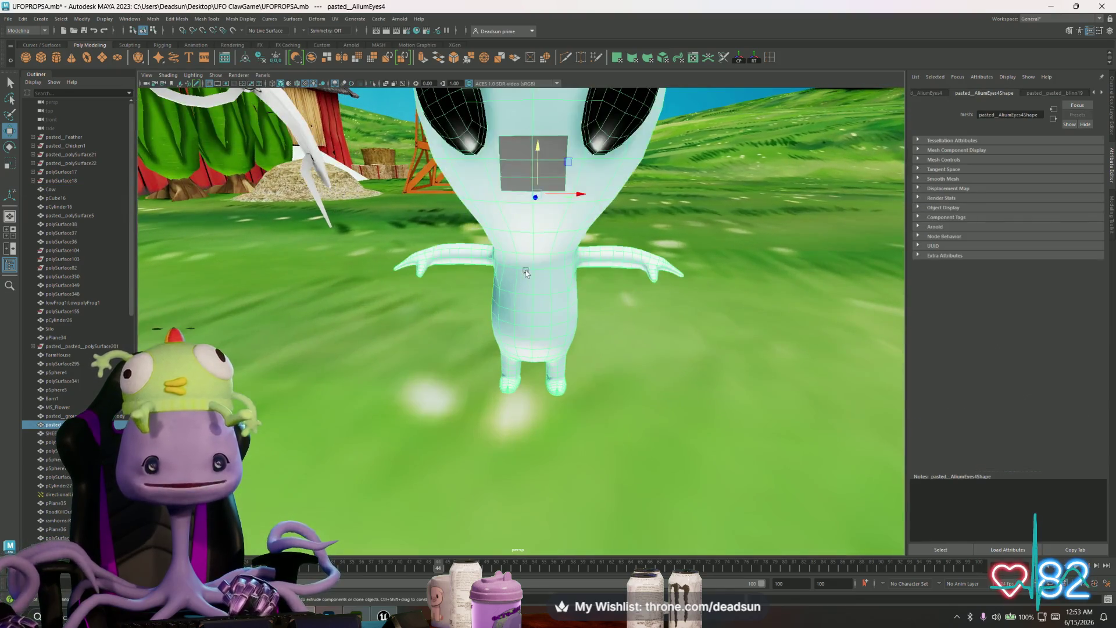
scroll(525, 274, down, 10)
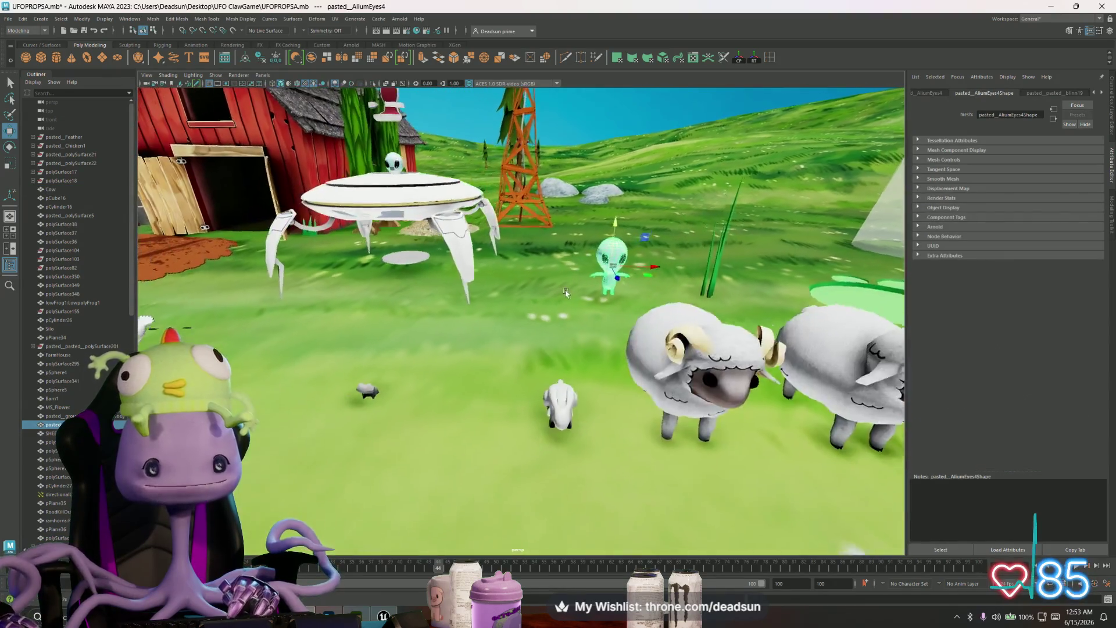
alt+drag(566, 293, 487, 347)
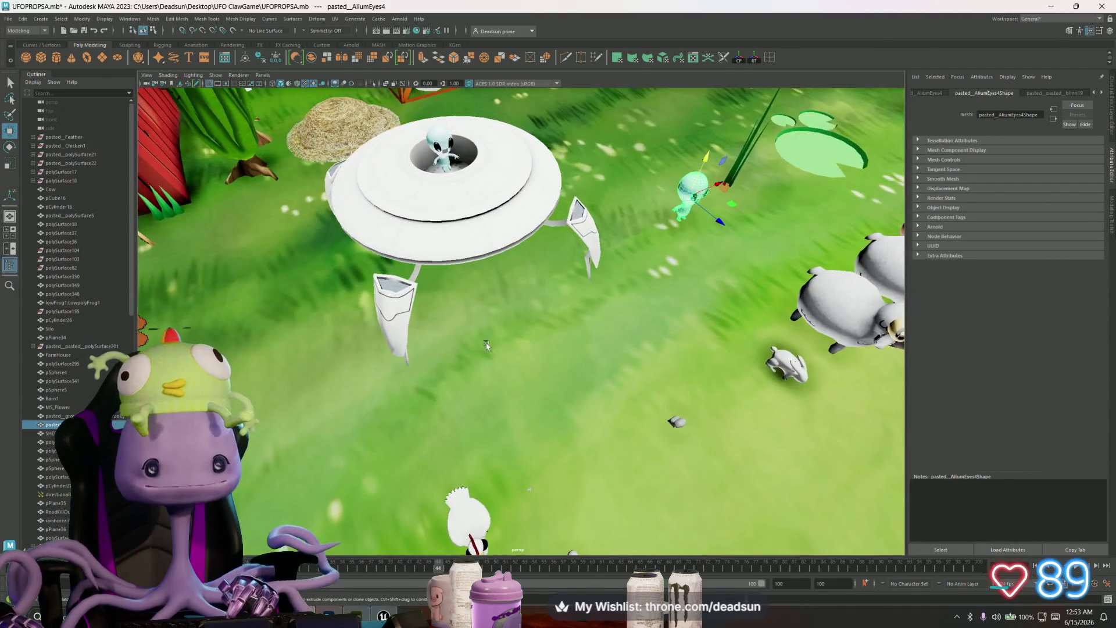
scroll(487, 347, up, 15)
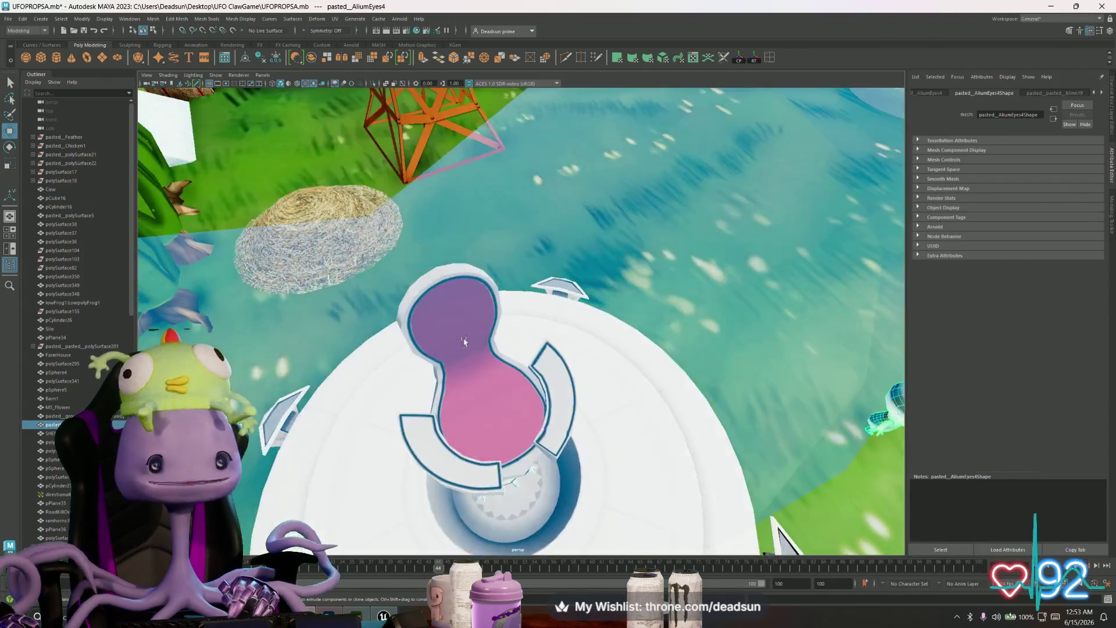
alt+drag(547, 378, 503, 238)
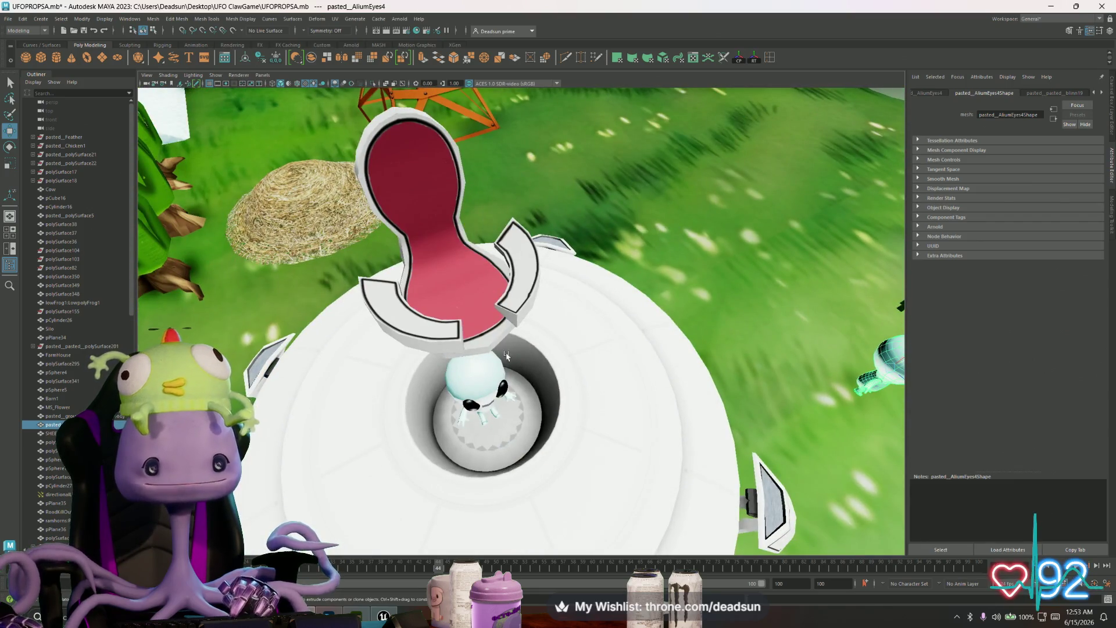
scroll(506, 356, down, 15)
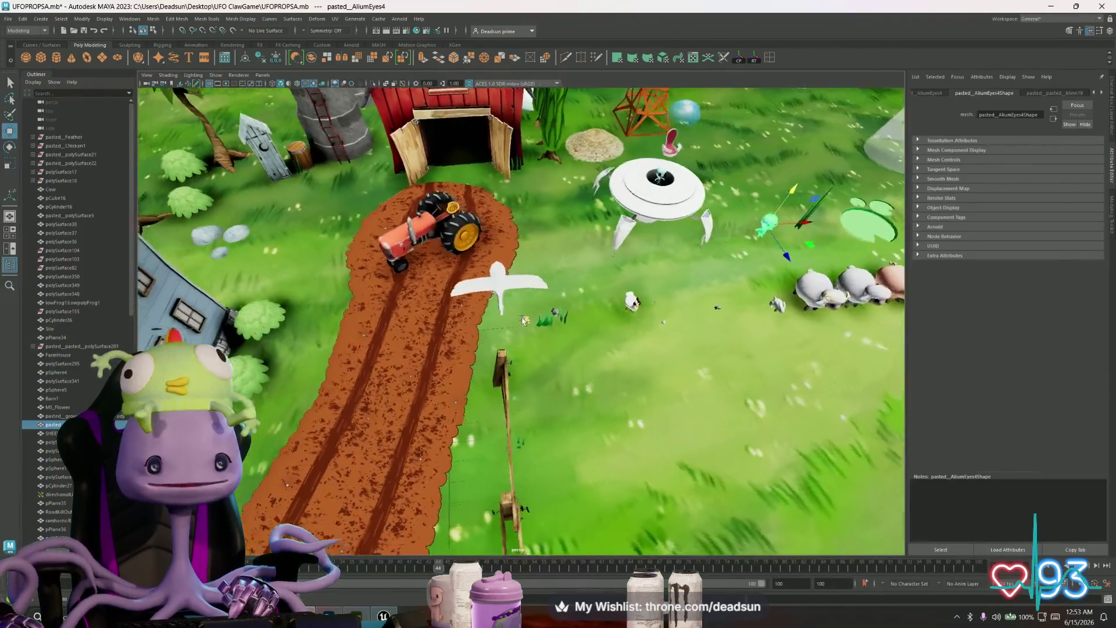
mouse_move(523, 320)
alt+mouse_down()
mouse_move(575, 340)
mouse_move(505, 331)
mouse_move(549, 339)
mouse_move(553, 352)
mouse_move(548, 344)
alt+mouse_up()
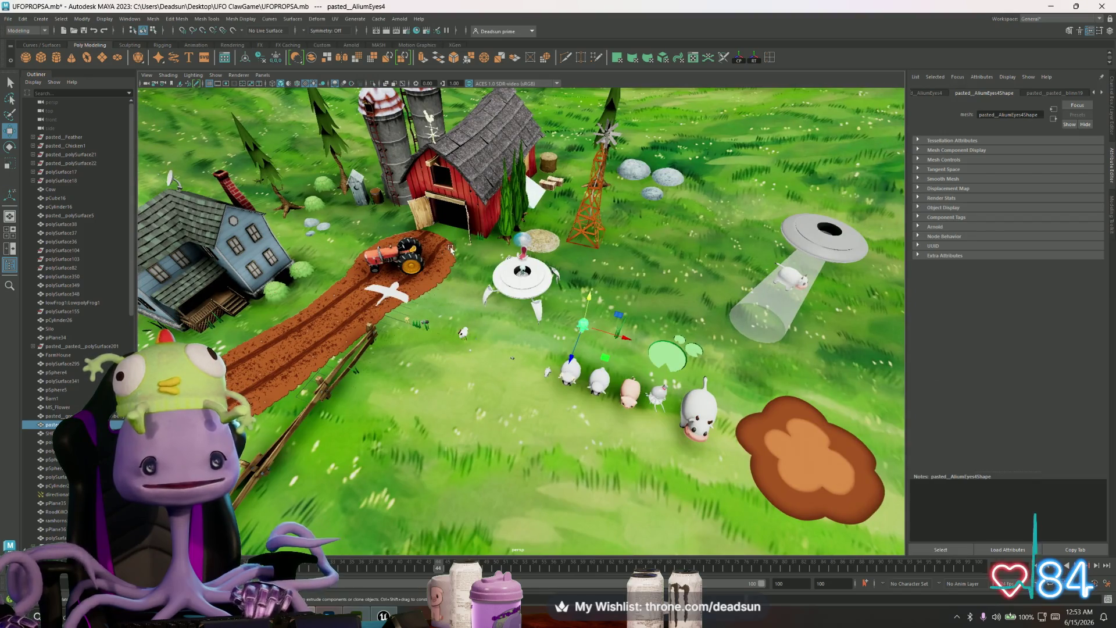
scroll(451, 250, up, 2)
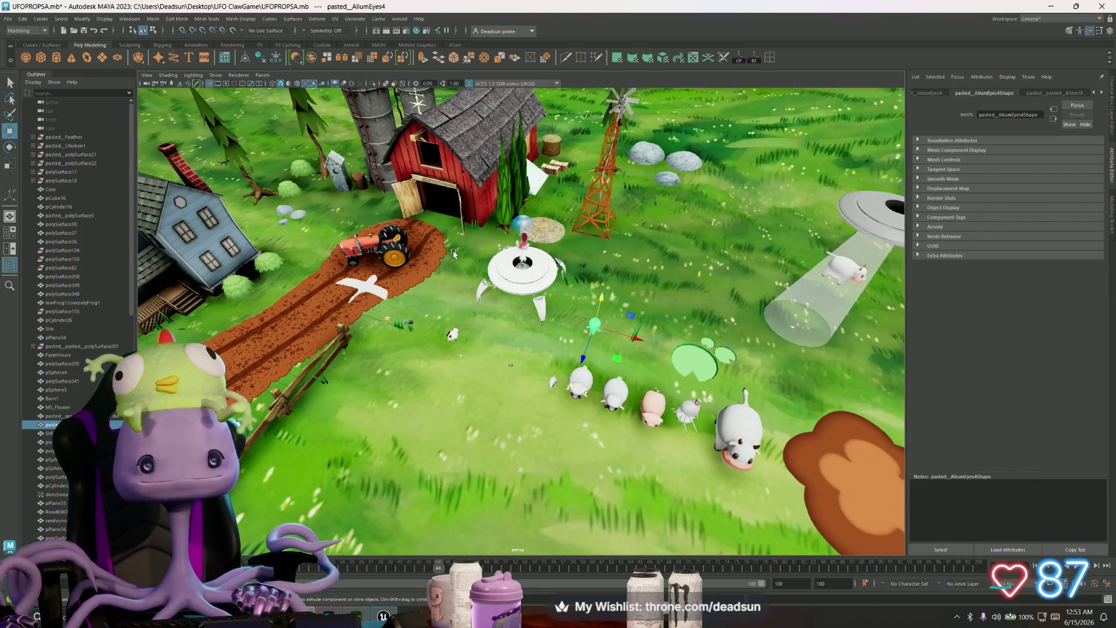
click(369, 289)
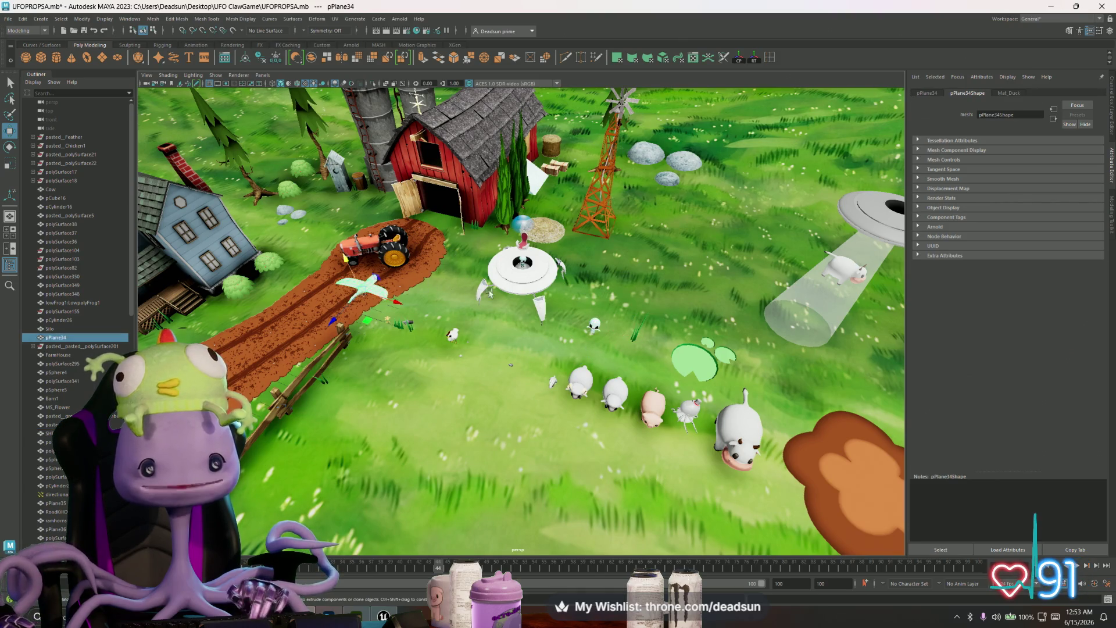
scroll(447, 324, up, 5)
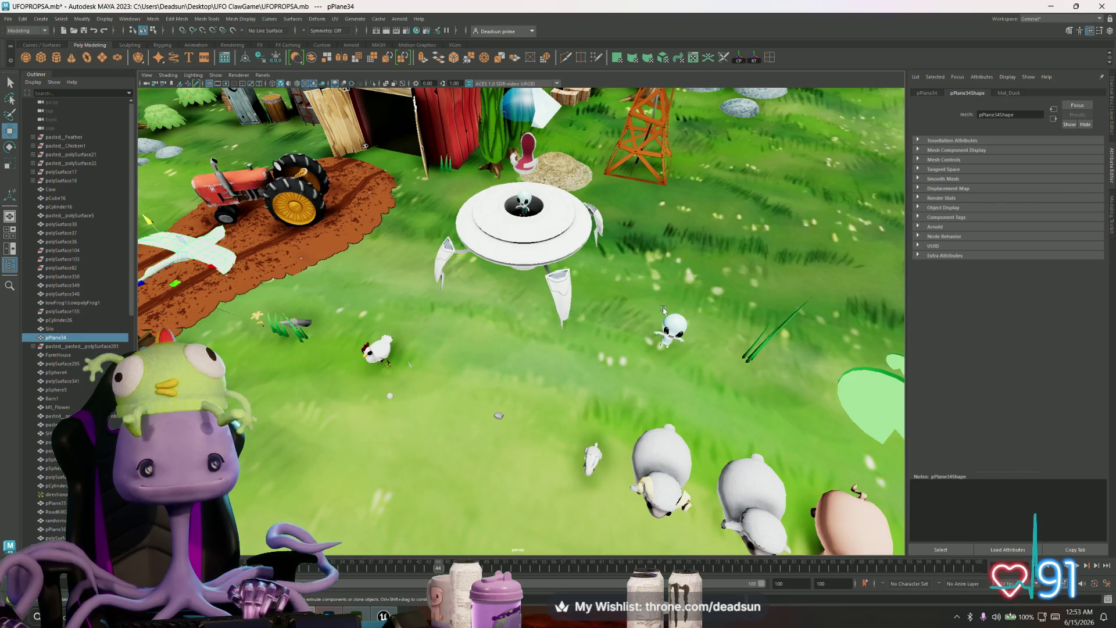
scroll(668, 315, down, 3)
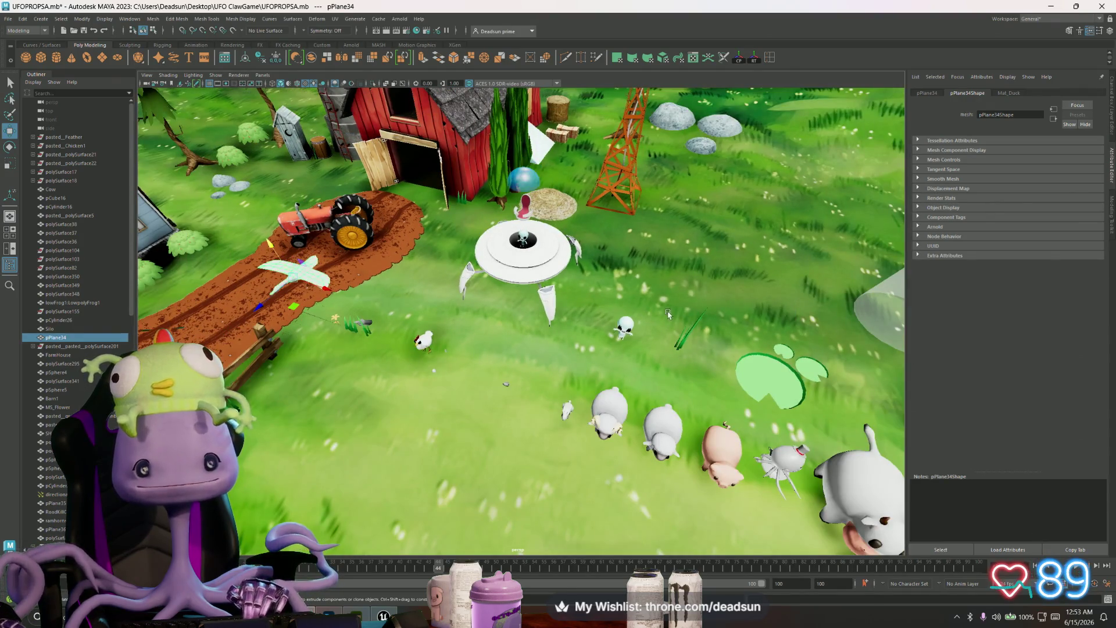
scroll(661, 304, down, 3)
scroll(652, 304, down, 3)
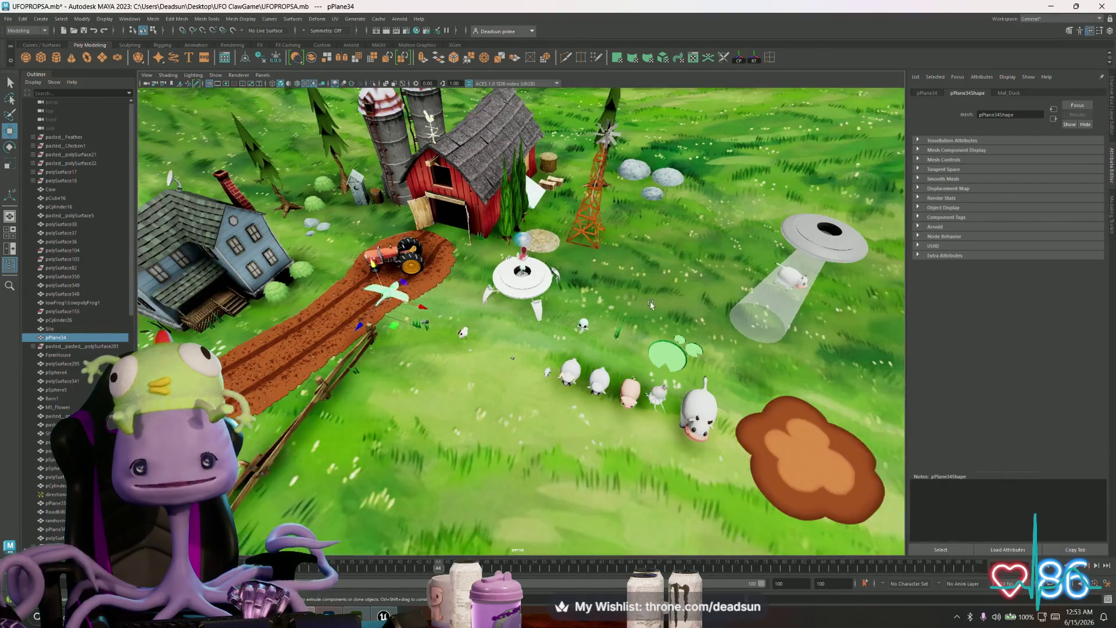
scroll(645, 305, up, 2)
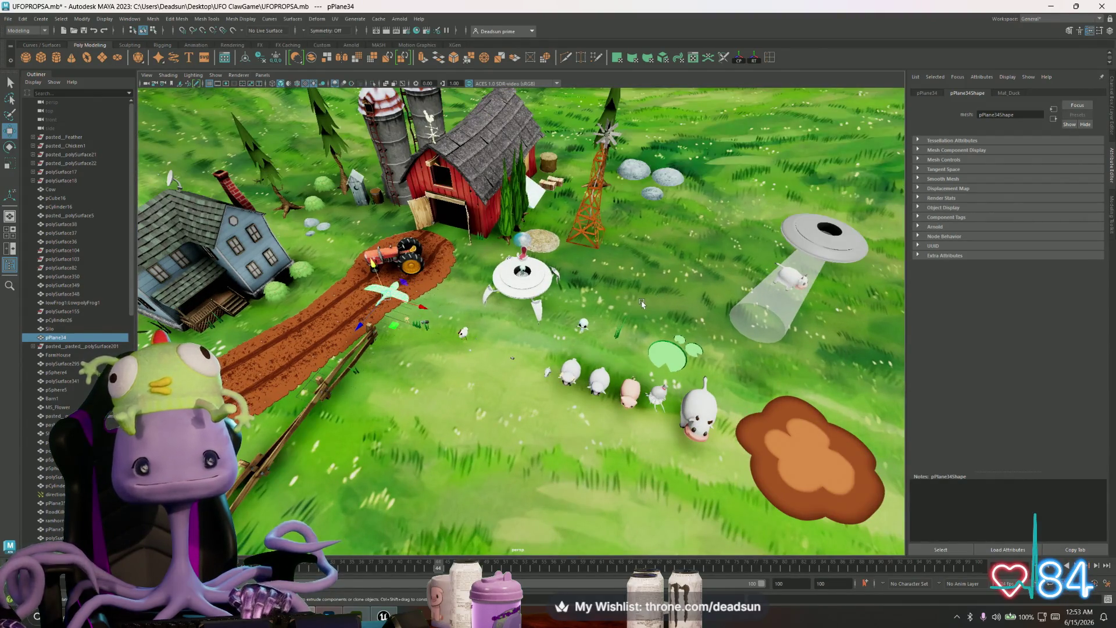
scroll(631, 307, down, 3)
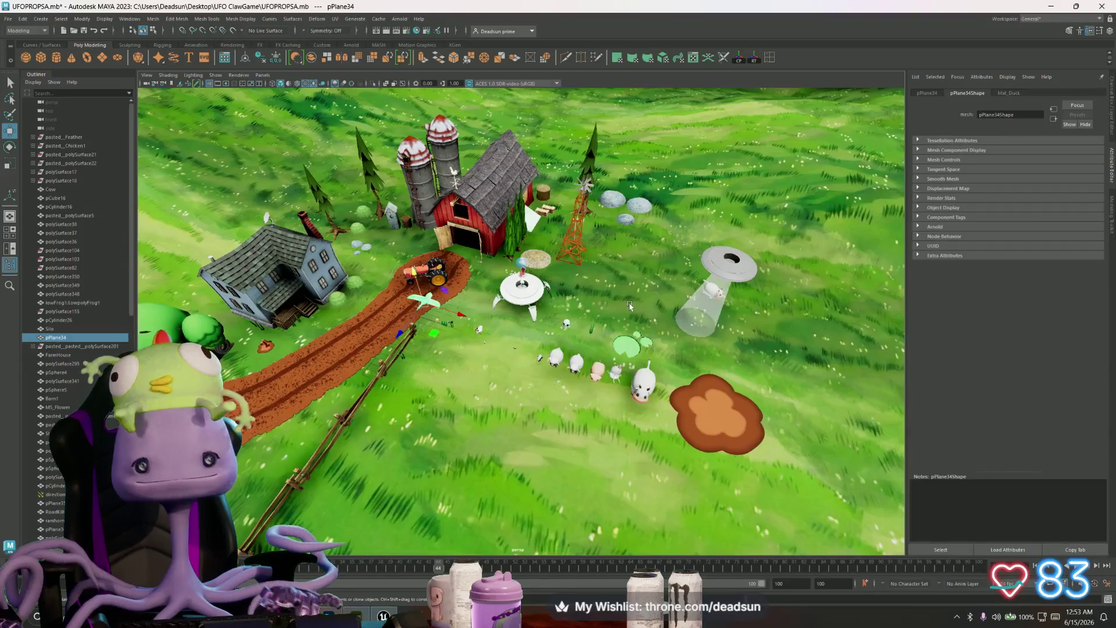
scroll(630, 305, up, 2)
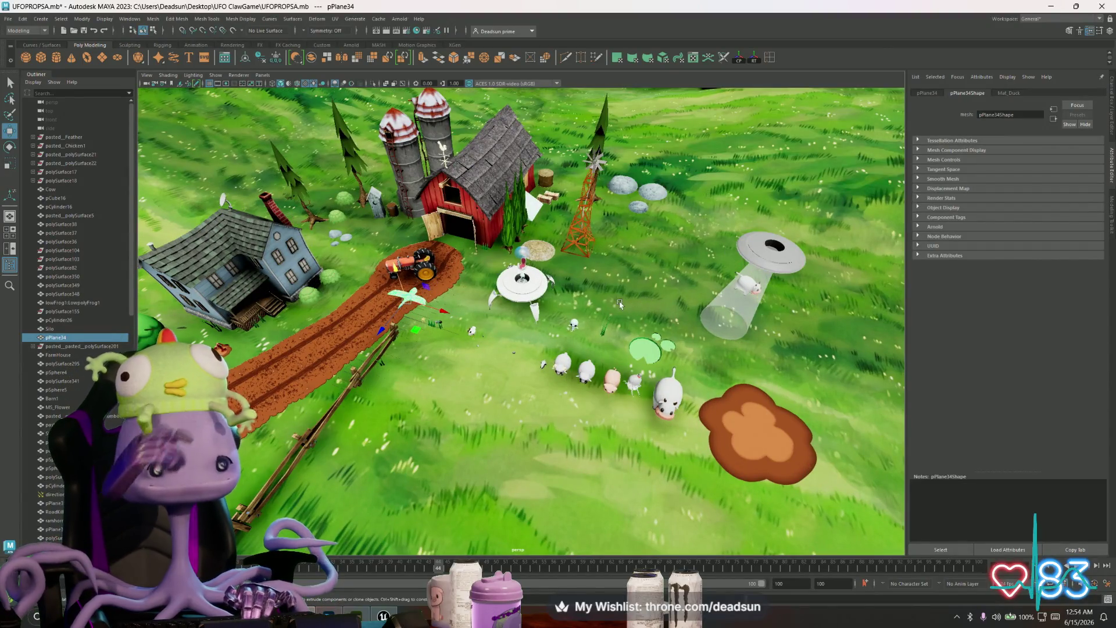
alt+drag(673, 243, 407, 243)
click(493, 249)
scroll(386, 241, up, 2)
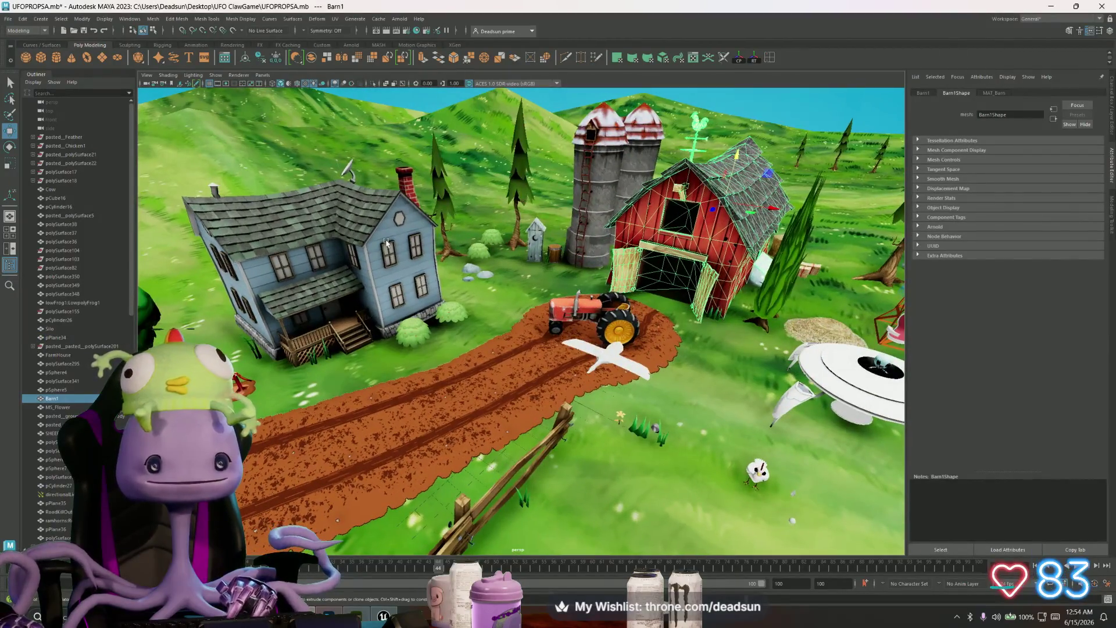
click(388, 245)
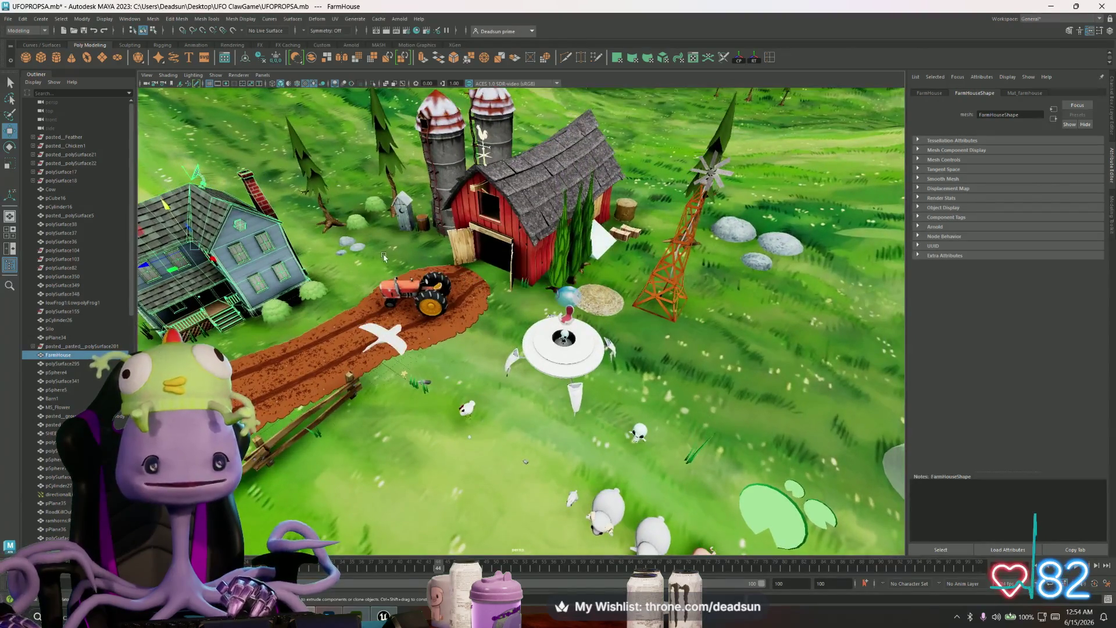
click(383, 256)
alt+drag(440, 278, 454, 245)
mouse_move(424, 295)
alt+mouse_down()
mouse_move(480, 278)
mouse_move(473, 255)
mouse_move(460, 274)
mouse_move(449, 268)
alt+mouse_up()
scroll(470, 273, down, 5)
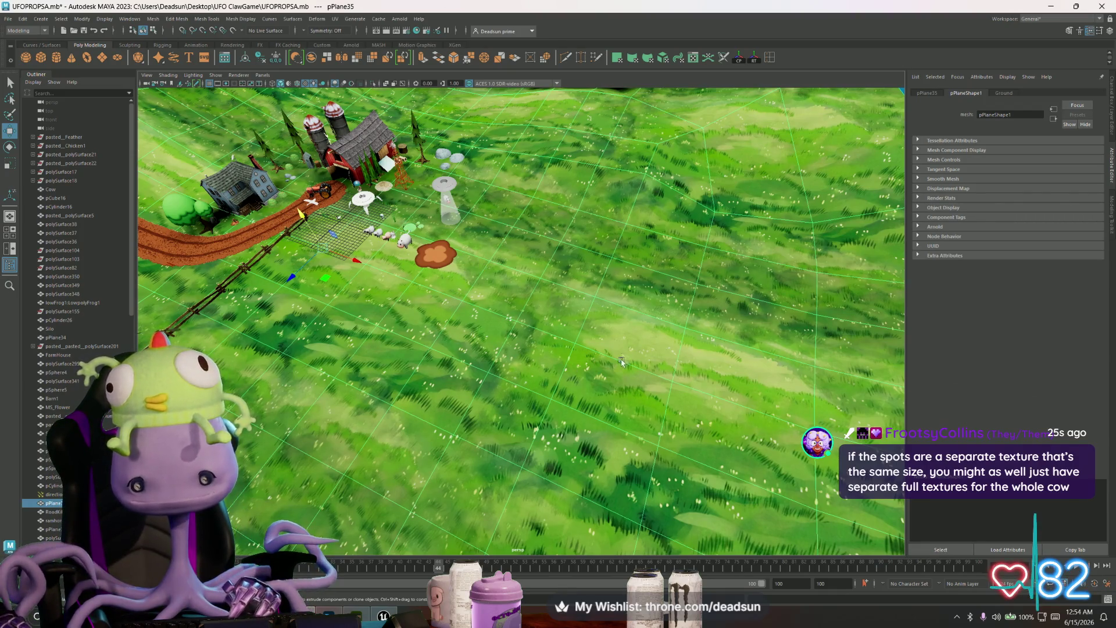
Step: Move in across the farm toward the barn and animals and select the UFO model
alt+middle_drag(451, 305, 472, 311)
mouse_move(424, 315)
alt+mouse_down()
mouse_move(415, 329)
mouse_move(415, 310)
mouse_move(314, 327)
mouse_move(369, 317)
mouse_move(356, 334)
mouse_move(369, 333)
alt+mouse_up()
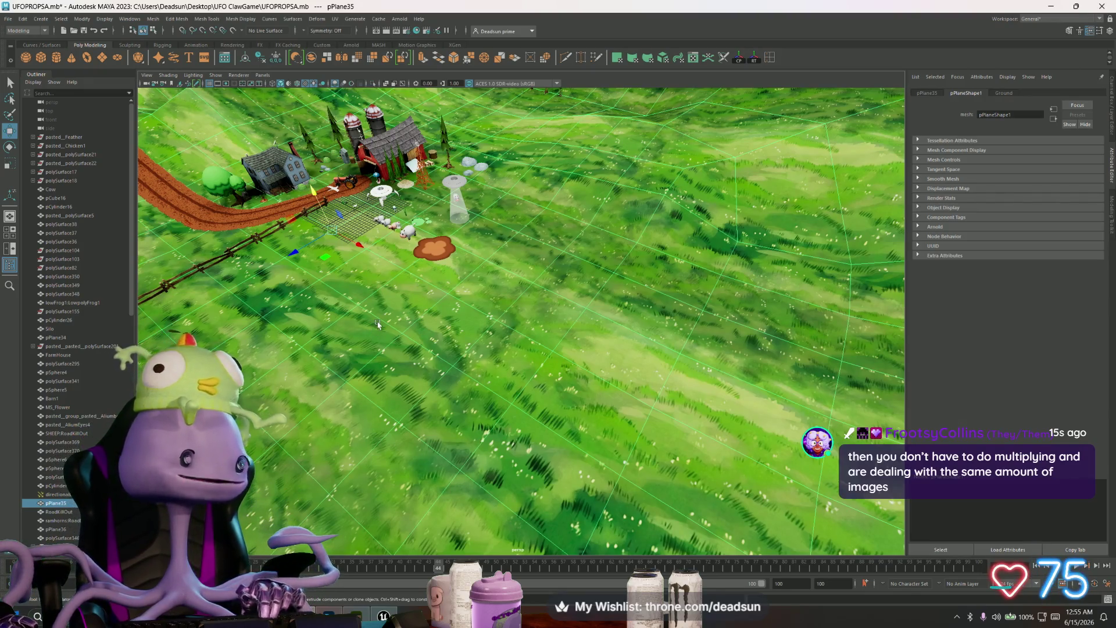
alt+right_drag(391, 349, 530, 349)
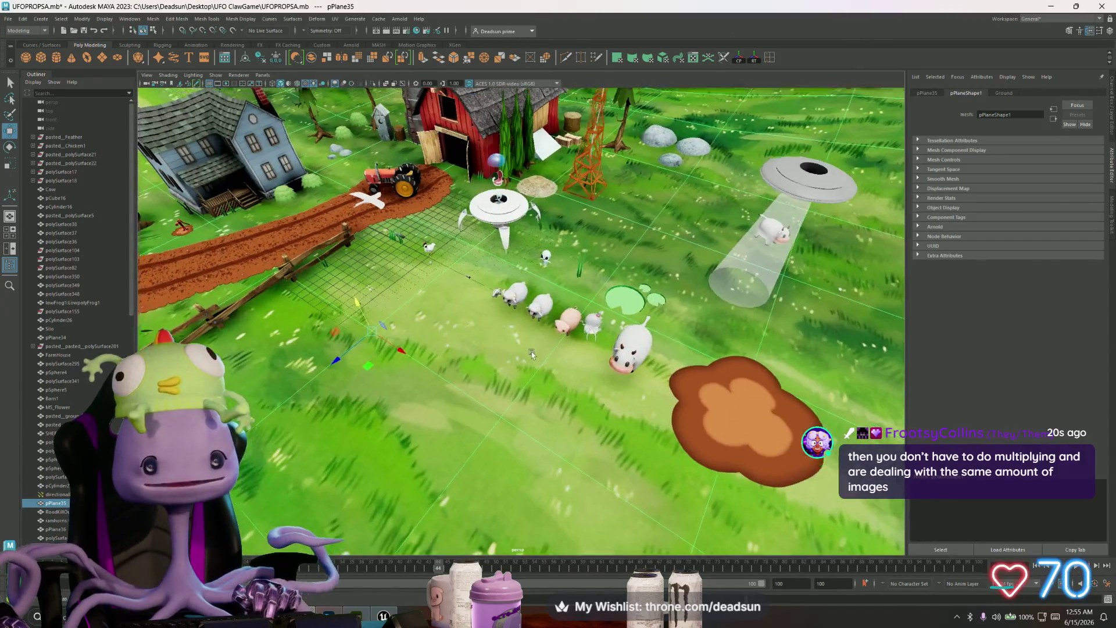
alt+middle_drag(530, 349, 524, 407)
alt+right_drag(523, 407, 558, 406)
click(484, 316)
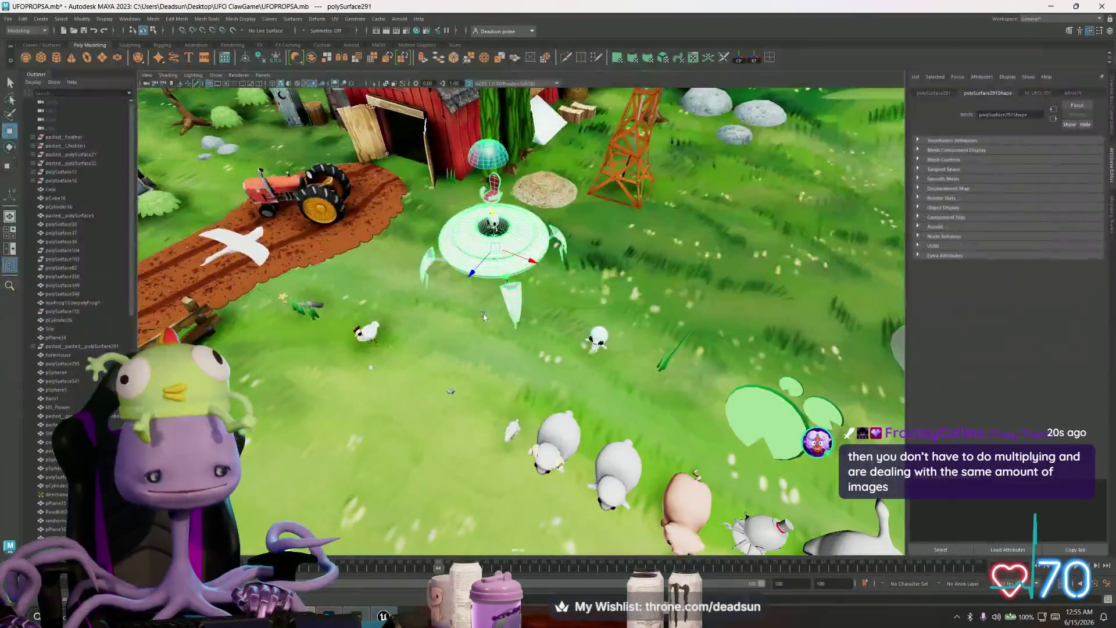
Step: Orbit to a low view of the UFO and barn, then Alt+Tab to Substance 3D Painter
alt+drag(479, 318, 482, 395)
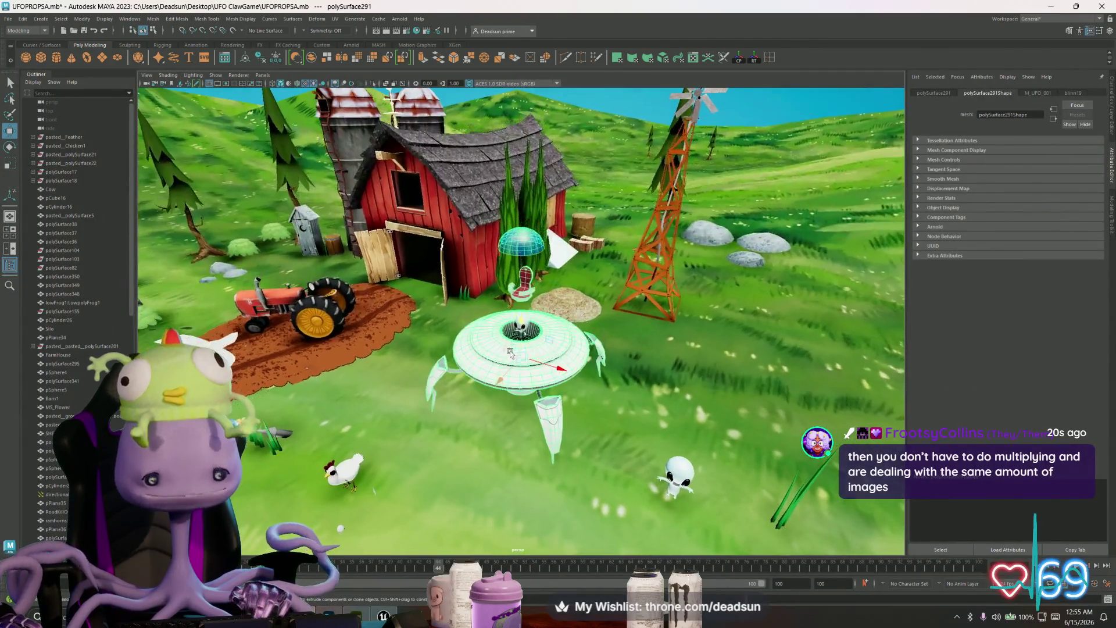
click(384, 616)
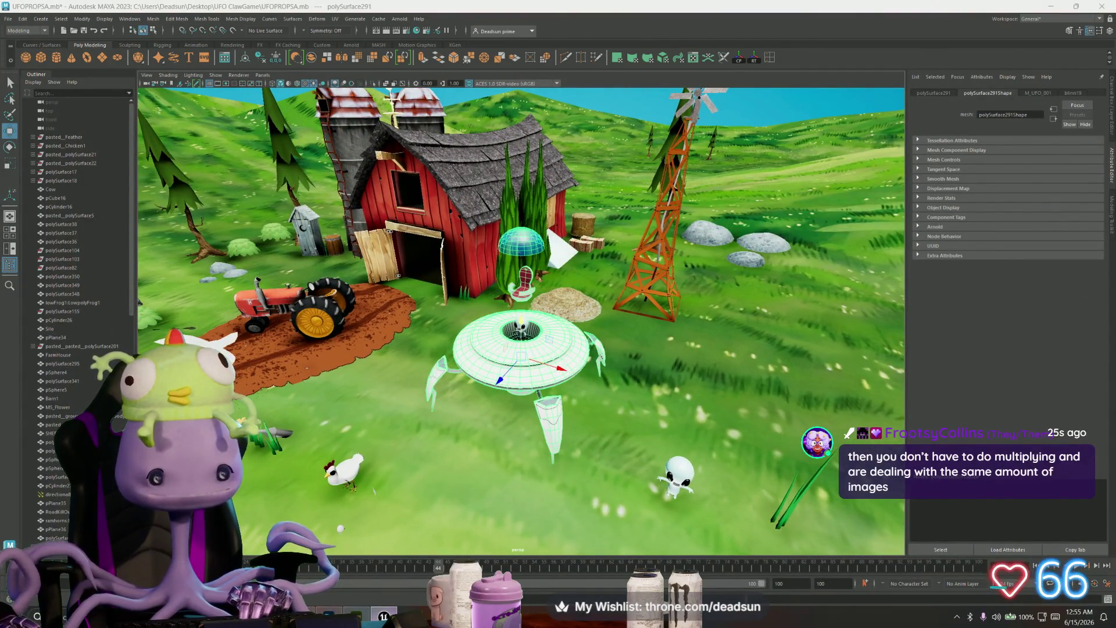
key(alt+Tab)
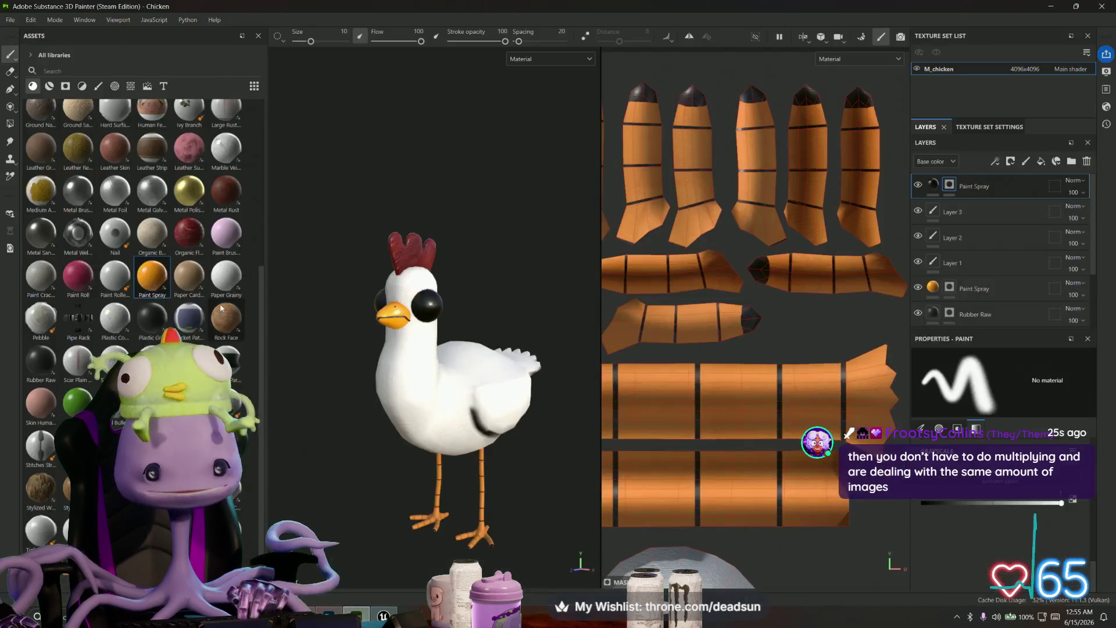
Step: Load UFO.spp from File > Recent Files in place of the Chicken project
click(11, 19)
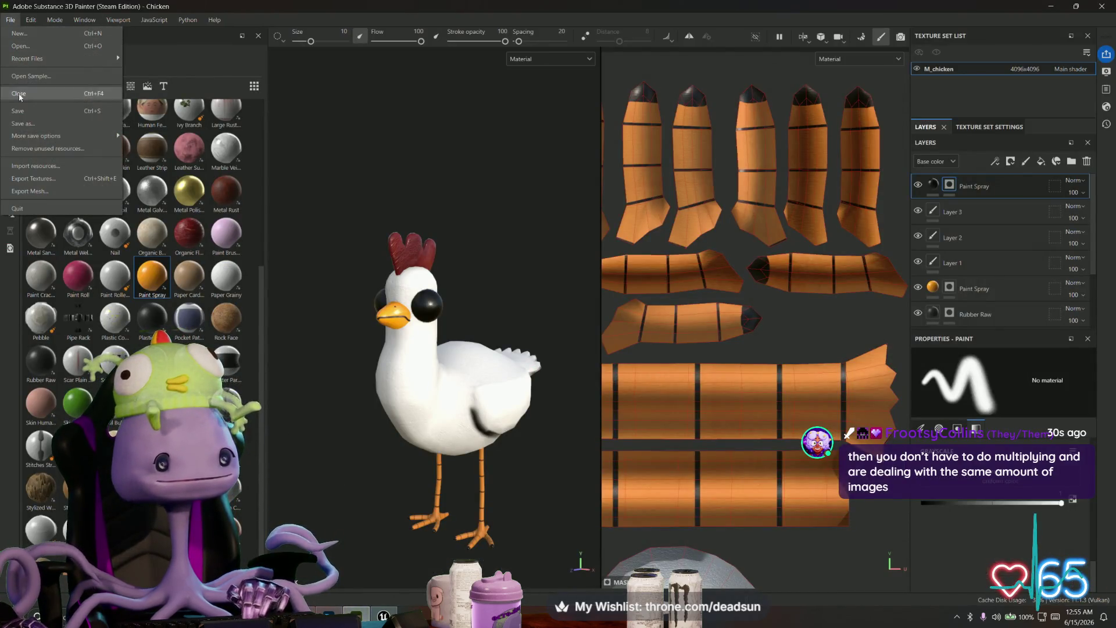
click(8, 21)
click(8, 21)
mouse_move(59, 58)
click(208, 72)
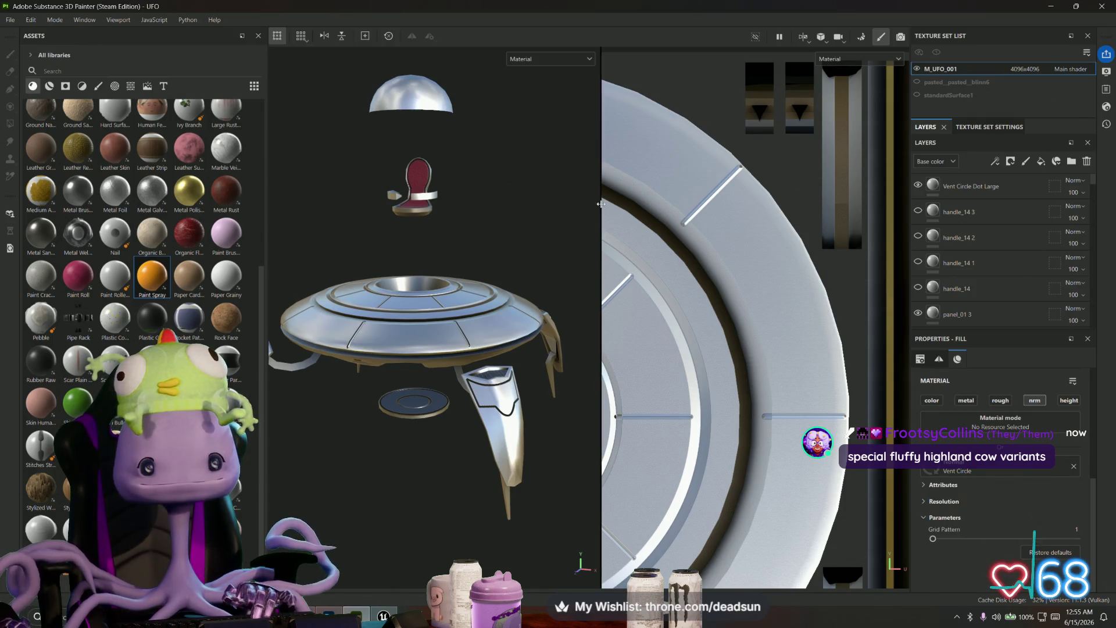
Step: Orbit the UFO in Painter's 3D view to a straight bottom view of its textured underside
mouse_move(600, 205)
mouse_down()
mouse_move(837, 205)
mouse_move(672, 194)
mouse_move(705, 81)
mouse_move(707, 253)
mouse_move(643, 110)
mouse_move(622, 257)
mouse_move(663, 314)
mouse_move(740, 324)
mouse_move(845, 306)
mouse_move(578, 411)
mouse_up()
scroll(707, 253, down, 3)
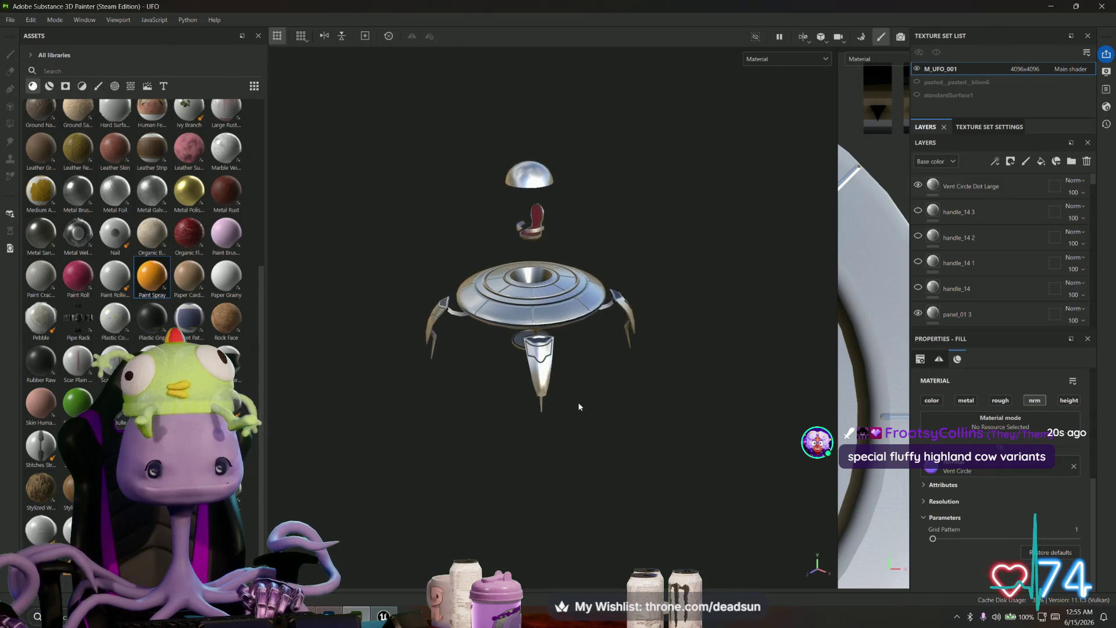
scroll(545, 346, up, 3)
mouse_move(545, 346)
alt+mouse_down()
mouse_move(448, 346)
mouse_move(458, 416)
mouse_move(685, 297)
mouse_move(511, 142)
mouse_move(474, 156)
mouse_move(480, 174)
mouse_move(463, 121)
mouse_move(464, 302)
mouse_move(477, 268)
mouse_move(477, 179)
mouse_move(491, 361)
alt+mouse_up()
alt+middle_drag(491, 361, 591, 386)
mouse_move(591, 386)
alt+mouse_down()
mouse_move(575, 184)
mouse_move(539, 397)
mouse_move(504, 399)
alt+mouse_up()
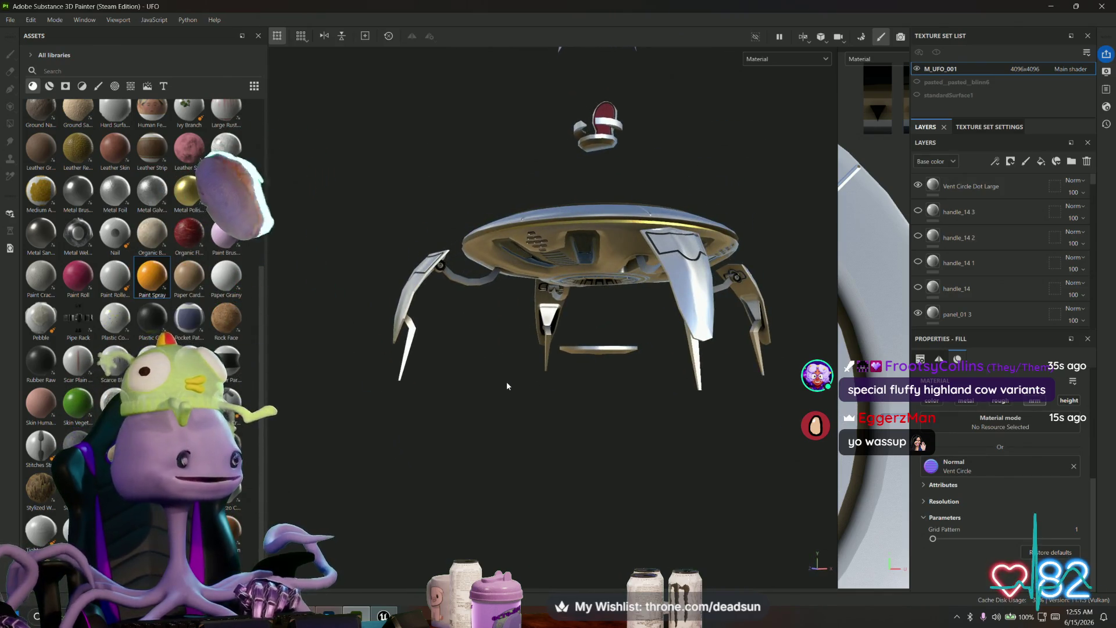
mouse_move(510, 370)
alt+mouse_down()
mouse_move(435, 258)
mouse_move(434, 386)
mouse_move(548, 444)
mouse_move(521, 443)
mouse_move(494, 326)
mouse_move(469, 439)
mouse_move(486, 395)
mouse_move(510, 401)
mouse_move(561, 332)
mouse_move(547, 431)
mouse_move(349, 360)
mouse_move(356, 302)
mouse_move(360, 331)
alt+mouse_up()
Step: Back in Maya, select and frame barrel pCylinder32, then inspect it beside the silo and barn
key(alt+Tab)
click(330, 349)
key(f)
click(356, 301)
click(500, 243)
key(f)
mouse_move(500, 243)
alt+mouse_down()
mouse_move(628, 308)
mouse_move(538, 280)
alt+mouse_up()
mouse_move(537, 281)
alt+right_down()
mouse_move(489, 274)
mouse_move(520, 310)
alt+right_up()
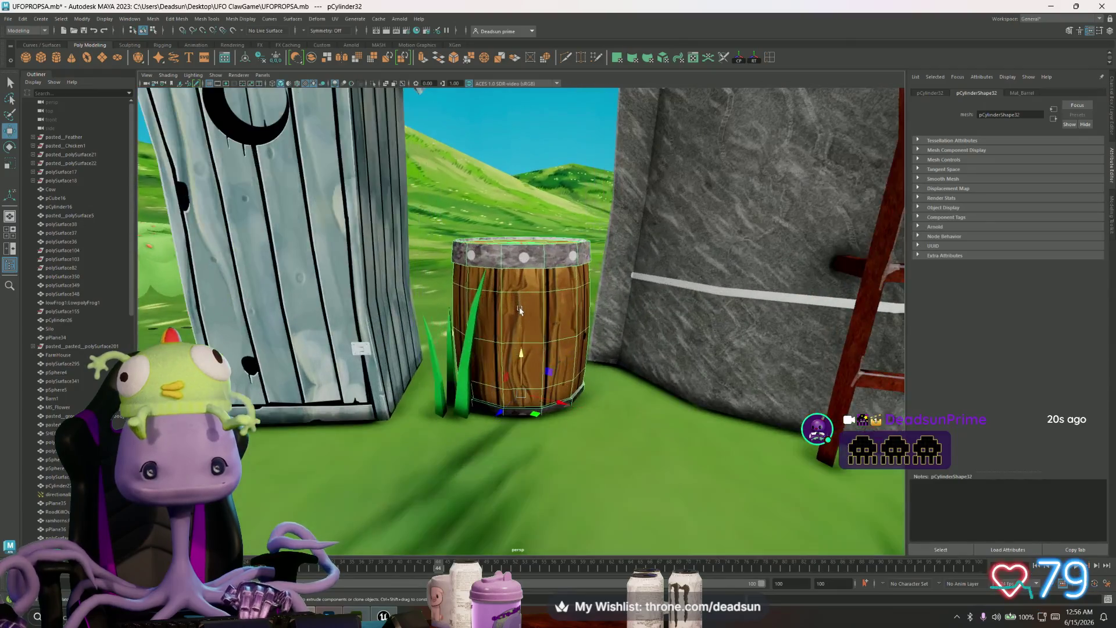
mouse_move(520, 310)
alt+mouse_down()
mouse_move(512, 300)
mouse_move(520, 308)
mouse_move(533, 273)
mouse_move(521, 387)
alt+mouse_up()
scroll(520, 309, down, 4)
scroll(523, 294, down, 5)
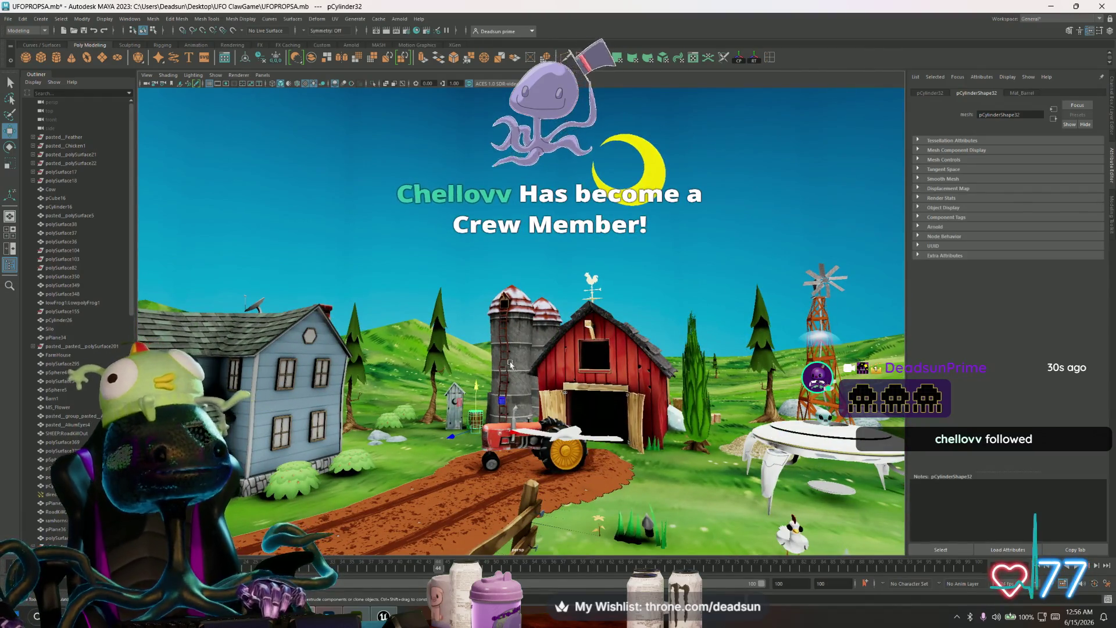
mouse_move(517, 370)
alt+mouse_down()
mouse_move(581, 381)
mouse_move(511, 317)
mouse_move(391, 351)
alt+mouse_up()
alt+right_drag(324, 359, 550, 340)
alt+drag(386, 298, 431, 333)
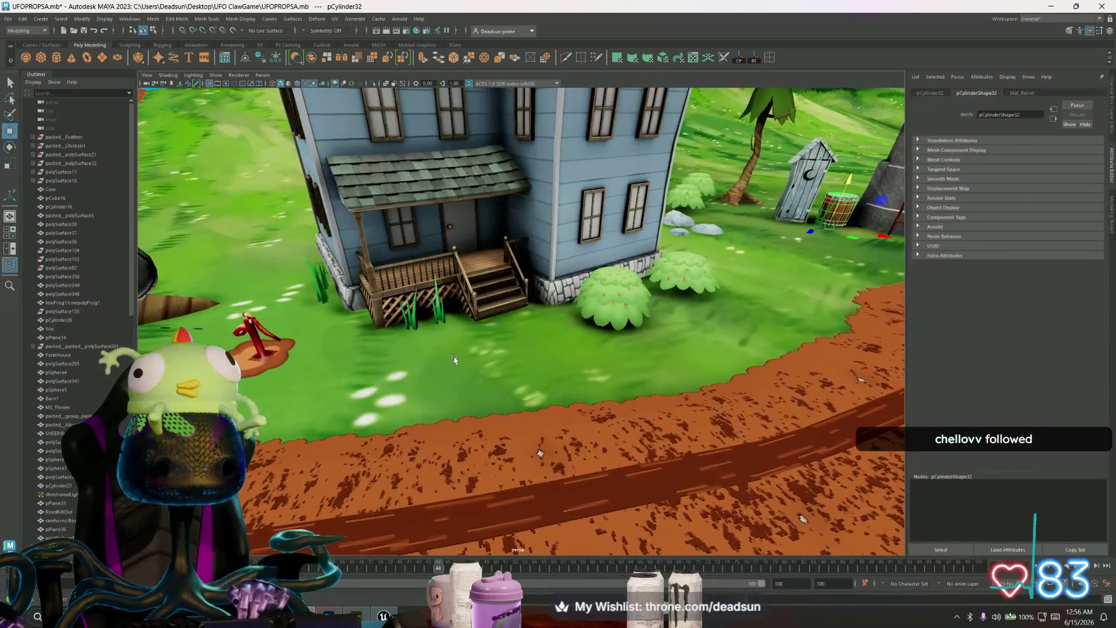
scroll(454, 359, up, 5)
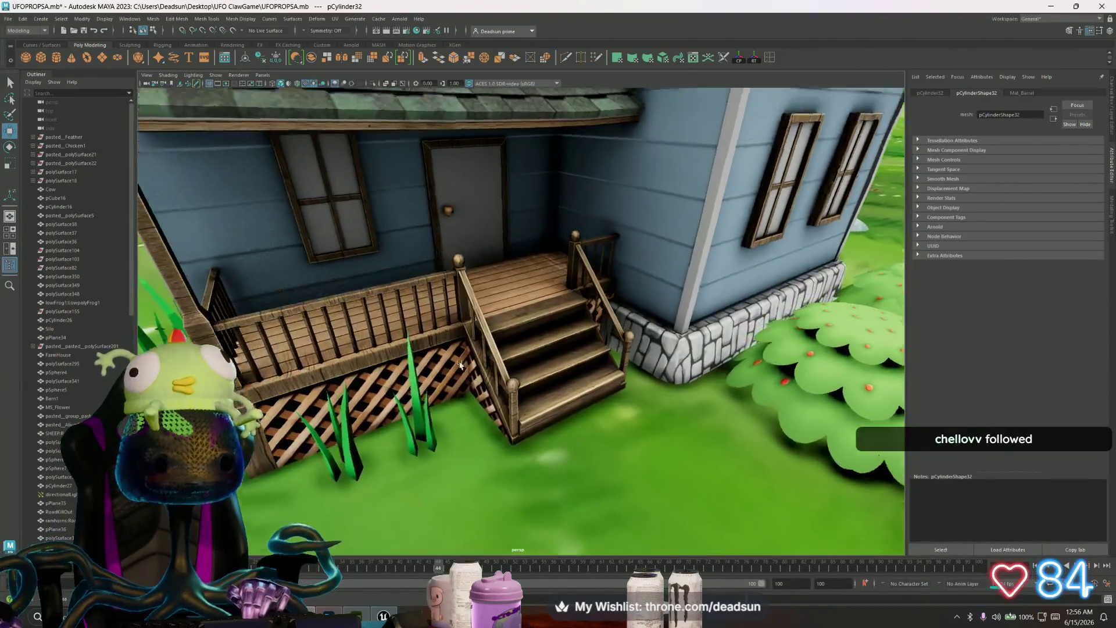
alt+drag(461, 365, 478, 379)
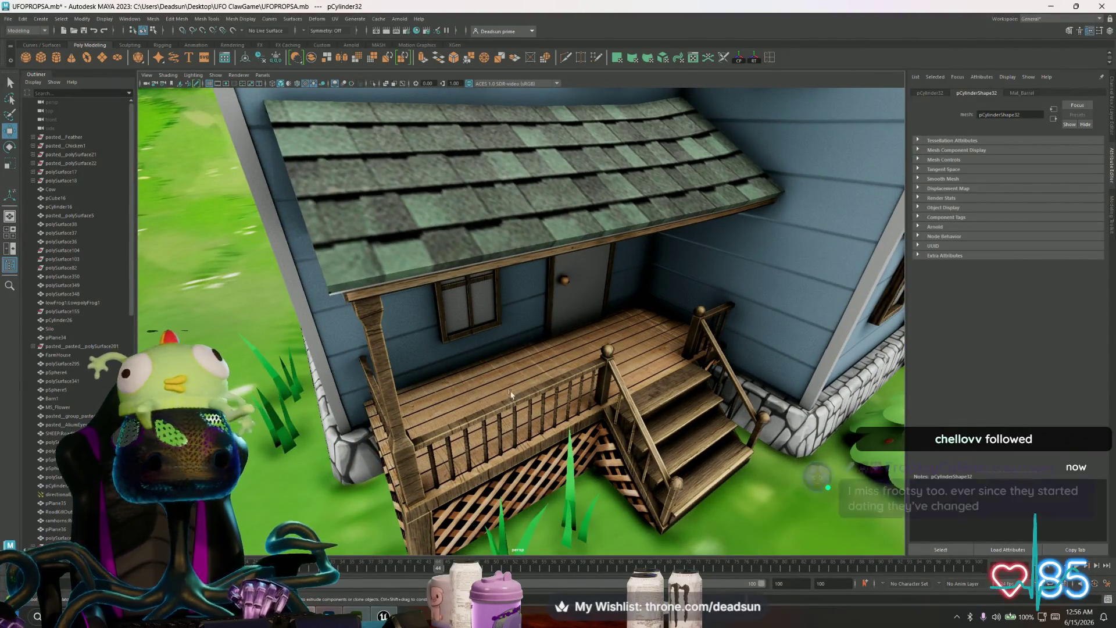
scroll(459, 355, down, 8)
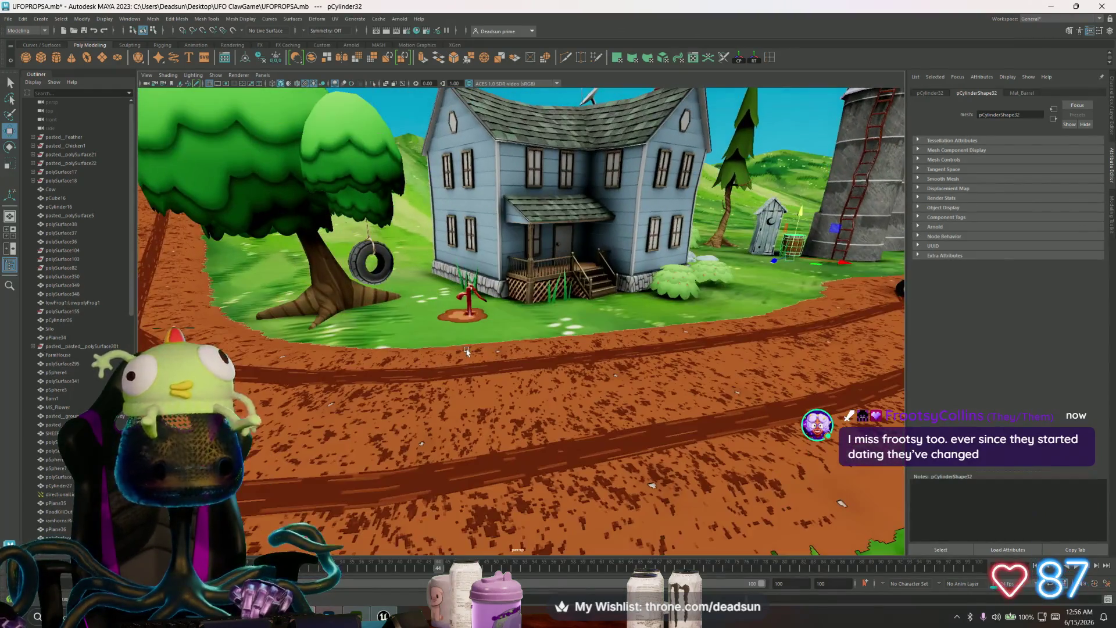
mouse_move(514, 364)
alt+mouse_down()
mouse_move(524, 382)
mouse_move(454, 372)
alt+mouse_up()
scroll(418, 366, up, 5)
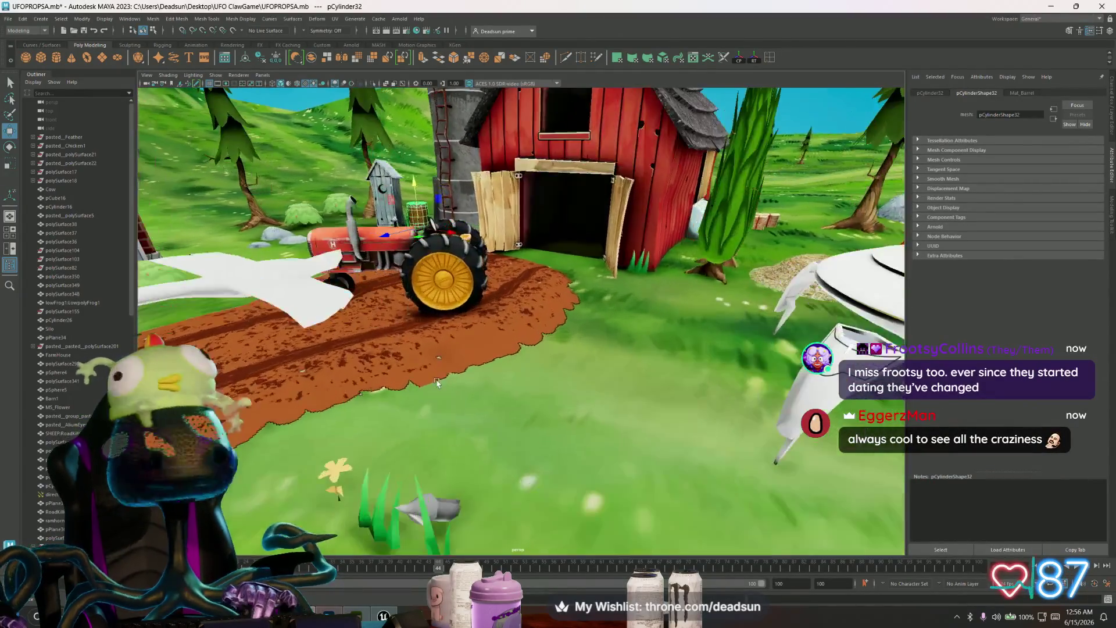
click(375, 320)
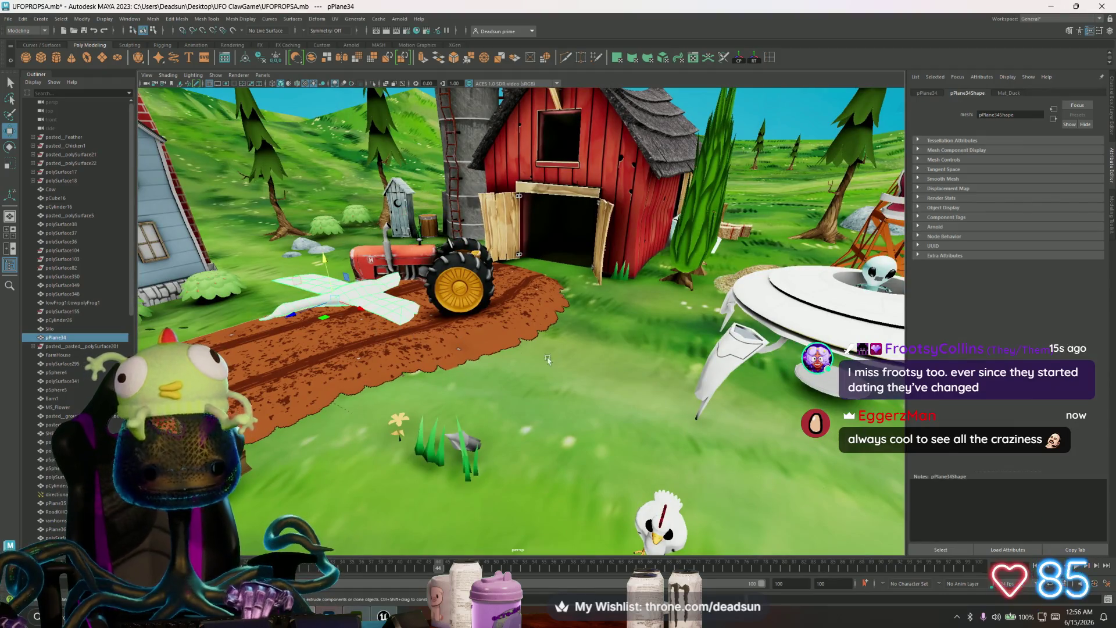
mouse_move(307, 300)
alt+mouse_down()
mouse_move(517, 345)
mouse_move(525, 371)
alt+mouse_up()
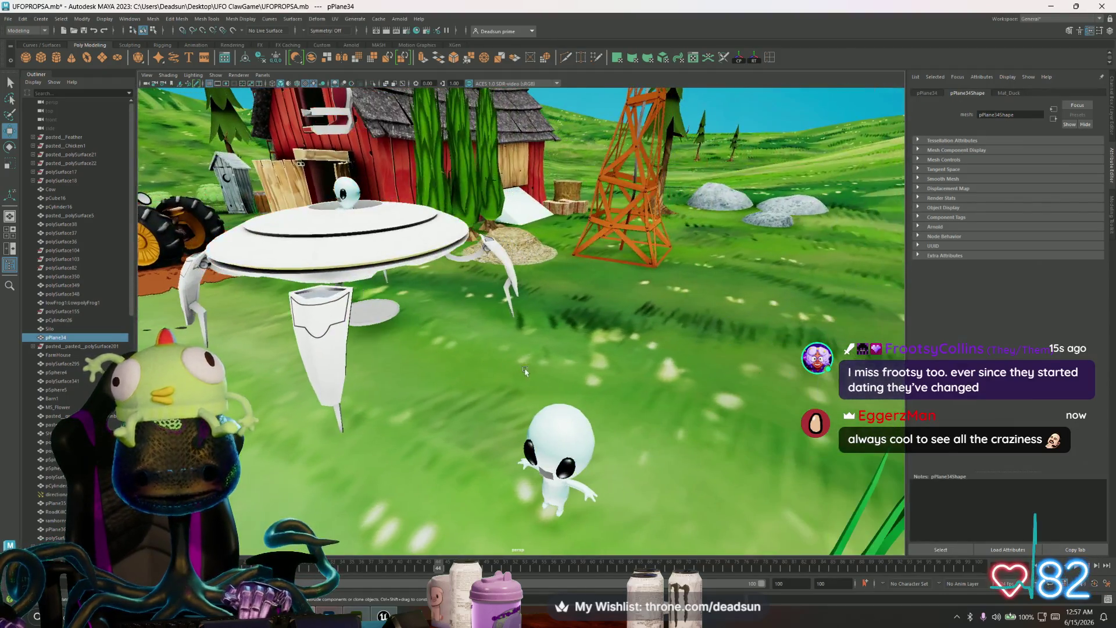
click(565, 421)
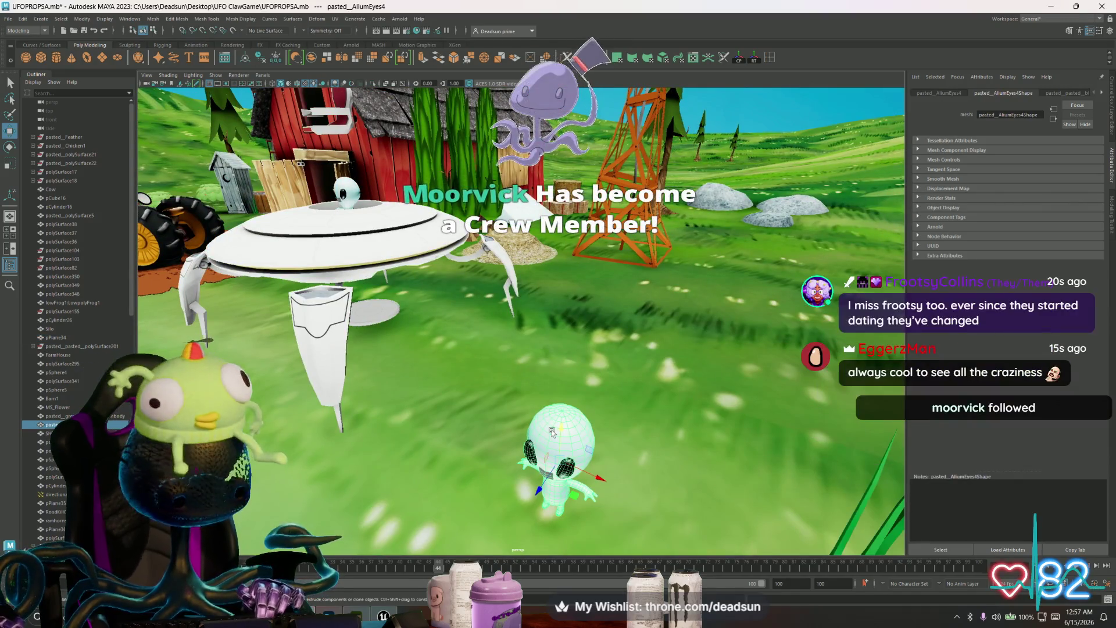
key(f)
alt+drag(500, 429, 536, 423)
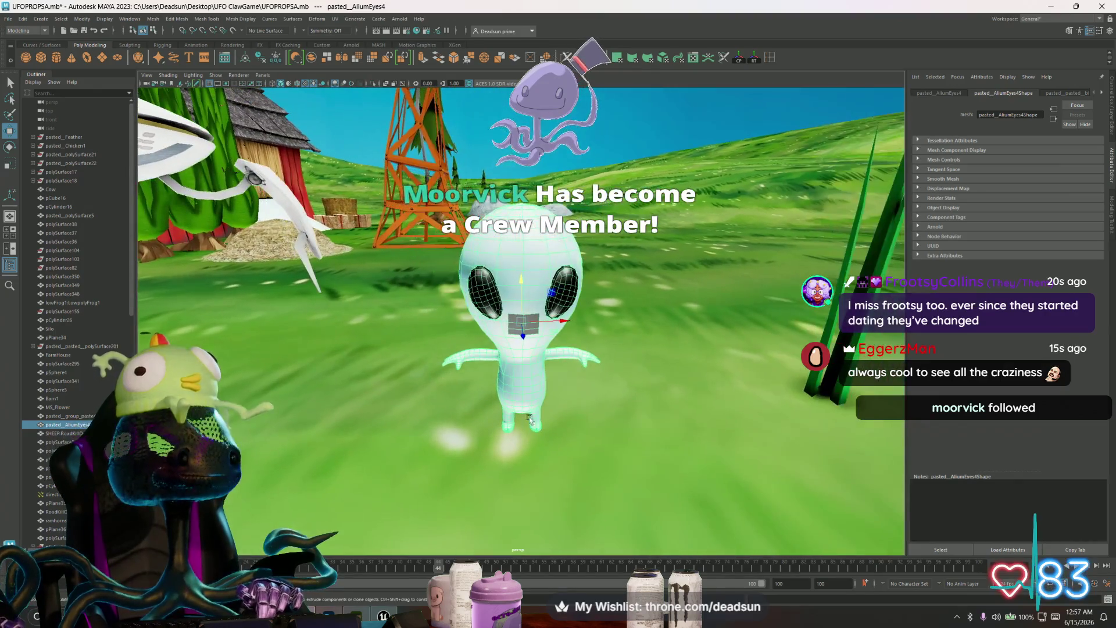
click(8, 19)
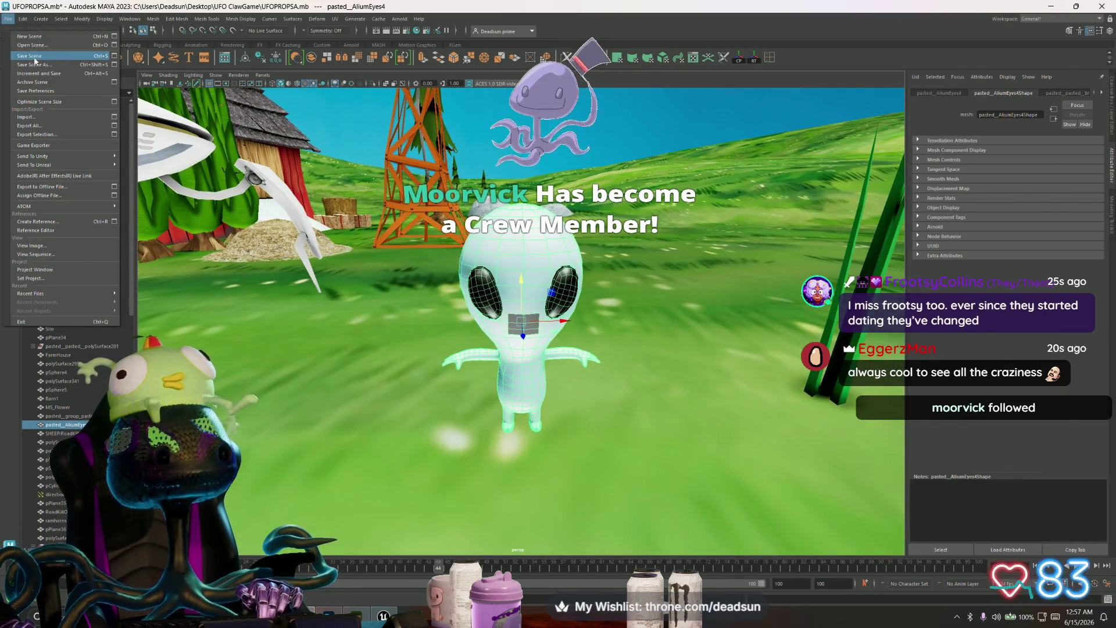
Step: Save the UFOPROPSA scene, tumble among the sheep, barn and UFO, then Alt+Tab toward Painter
click(36, 58)
alt+drag(293, 265, 305, 335)
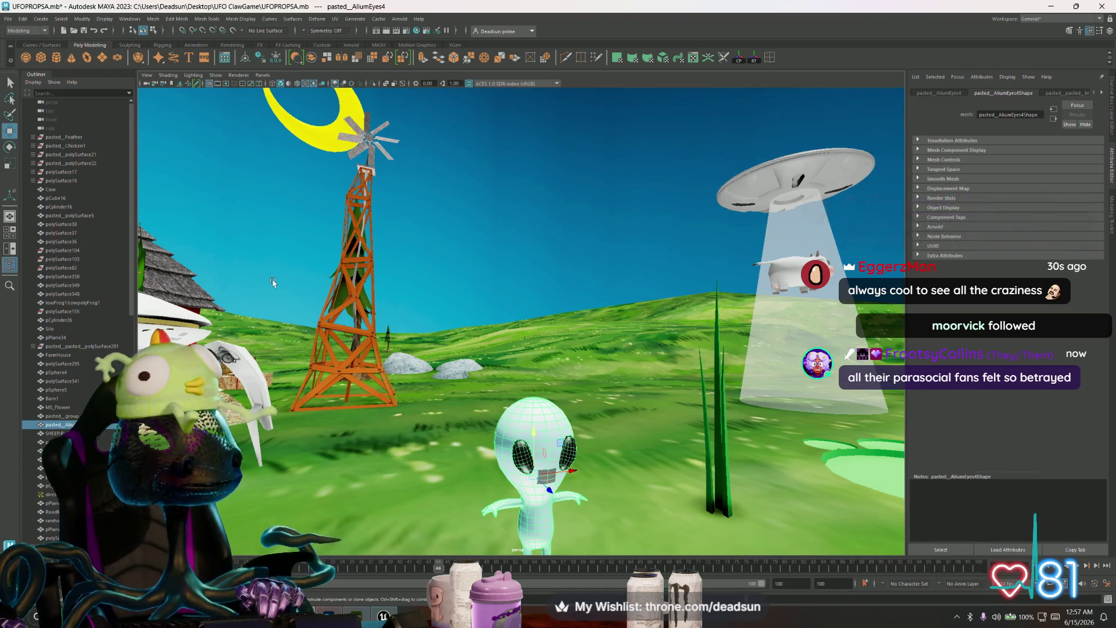
mouse_move(344, 311)
alt+mouse_down()
mouse_move(331, 290)
mouse_move(295, 285)
mouse_move(291, 313)
alt+mouse_up()
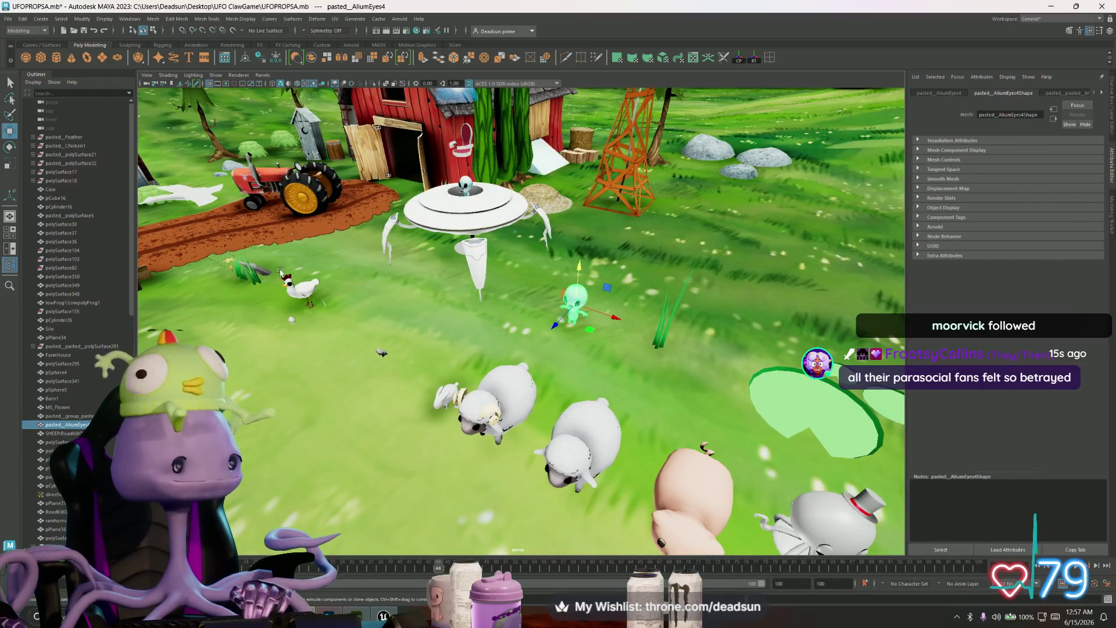
mouse_move(292, 216)
alt+mouse_down()
mouse_move(284, 261)
mouse_move(294, 266)
alt+mouse_up()
key(alt+Tab)
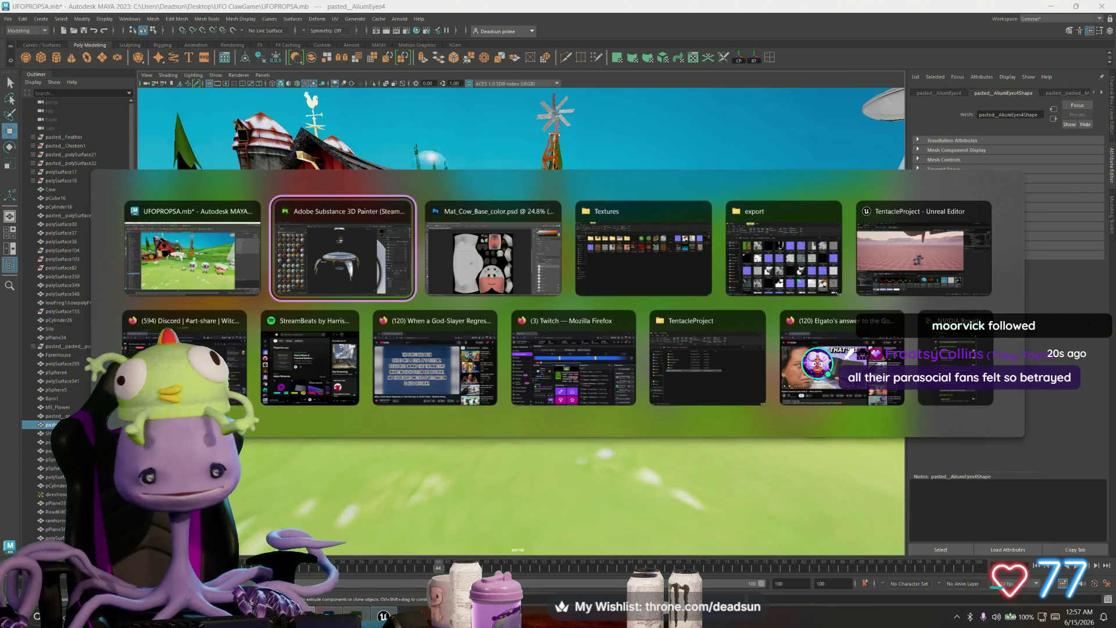
Step: Orbit the UFO in Painter and snip the viewport showing its underside with Win+Shift+S
click(342, 271)
mouse_move(479, 329)
alt+mouse_down()
mouse_move(498, 67)
mouse_move(510, 137)
mouse_move(511, 391)
mouse_move(558, 446)
mouse_move(706, 497)
mouse_move(506, 275)
mouse_move(505, 237)
alt+mouse_up()
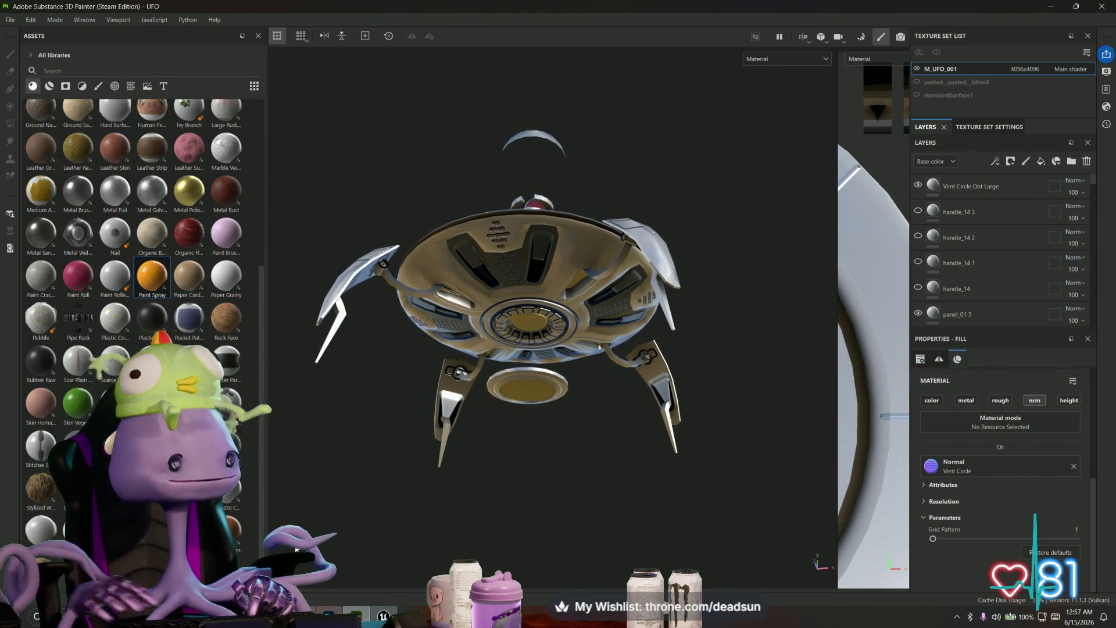
key(super+shift+s)
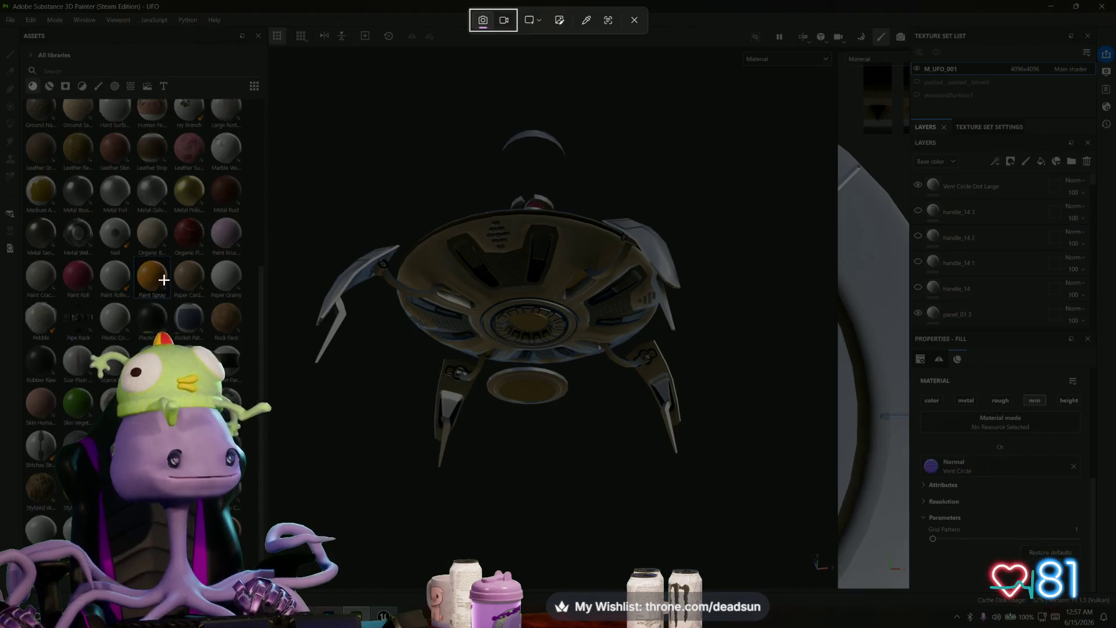
mouse_move(275, 80)
mouse_down()
mouse_move(738, 533)
mouse_move(769, 536)
mouse_up()
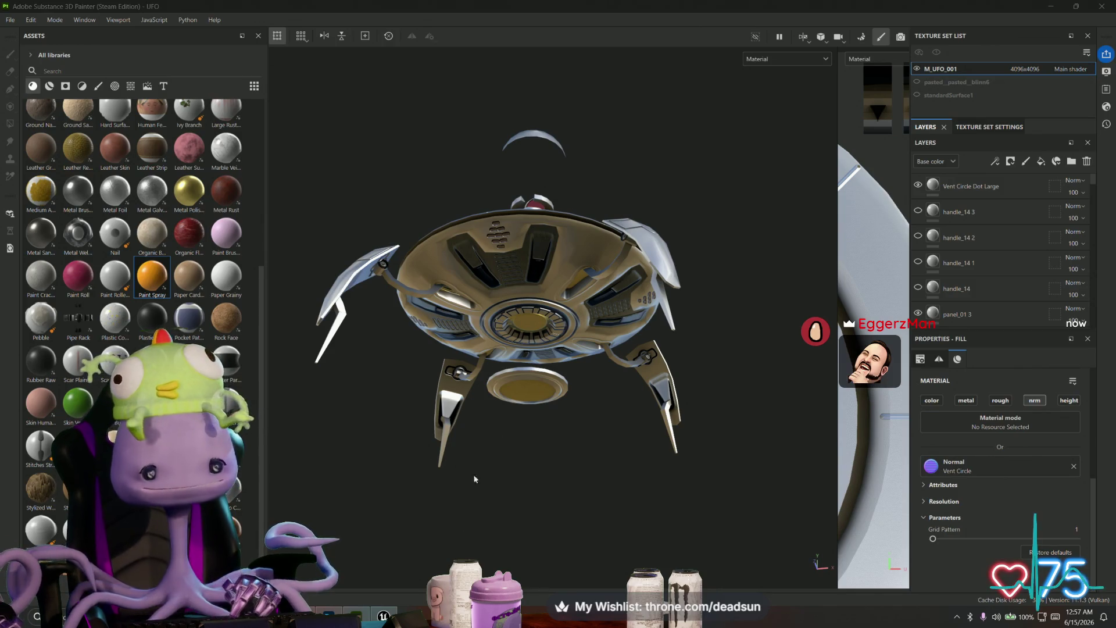
Step: Quit Painter via File > Quit, discarding changes, and fly in to Unreal's Scrunko robot
click(10, 20)
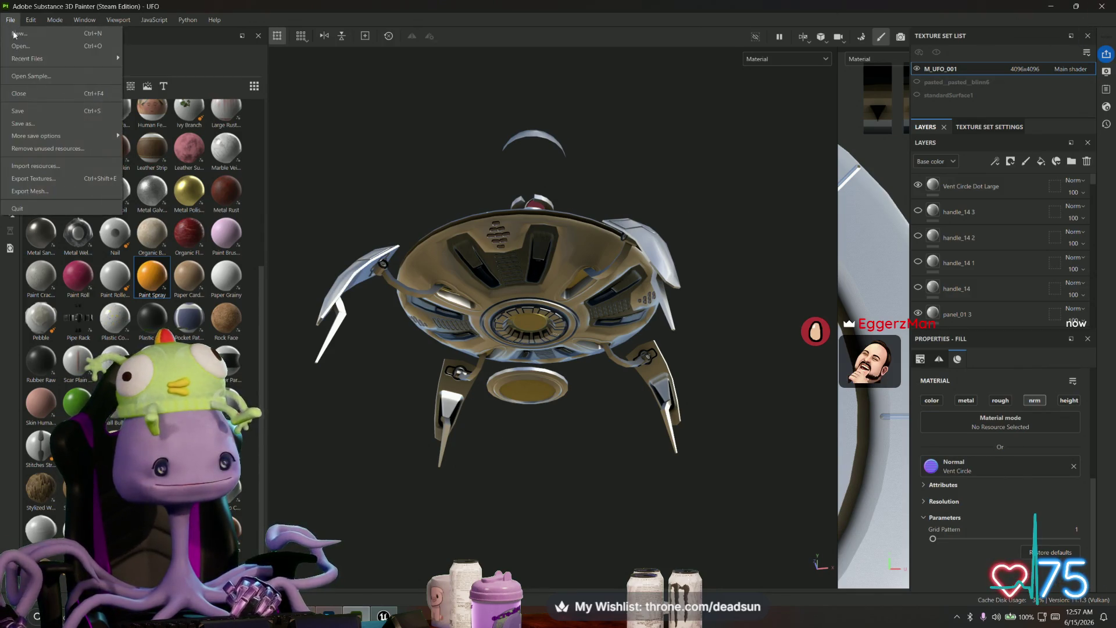
click(25, 114)
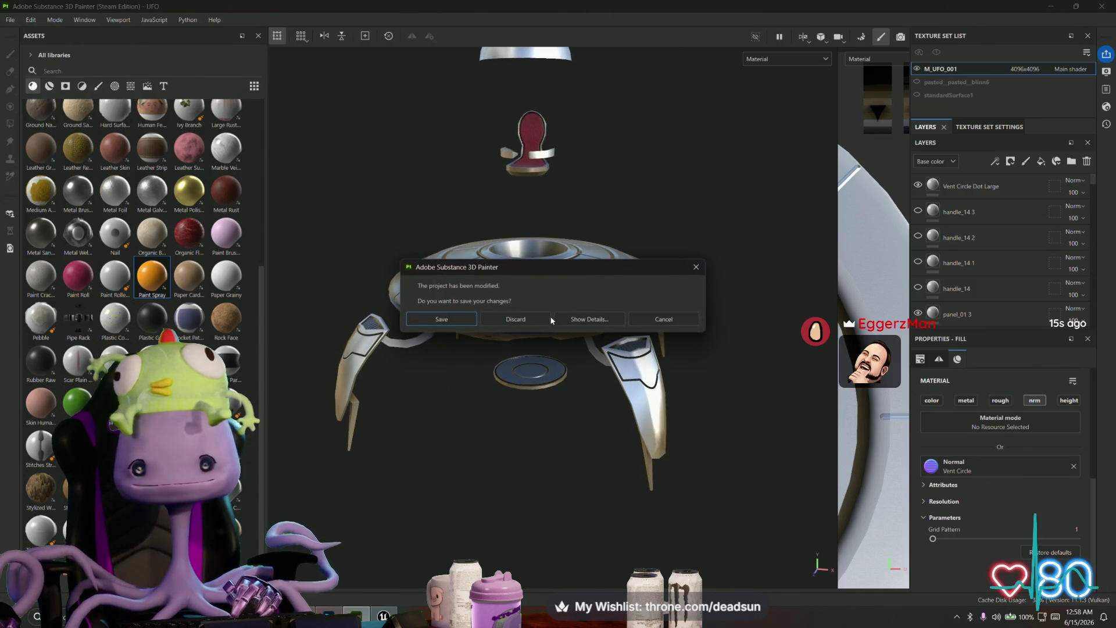
click(532, 321)
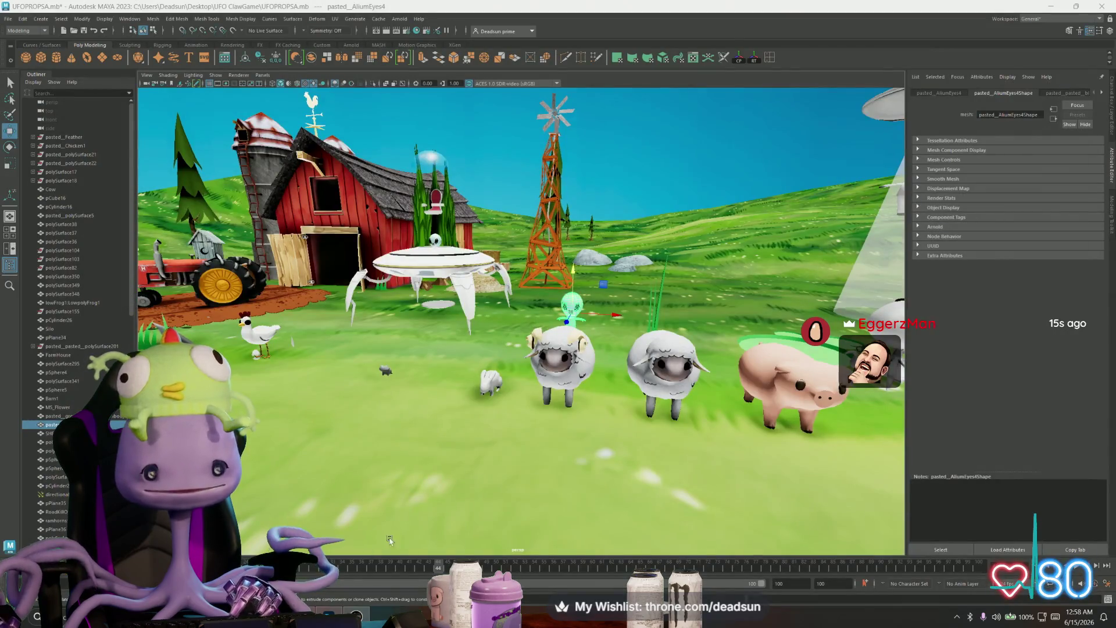
click(364, 616)
mouse_move(523, 315)
right_down()
mouse_move(483, 313)
mouse_move(518, 316)
mouse_move(512, 291)
mouse_move(512, 337)
mouse_move(446, 386)
right_up()
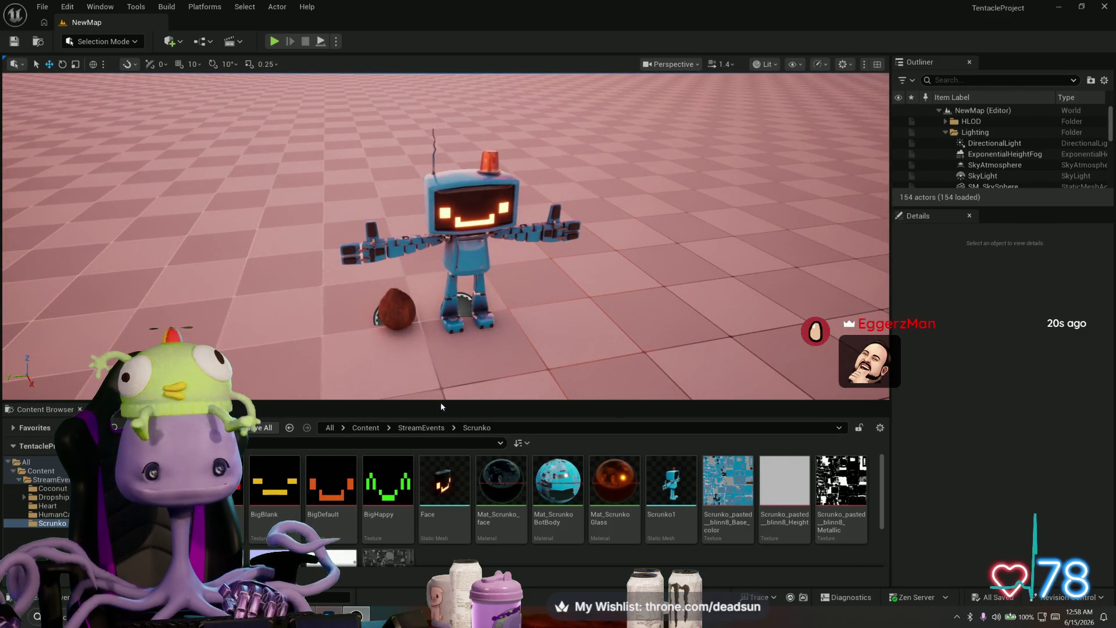
Step: Drag the Content Browser splitter down to enlarge the viewport and pull back to see the ship and small craft
drag(443, 402, 443, 528)
mouse_move(443, 511)
right_down()
mouse_move(447, 407)
mouse_move(482, 465)
mouse_move(639, 251)
mouse_move(639, 279)
mouse_move(628, 284)
mouse_move(732, 399)
right_up()
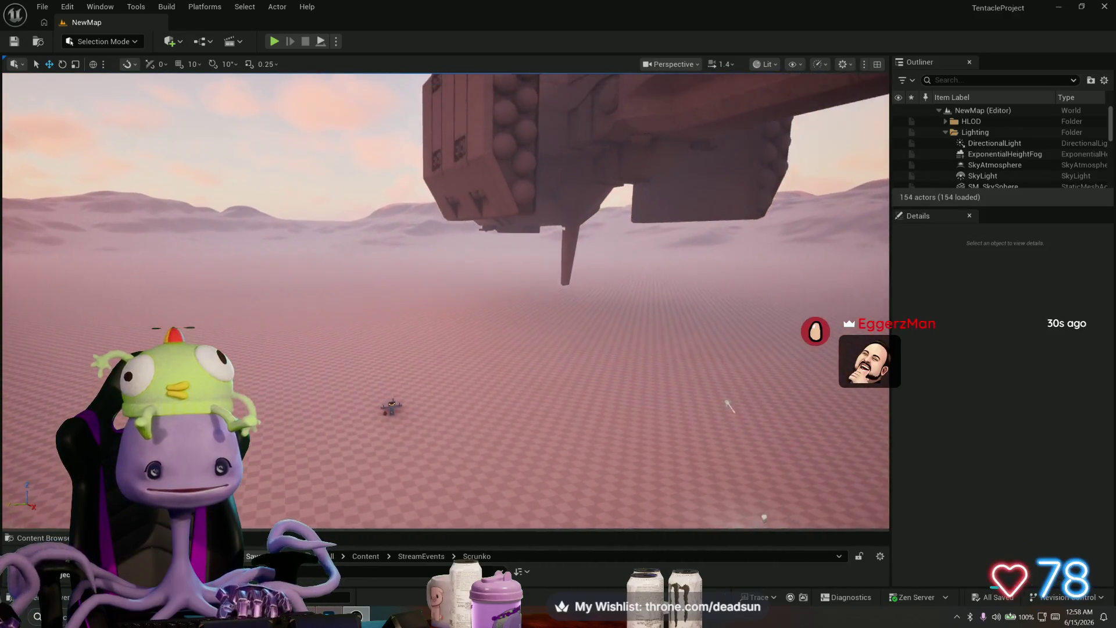
right_drag(639, 491, 634, 441)
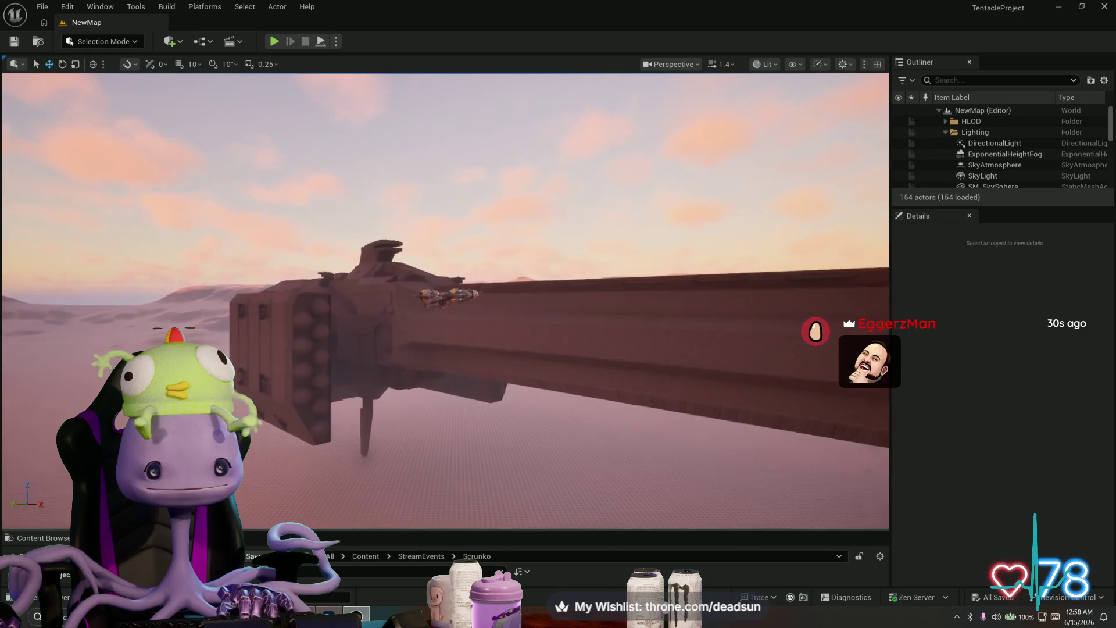
Step: Fly into the small craft's cockpit toward the seat, then circle round to face the capsule
mouse_move(542, 284)
right_down()
mouse_move(512, 277)
mouse_move(552, 281)
mouse_move(540, 255)
right_up()
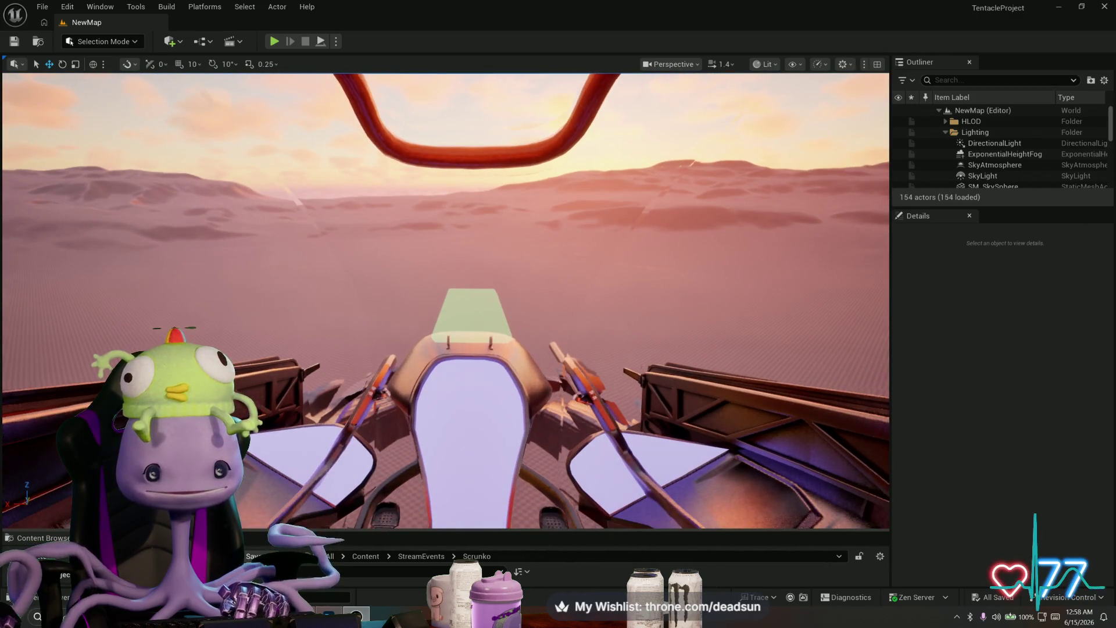
click(675, 512)
mouse_move(541, 256)
right_down()
mouse_move(541, 279)
mouse_move(540, 262)
mouse_move(561, 279)
mouse_move(543, 263)
mouse_move(795, 249)
mouse_move(665, 312)
mouse_move(588, 307)
mouse_move(668, 307)
right_up()
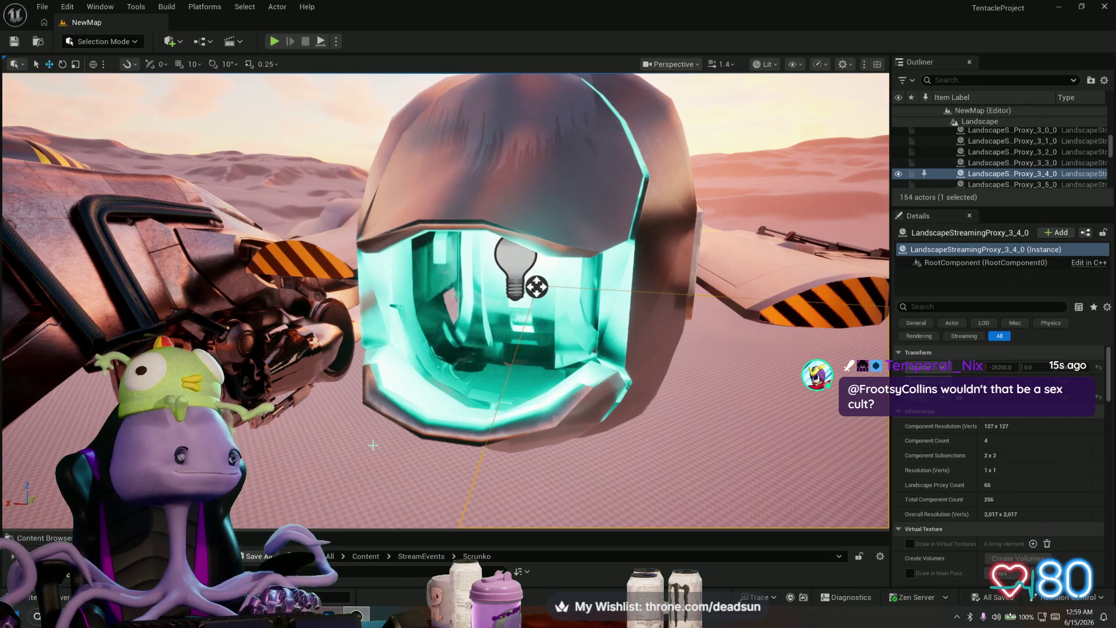
right_drag(390, 469, 403, 427)
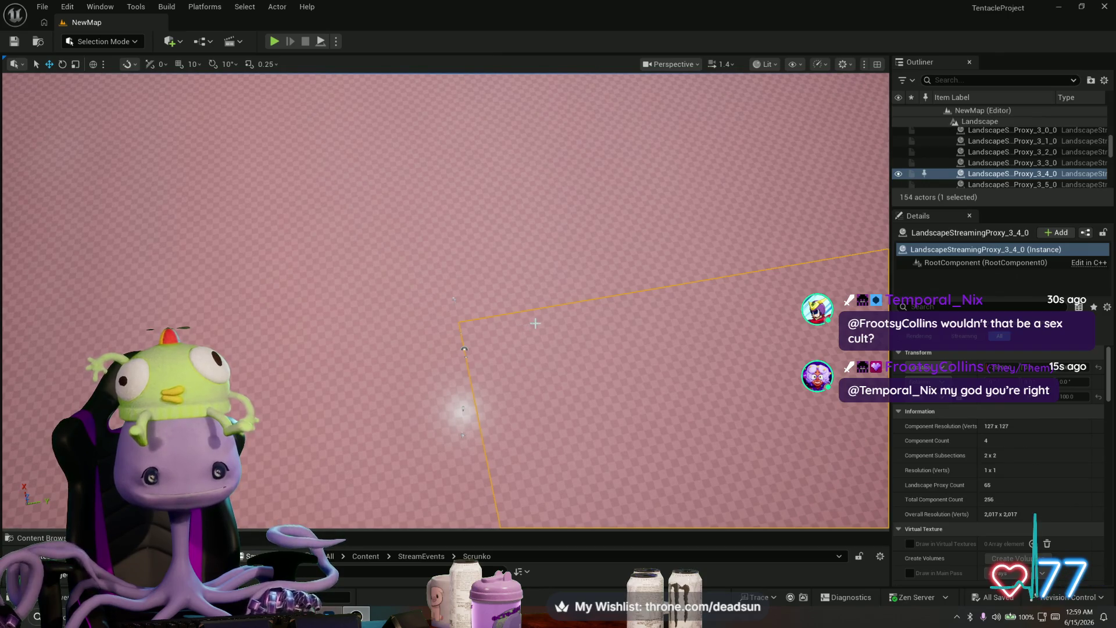
Step: Select the DirectionalLight and rotate it down to turn the desert scene to night
click(536, 323)
right_drag(559, 316, 518, 333)
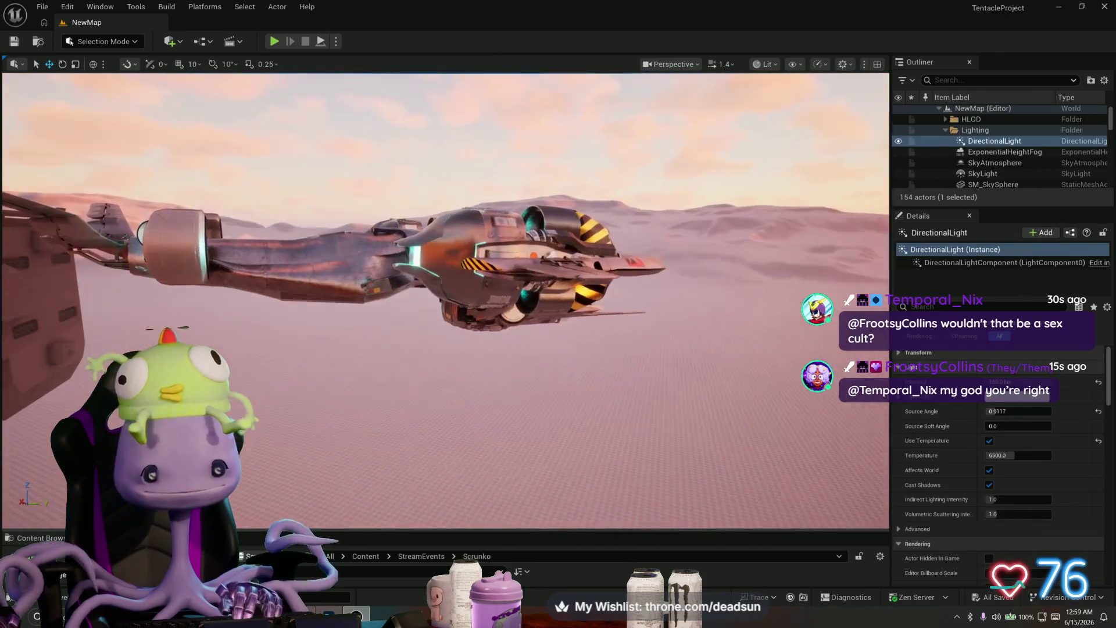
right_drag(511, 379, 526, 381)
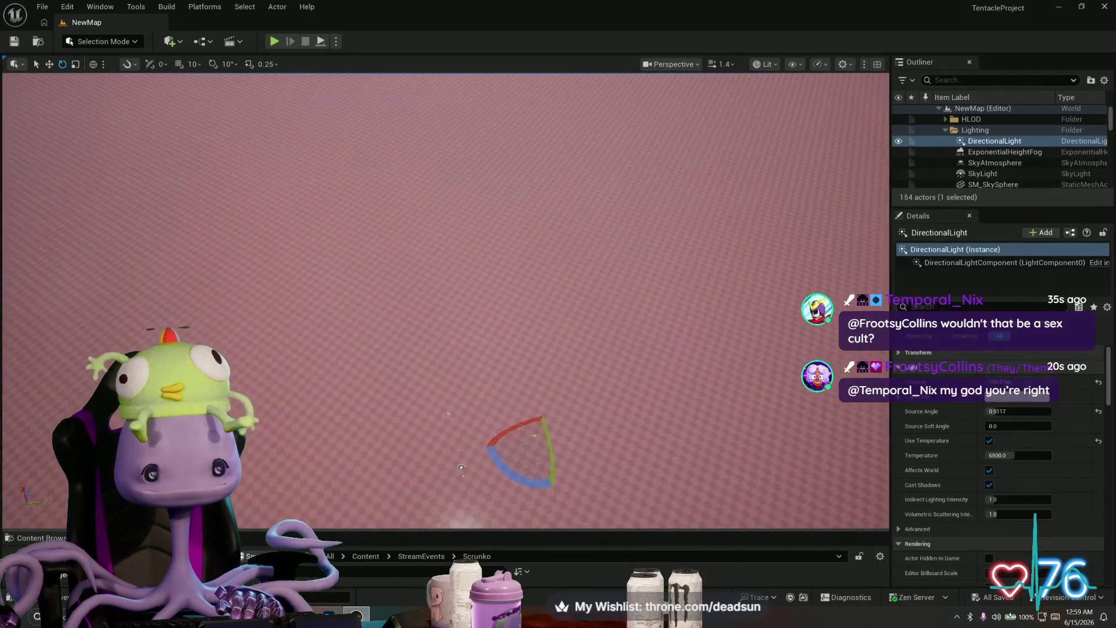
drag(523, 421, 515, 439)
right_drag(515, 439, 512, 422)
Step: Fly with WASD around the ship's glowing hull and engine, then back out to the whole ship
key(w)
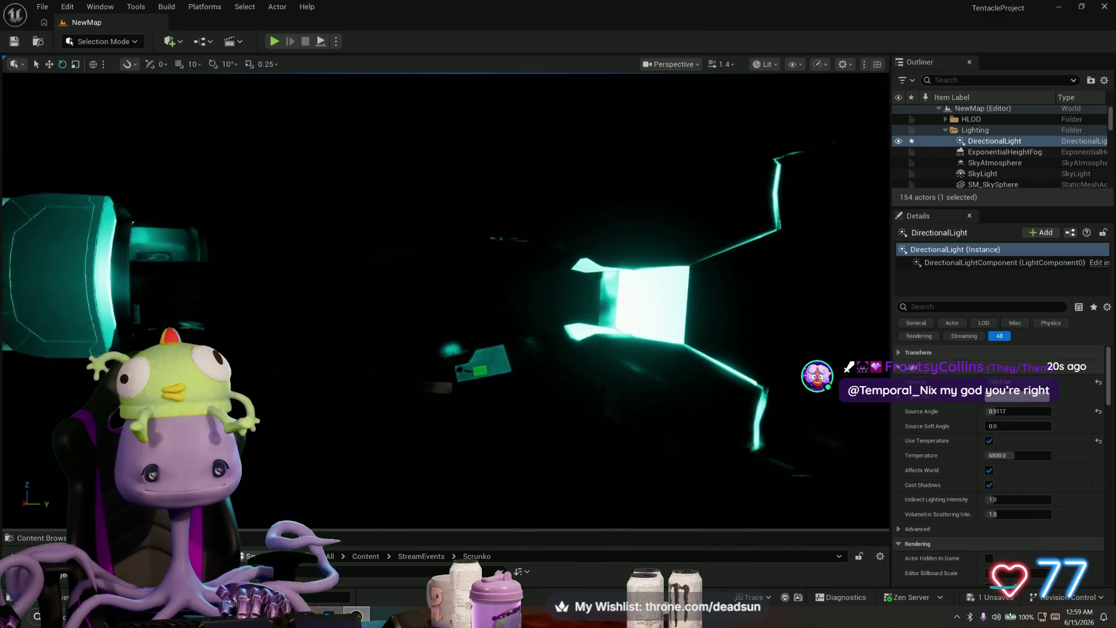
key(a)
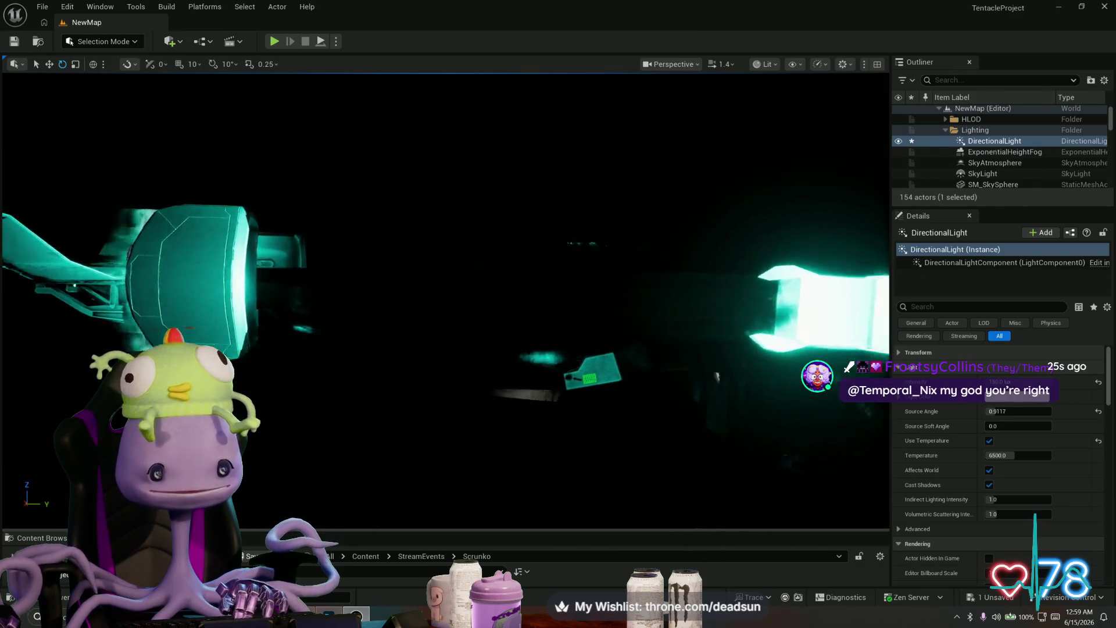
key(a)
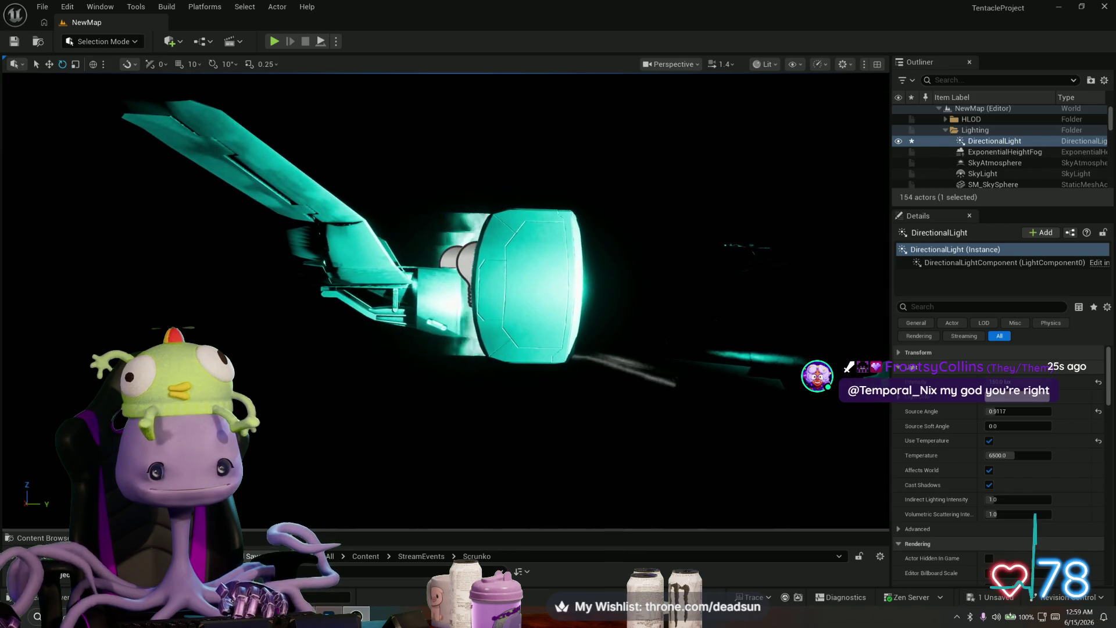
key(d)
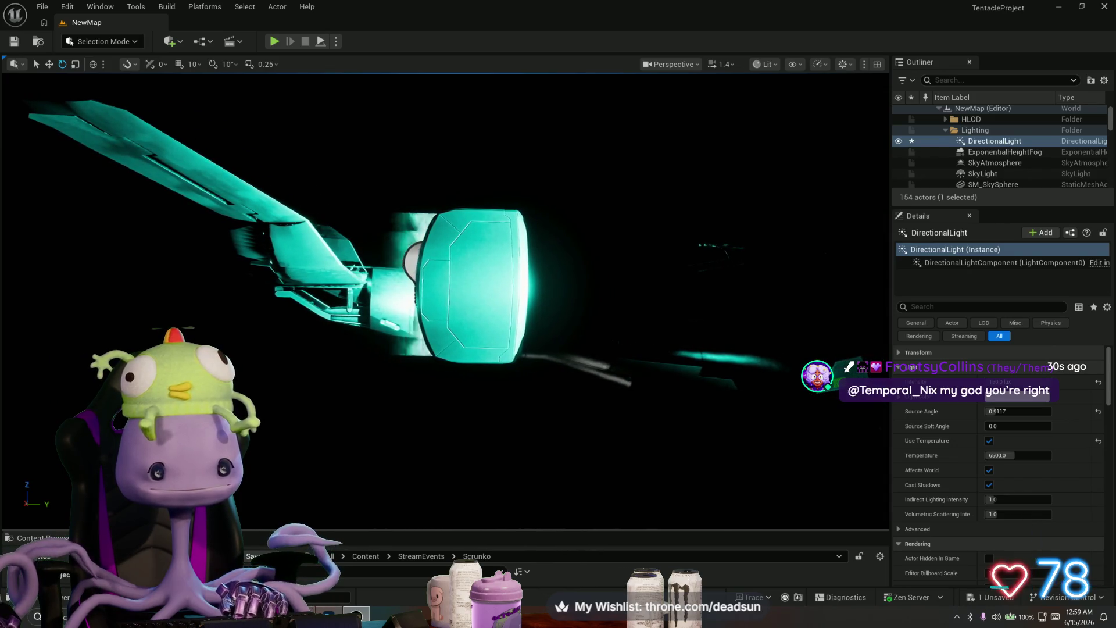
key(a)
key(d)
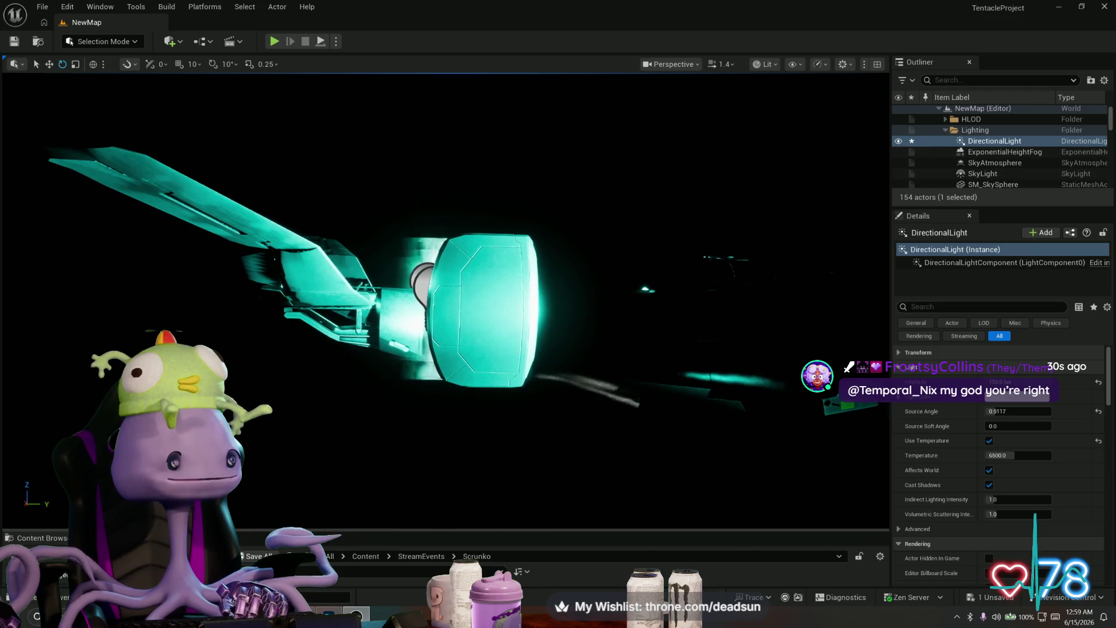
key(d)
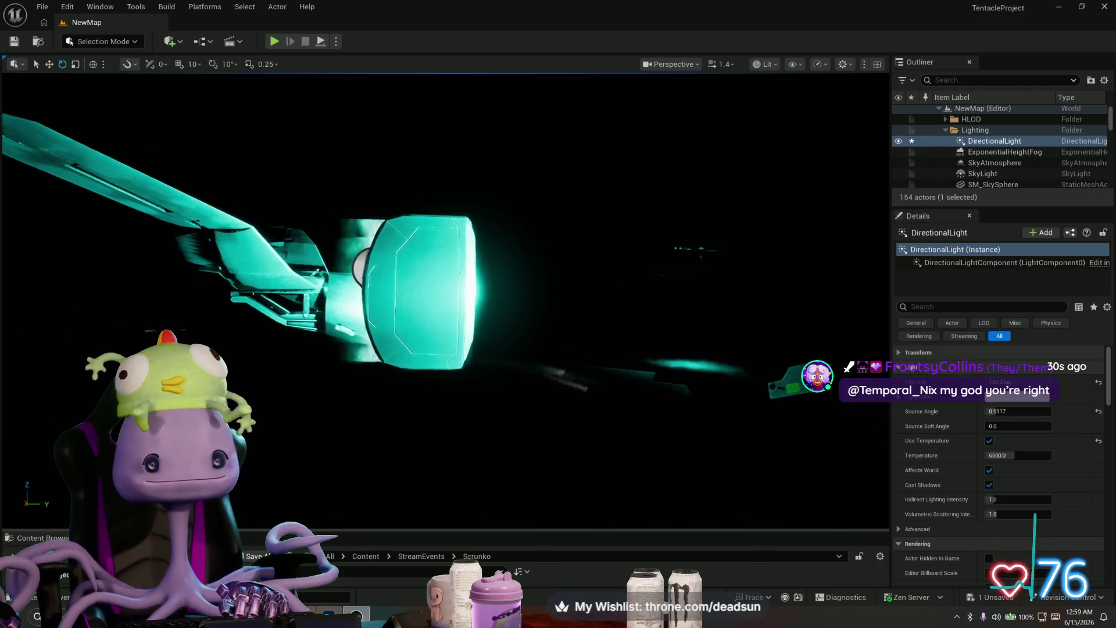
key(w)
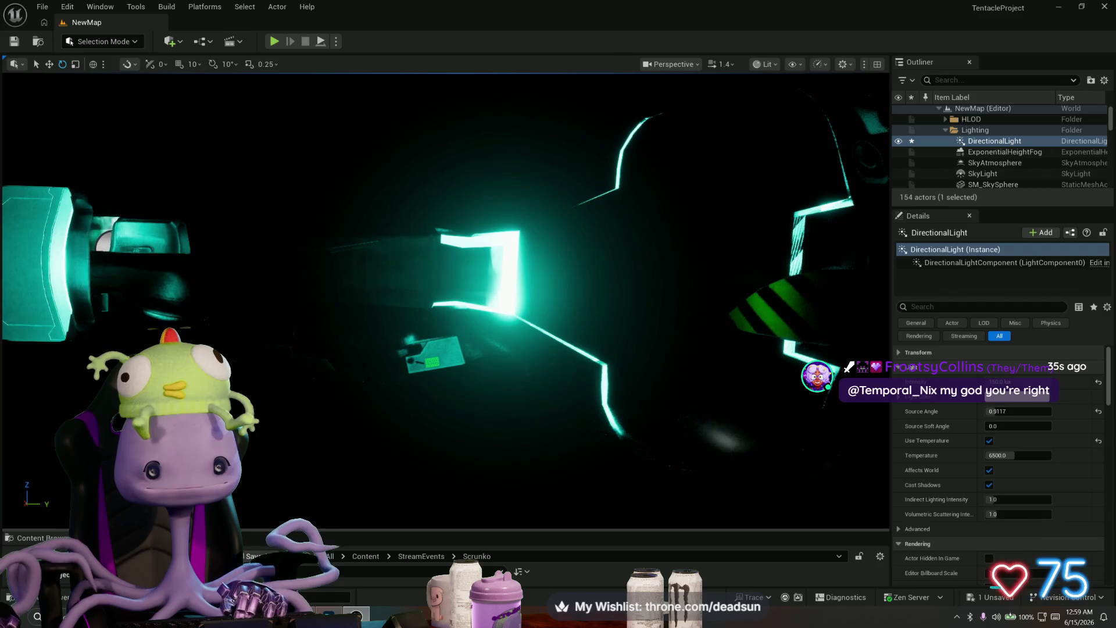
key(s)
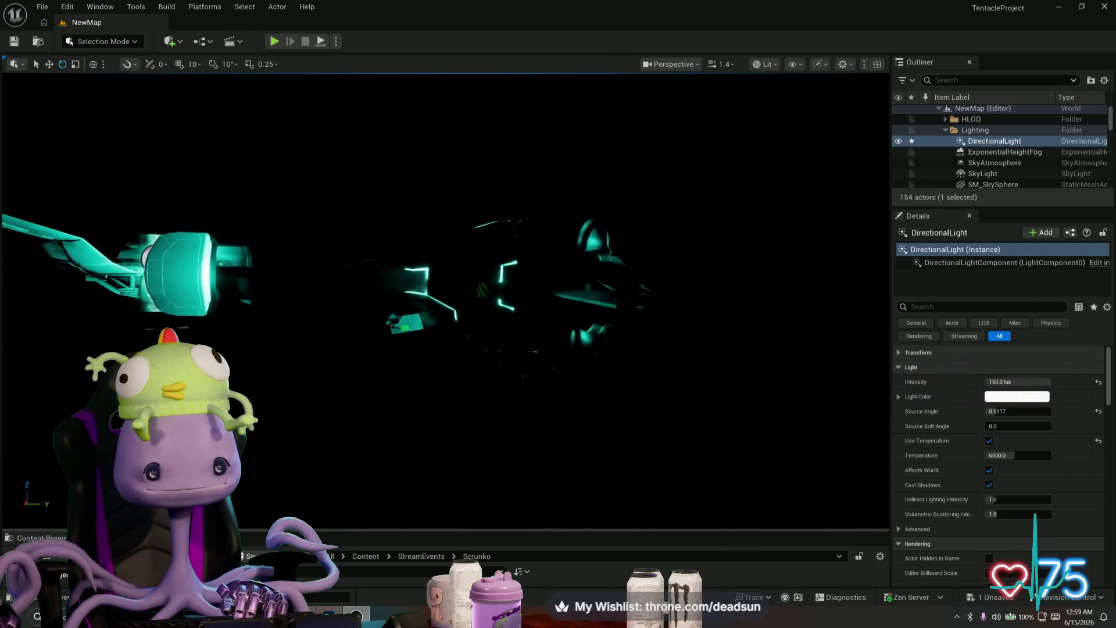
Step: Frame the sun light and rotate it up to bright daylight, then reframe the ship
key(f)
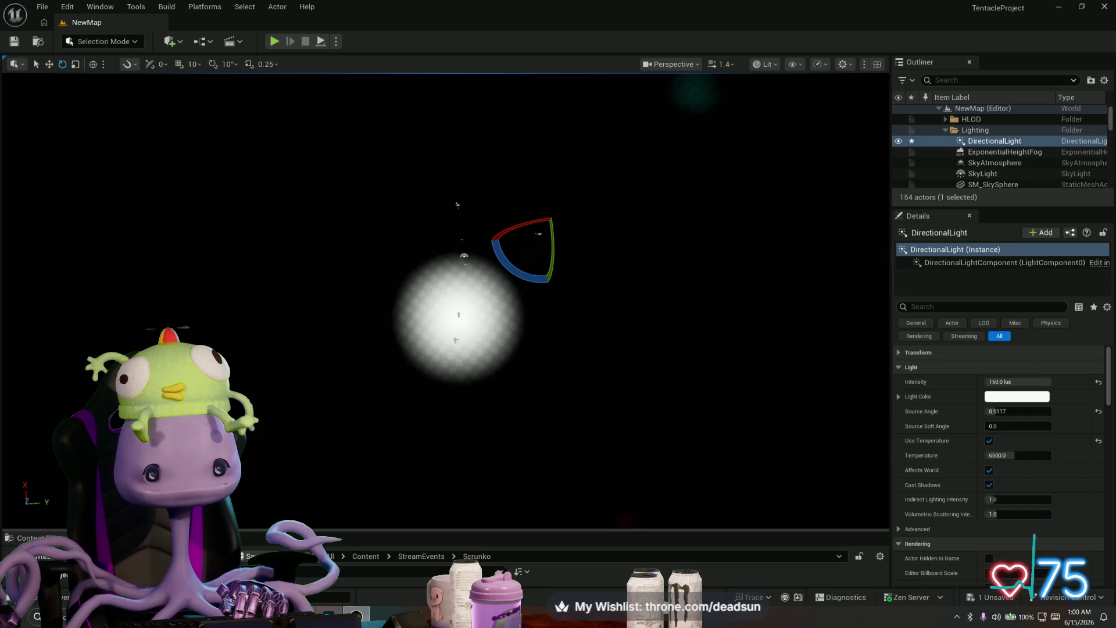
drag(534, 286, 508, 293)
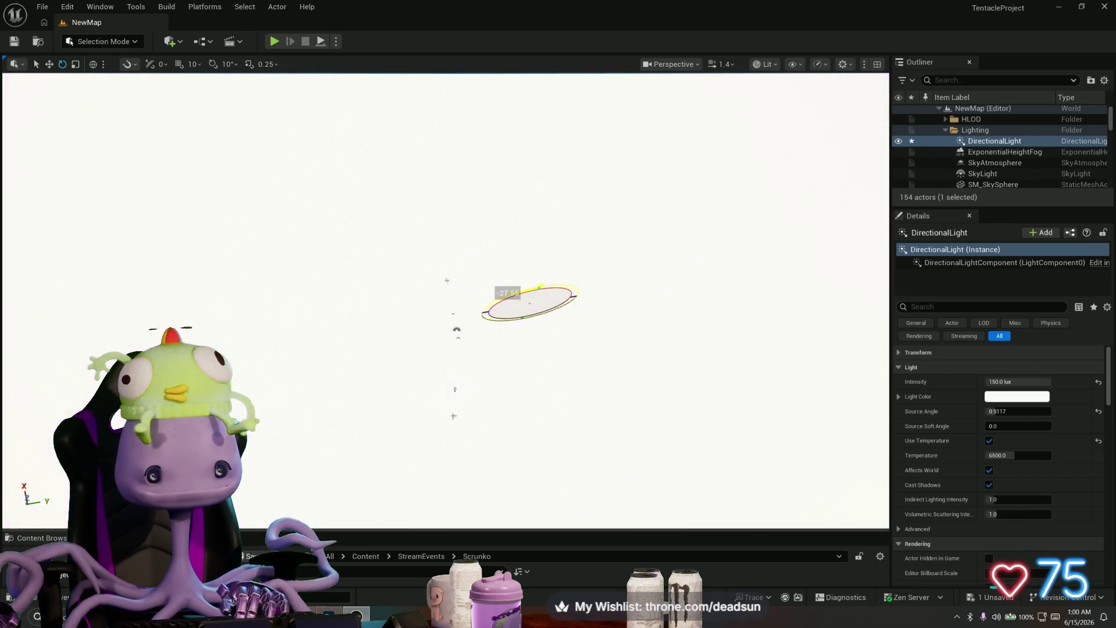
key(1)
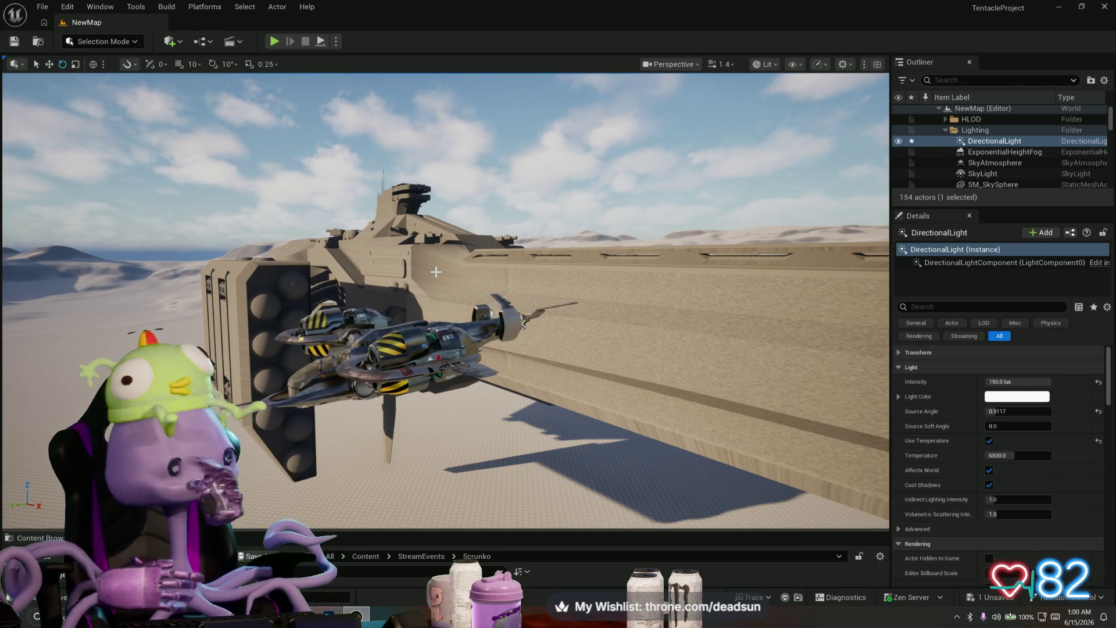
Step: Fly across the desert toward the robot character, then switch to the Discord window
right_drag(406, 296, 406, 295)
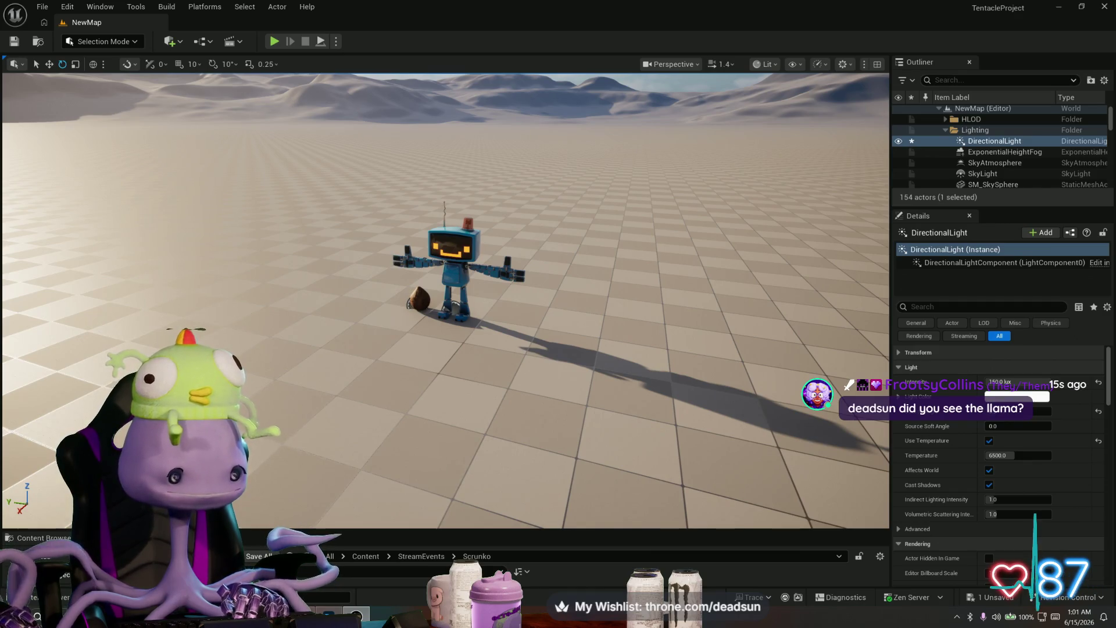
key(alt+Tab)
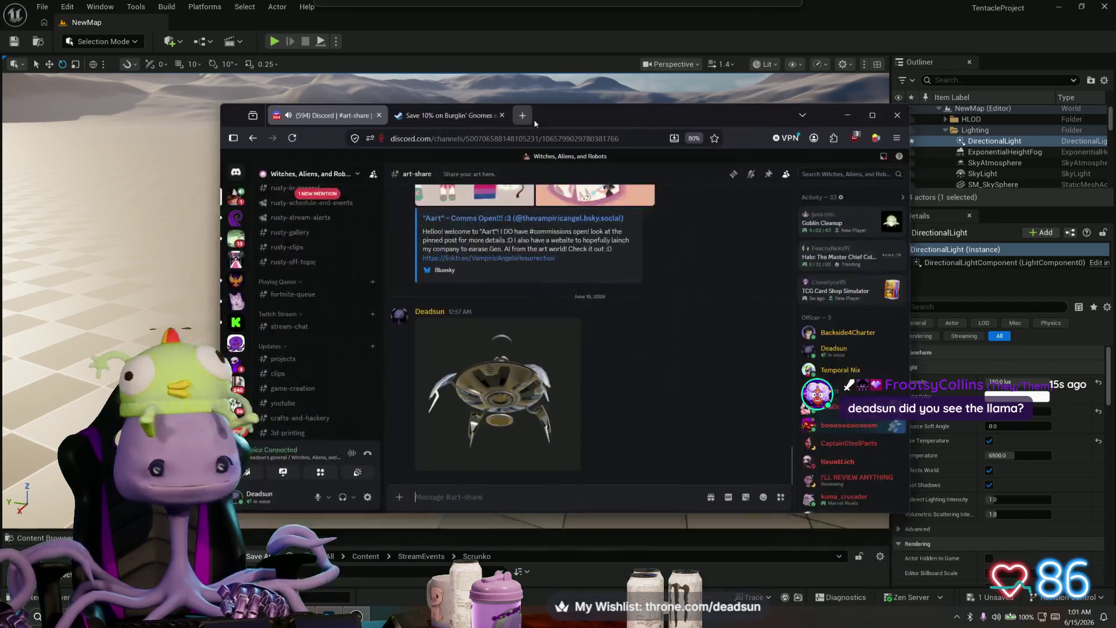
Step: Open the #general channel and view the llama hike photo full-size
scroll(96, 251, up, 5)
scroll(118, 267, up, 3)
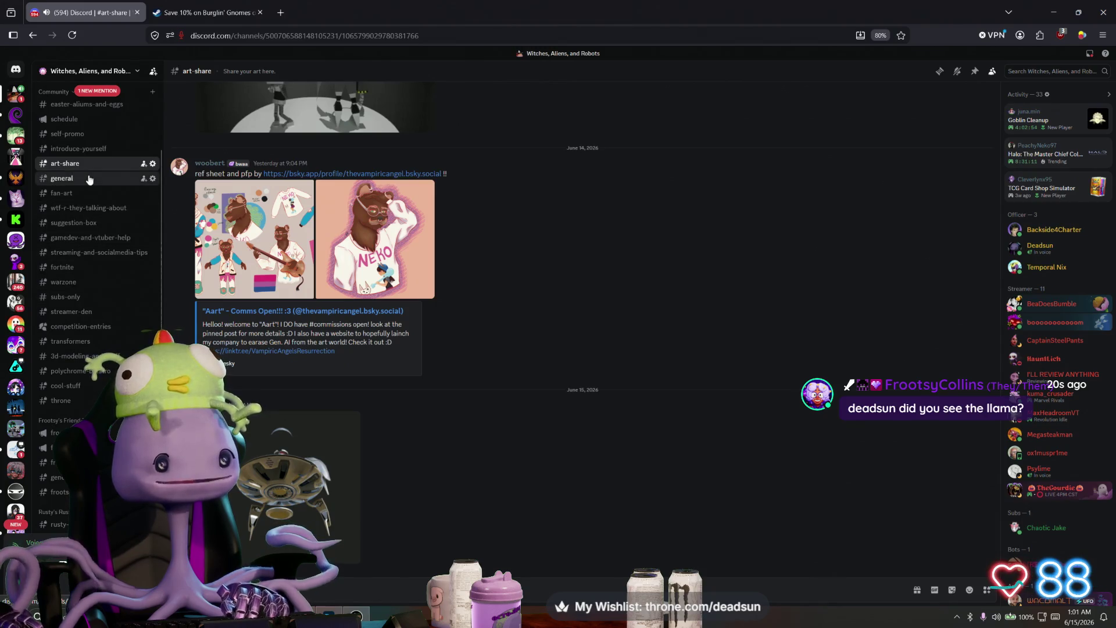
click(89, 179)
click(260, 417)
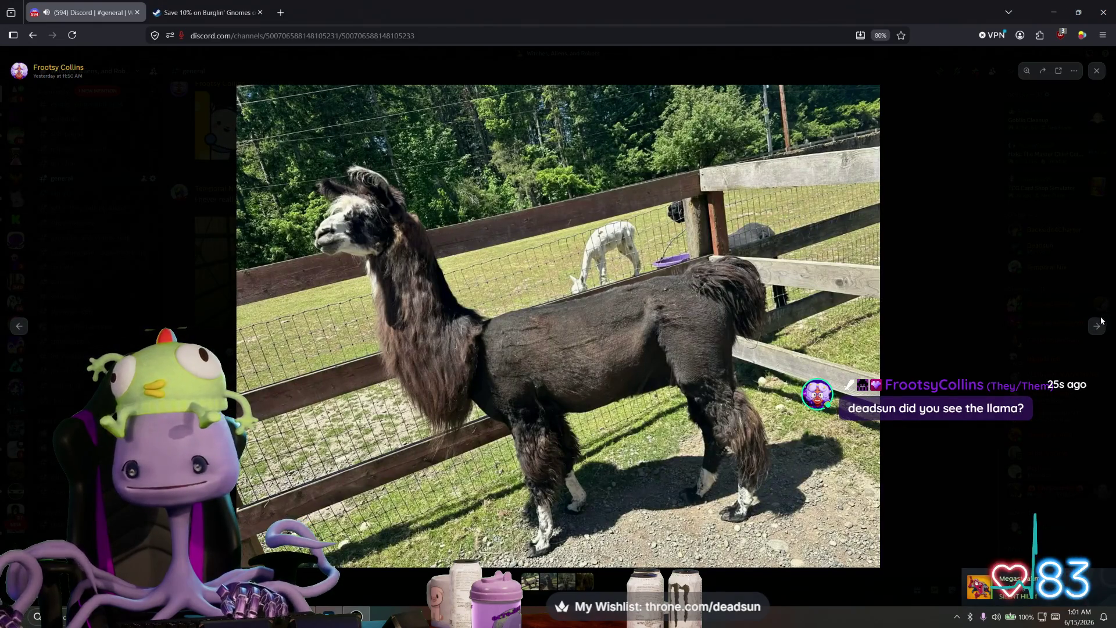
Step: Page through the rest of the llama album, including the forest and barn photos, and close the viewer
click(1098, 326)
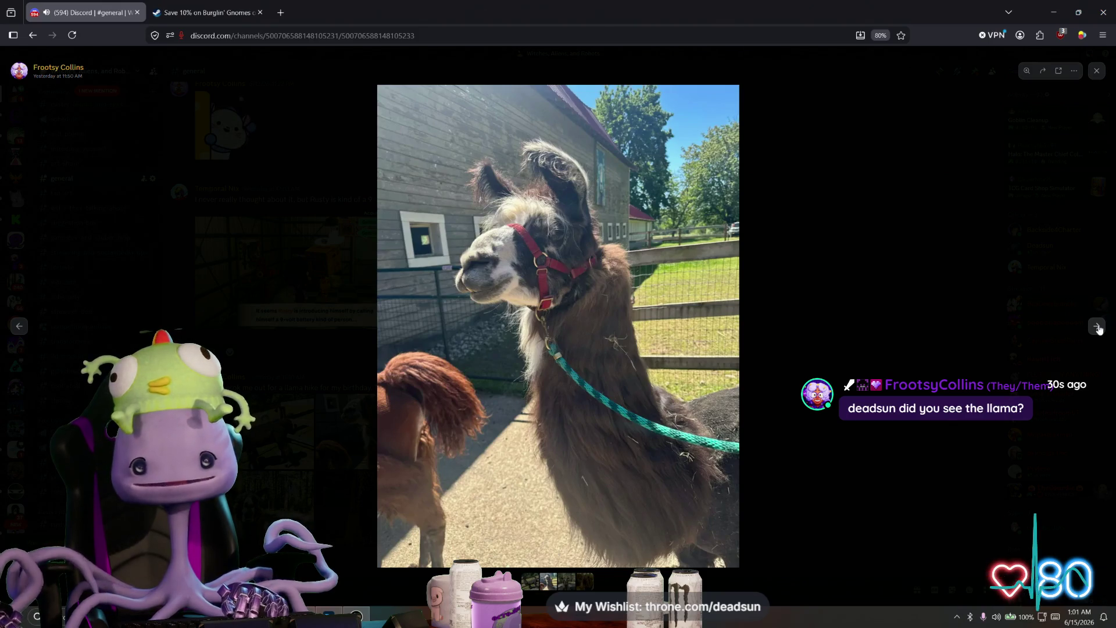
click(1097, 327)
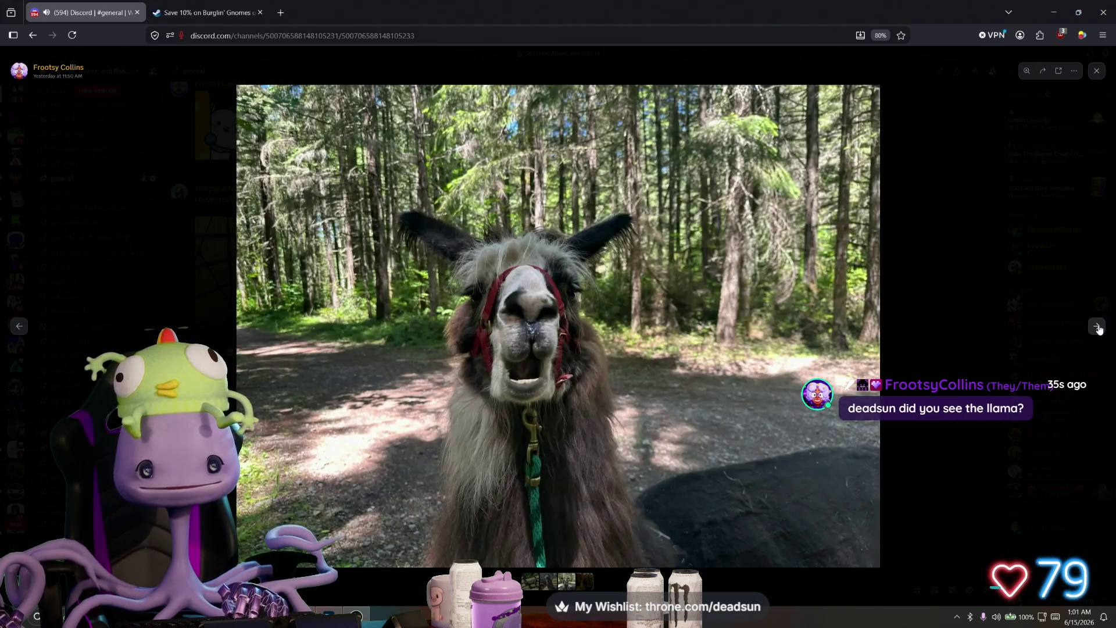
click(1097, 327)
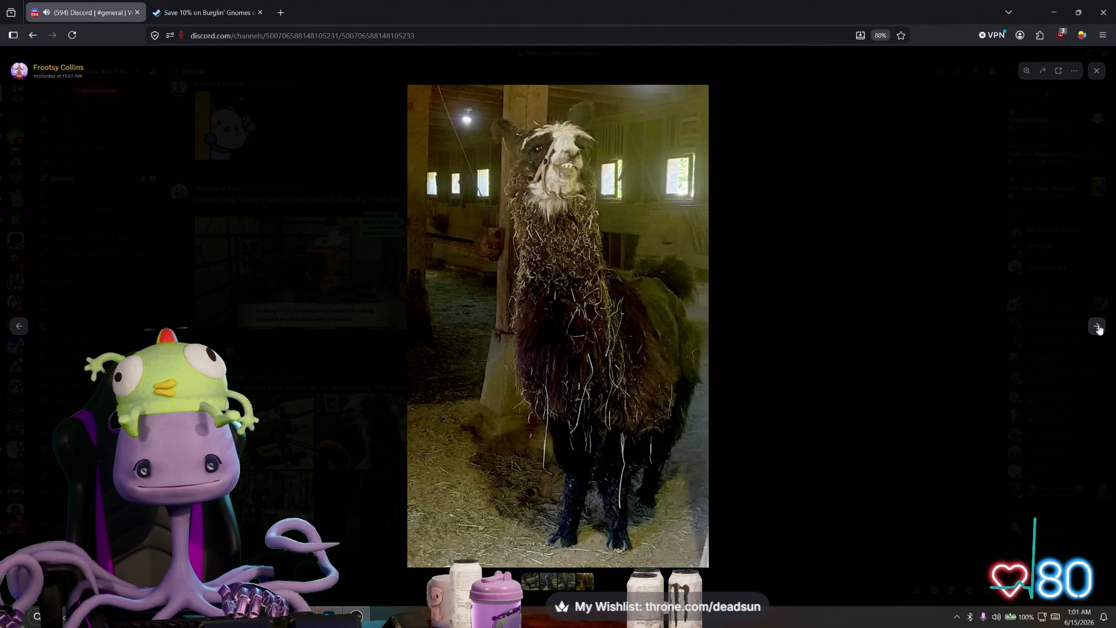
click(1098, 327)
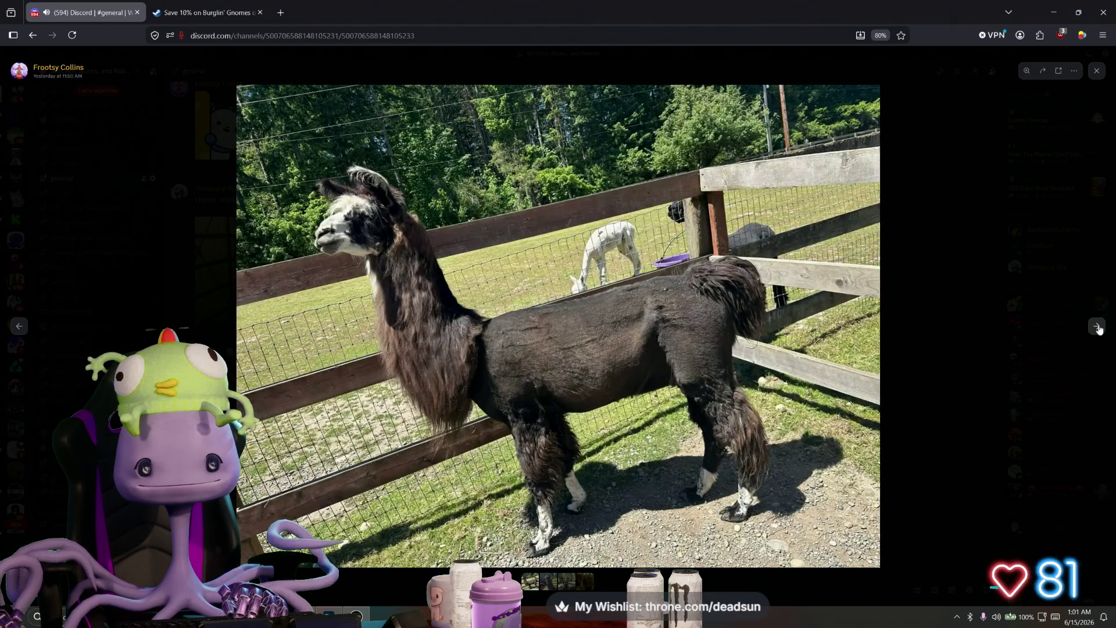
click(1097, 327)
key(Escape)
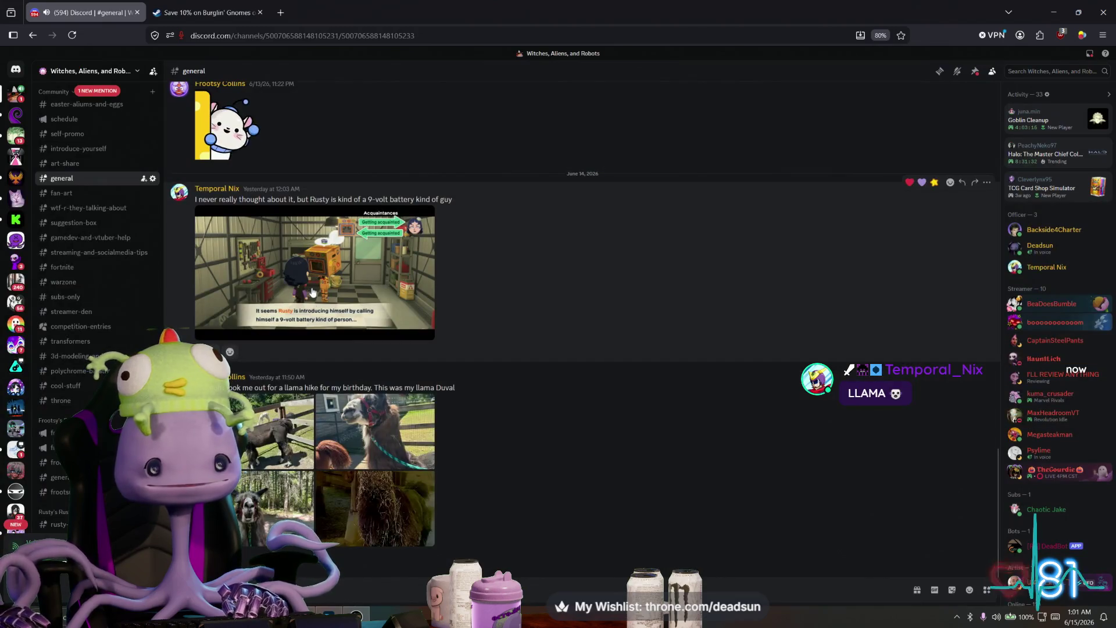
click(314, 299)
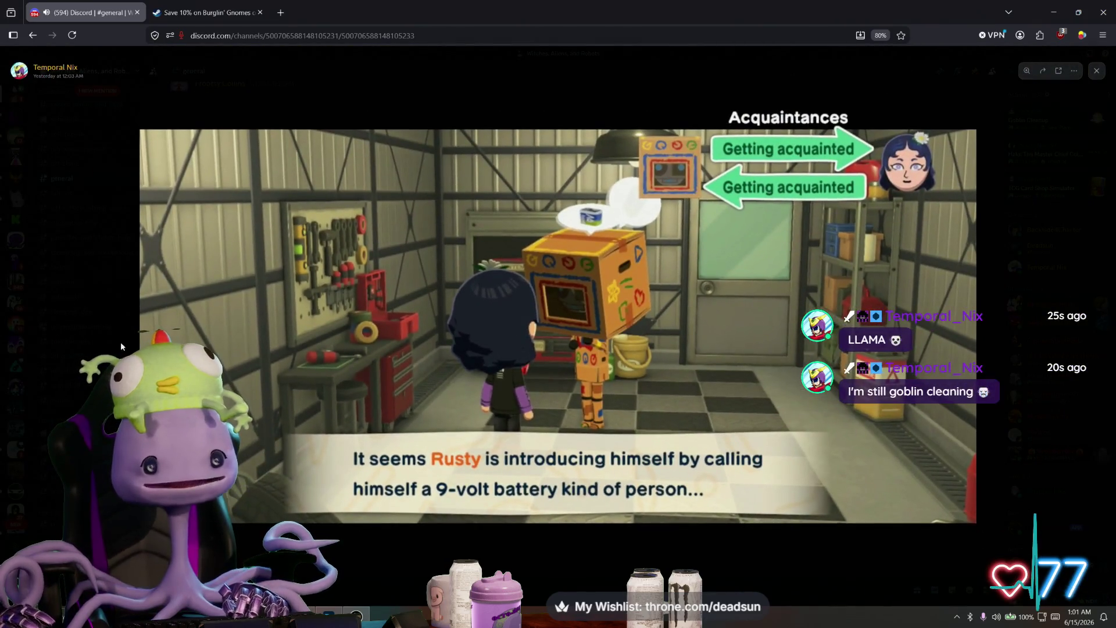
click(369, 526)
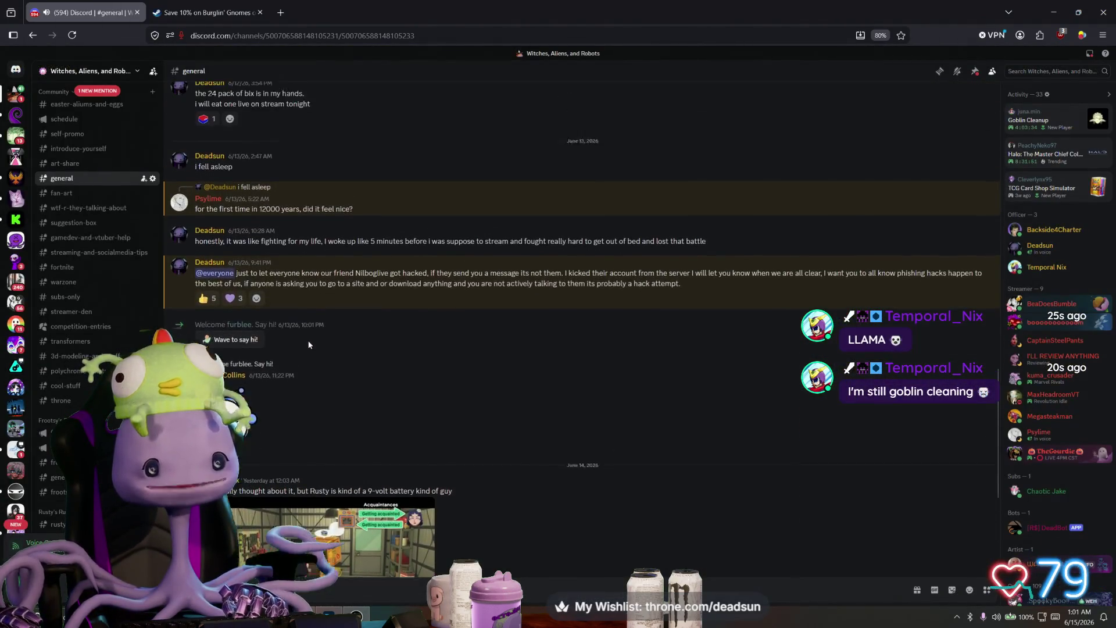
scroll(307, 341, down, 3)
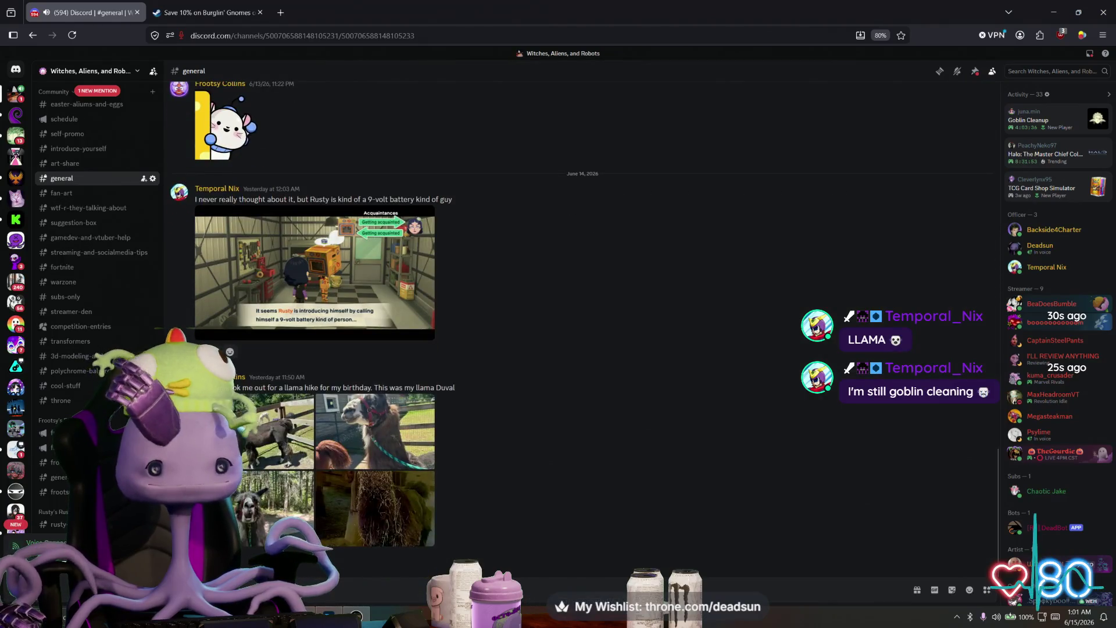